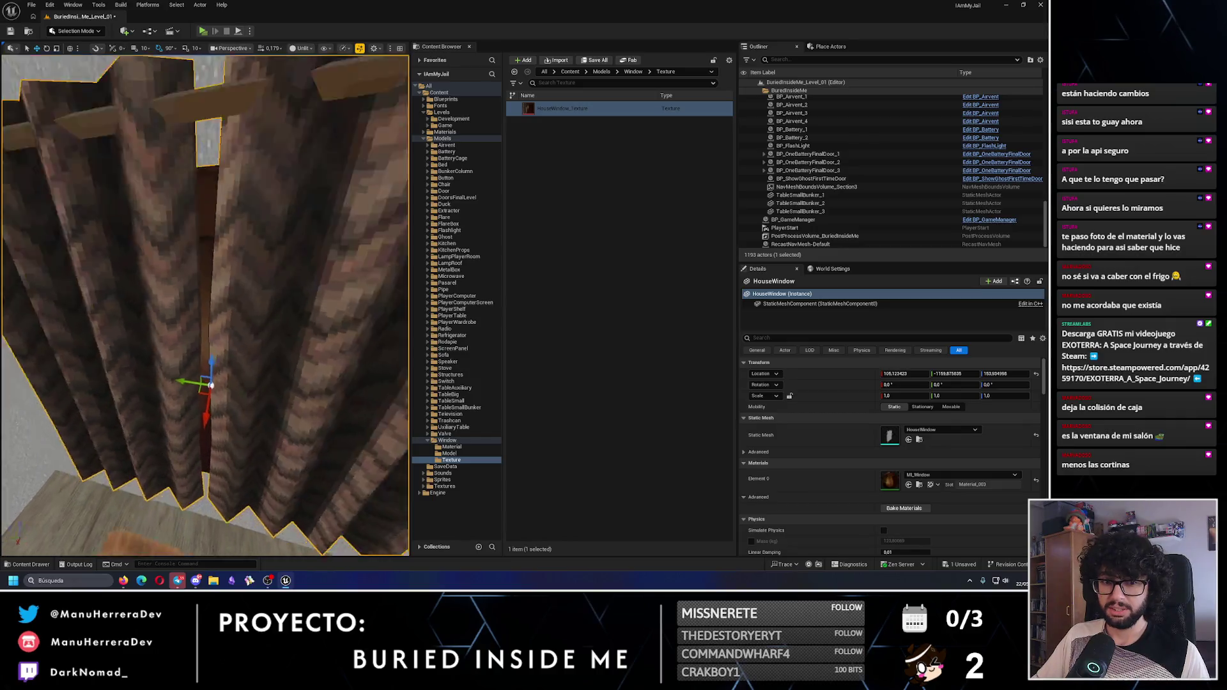
# Fly the level view into the bedroom and select BP_PlayerRoom_1 by its ceiling lamp
pyautogui.scroll(-3, 204, 307)
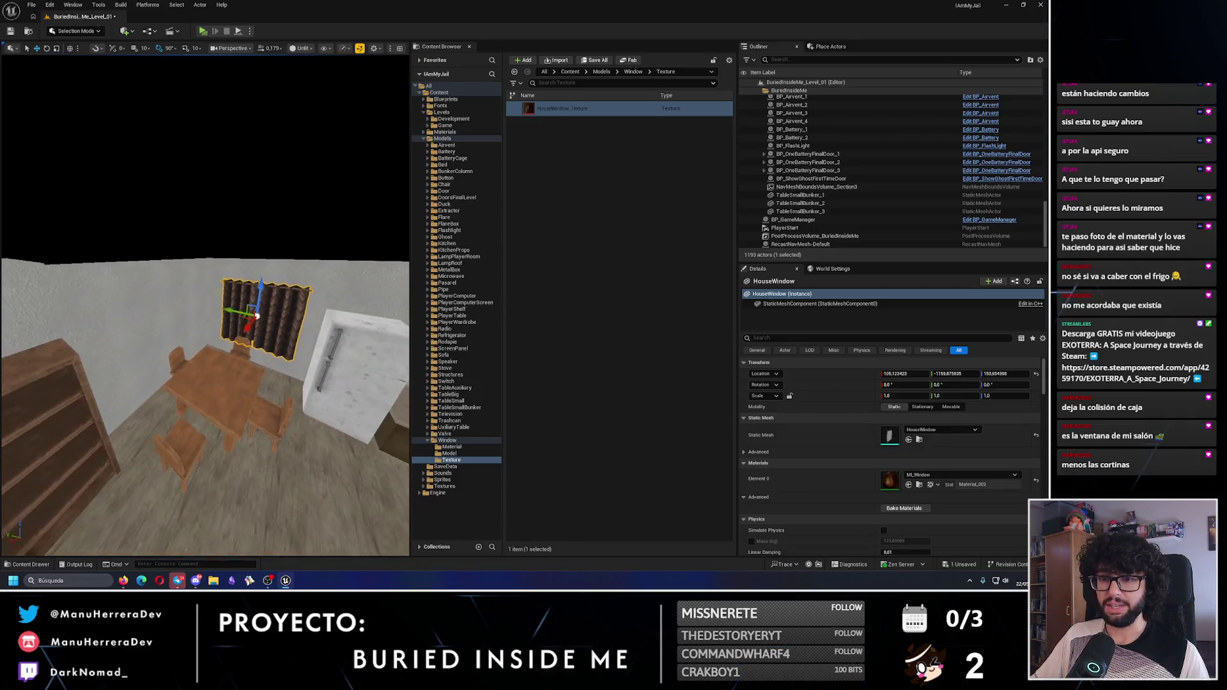
pyautogui.scroll(2, 205, 307)
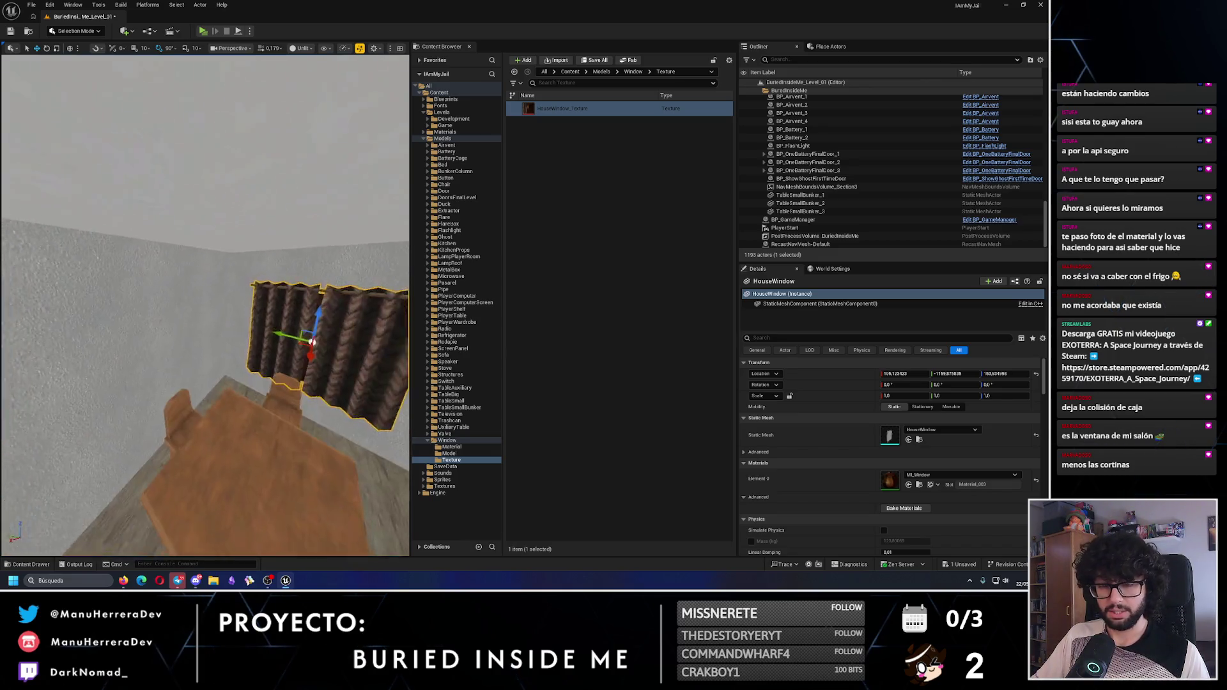
pyautogui.scroll(-5, 205, 306)
pyautogui.scroll(8, 204, 307)
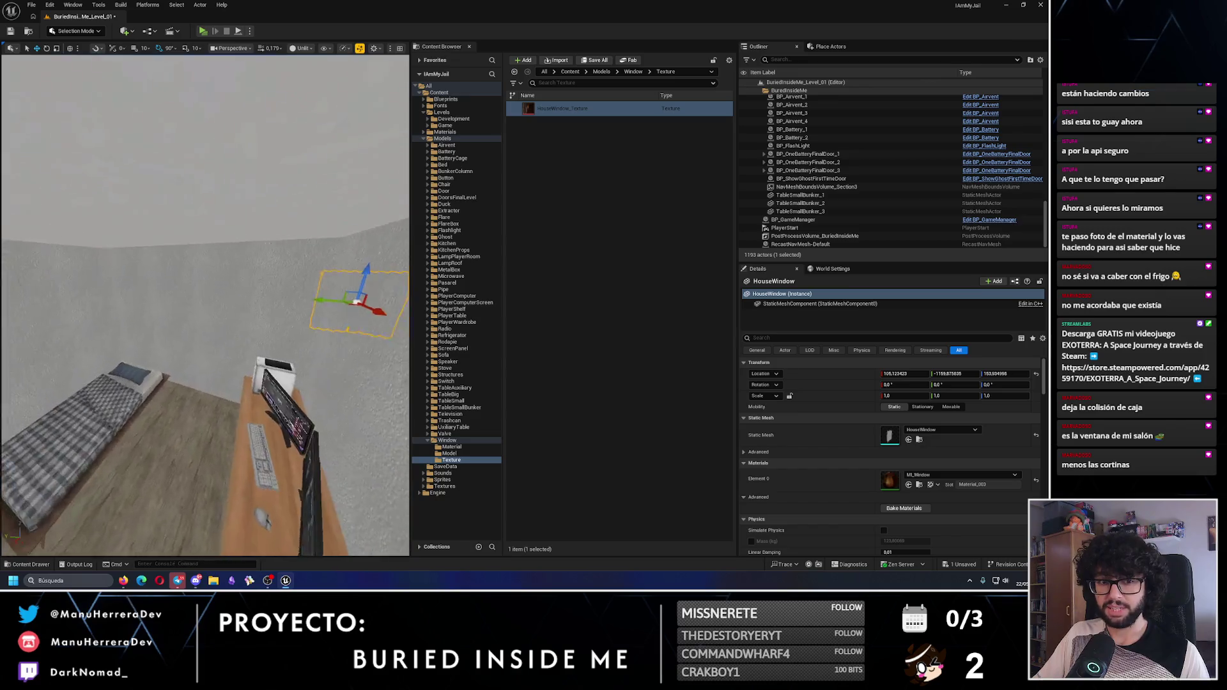
pyautogui.scroll(1, 109, 267)
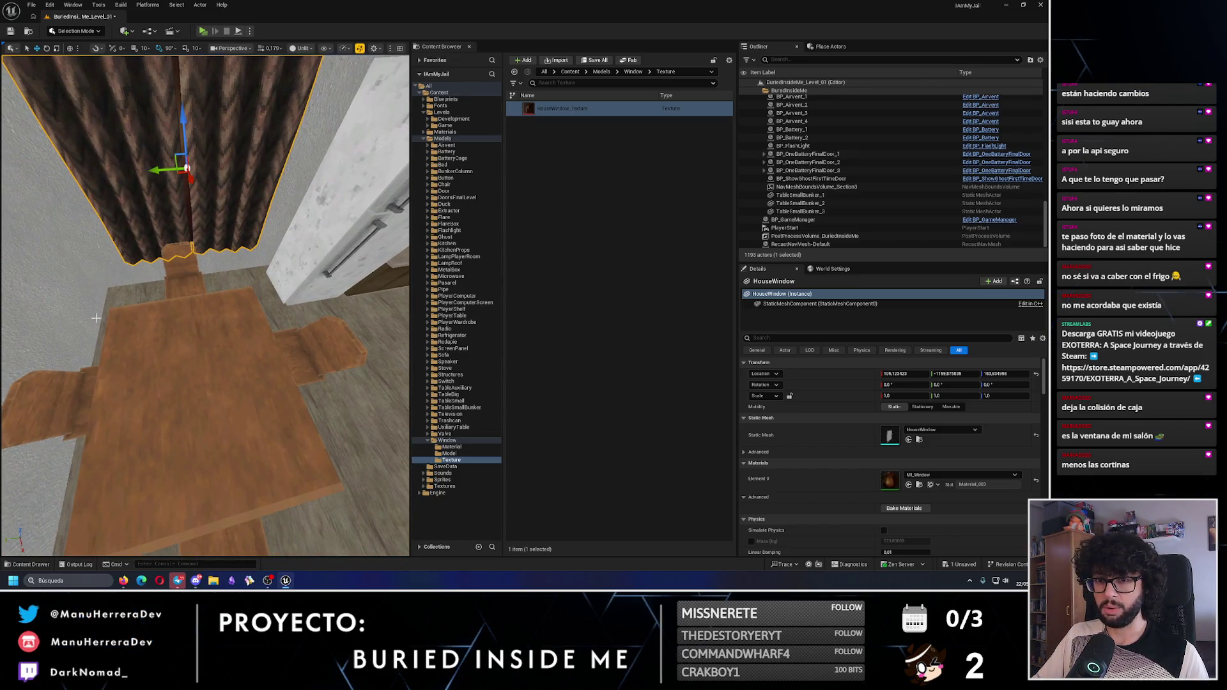
pyautogui.moveTo(48, 171); pyautogui.dragTo(49, 171)
pyautogui.moveTo(259, 265); pyautogui.dragTo(258, 265)
pyautogui.moveTo(327, 296); pyautogui.dragTo(396, 311)
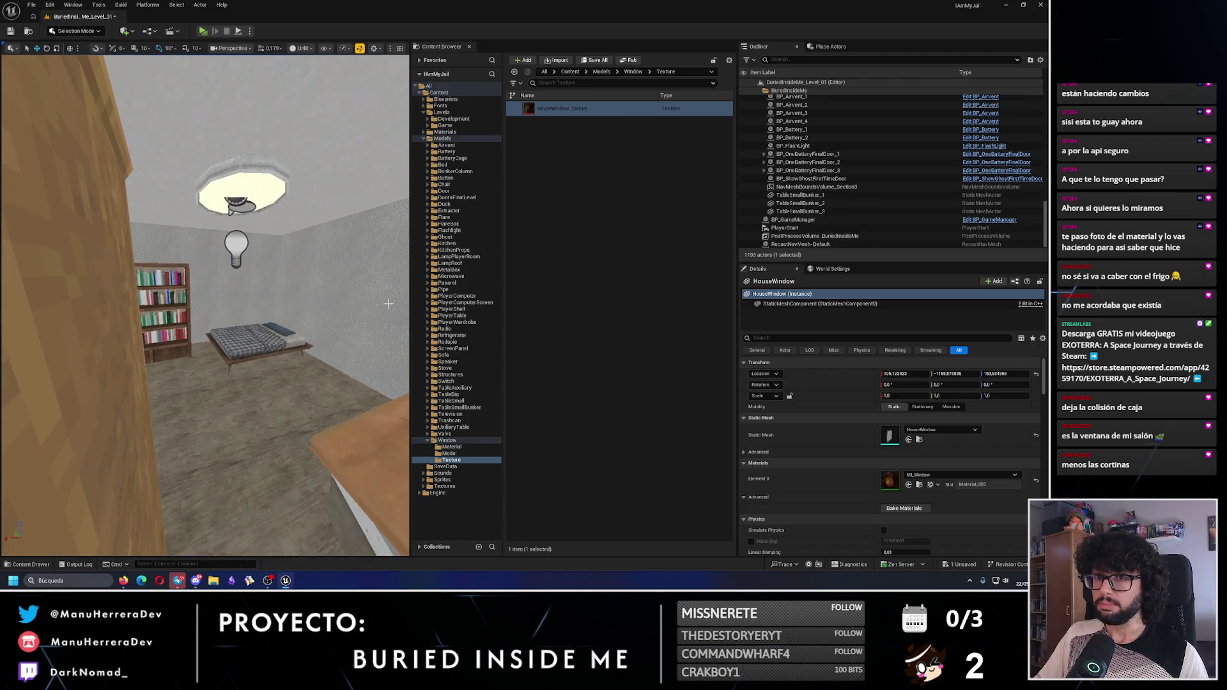
pyautogui.click(230, 207)
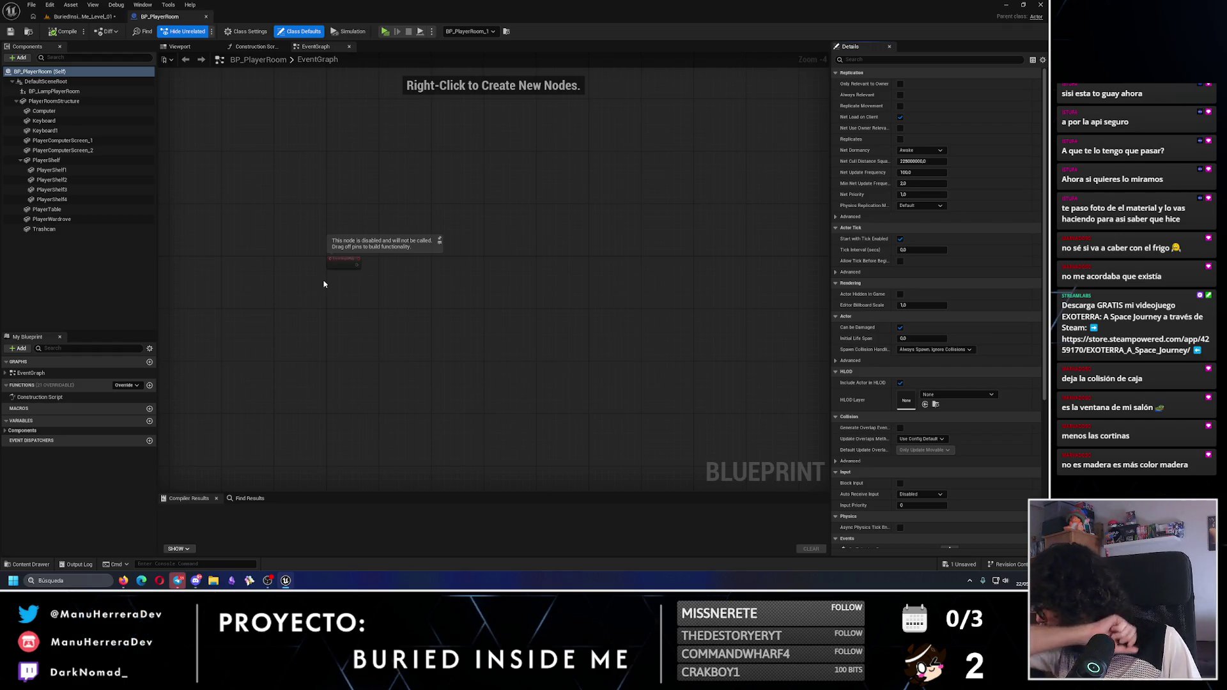
# Show the Blueprint's room preview and select PlayerRoomStructure as the parent component
pyautogui.click(198, 50)
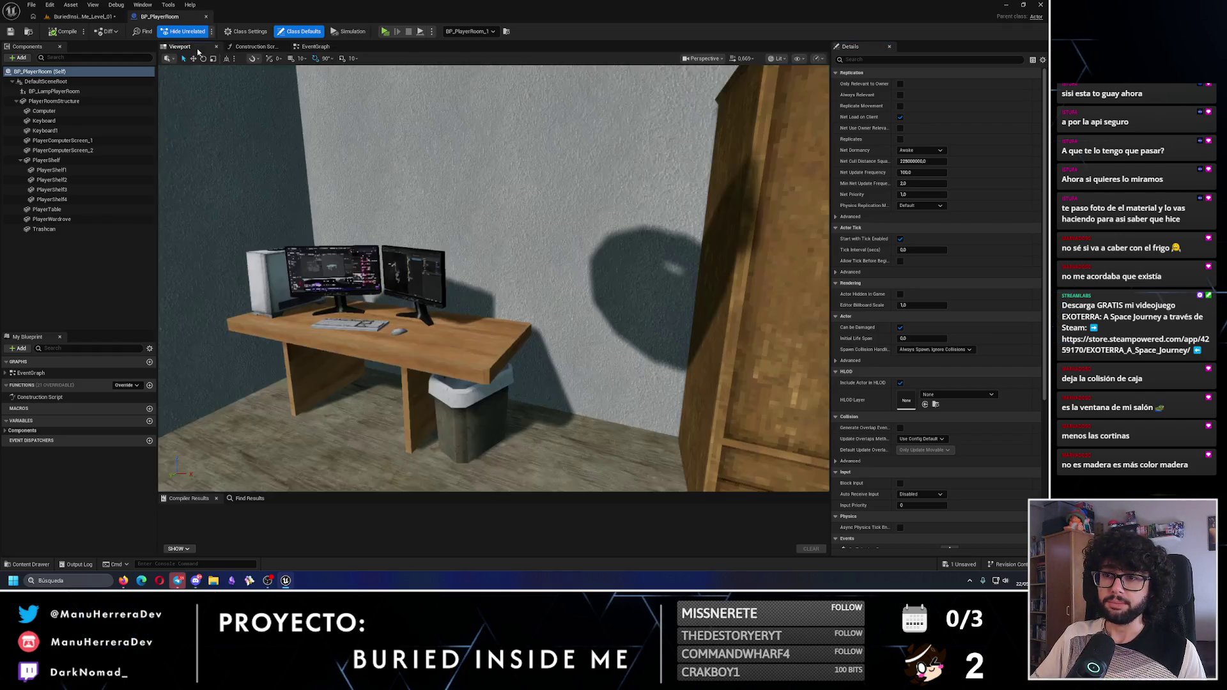
pyautogui.moveTo(416, 242)
pyautogui.mouseDown()
pyautogui.moveTo(320, 191)
pyautogui.moveTo(164, 151)
pyautogui.mouseUp()
pyautogui.click(16, 101)
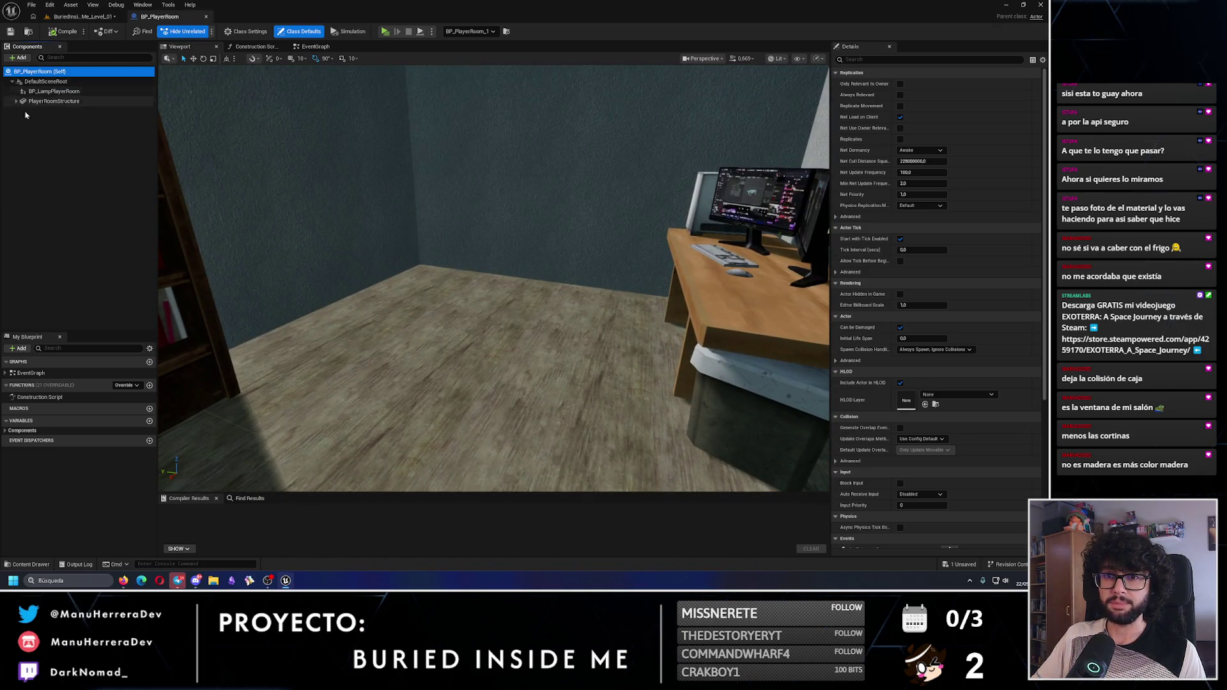
pyautogui.click(23, 112)
pyautogui.click(16, 101)
pyautogui.click(54, 100)
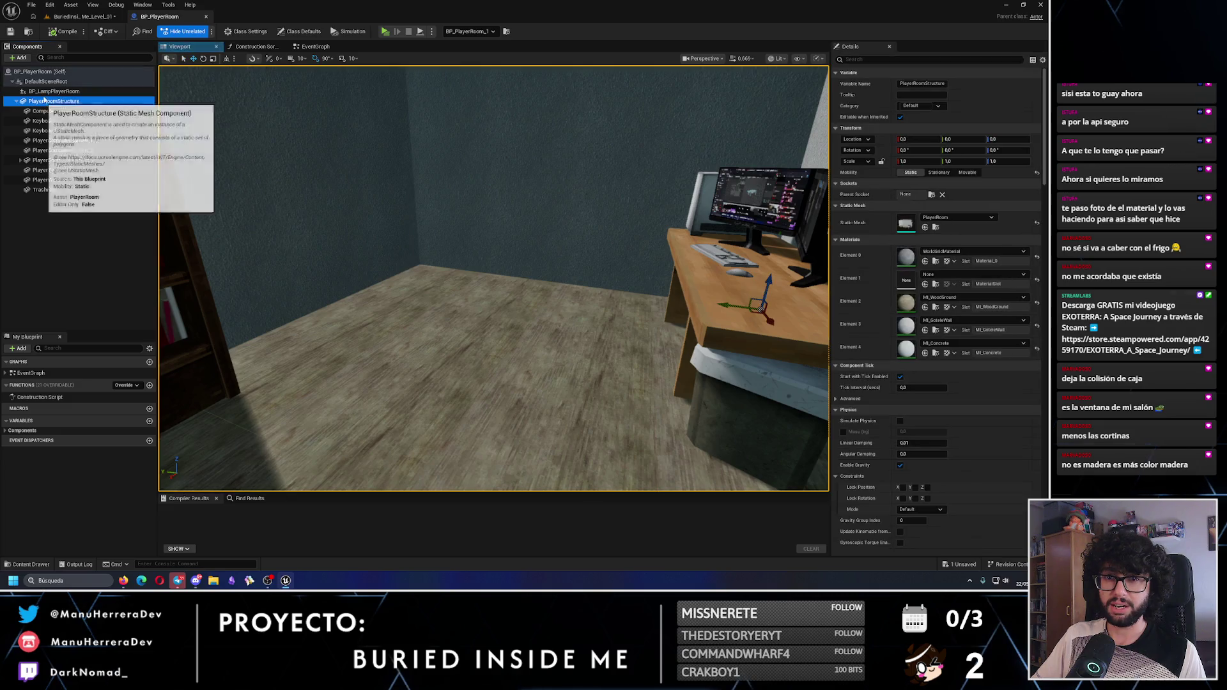
# Add a Static Mesh component named Window under PlayerRoomStructure
pyautogui.click(21, 57)
pyautogui.write('ic')
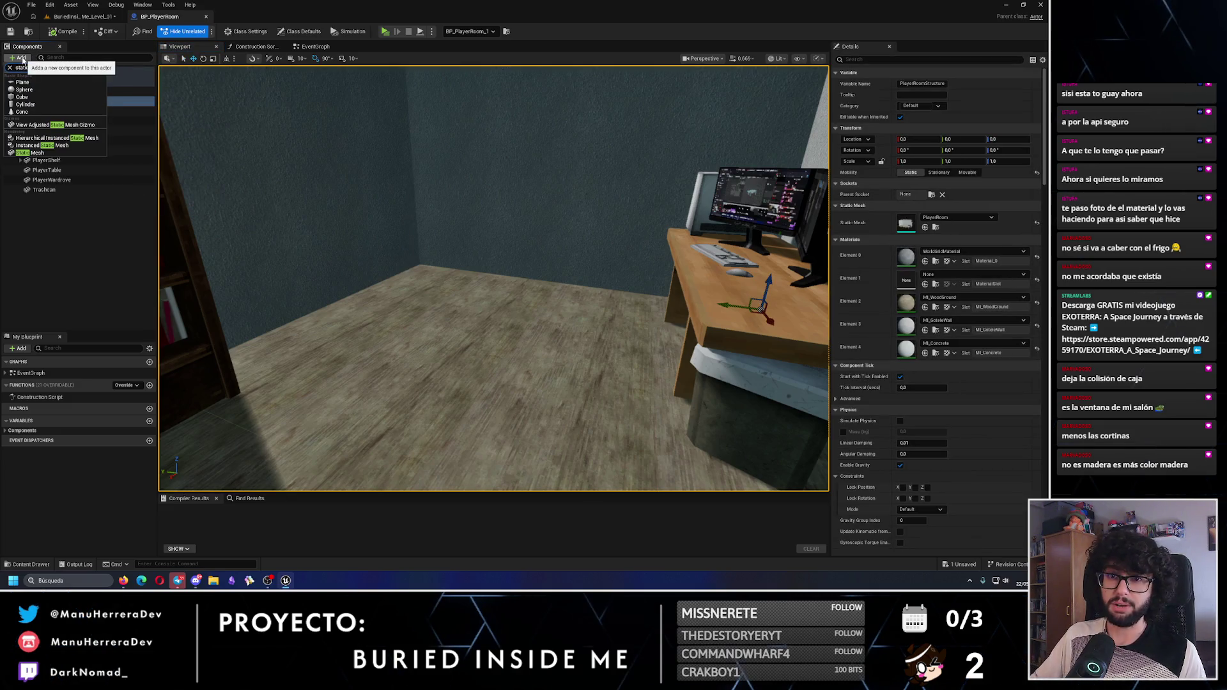
pyautogui.click(32, 152)
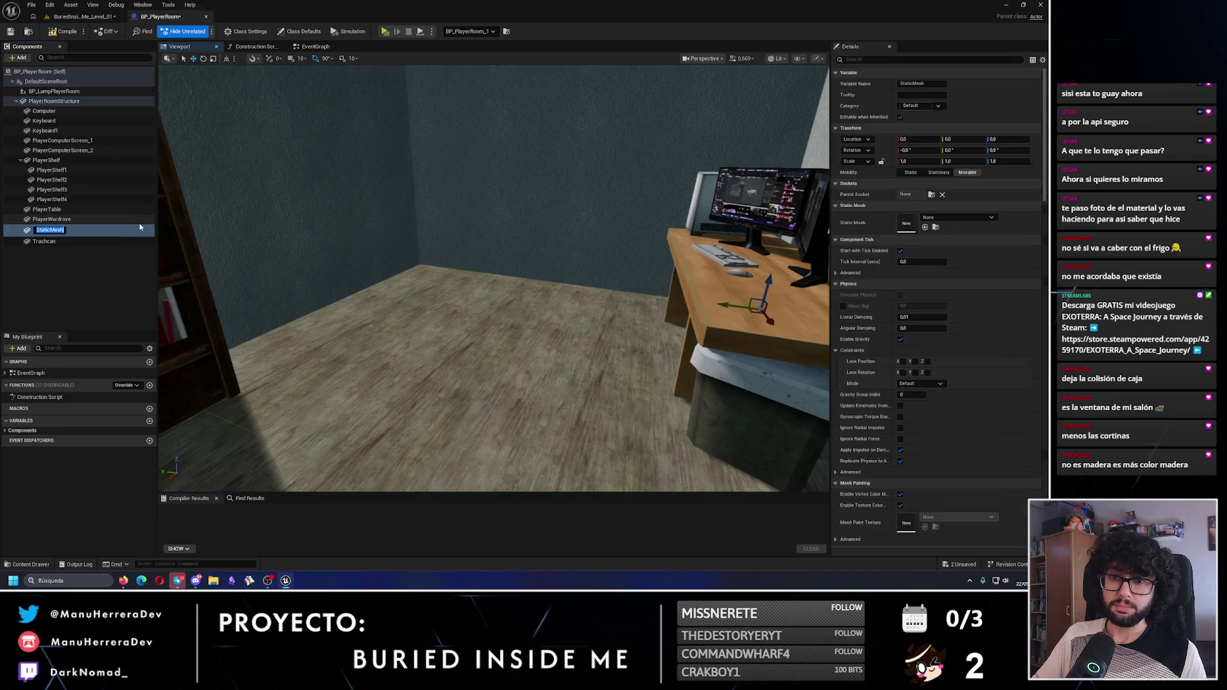
pyautogui.write('Window')
pyautogui.press('Return')
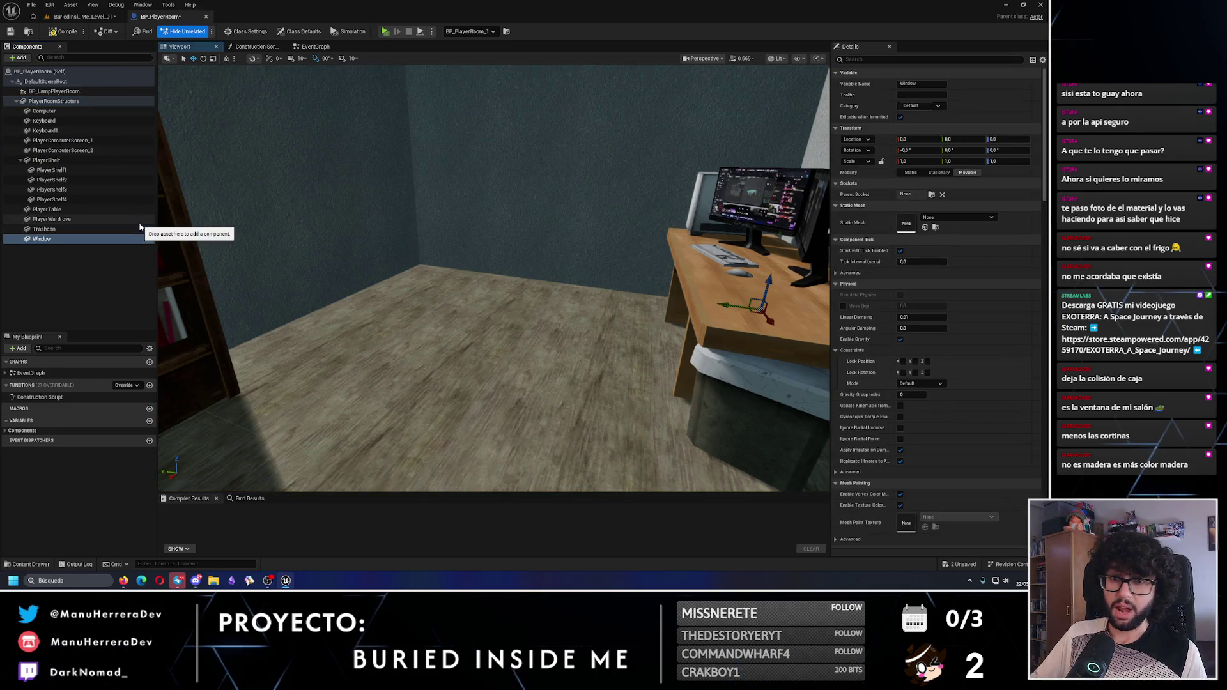
pyautogui.click(935, 218)
pyautogui.write('window')
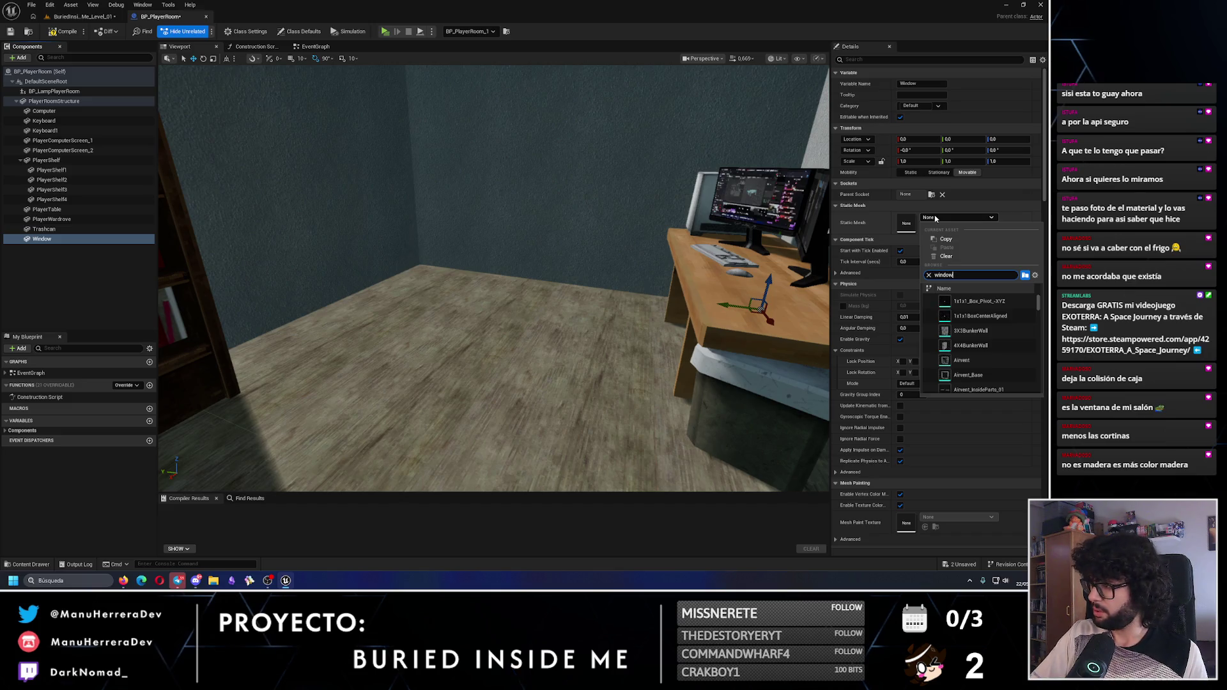
# Give the Window component the HouseWindow mesh and the MI_Window material on Element 0
pyautogui.click(938, 260)
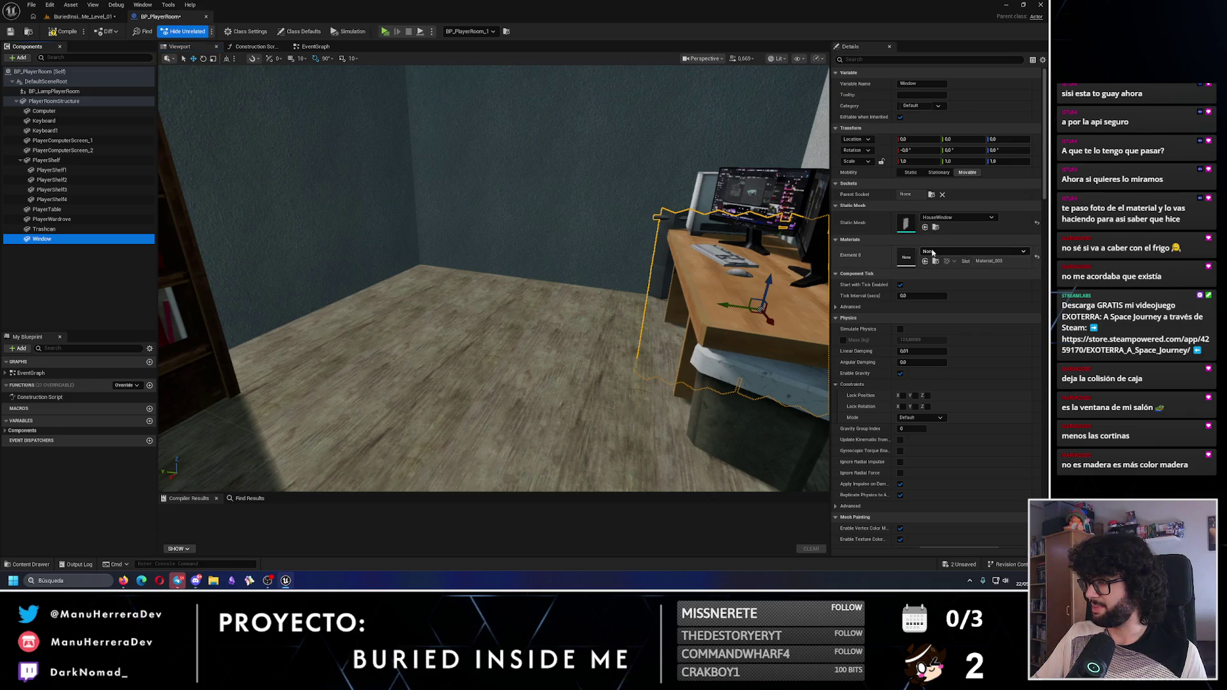
pyautogui.click(932, 252)
pyautogui.write('window')
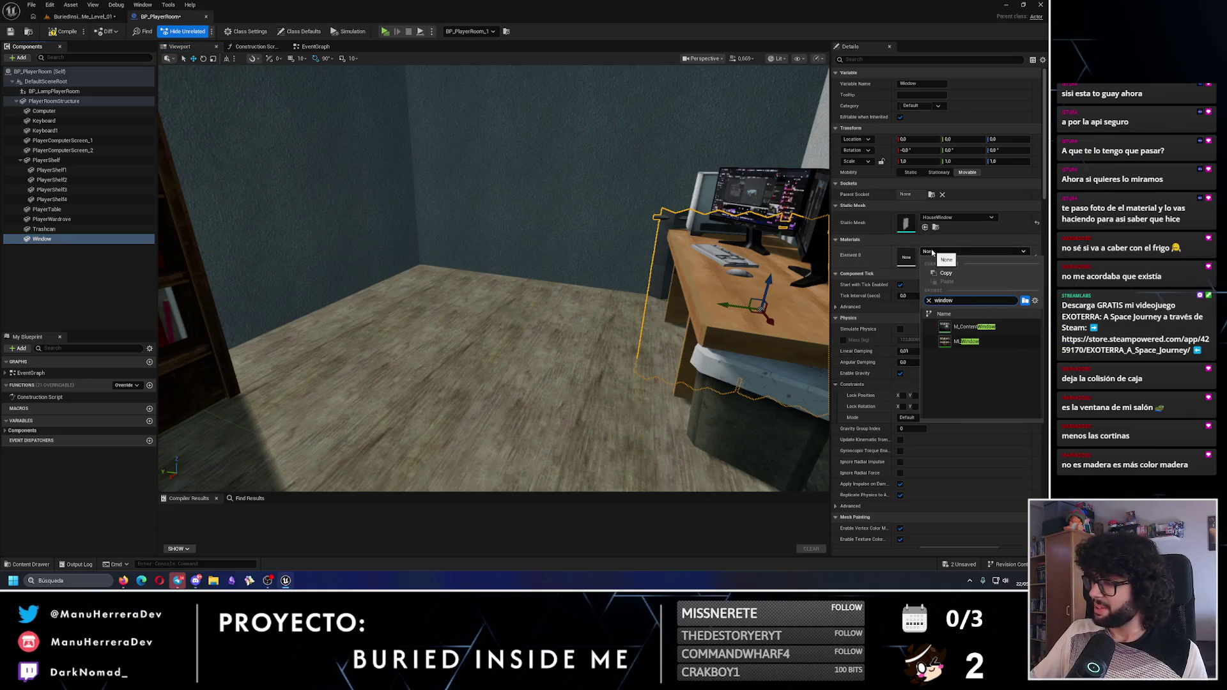
pyautogui.click(972, 341)
# Move the curtain off the desk onto the bedroom wall and save BP_PlayerRoom
pyautogui.moveTo(602, 305)
pyautogui.mouseDown()
pyautogui.moveTo(575, 275)
pyautogui.moveTo(626, 256)
pyautogui.moveTo(603, 305)
pyautogui.mouseUp()
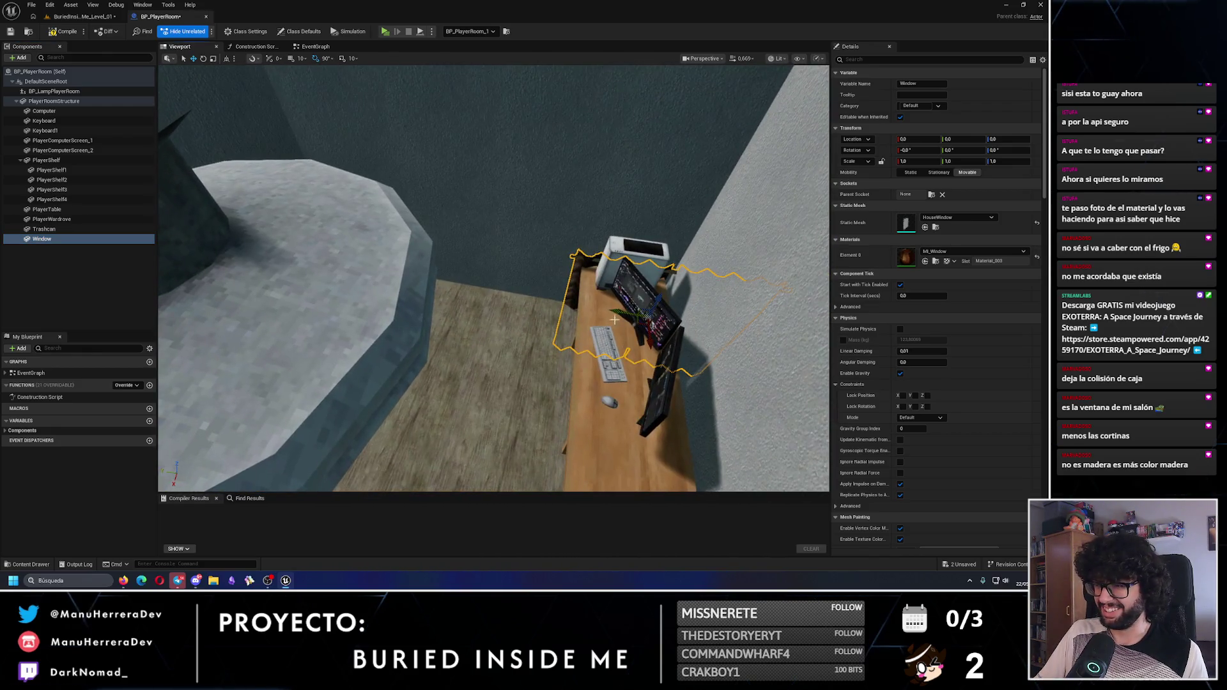
pyautogui.scroll(-10, 603, 305)
pyautogui.scroll(5, 519, 308)
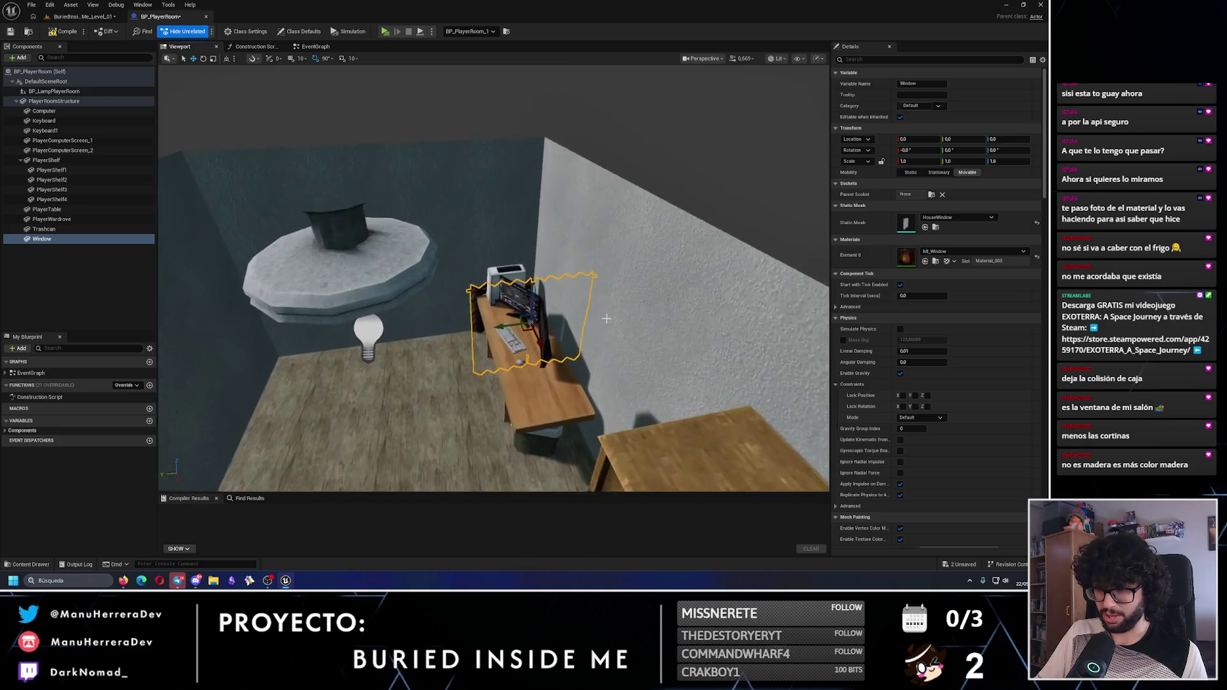
pyautogui.moveTo(505, 329); pyautogui.dragTo(358, 345)
pyautogui.scroll(5, 554, 361)
pyautogui.moveTo(554, 361)
pyautogui.mouseDown()
pyautogui.moveTo(473, 319)
pyautogui.moveTo(485, 300)
pyautogui.moveTo(525, 292)
pyautogui.moveTo(555, 306)
pyautogui.moveTo(502, 299)
pyautogui.moveTo(500, 172)
pyautogui.moveTo(502, 282)
pyautogui.moveTo(446, 302)
pyautogui.moveTo(473, 294)
pyautogui.mouseUp()
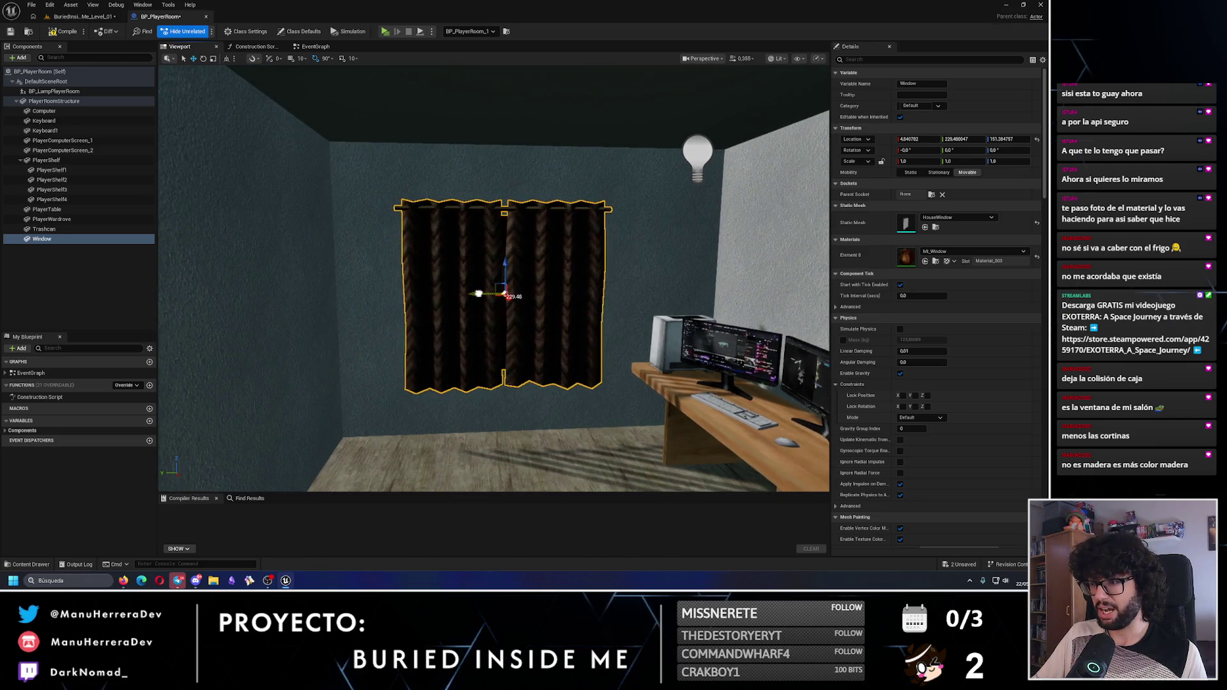
pyautogui.hotkey('ctrl', 's')
pyautogui.click(84, 16)
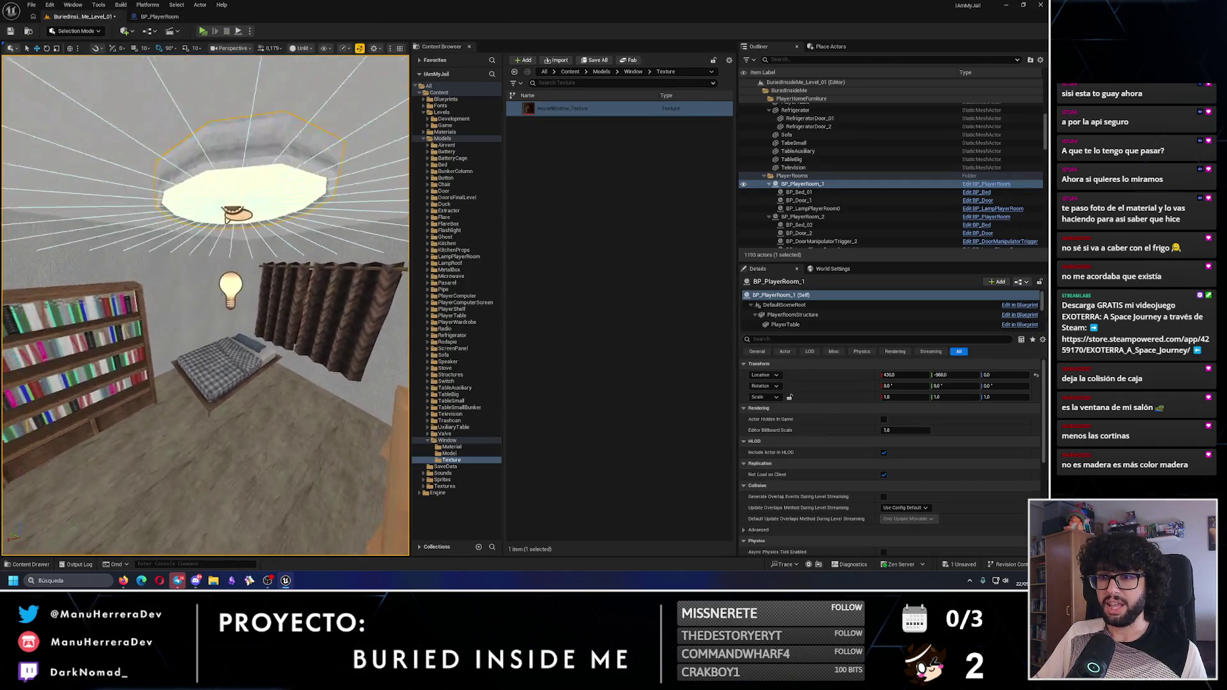
# Nudge the Window curtain slightly along the wall and save BP_PlayerRoom
pyautogui.click(167, 17)
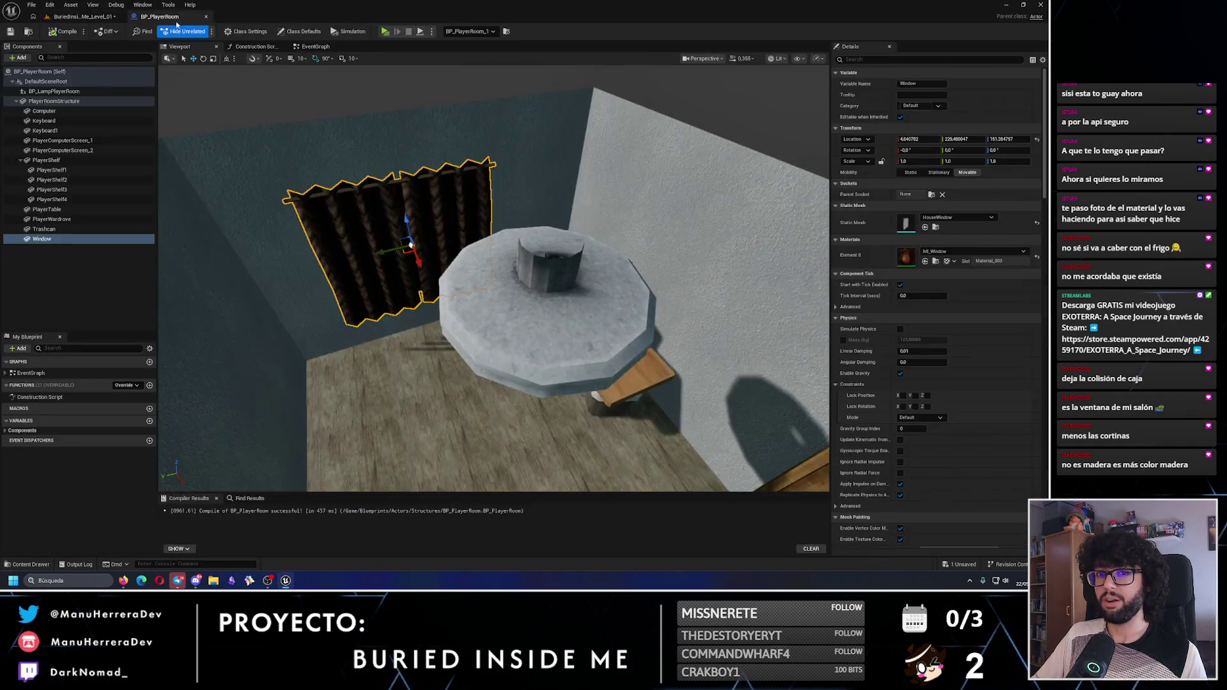
pyautogui.press('f')
pyautogui.moveTo(425, 247); pyautogui.dragTo(420, 239)
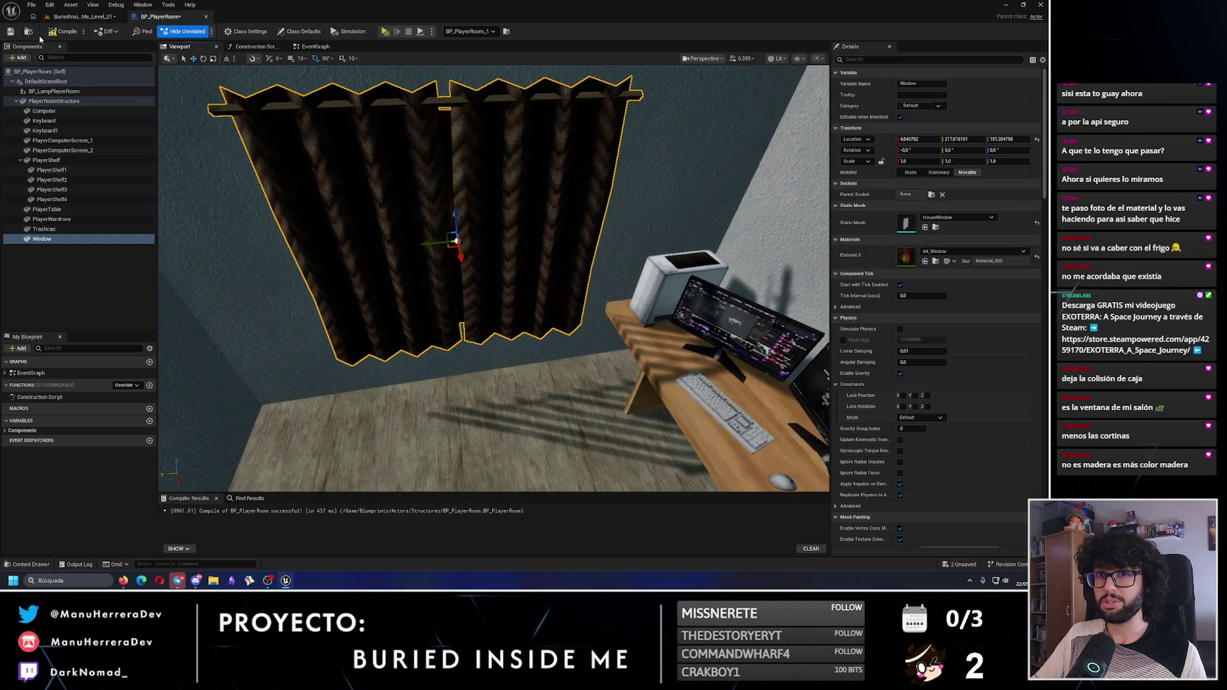
pyautogui.click(8, 34)
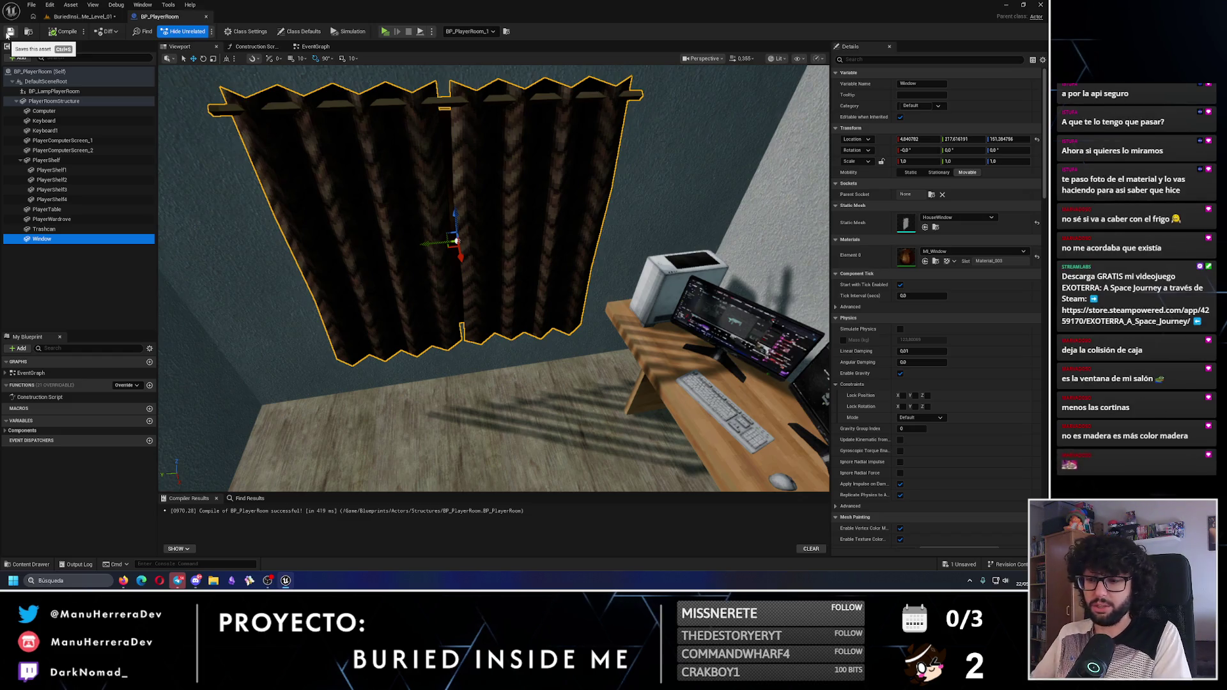
pyautogui.click(83, 16)
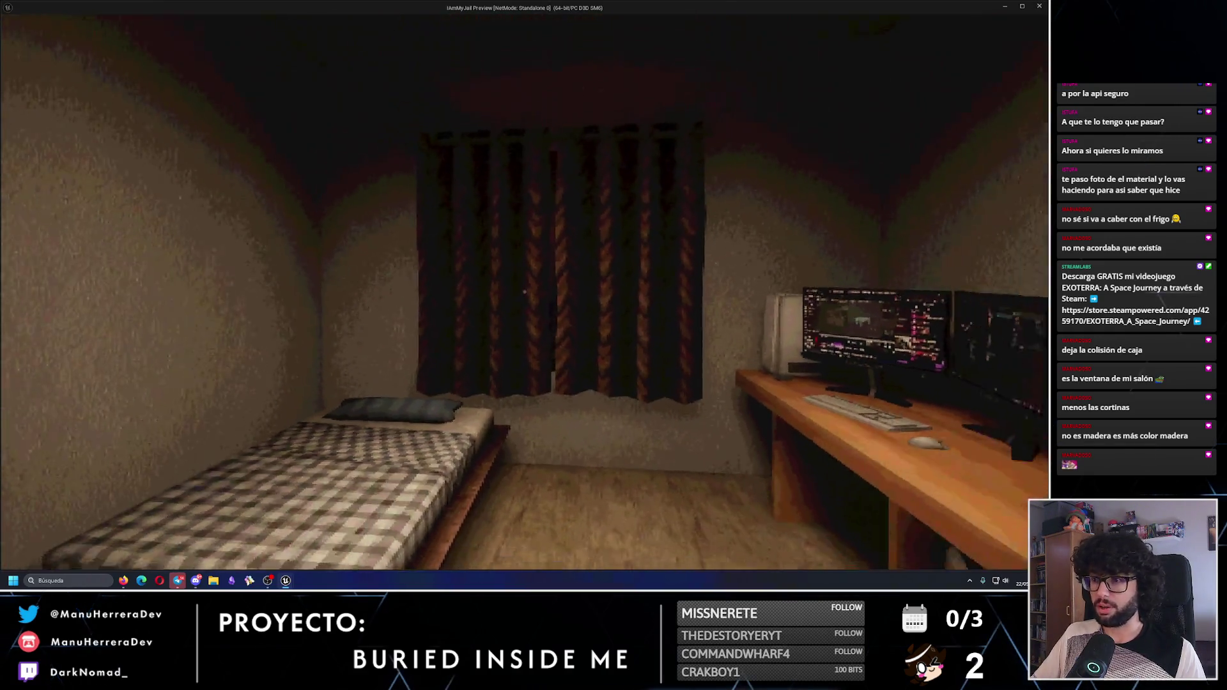
# Walk around the bedroom in the game preview to inspect the curtain, then return to BP_PlayerRoom
pyautogui.press('w')
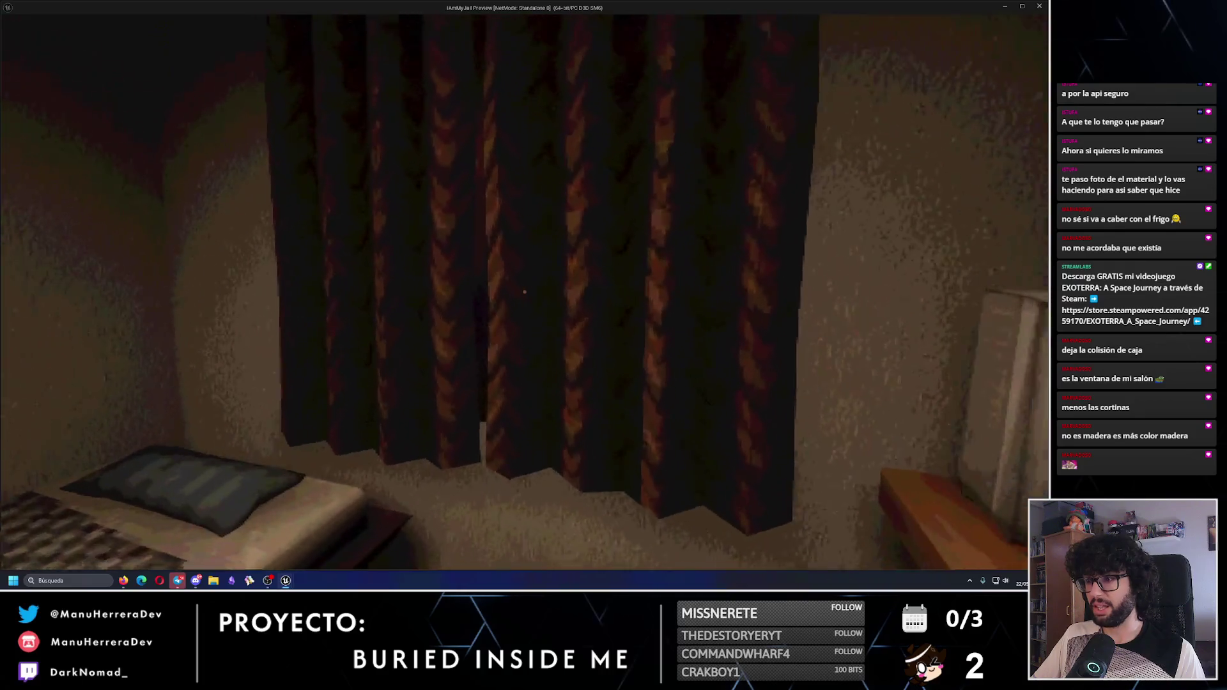
pyautogui.press('s')
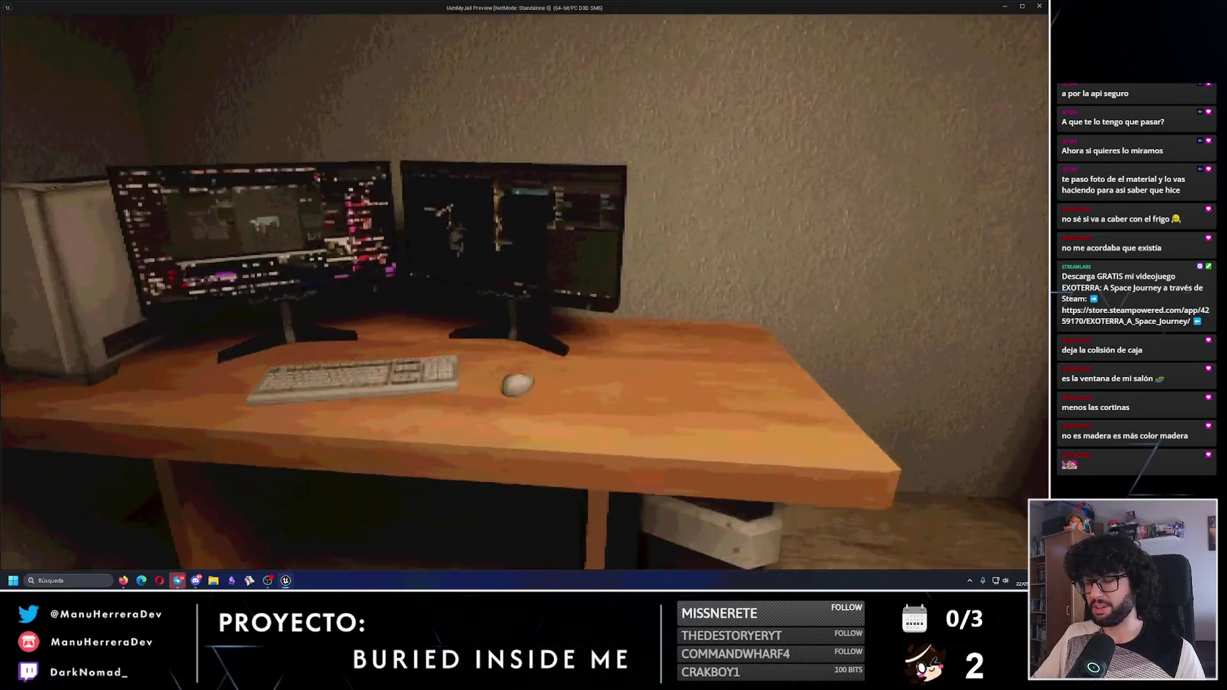
pyautogui.moveTo(524, 292)
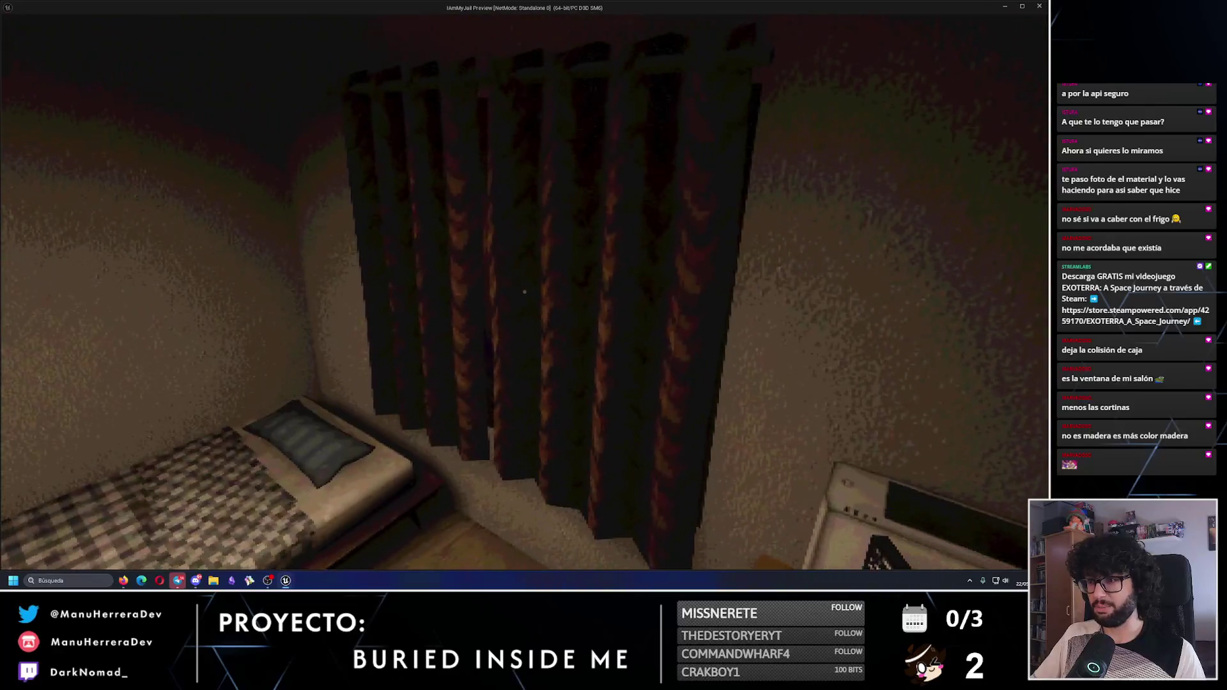
pyautogui.press('s')
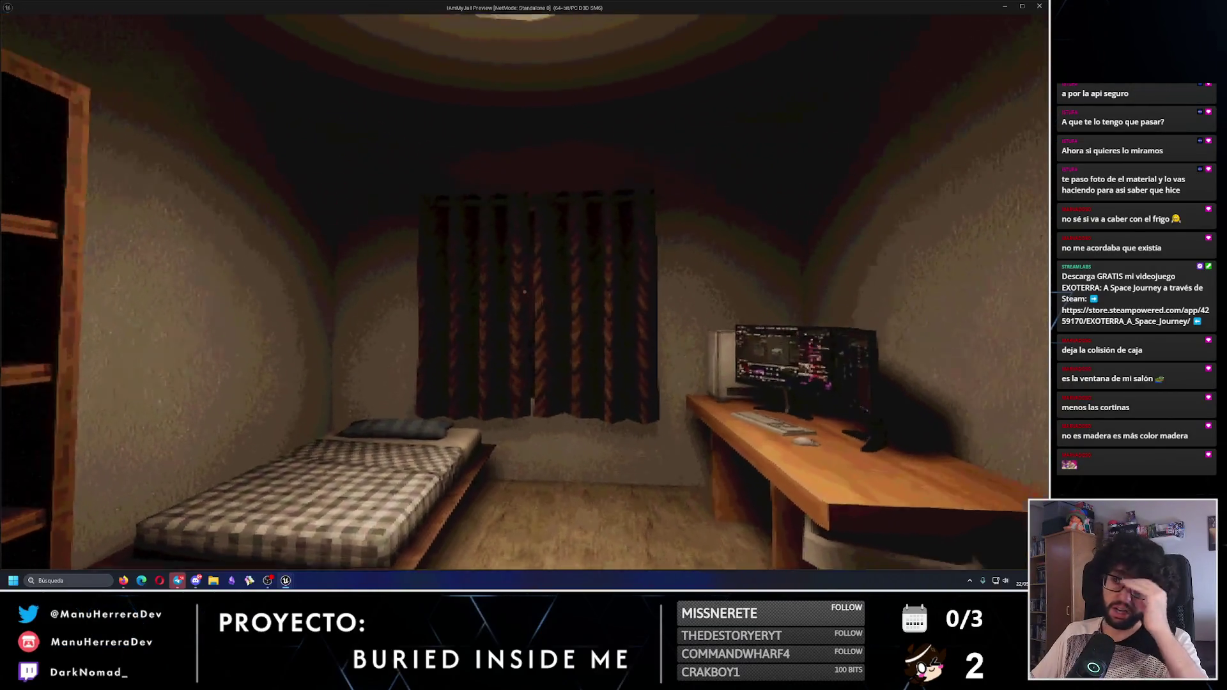
pyautogui.press('w')
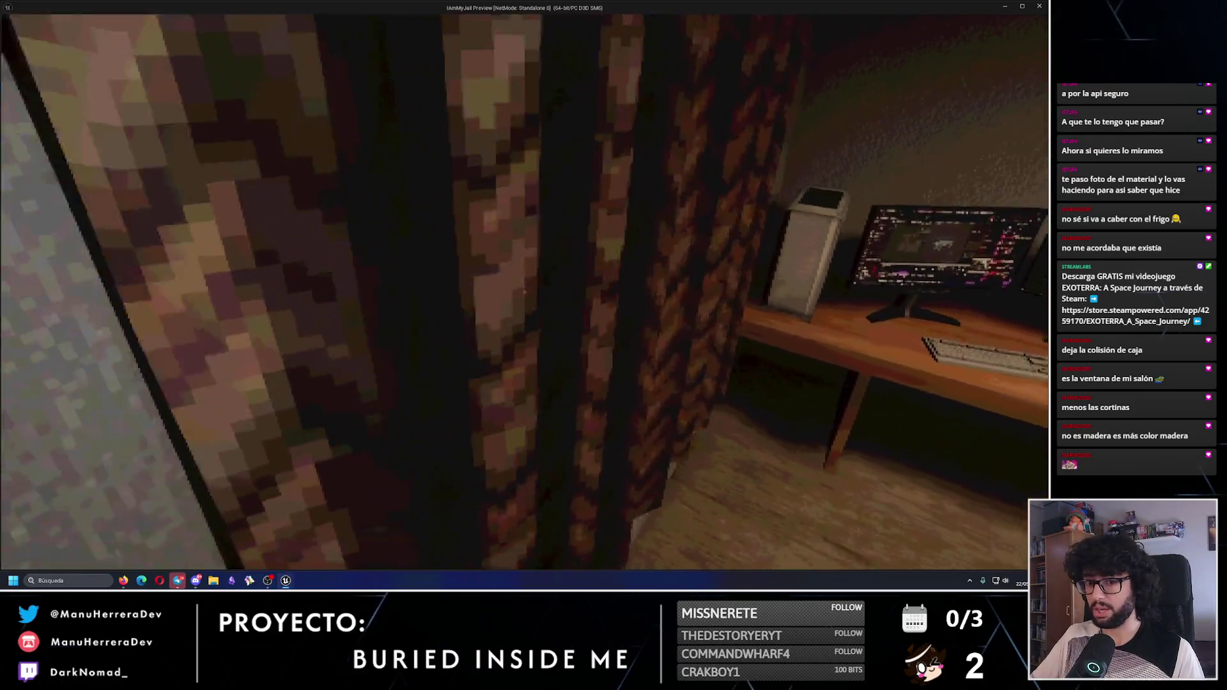
pyautogui.press('s')
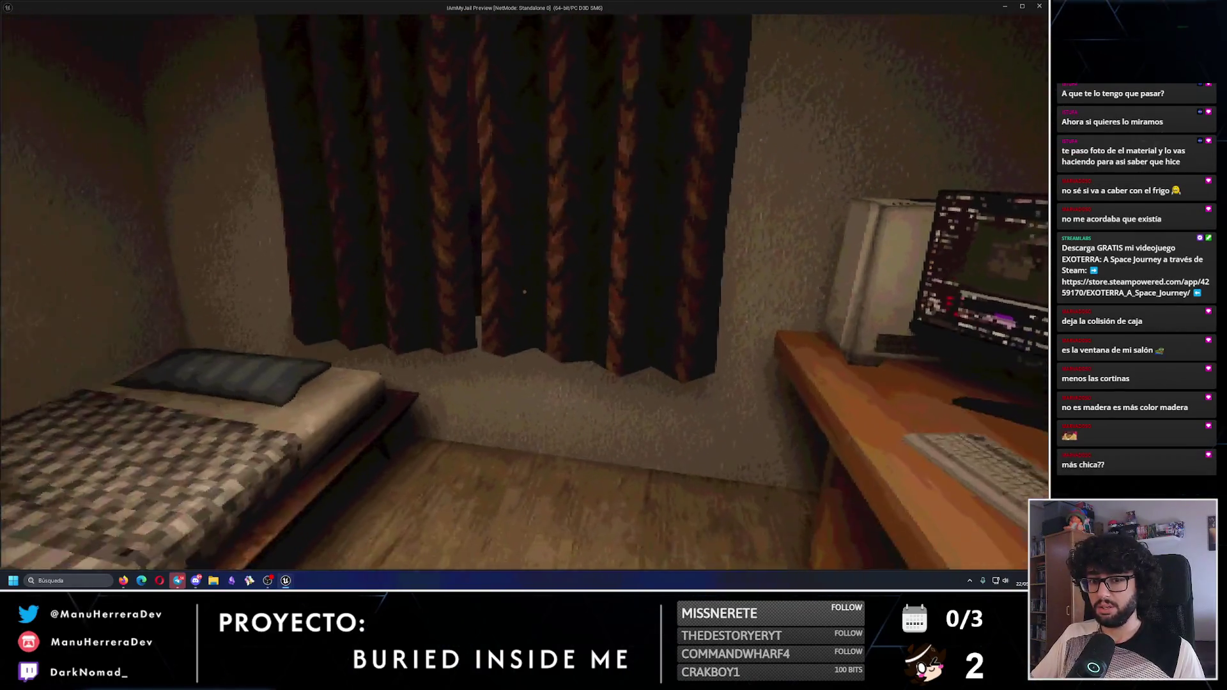
pyautogui.press('Escape')
pyautogui.click(203, 21)
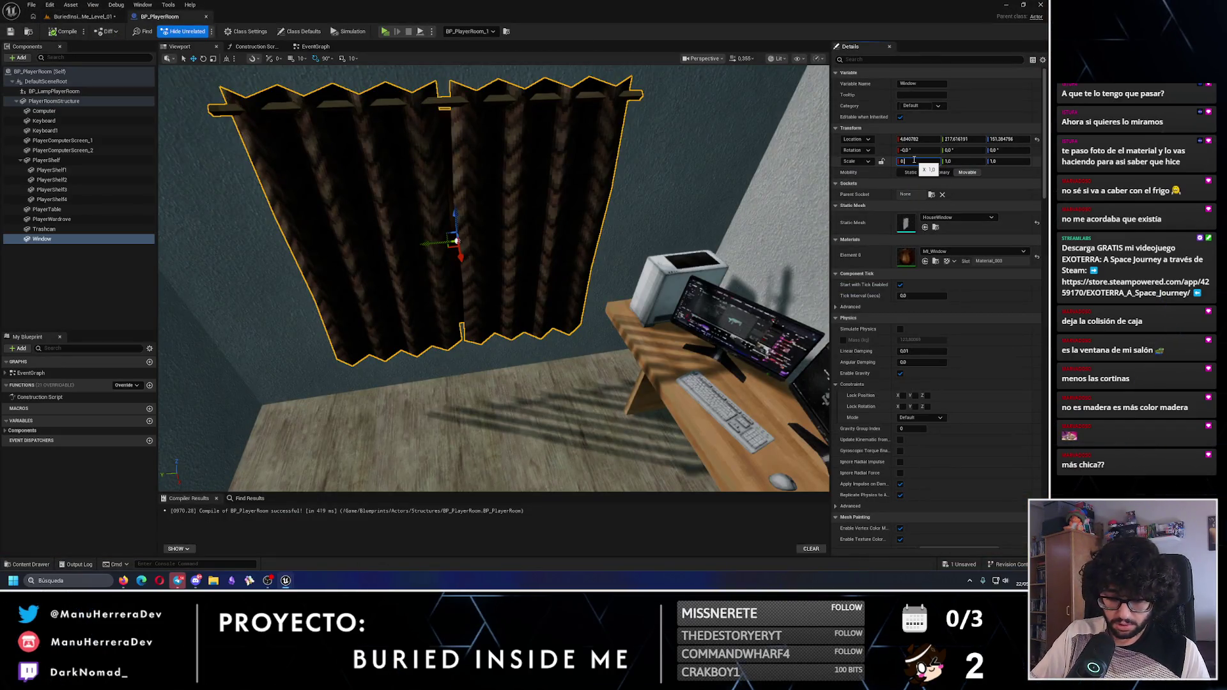
# Set the Window curtain's scale to 0.8 on all axes
pyautogui.press('Return')
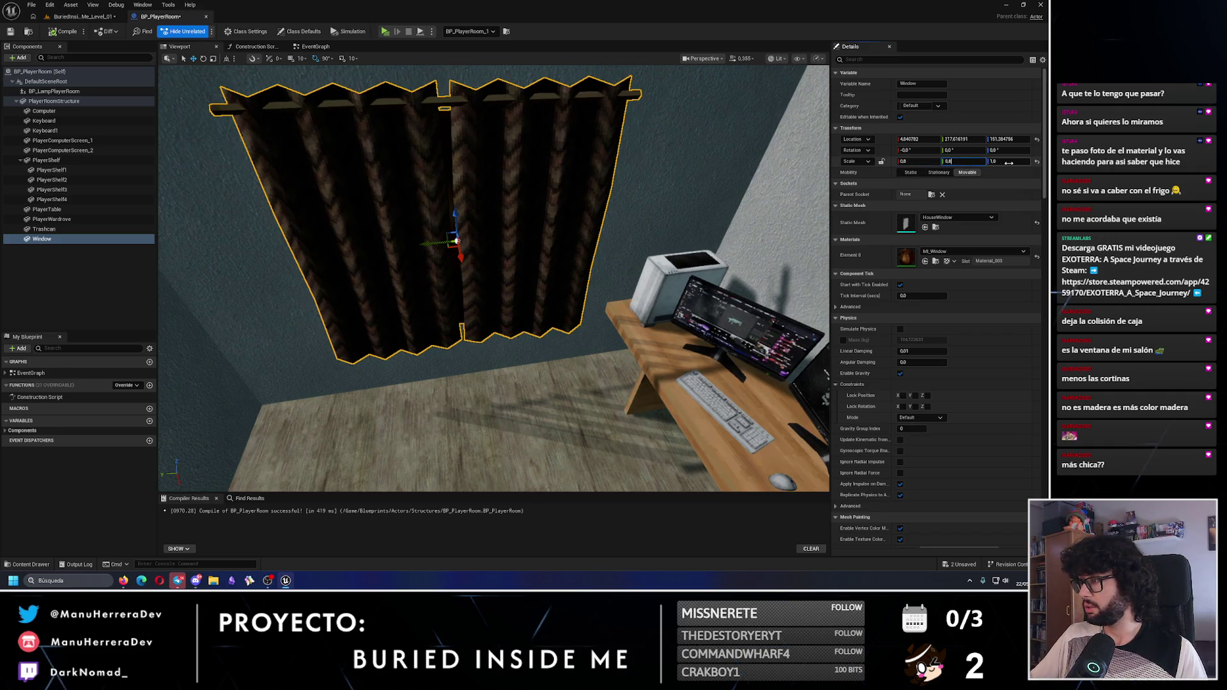
pyautogui.click(1008, 162)
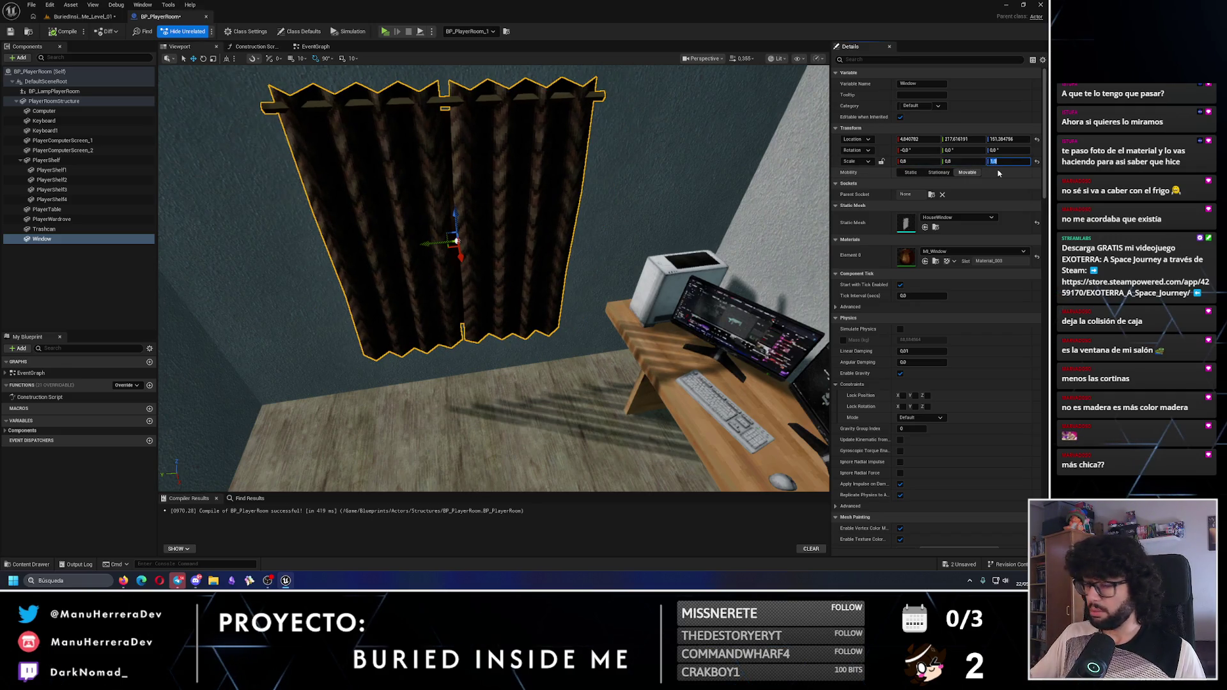
pyautogui.write('0.8')
pyautogui.press('Return')
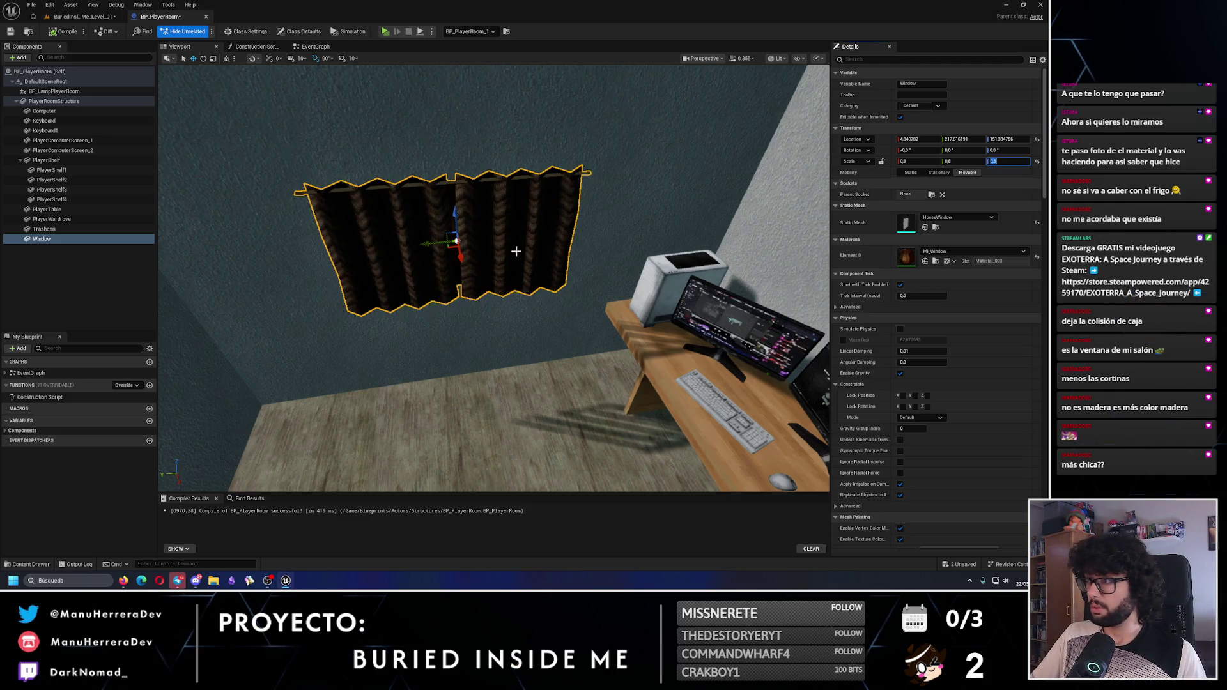
pyautogui.press('Return')
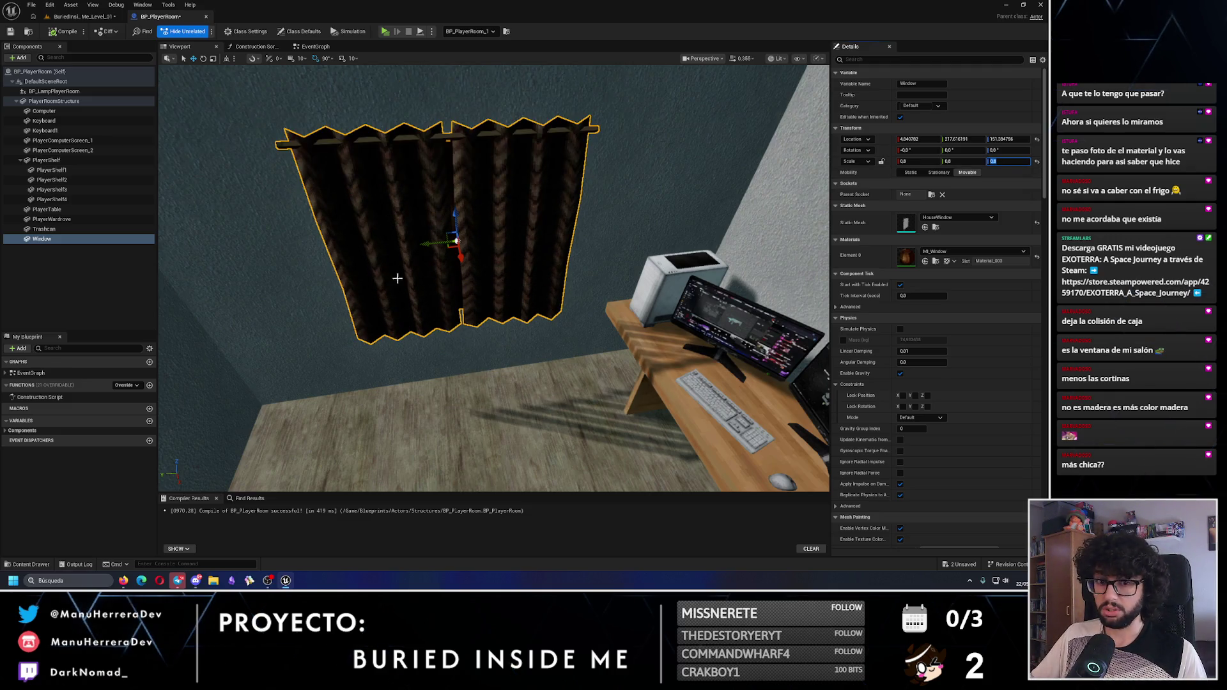
pyautogui.moveTo(529, 251)
pyautogui.mouseDown()
pyautogui.moveTo(447, 191)
pyautogui.moveTo(495, 335)
pyautogui.moveTo(525, 323)
pyautogui.mouseUp()
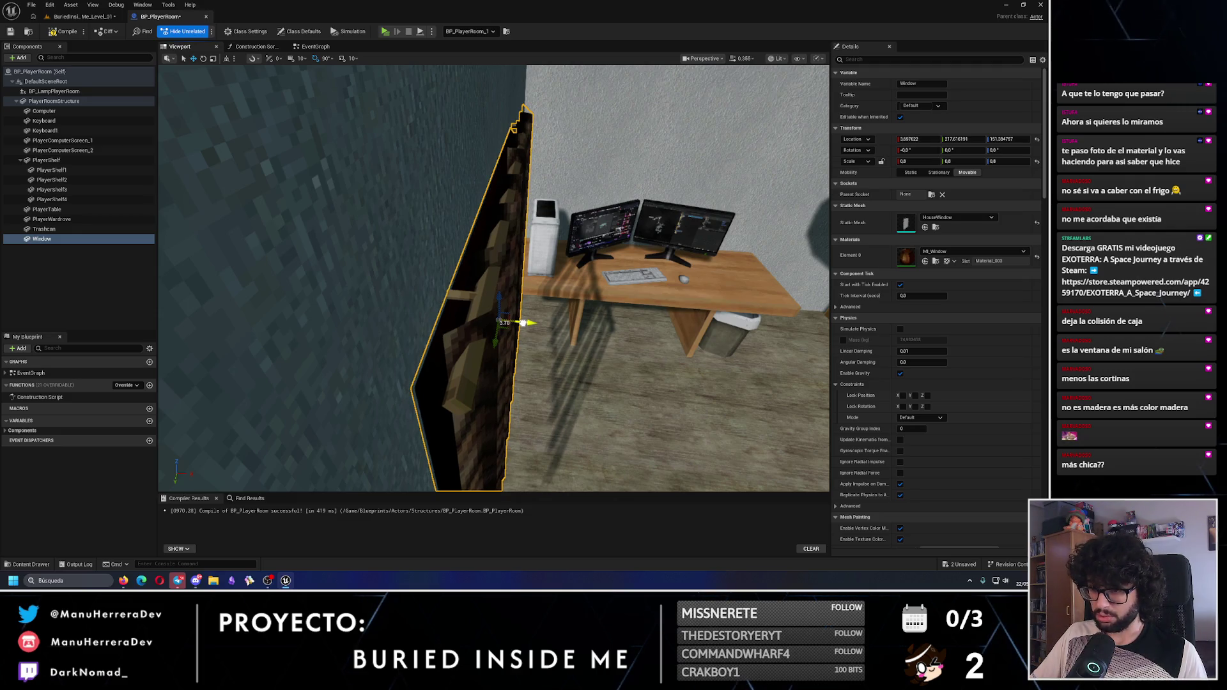
pyautogui.click(175, 586)
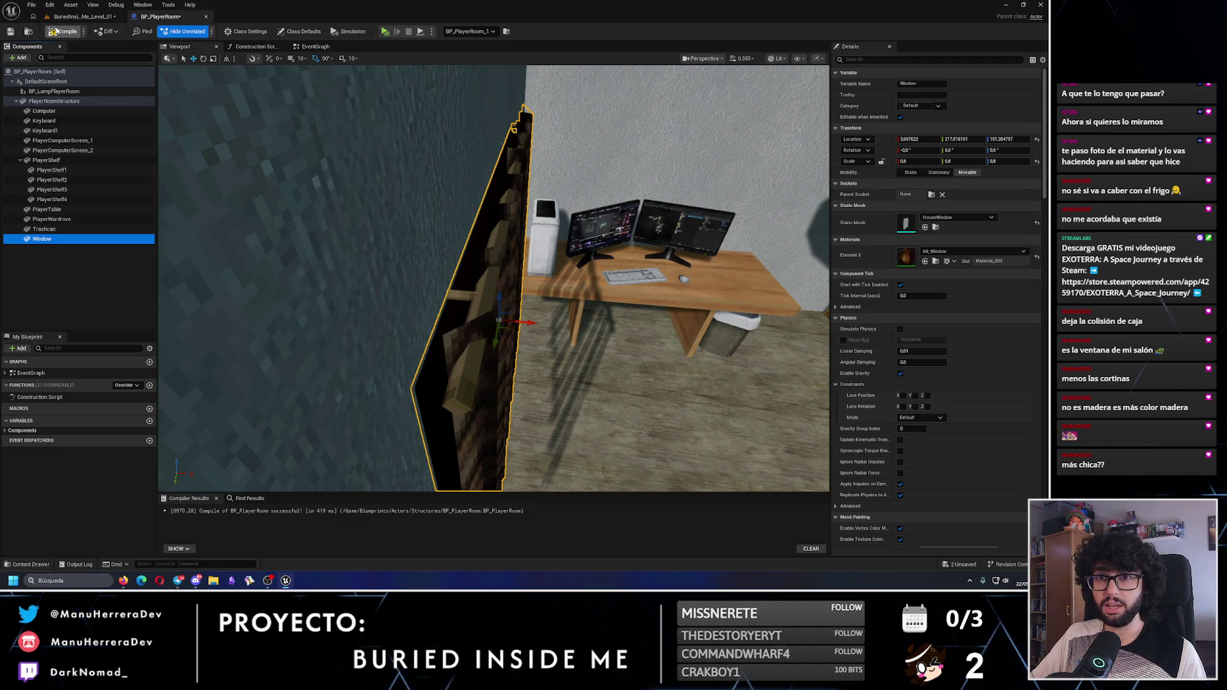
# Slide the curtains sideways to centre them on the wall, then save and compile BP_PlayerRoom
pyautogui.click(85, 17)
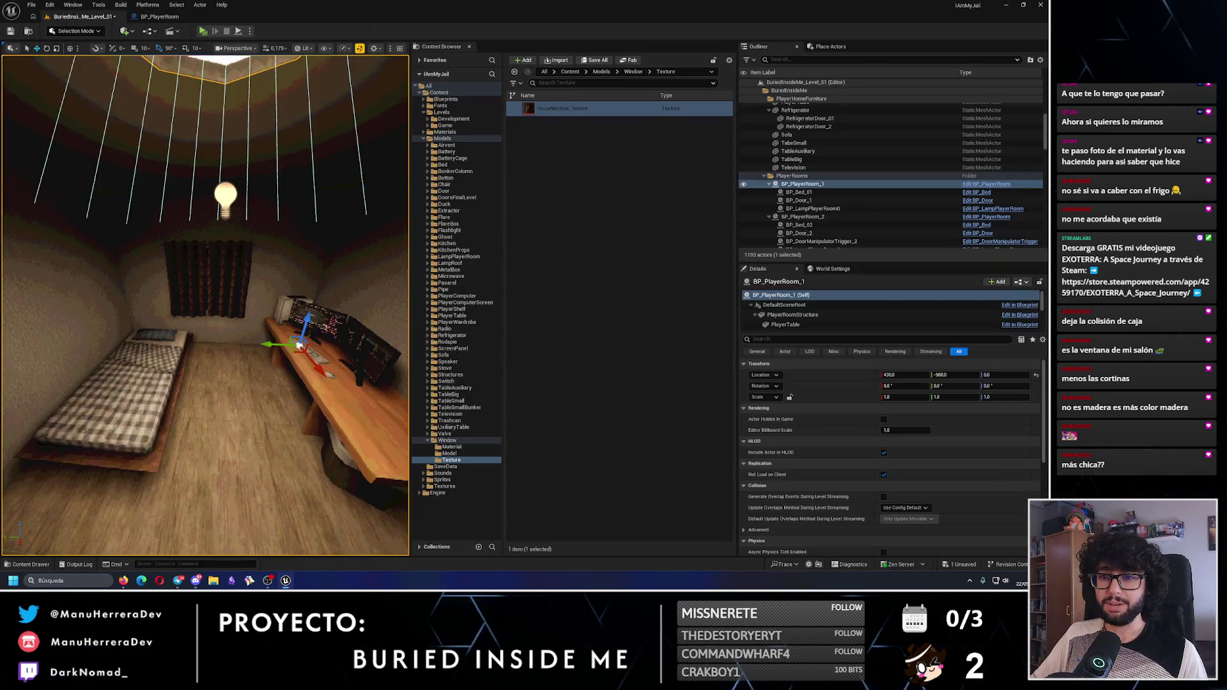
pyautogui.click(160, 17)
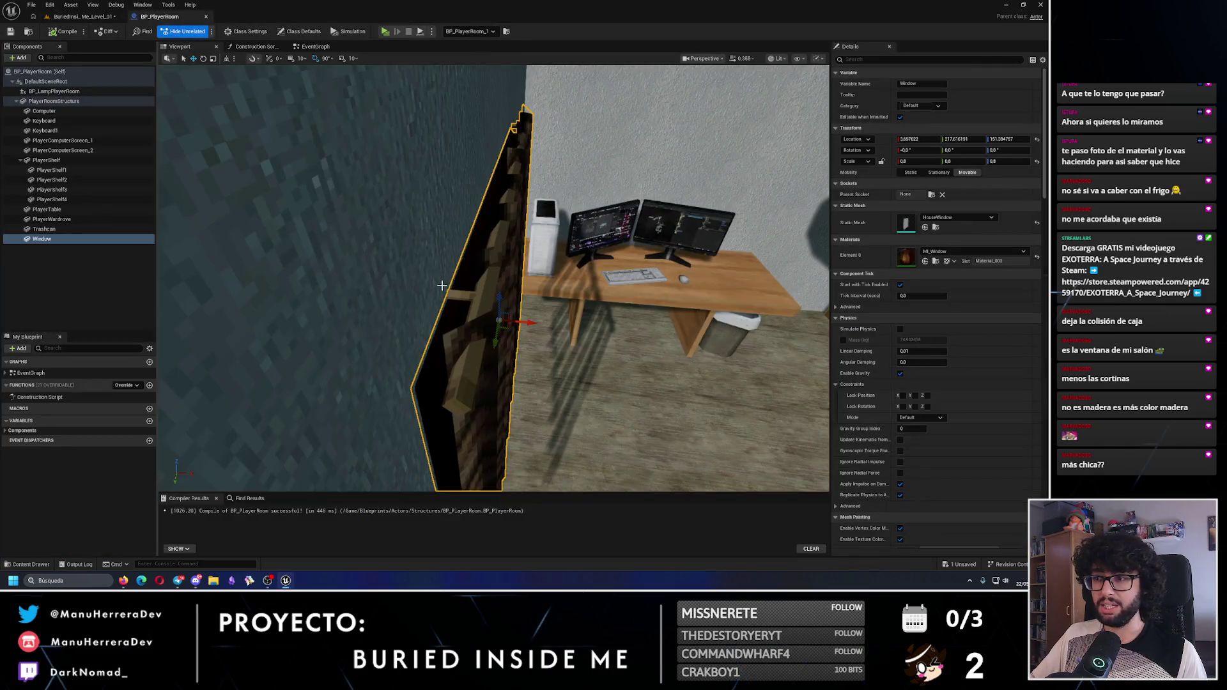
pyautogui.press('f')
pyautogui.moveTo(471, 244); pyautogui.dragTo(491, 252)
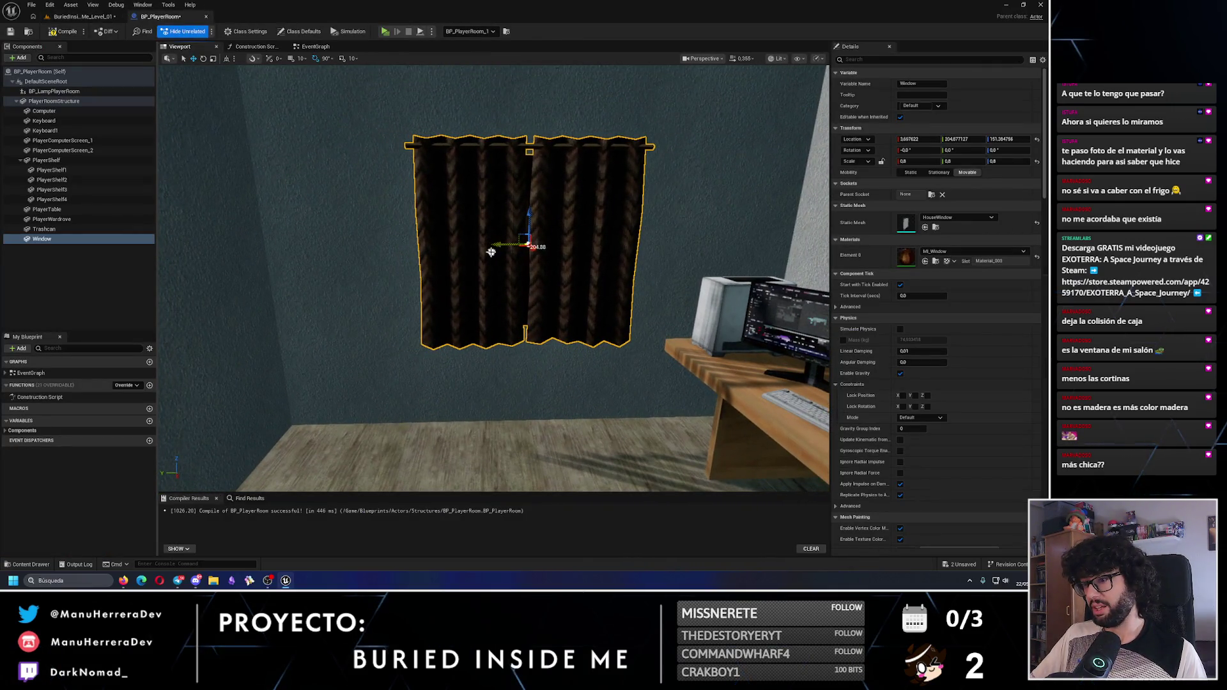
pyautogui.hotkey('ctrl', 's')
pyautogui.click(77, 16)
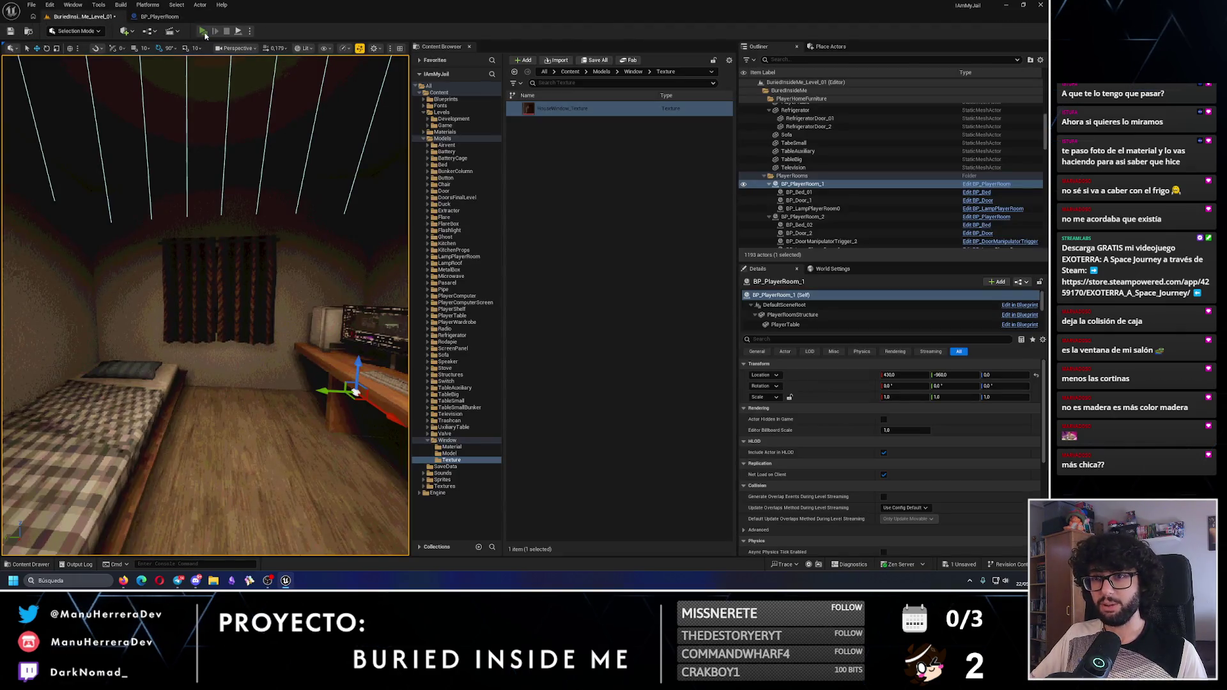
pyautogui.hotkey('alt', 'p')
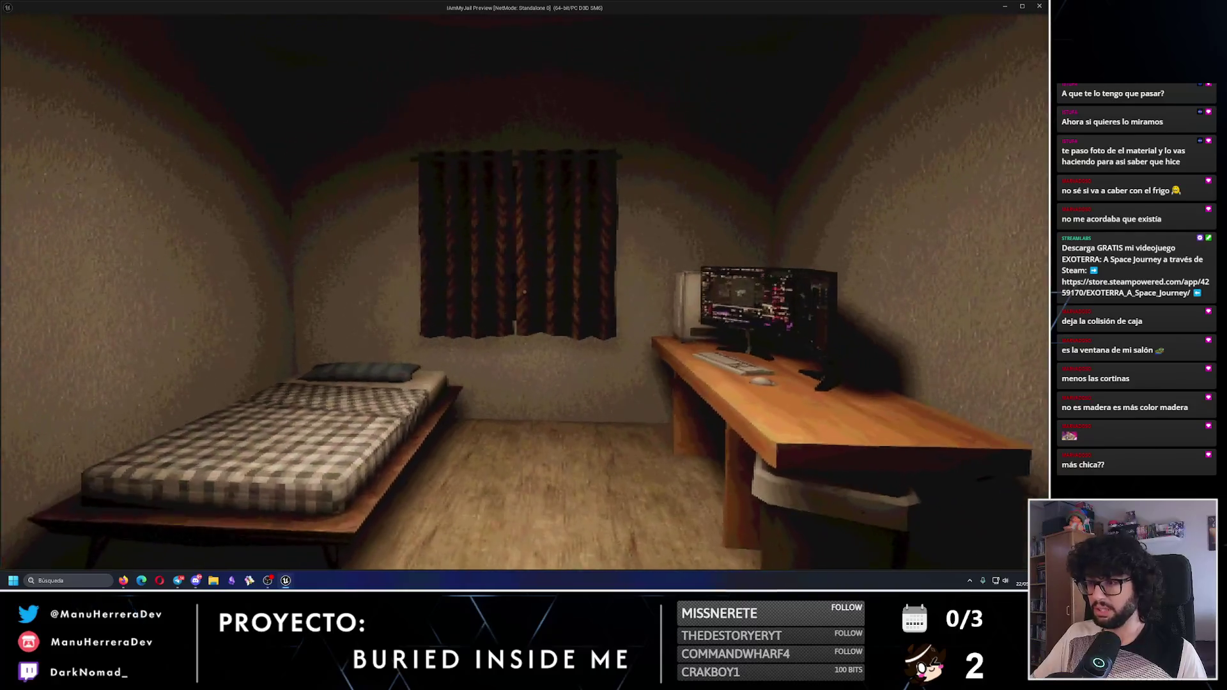
pyautogui.press('w')
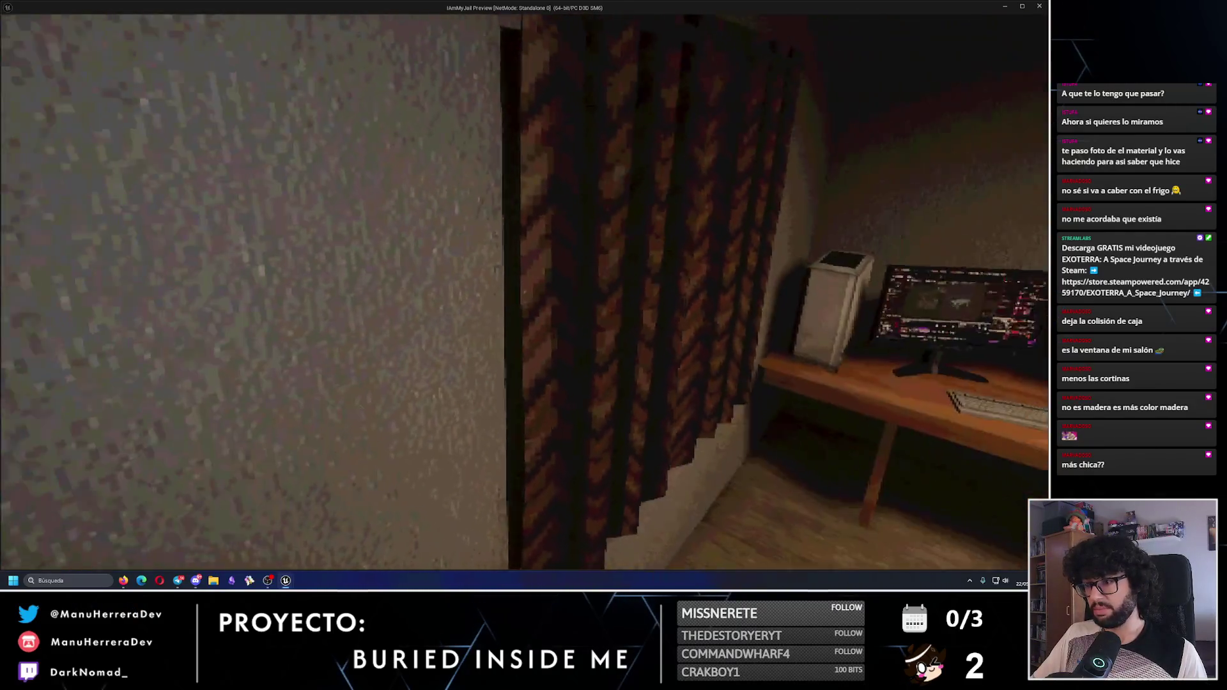
pyautogui.press('s')
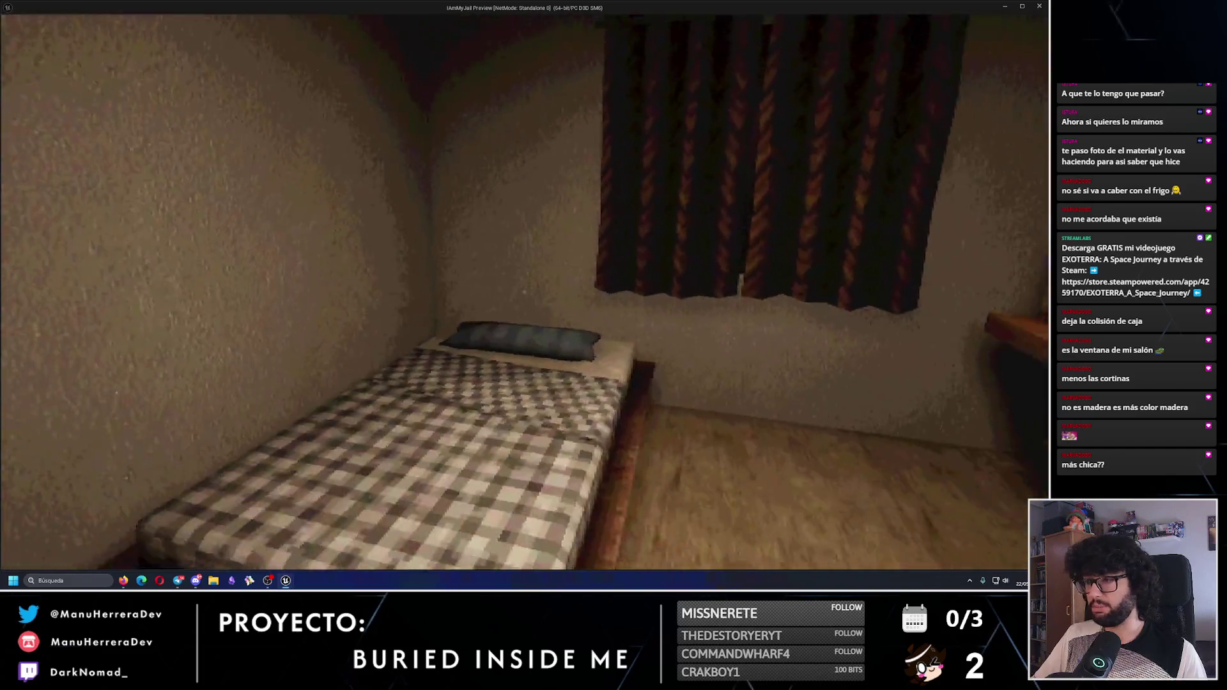
pyautogui.press('s')
pyautogui.press('w')
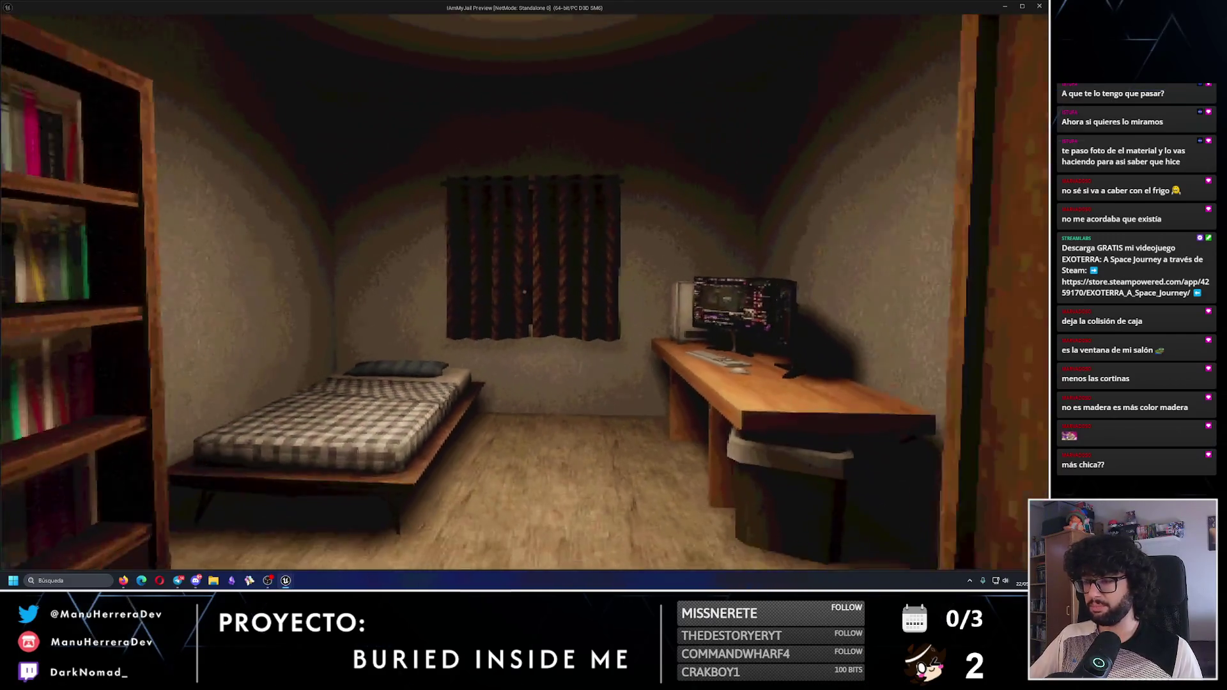
pyautogui.press('e')
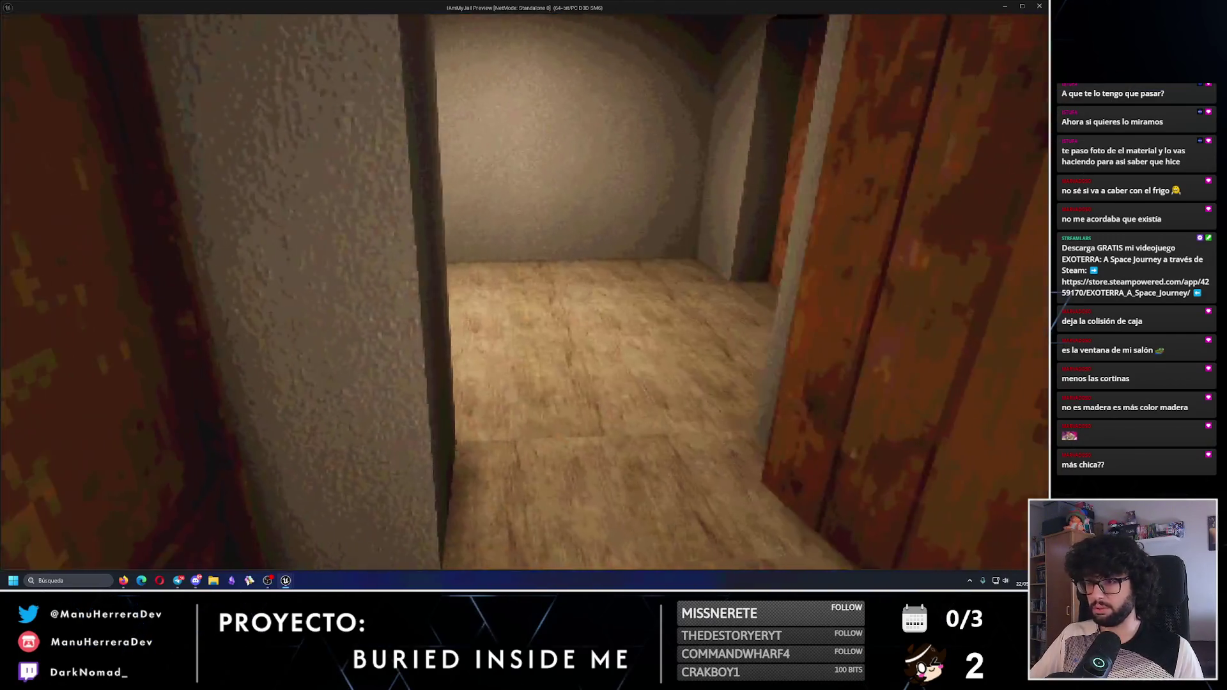
pyautogui.hotkey('shift', 'w')
pyautogui.hotkey('shift', 'w')
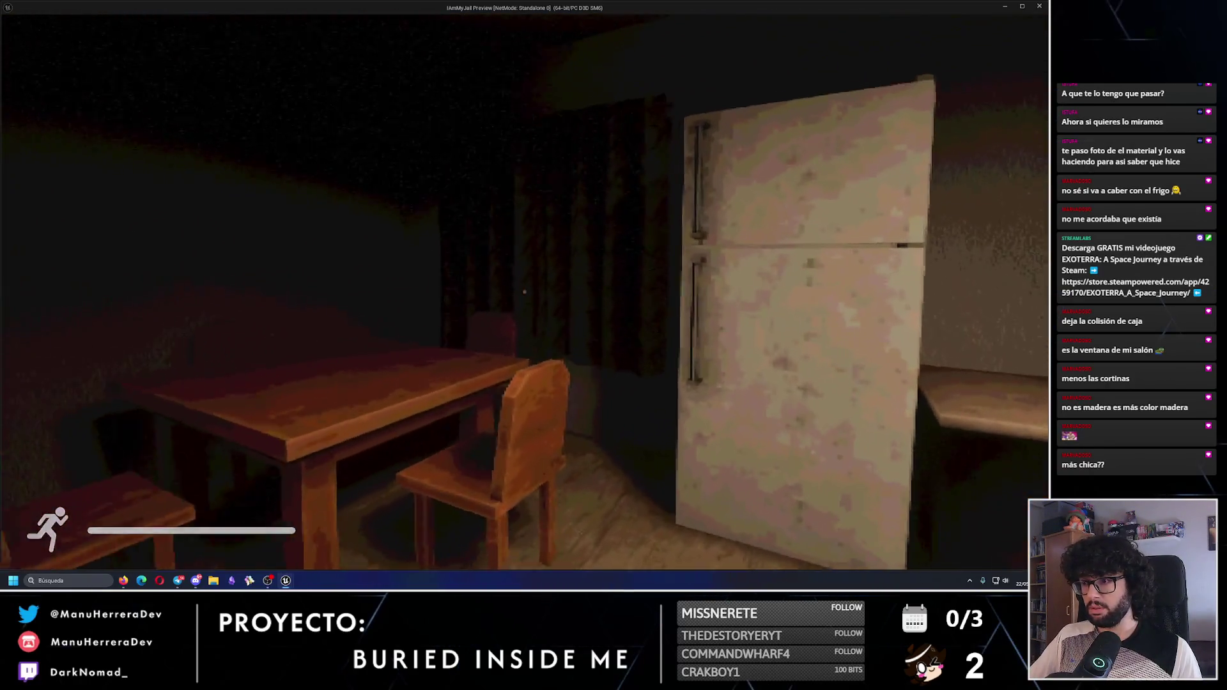
pyautogui.hotkey('shift', 'w')
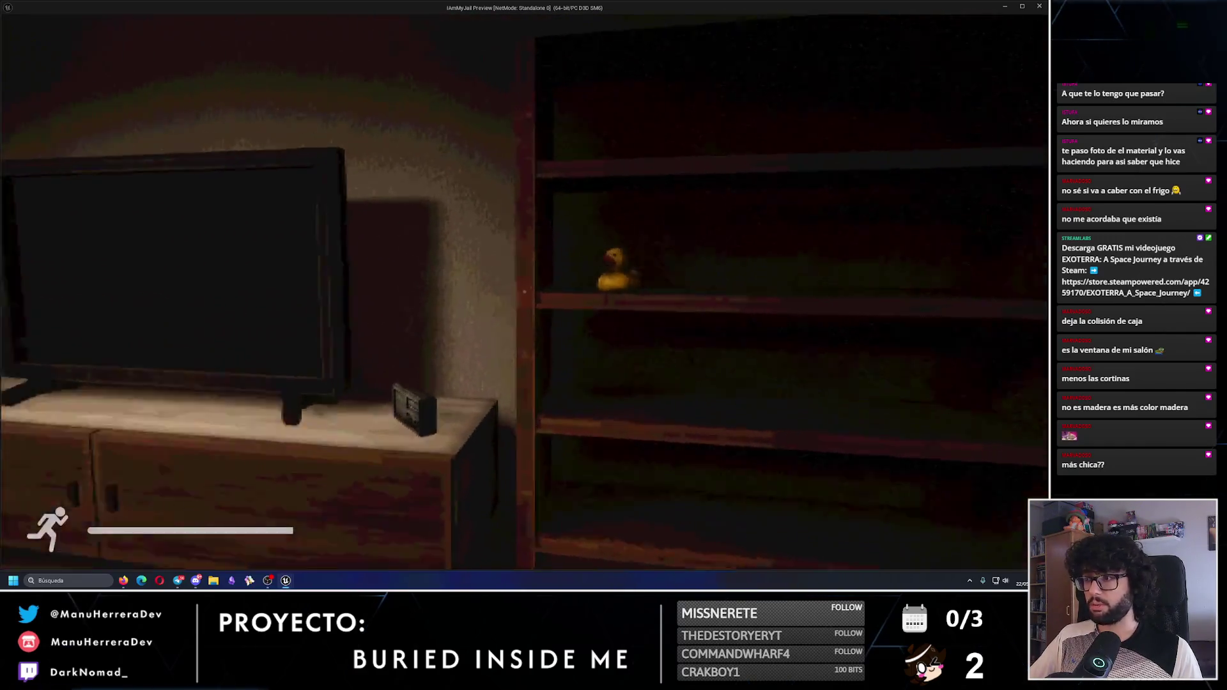
pyautogui.press('e')
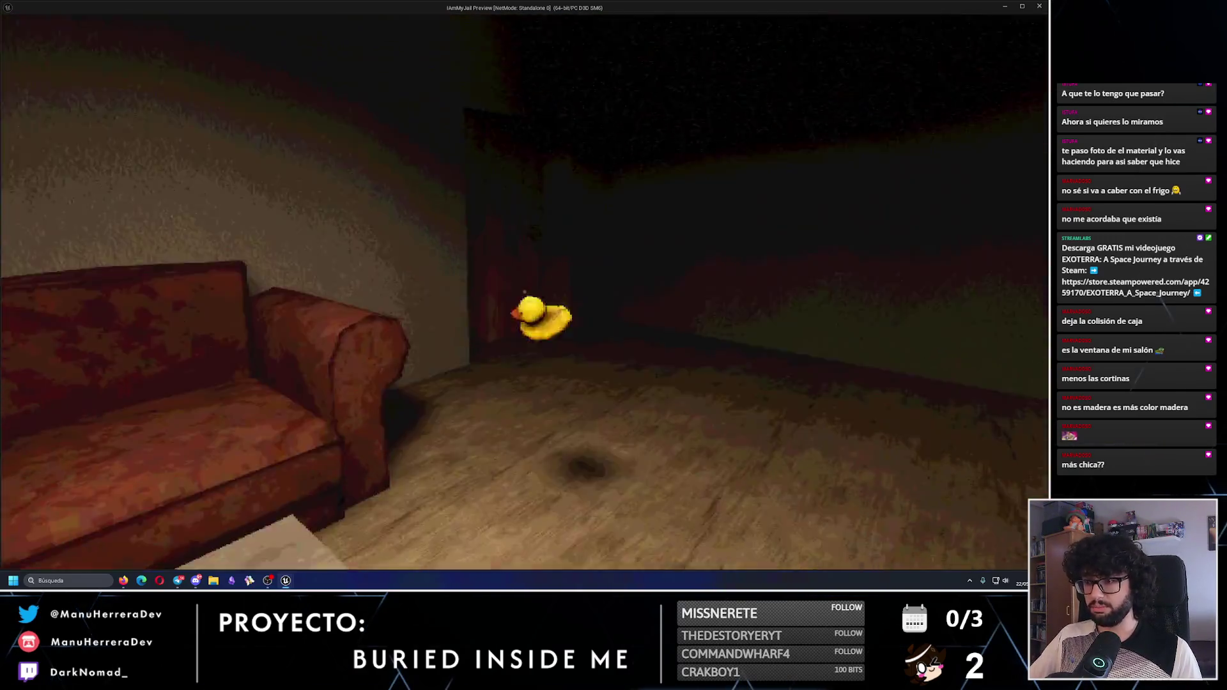
pyautogui.press('e')
pyautogui.hotkey('shift', 'w')
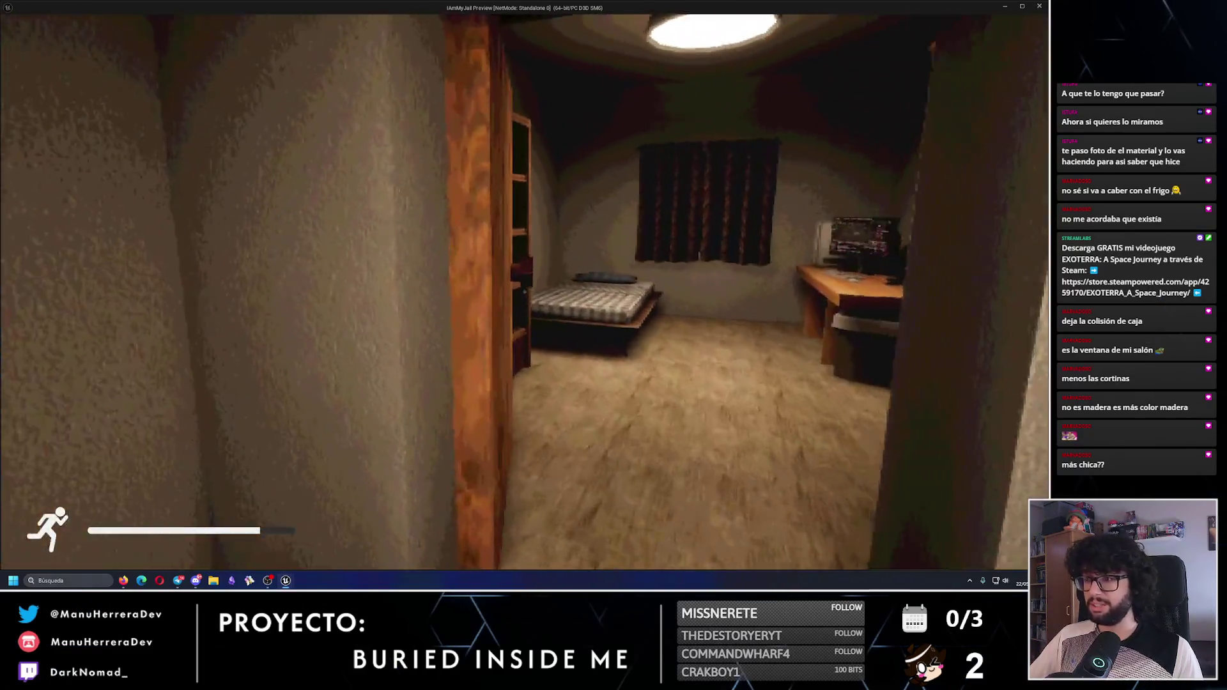
pyautogui.press('w')
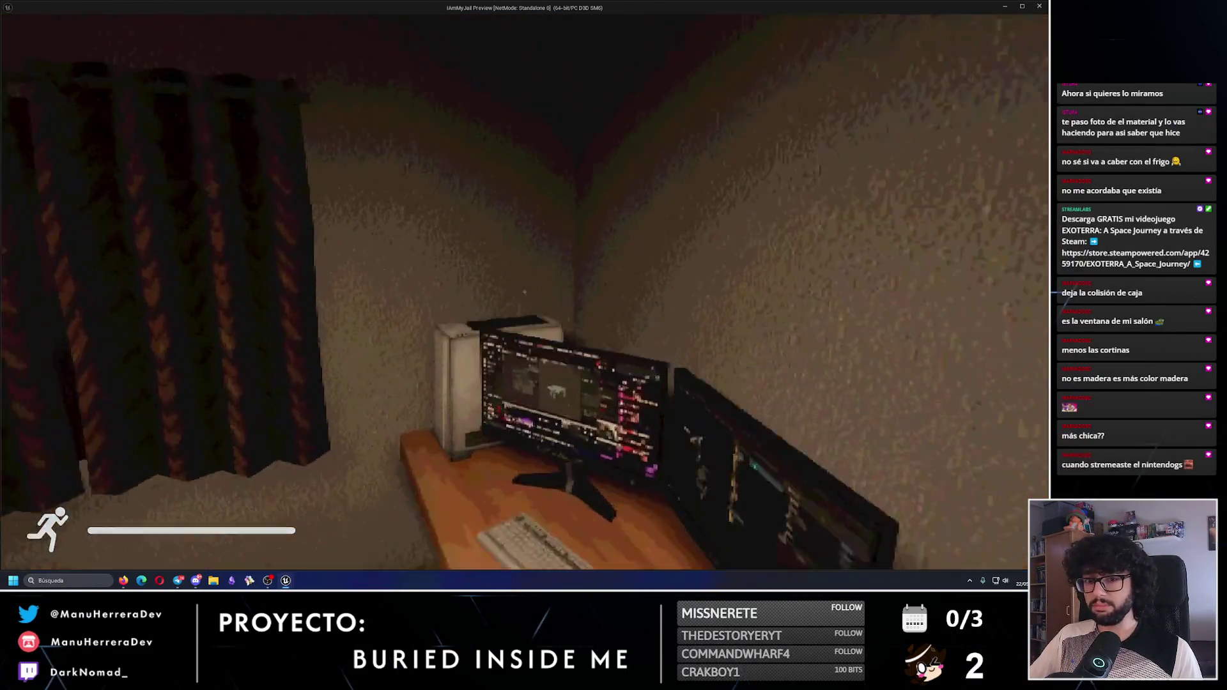
pyautogui.press('s')
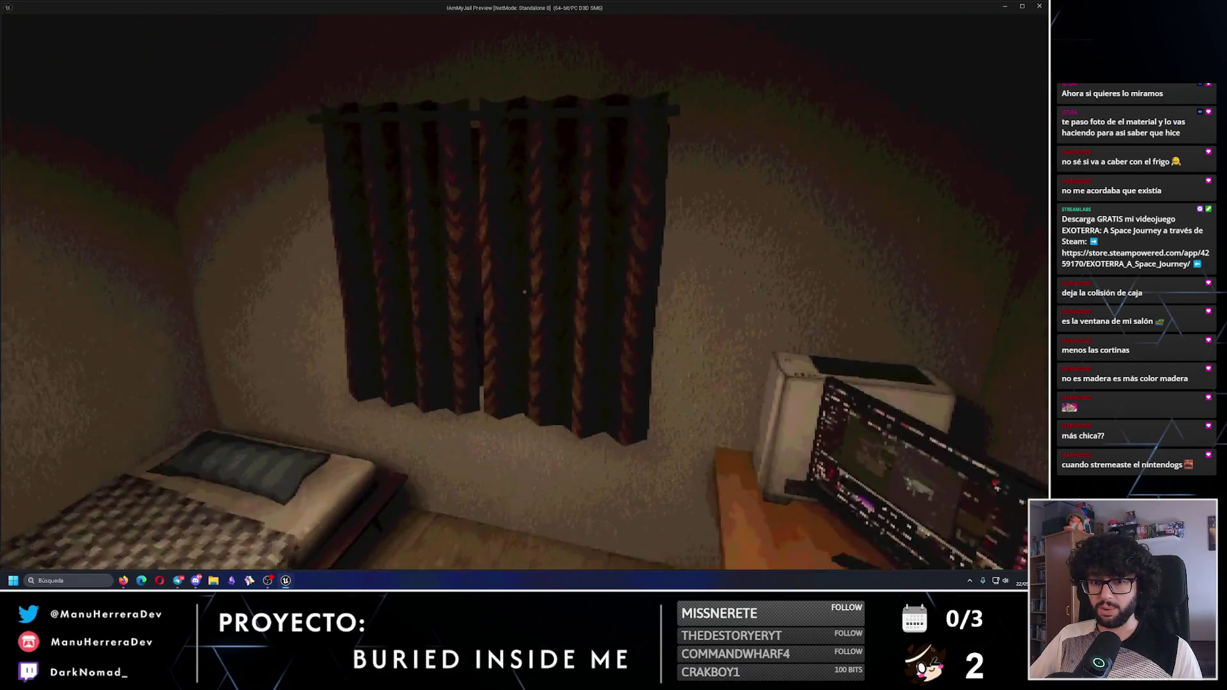
pyautogui.press('Escape')
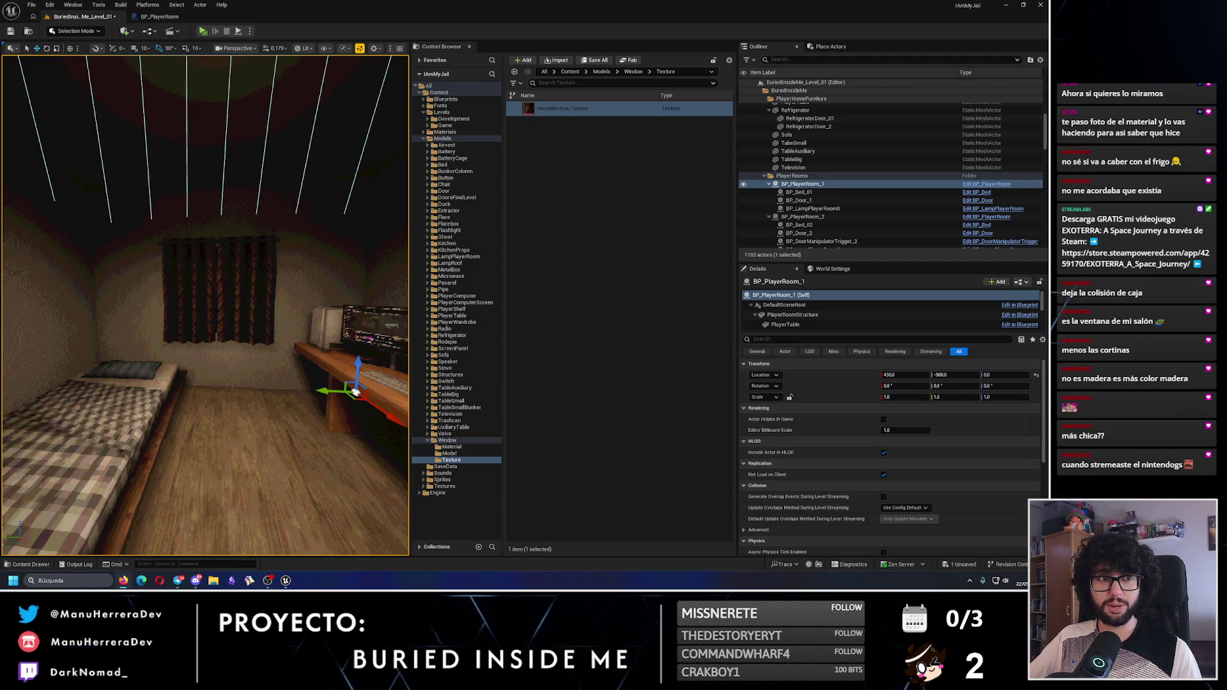
pyautogui.hotkey('alt', 'Tab')
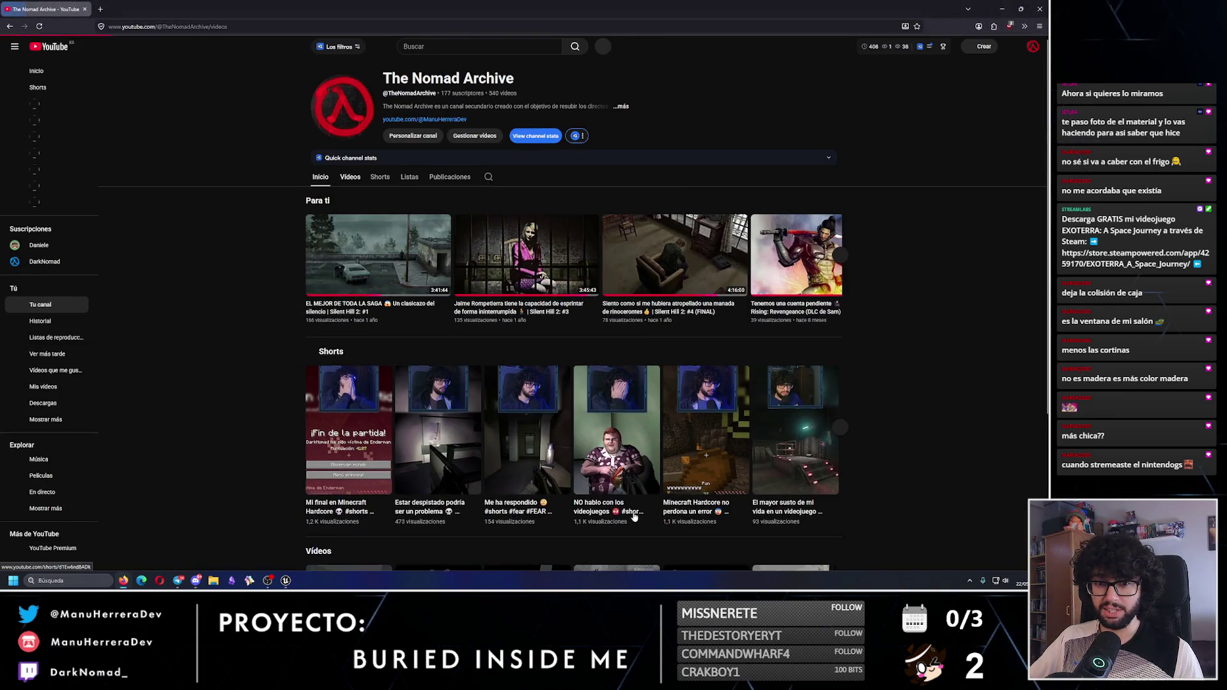
pyautogui.scroll(-10, 549, 447)
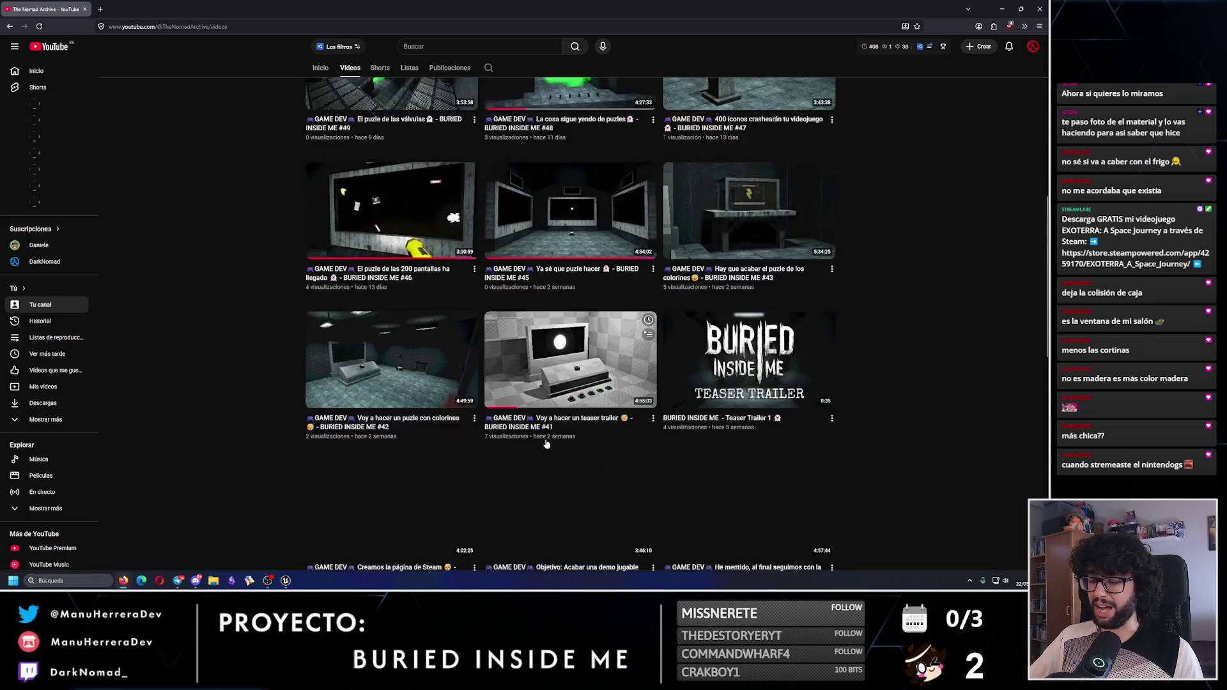
pyautogui.scroll(-20, 551, 435)
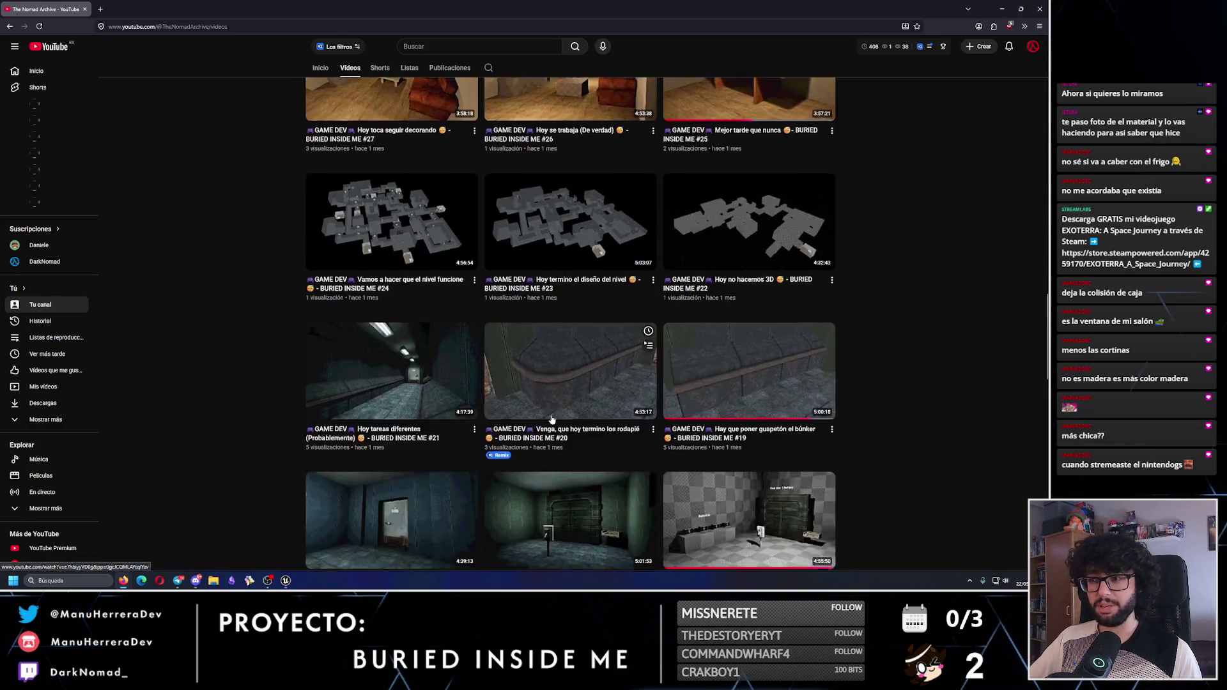
pyautogui.scroll(-8, 552, 420)
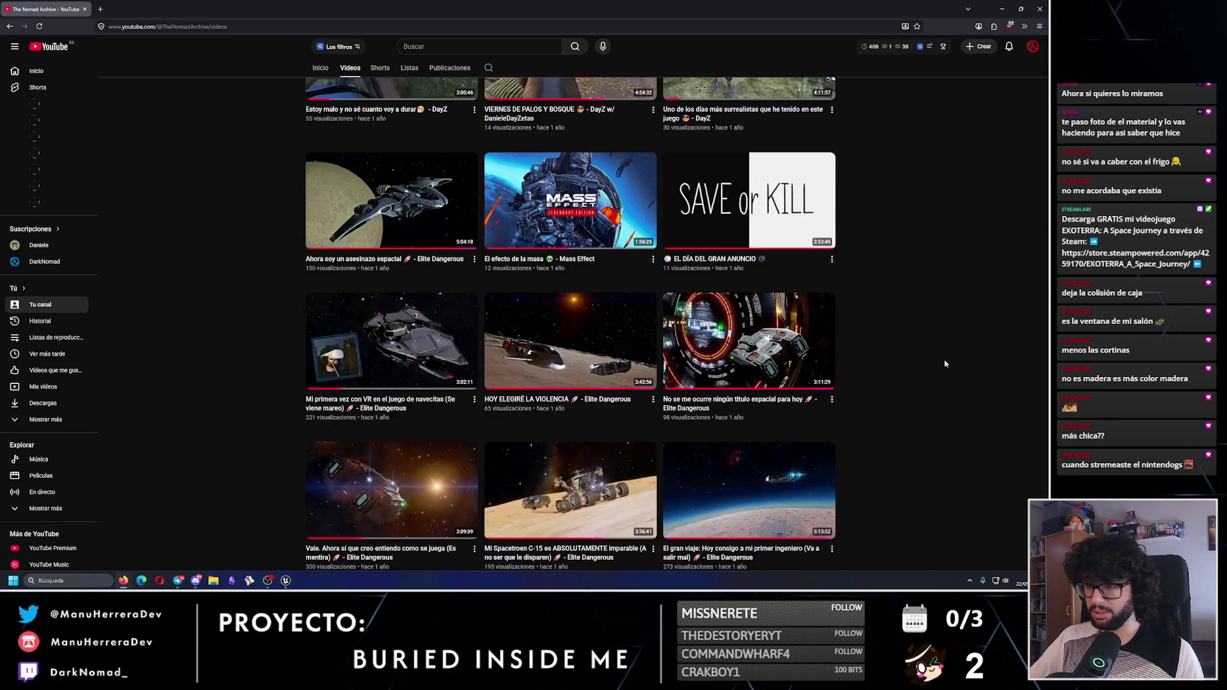
pyautogui.scroll(1, 944, 363)
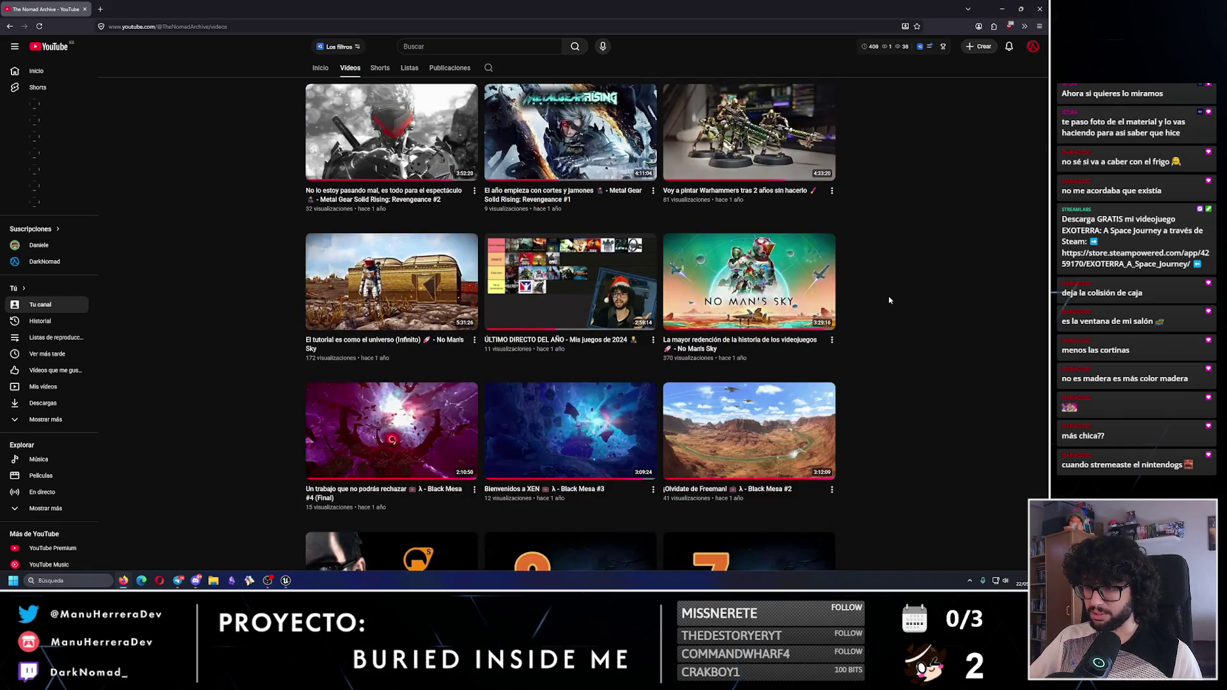
pyautogui.scroll(-10, 889, 300)
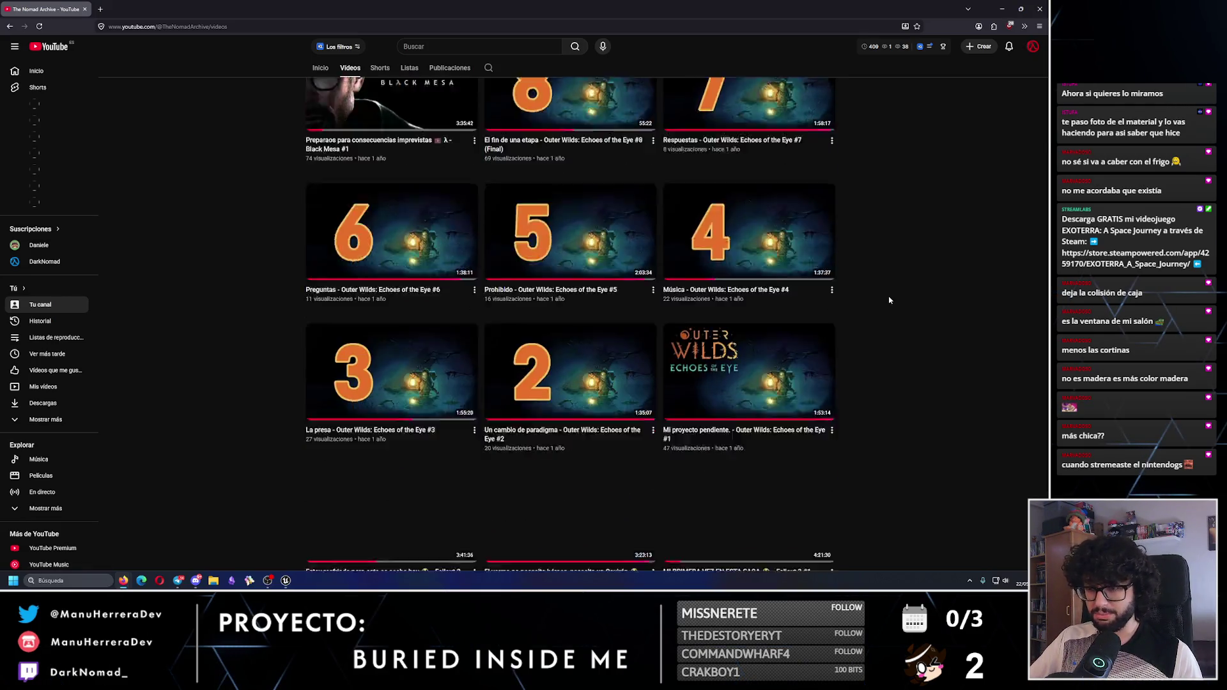
pyautogui.scroll(-12, 889, 300)
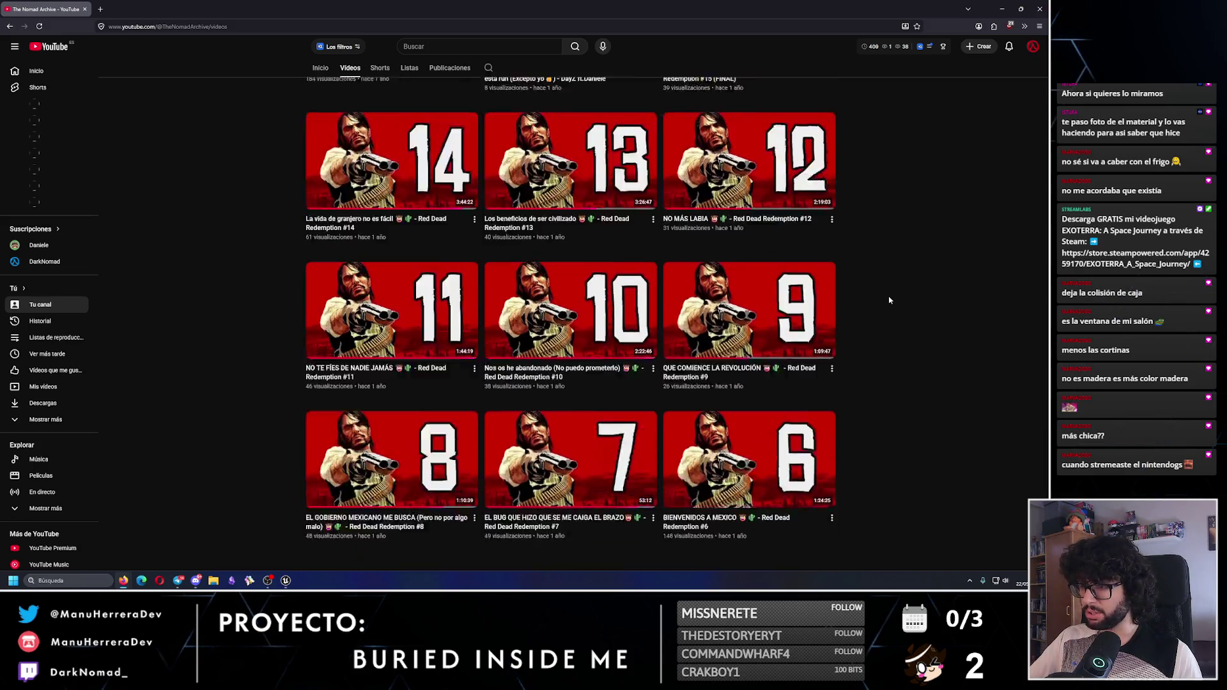
pyautogui.scroll(-5, 890, 305)
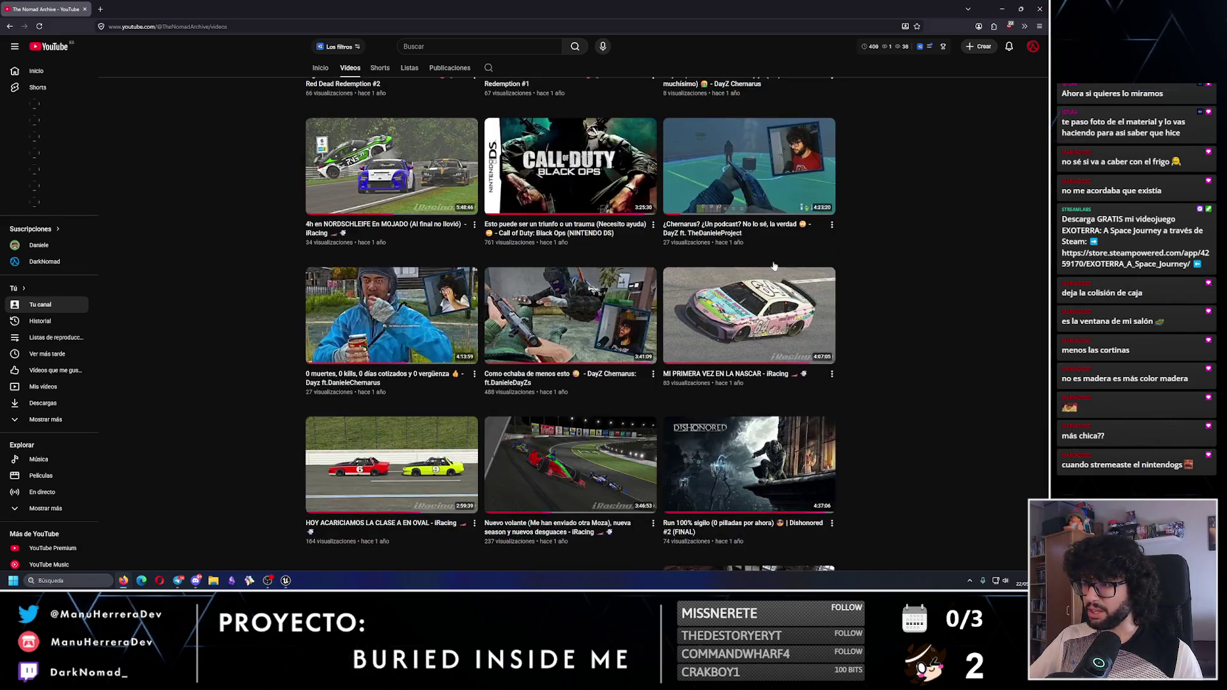
pyautogui.scroll(2, 584, 305)
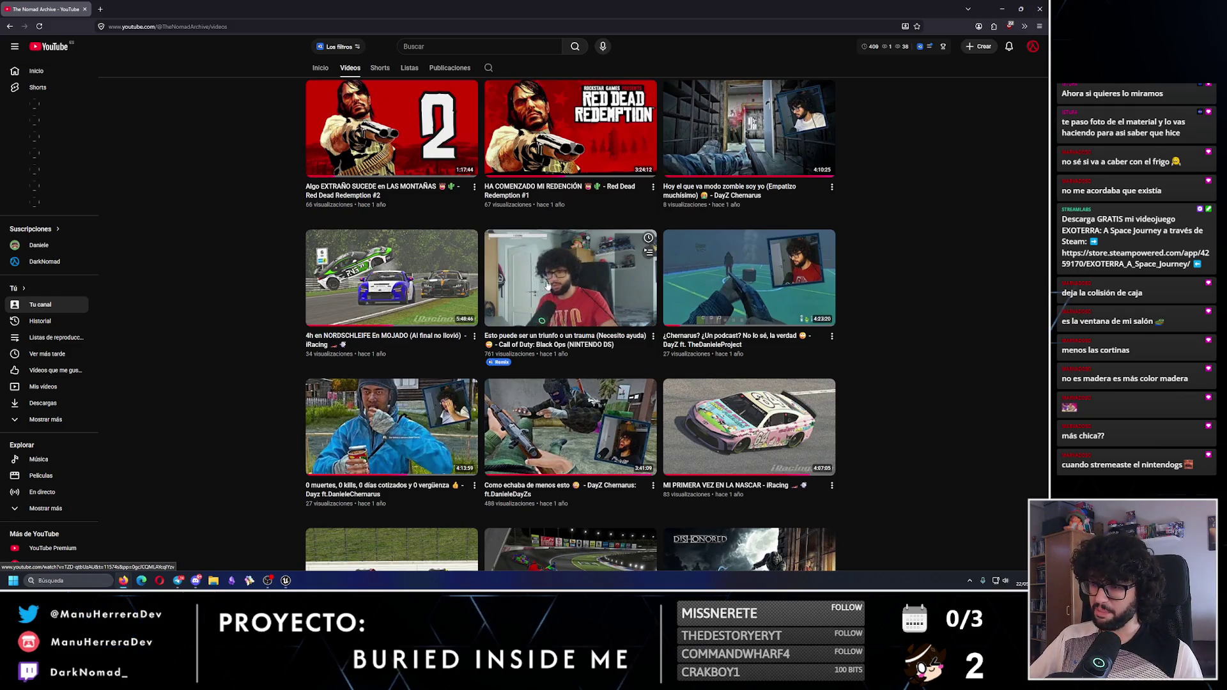
pyautogui.scroll(2, 936, 413)
pyautogui.scroll(-1, 936, 414)
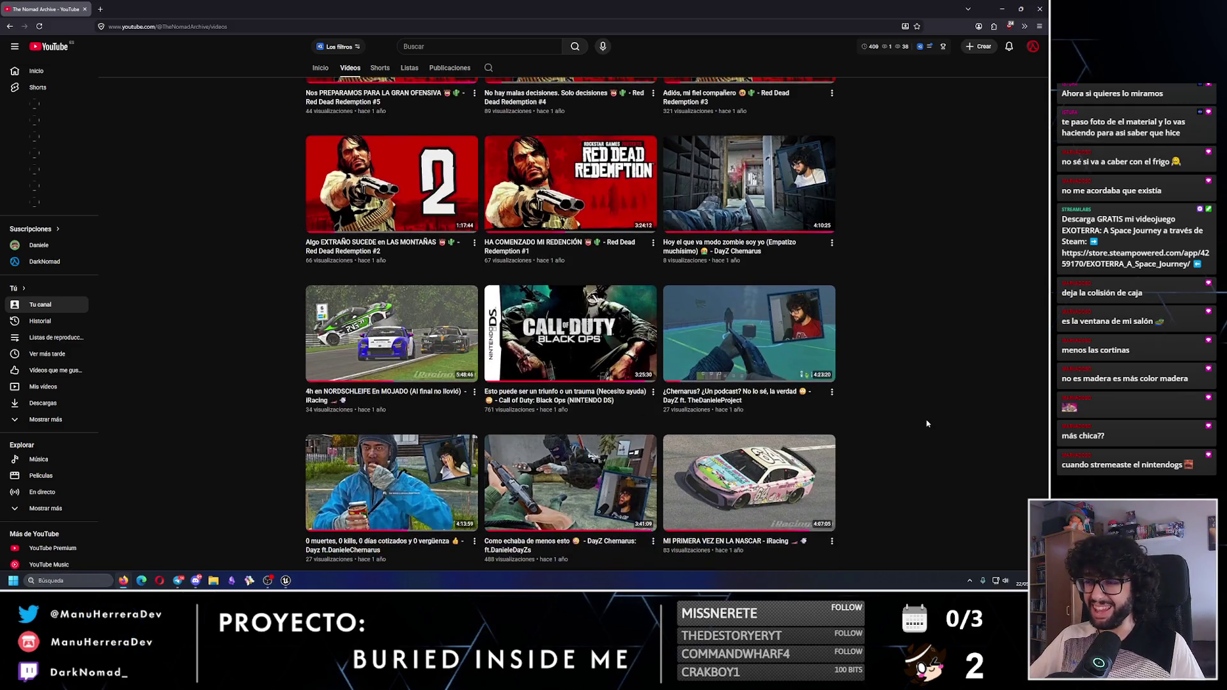
pyautogui.scroll(-1, 926, 419)
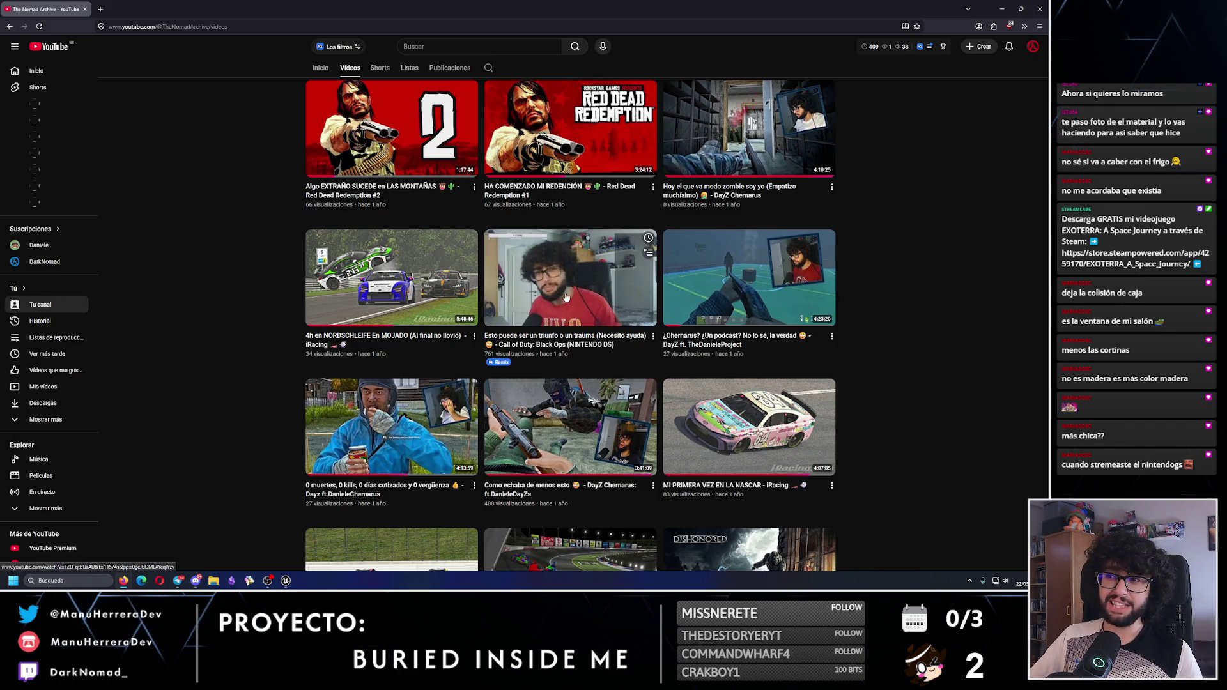
pyautogui.click(571, 266)
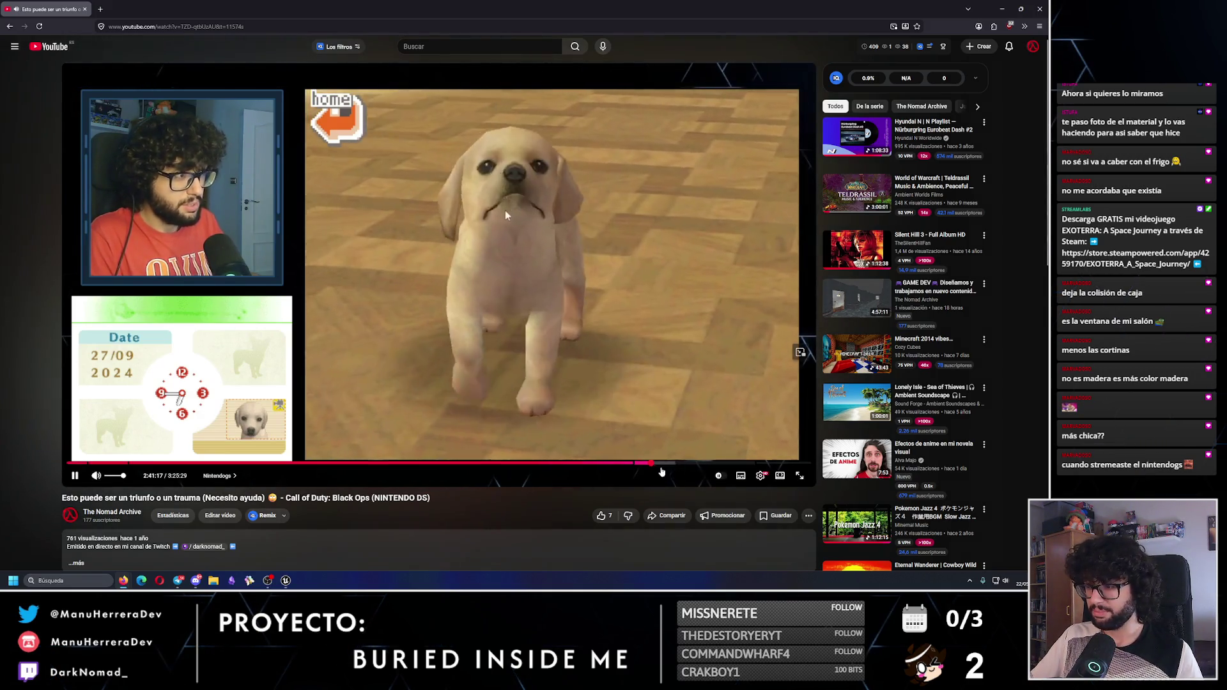
# Seek the stream forward through about 2:46 and 2:48 to roughly 2:52
pyautogui.click(666, 469)
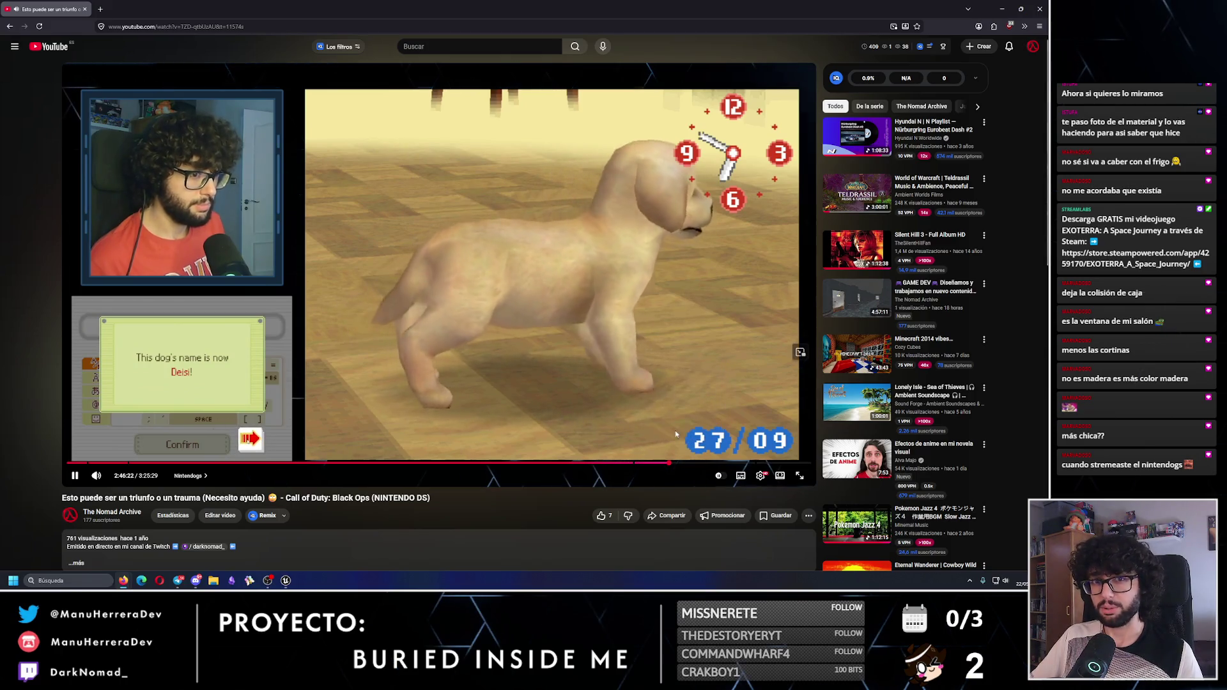
pyautogui.click(676, 463)
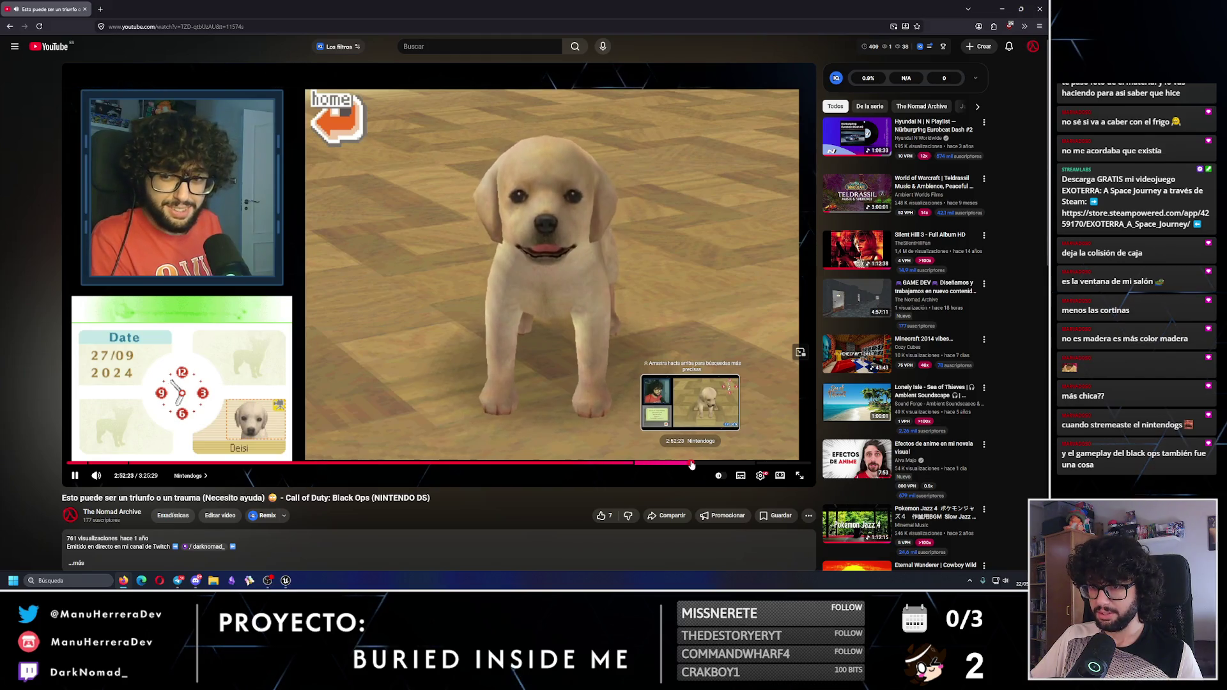
pyautogui.click(692, 465)
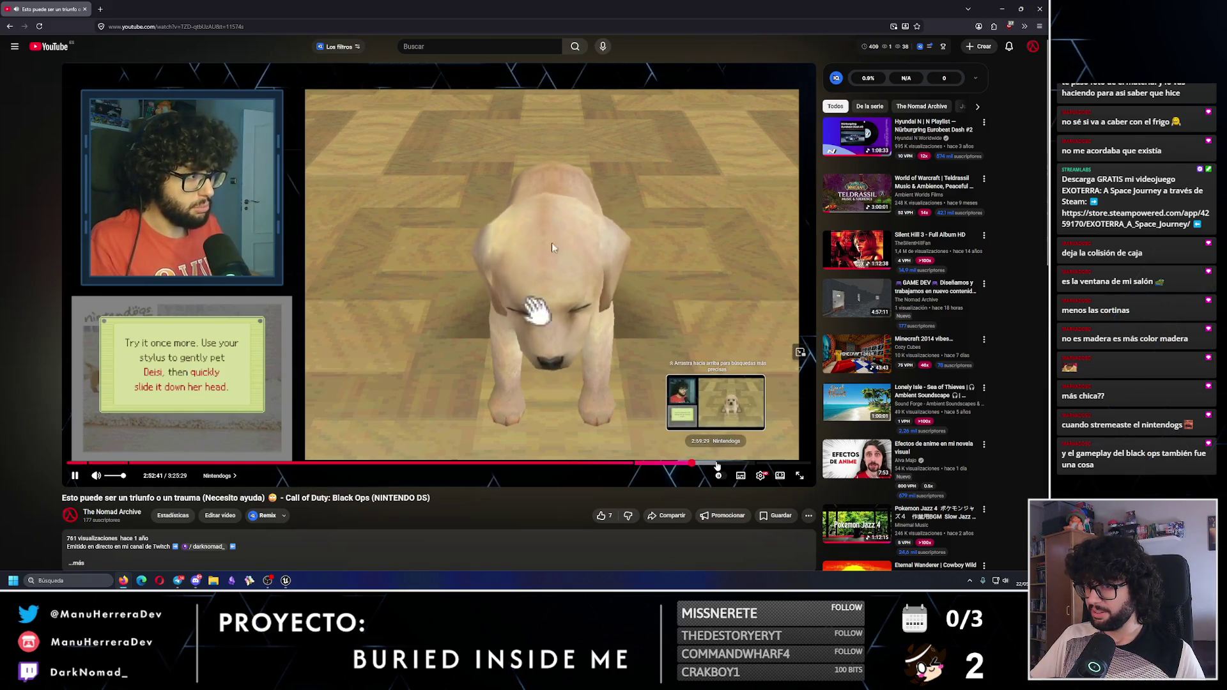
# Seek the stream on to about 2:59, 3:04 and 3:08, then close the browser
pyautogui.click(717, 462)
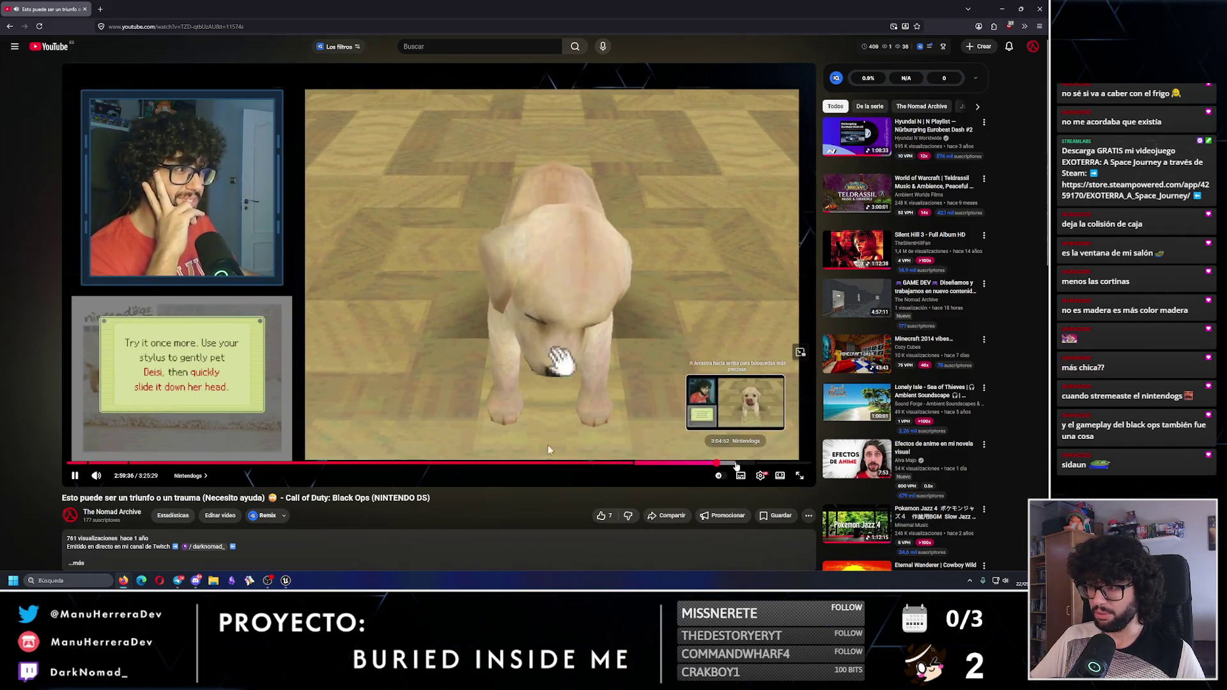
pyautogui.click(736, 464)
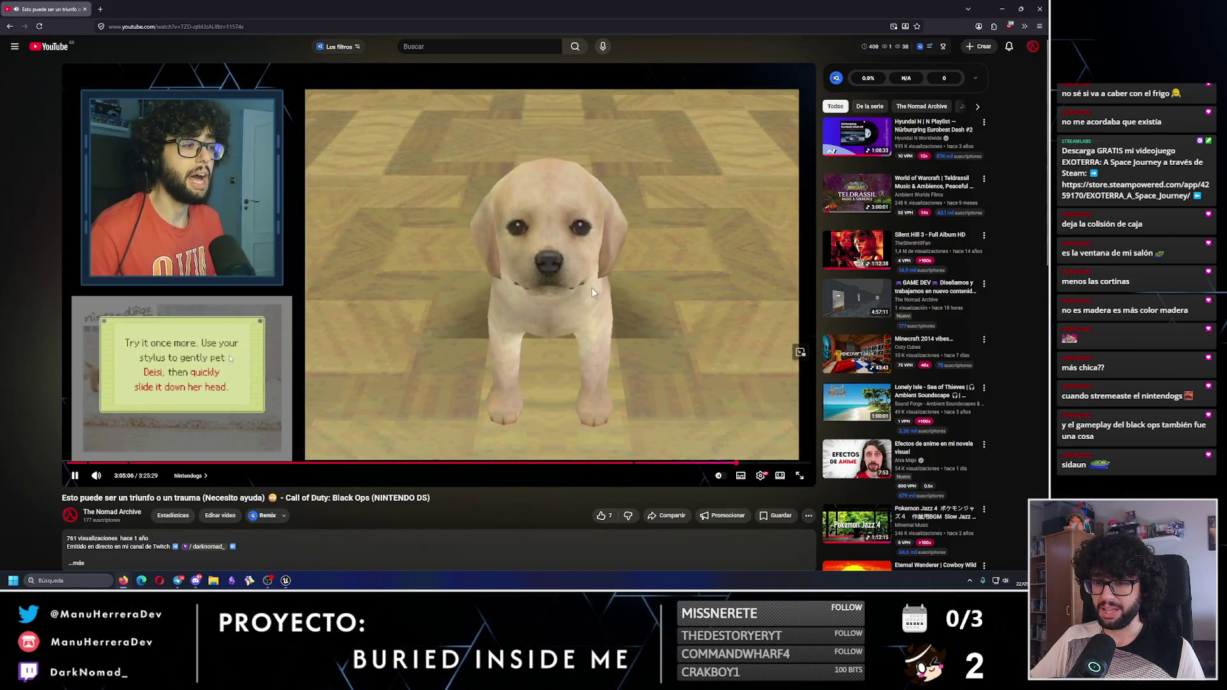
pyautogui.click(750, 465)
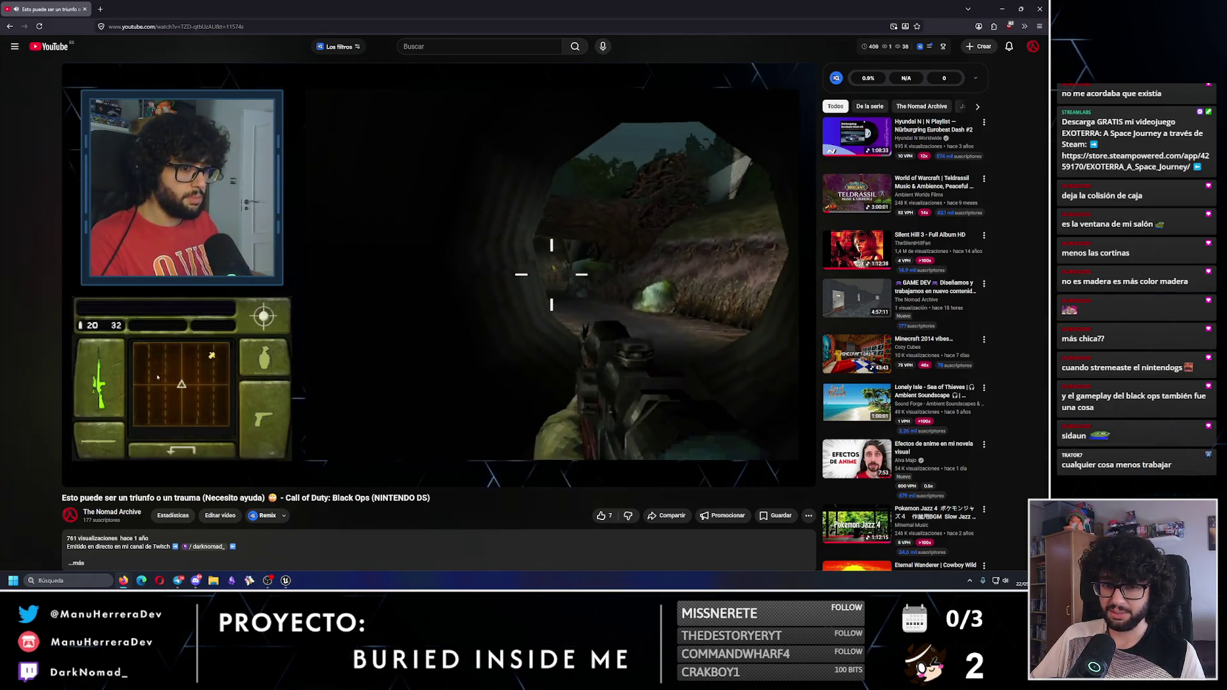
pyautogui.click(1046, 6)
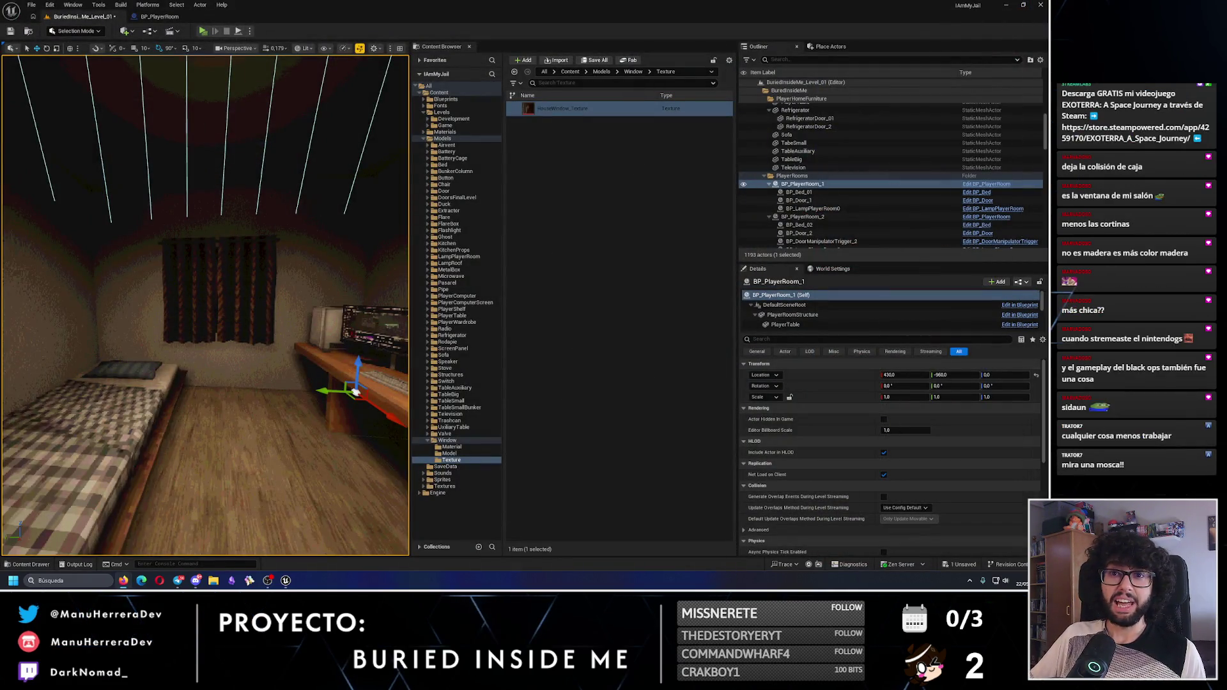
# Save the level, switch to Unlit view, and open IAmMyJail_Devroom from Levels > Development
pyautogui.click(15, 36)
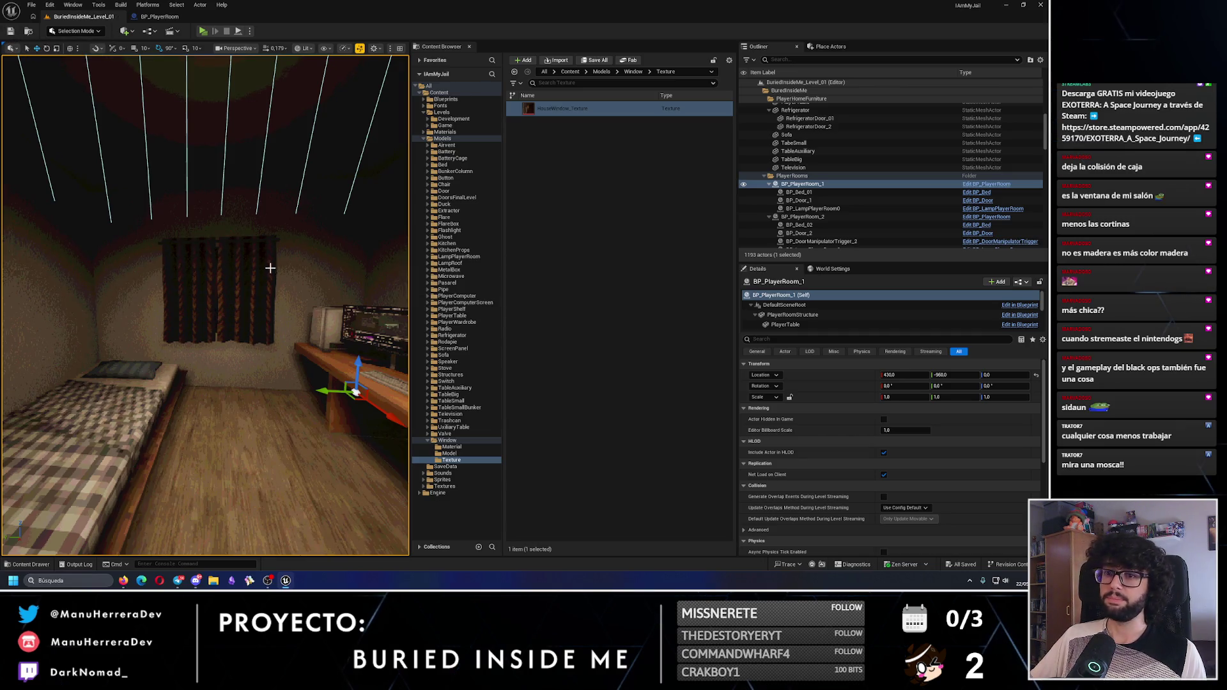
pyautogui.hotkey('alt', '3')
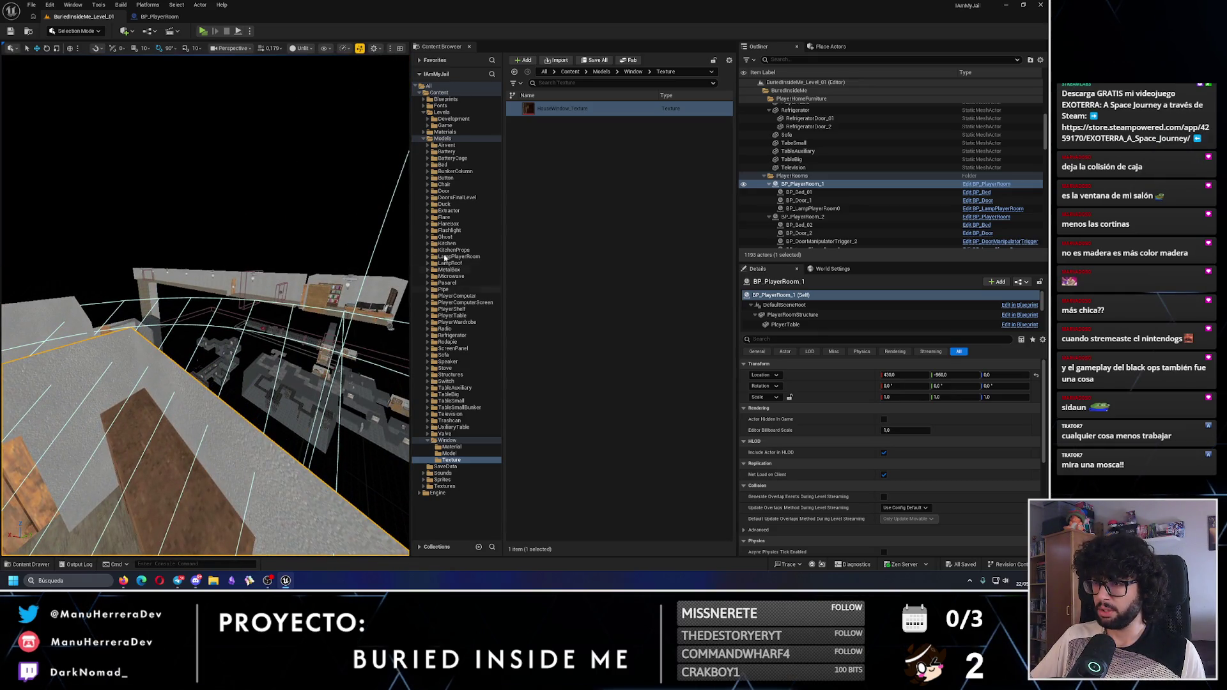
pyautogui.click(427, 138)
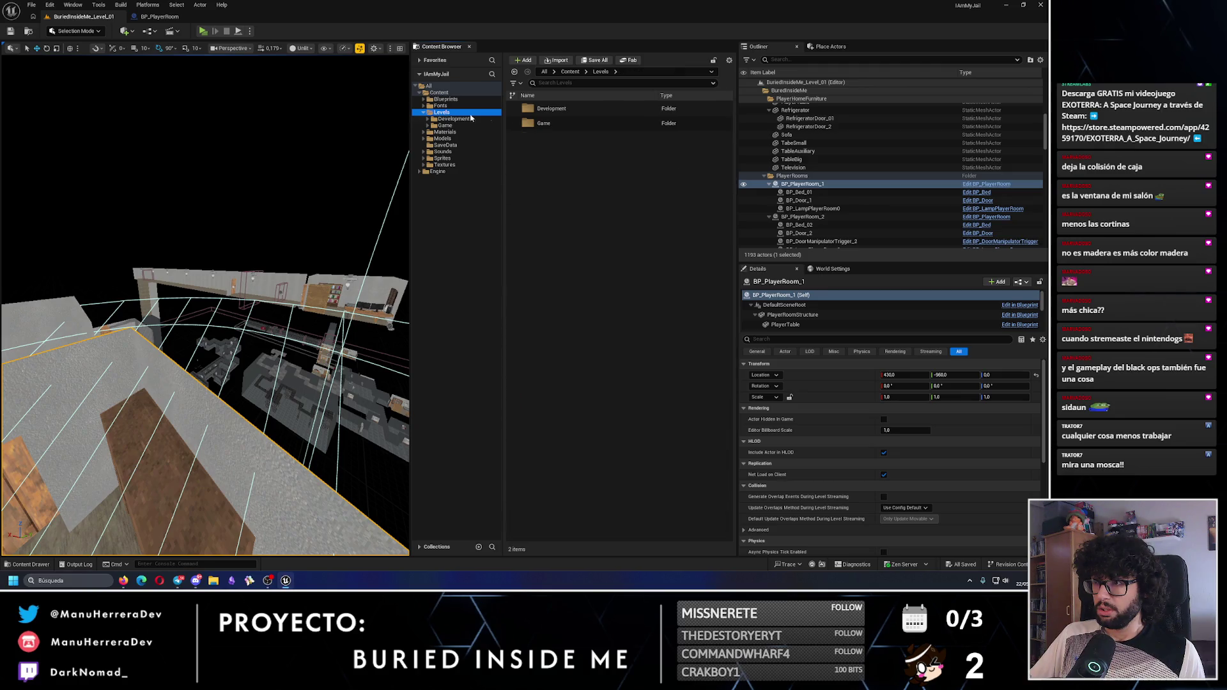
pyautogui.doubleClick(548, 108)
pyautogui.doubleClick(578, 137)
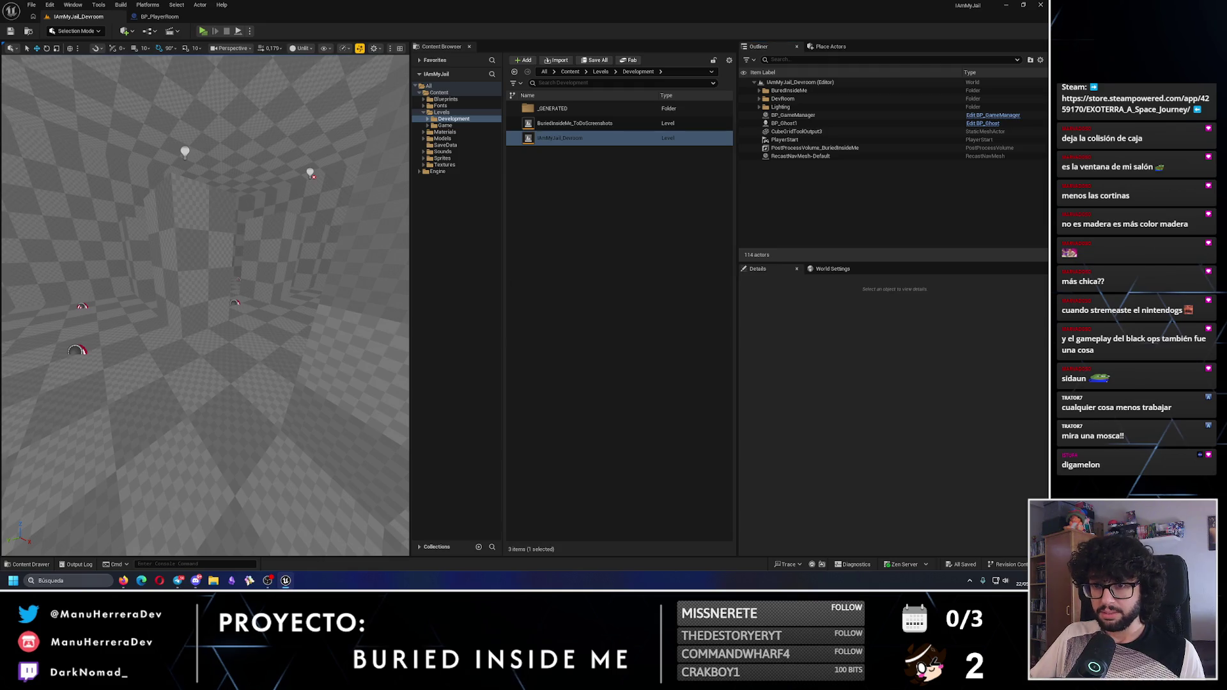
# Fly the camera over to the ghost in the Devroom and open BP_Ghost from the Outliner
pyautogui.moveTo(305, 378); pyautogui.dragTo(262, 377)
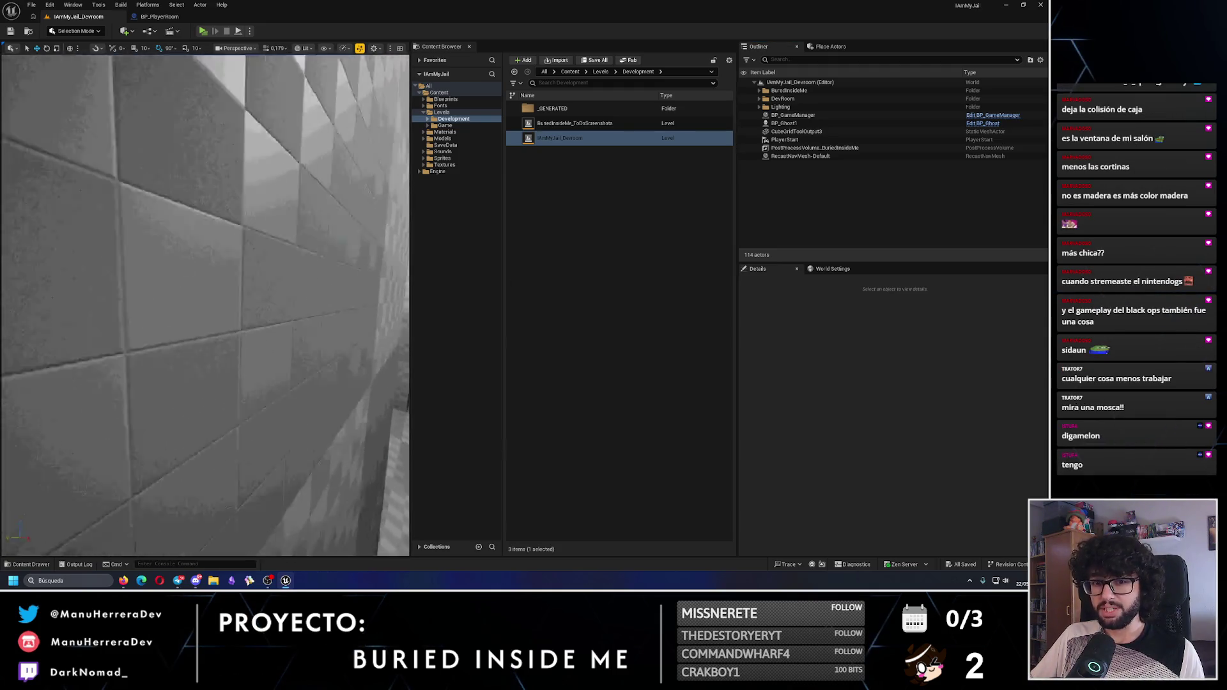
pyautogui.moveTo(262, 377); pyautogui.dragTo(281, 345)
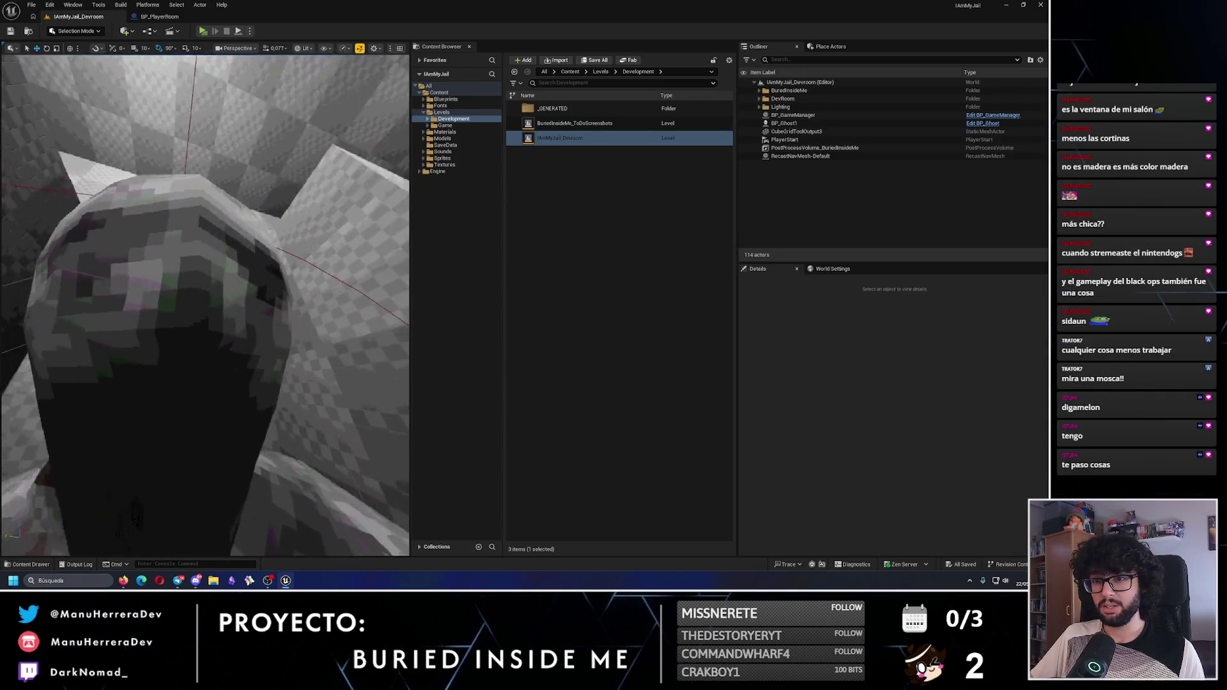
pyautogui.moveTo(281, 345)
pyautogui.mouseDown()
pyautogui.moveTo(281, 319)
pyautogui.moveTo(250, 325)
pyautogui.moveTo(259, 332)
pyautogui.moveTo(261, 219)
pyautogui.mouseUp()
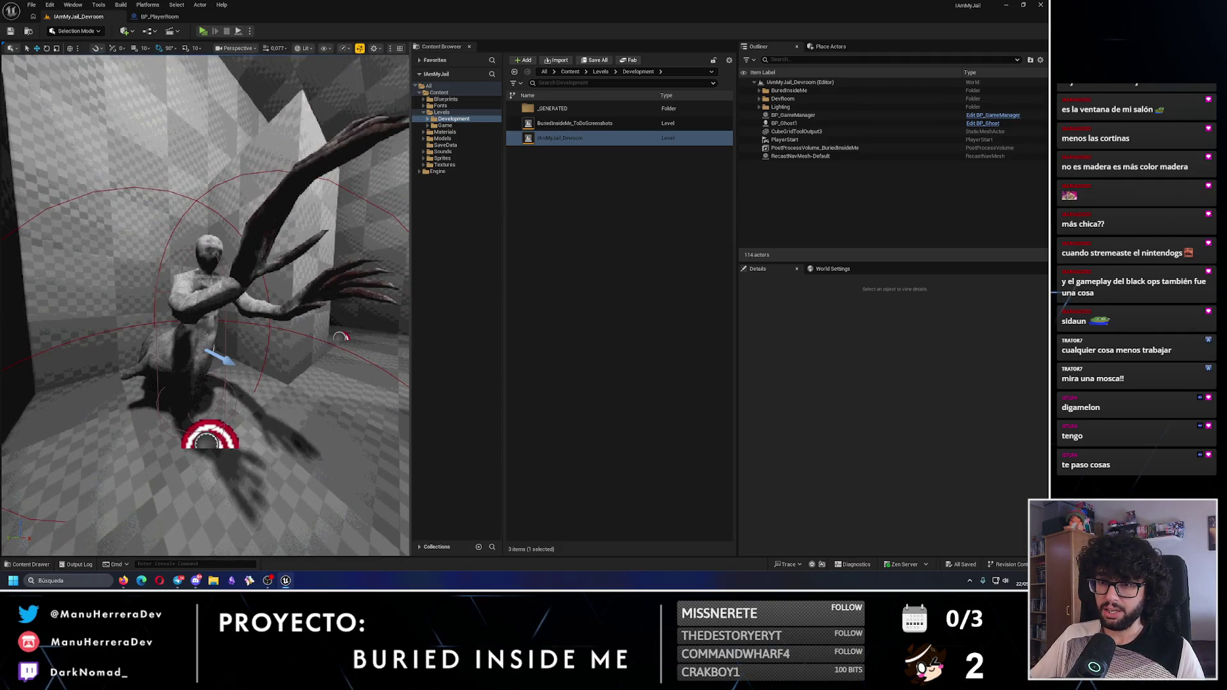
pyautogui.click(341, 337)
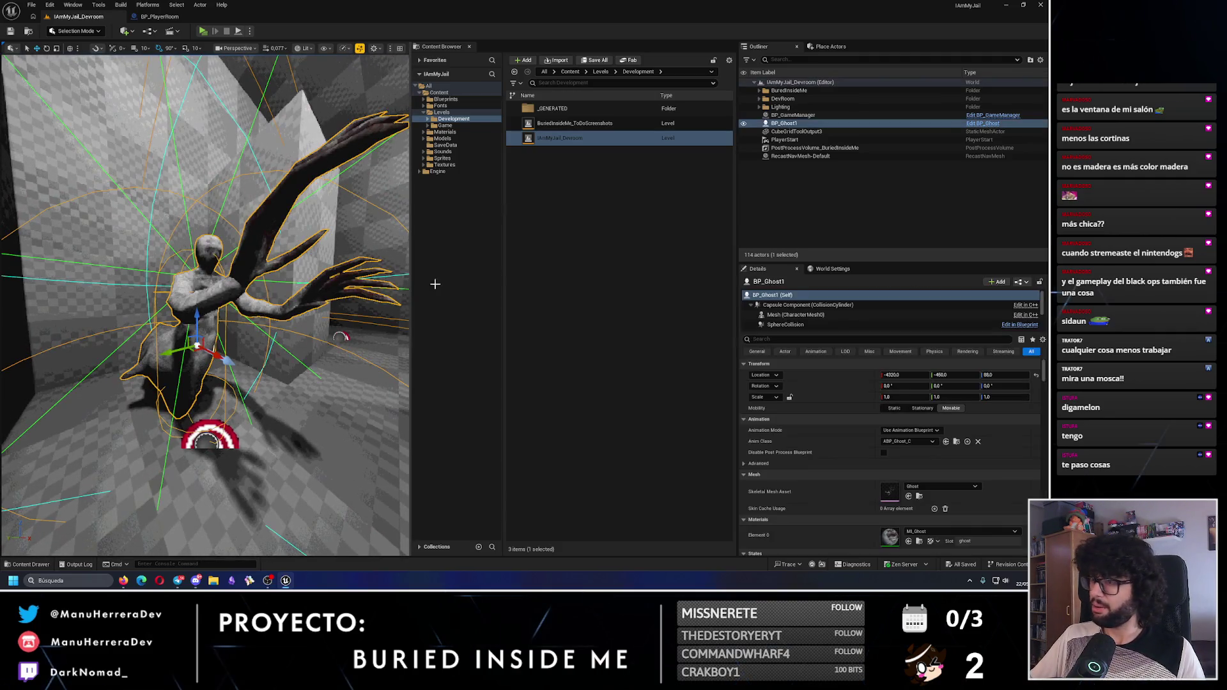
pyautogui.click(984, 124)
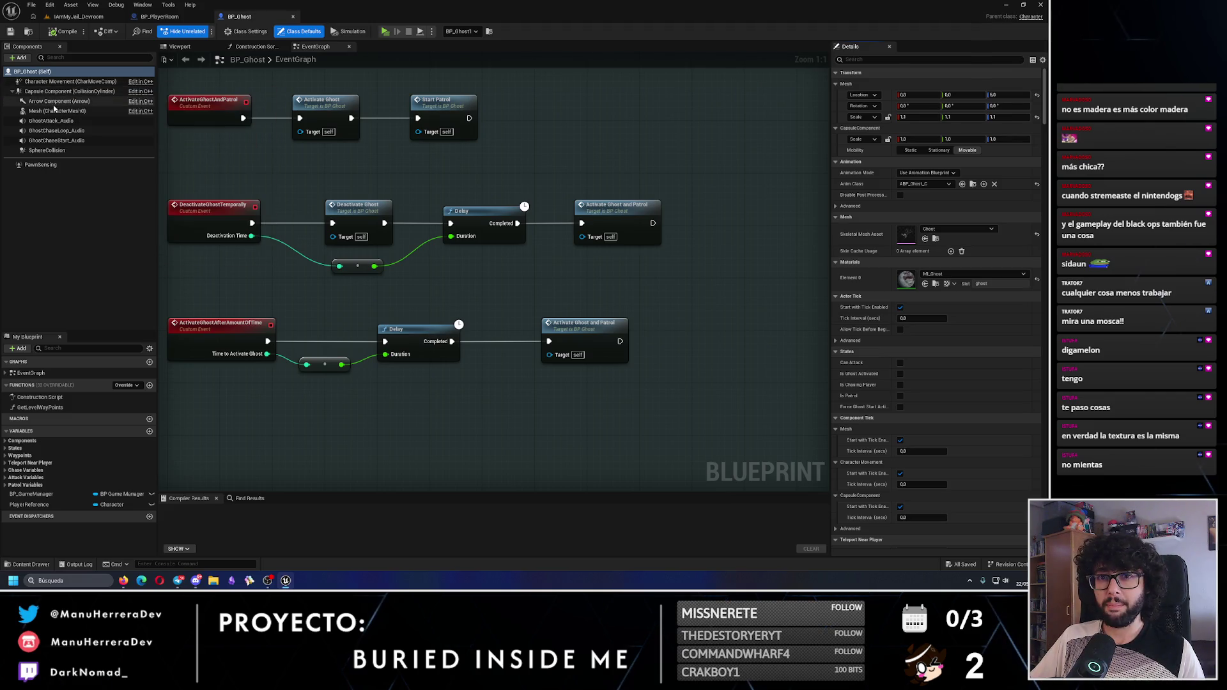
# Select the ghost's Mesh component and browse to its ML_Ghost material in the Ghost Material folder
pyautogui.click(51, 91)
pyautogui.click(55, 101)
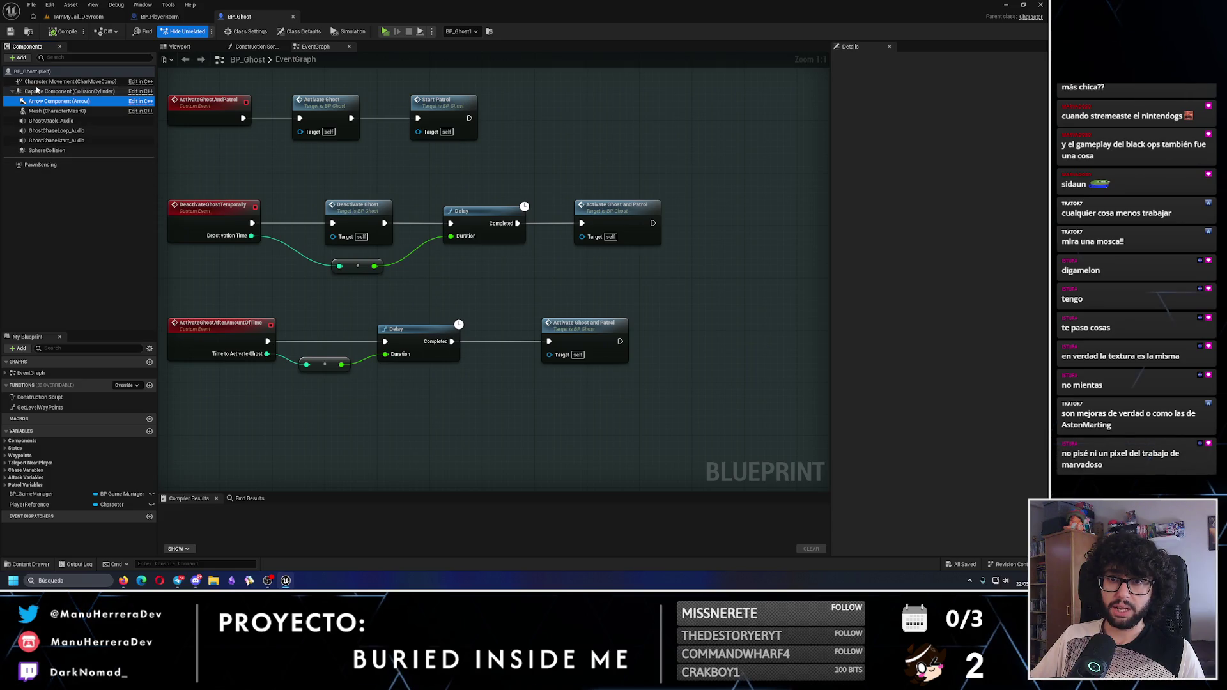
pyautogui.click(70, 81)
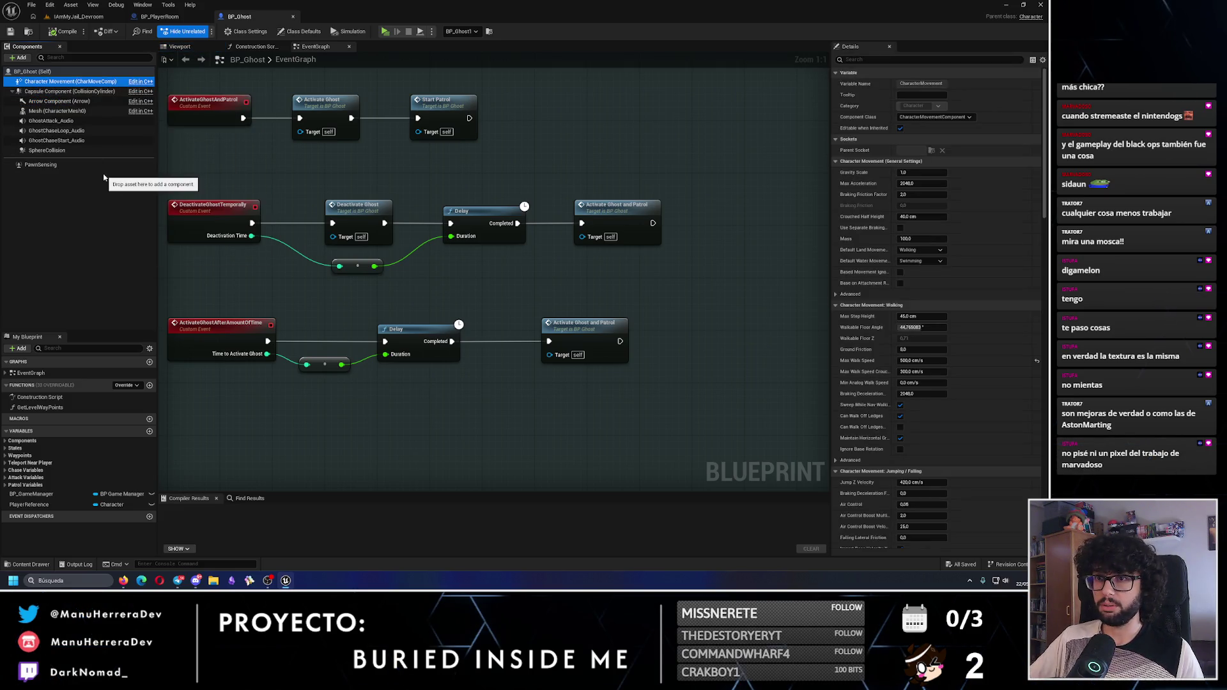
pyautogui.click(180, 46)
pyautogui.click(440, 292)
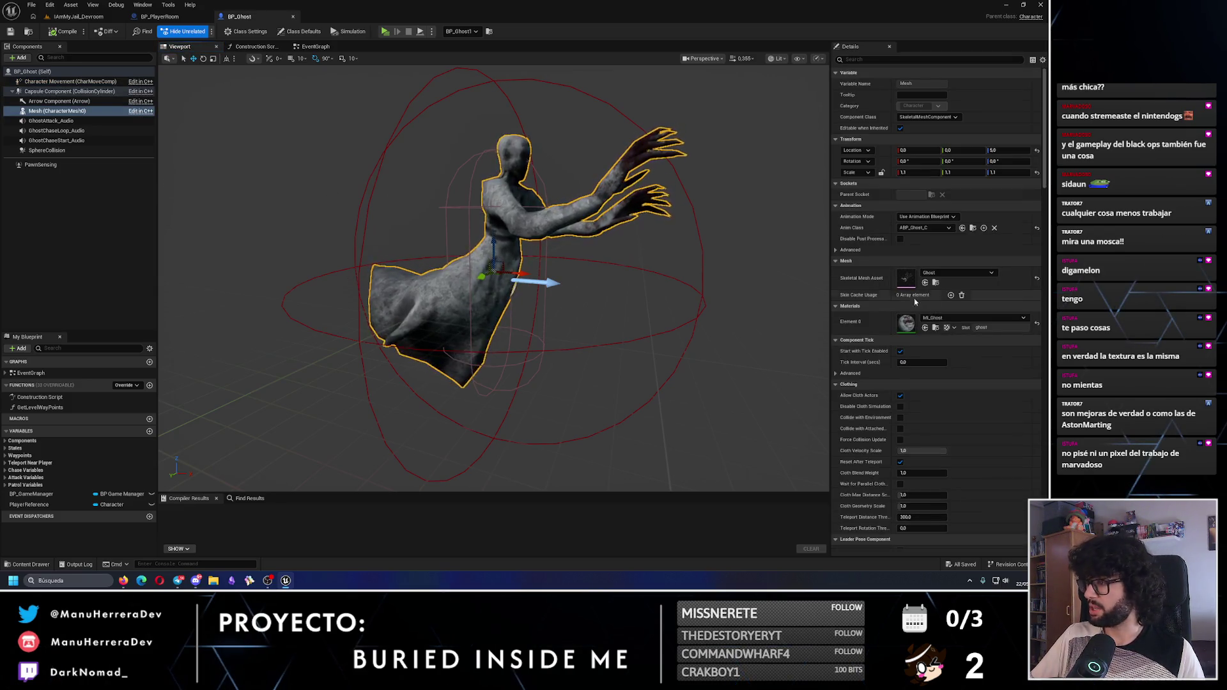
pyautogui.click(936, 327)
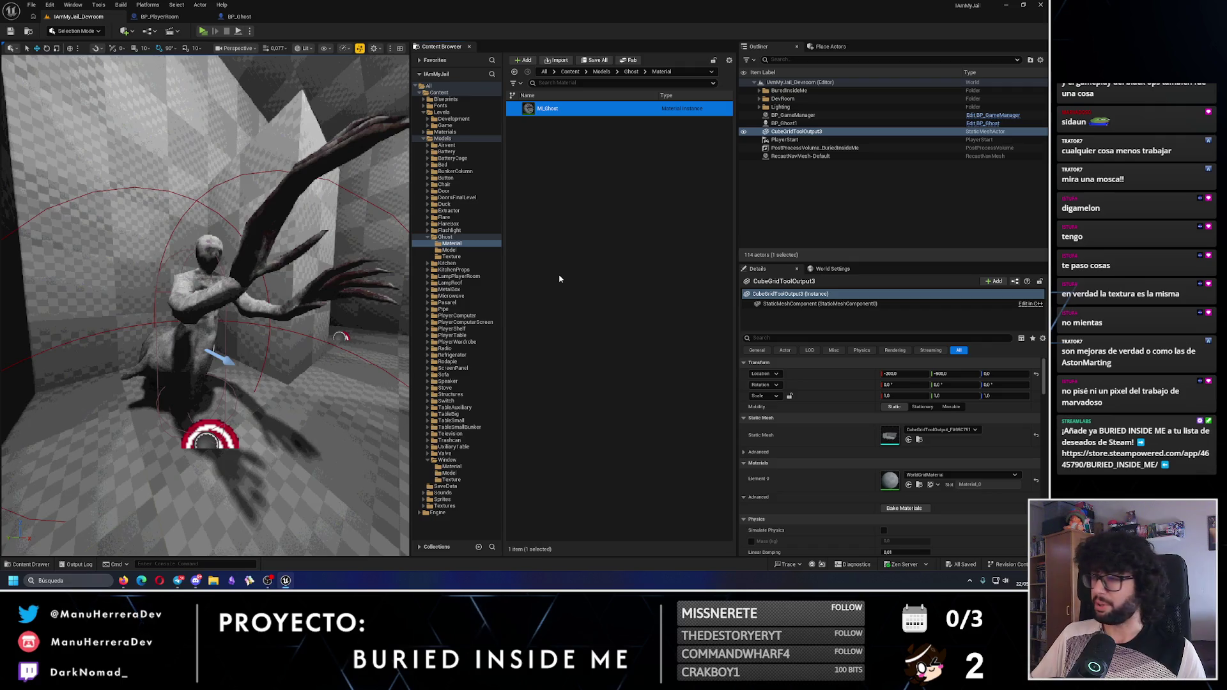
# Open ML_Ghost and locate its parent simple material in the Content Browser
pyautogui.doubleClick(548, 109)
pyautogui.moveTo(171, 29)
pyautogui.mouseDown()
pyautogui.moveTo(313, 49)
pyautogui.moveTo(323, 17)
pyautogui.mouseUp()
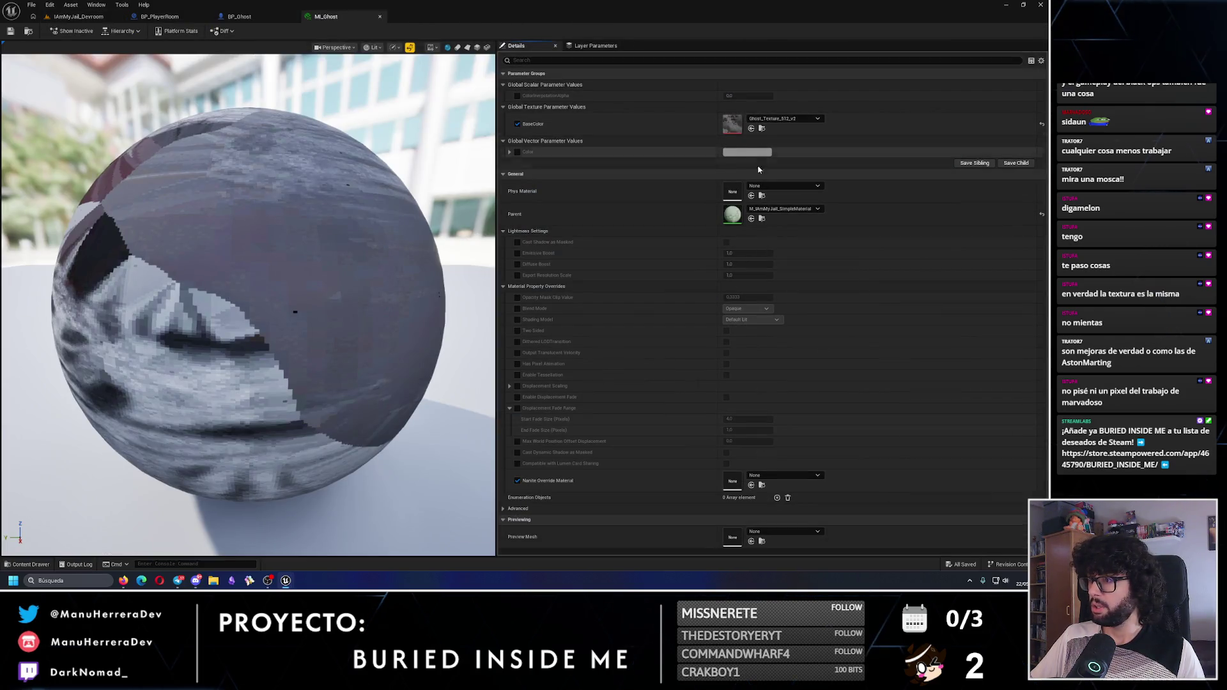
pyautogui.click(760, 218)
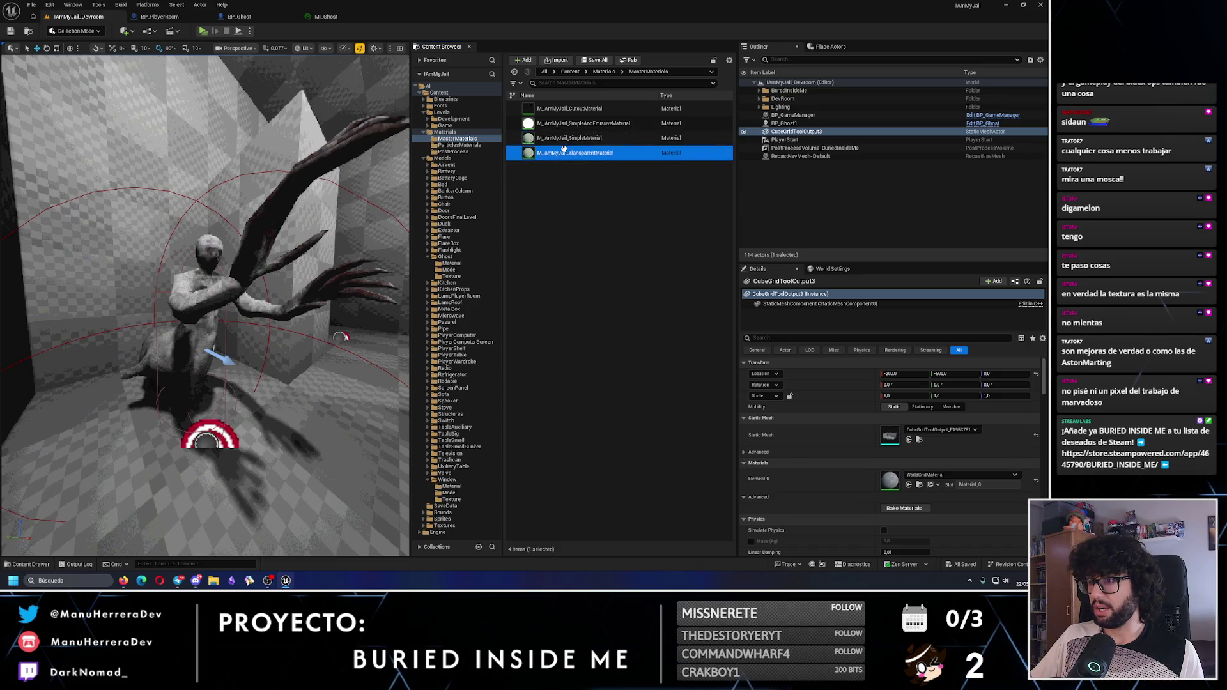
# Duplicate the parent material, rename it M_IAmMyJail_GhostMaterial, and open it
pyautogui.hotkey('ctrl', 'd')
pyautogui.press('End')
pyautogui.press('BackSpace')
pyautogui.press('BackSpace')
pyautogui.press('BackSpace')
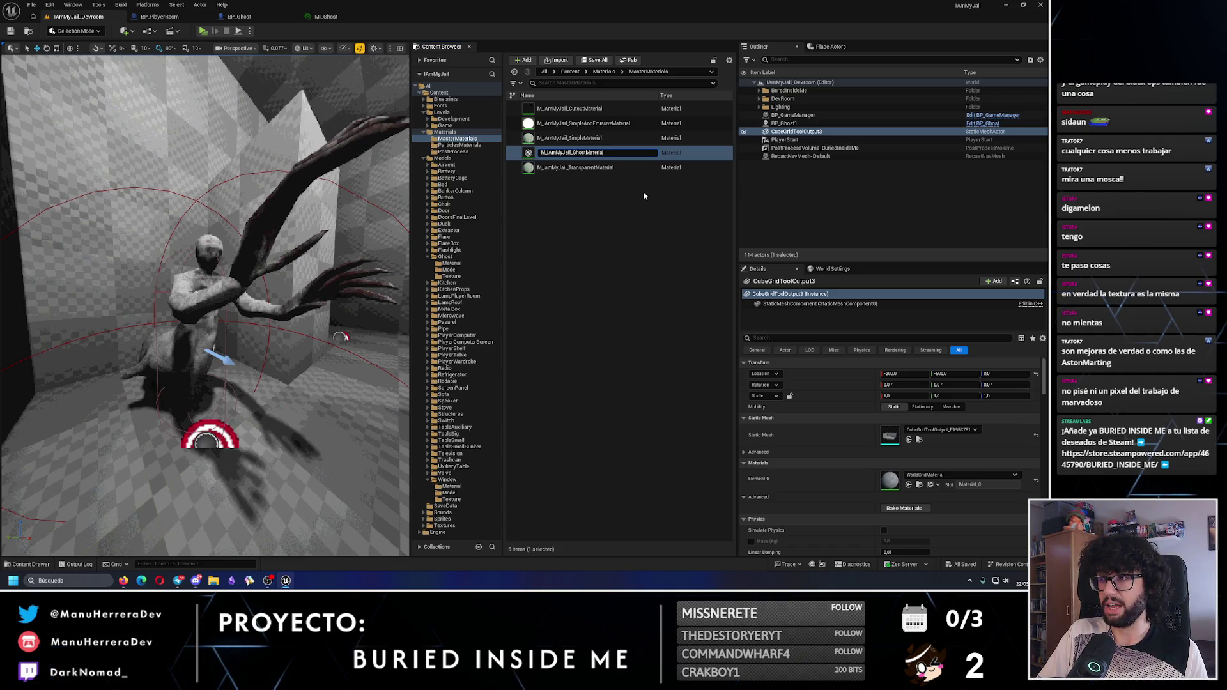
pyautogui.press('Return')
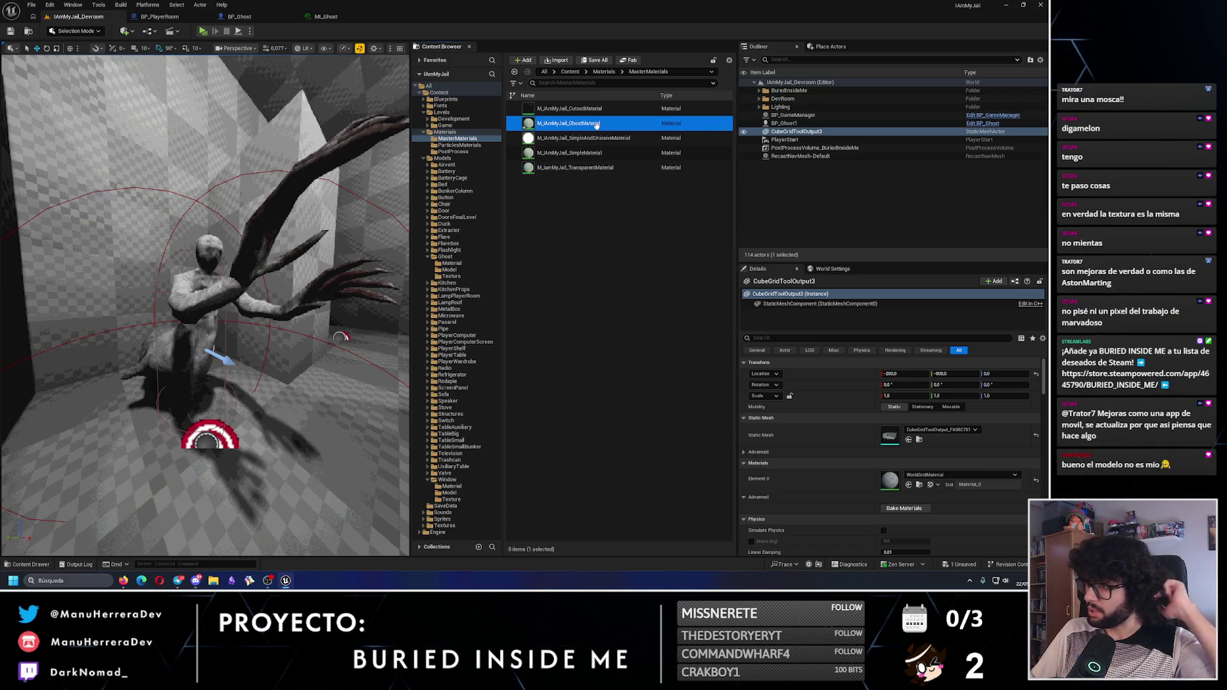
pyautogui.doubleClick(597, 128)
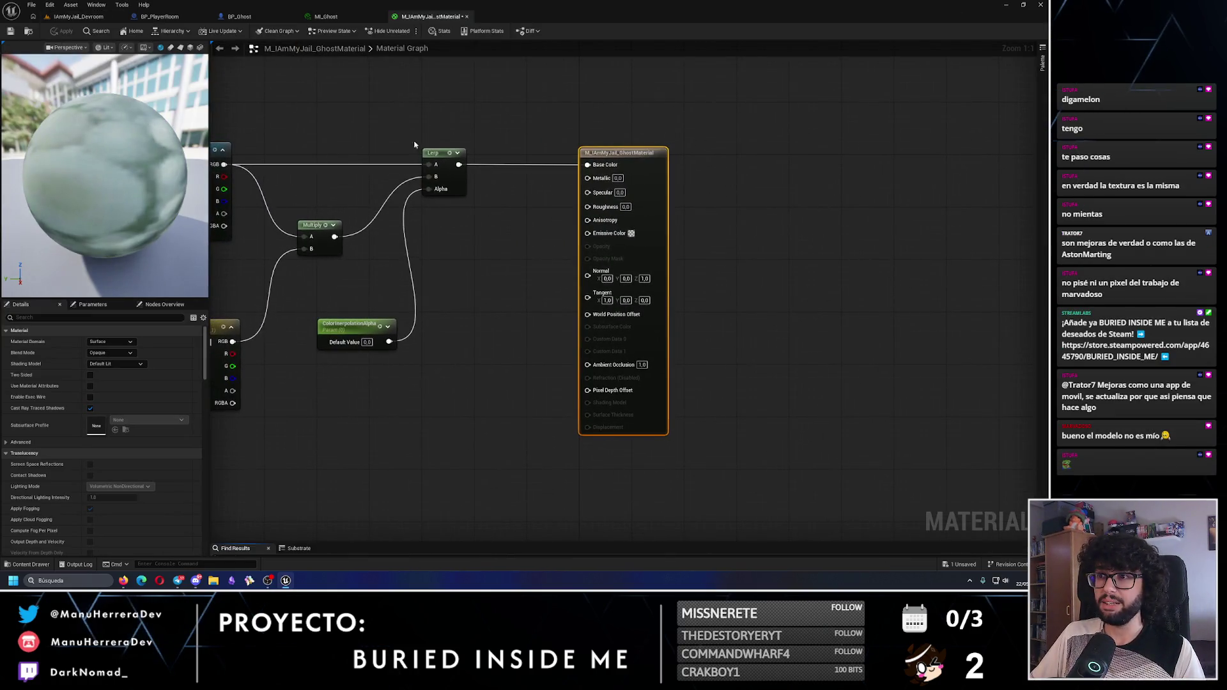
# Pan the M_IAmMyJail_GhostMaterial graph into view, then bring up a file browser on Downloads
pyautogui.moveTo(482, 162); pyautogui.dragTo(518, 172)
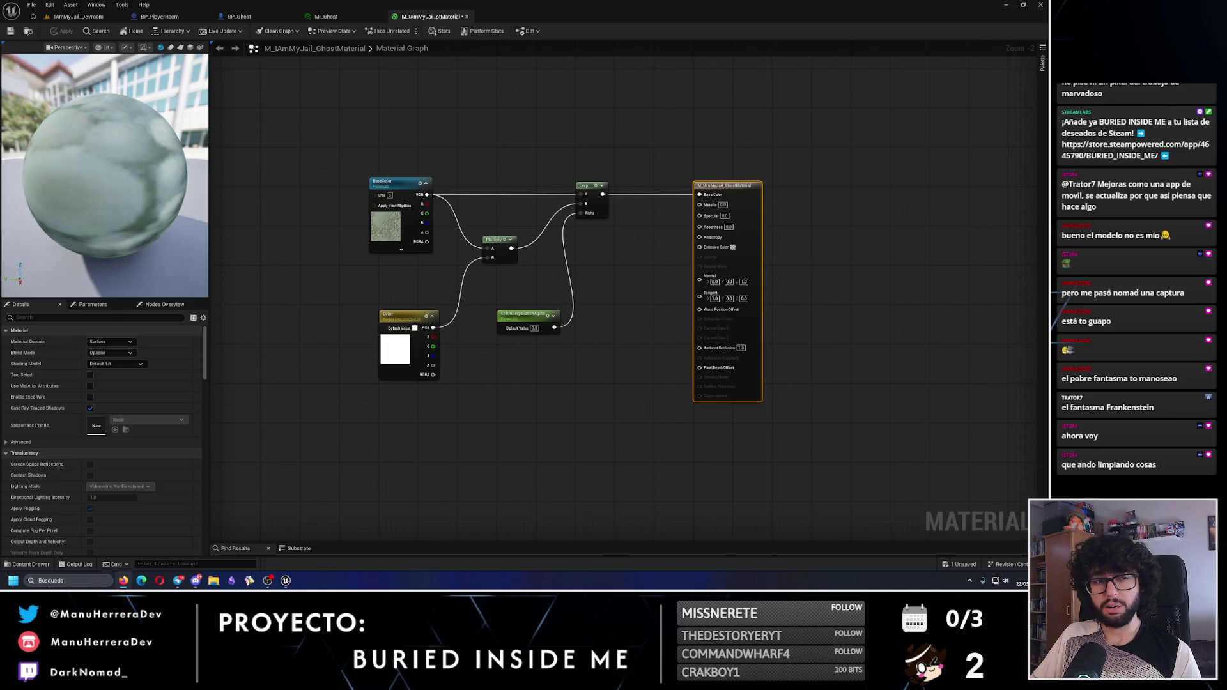
pyautogui.press('super+e')
# Play the recorded ghost MP4 clip in VLC and close the player
pyautogui.click(325, 254)
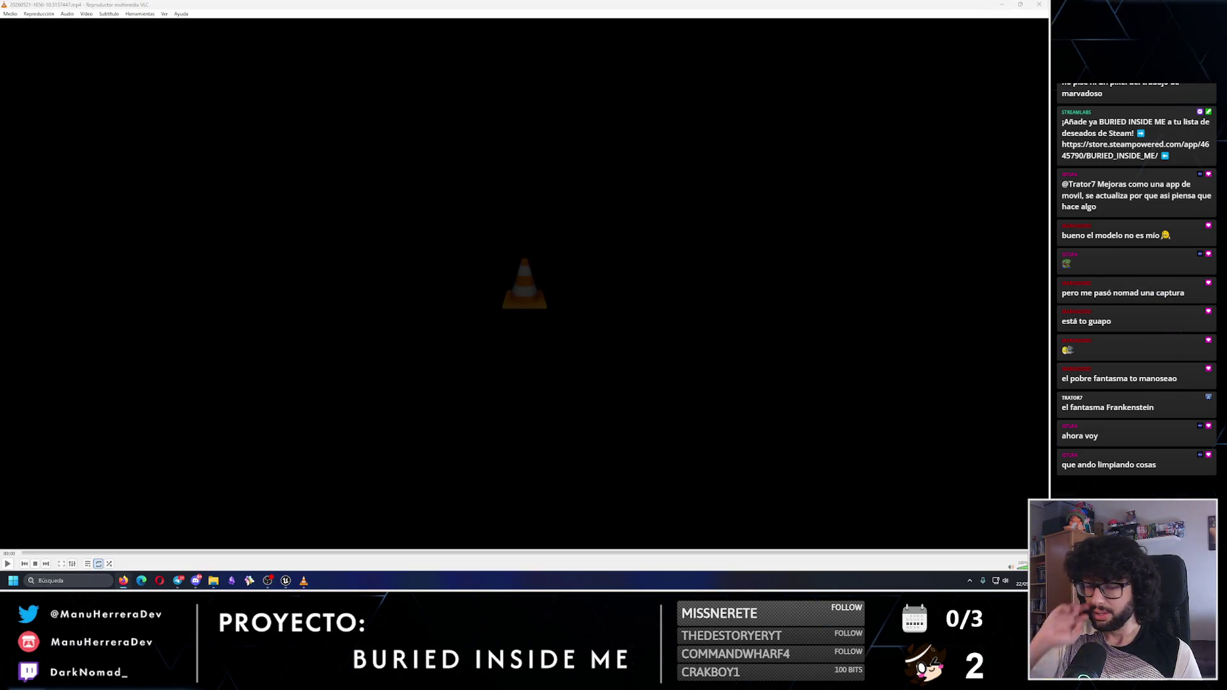
pyautogui.click(606, 347)
pyautogui.doubleClick(462, 355)
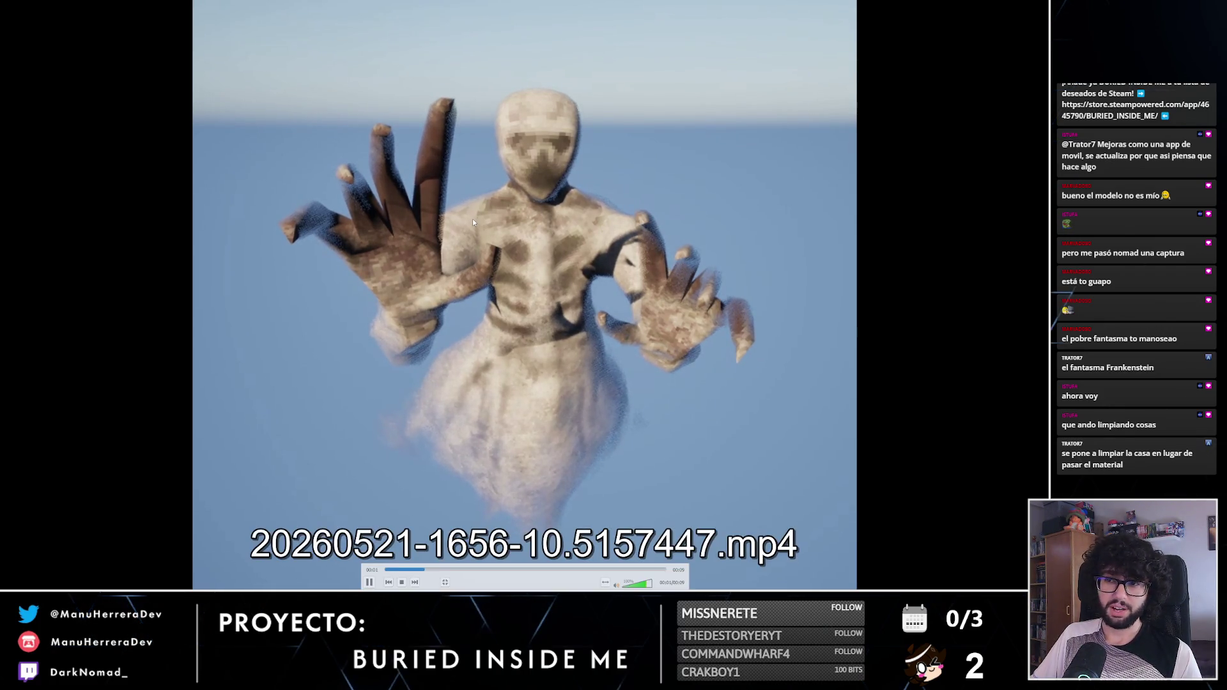
pyautogui.doubleClick(580, 262)
pyautogui.hotkey('alt', 'F4')
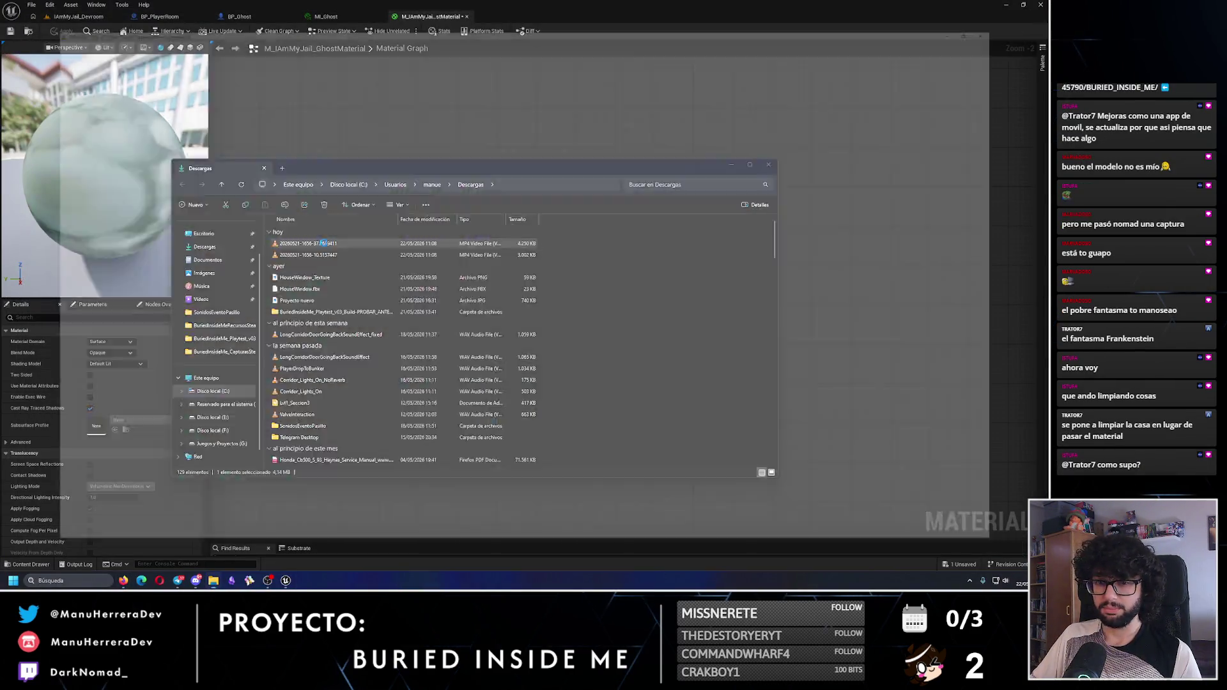
pyautogui.doubleClick(323, 243)
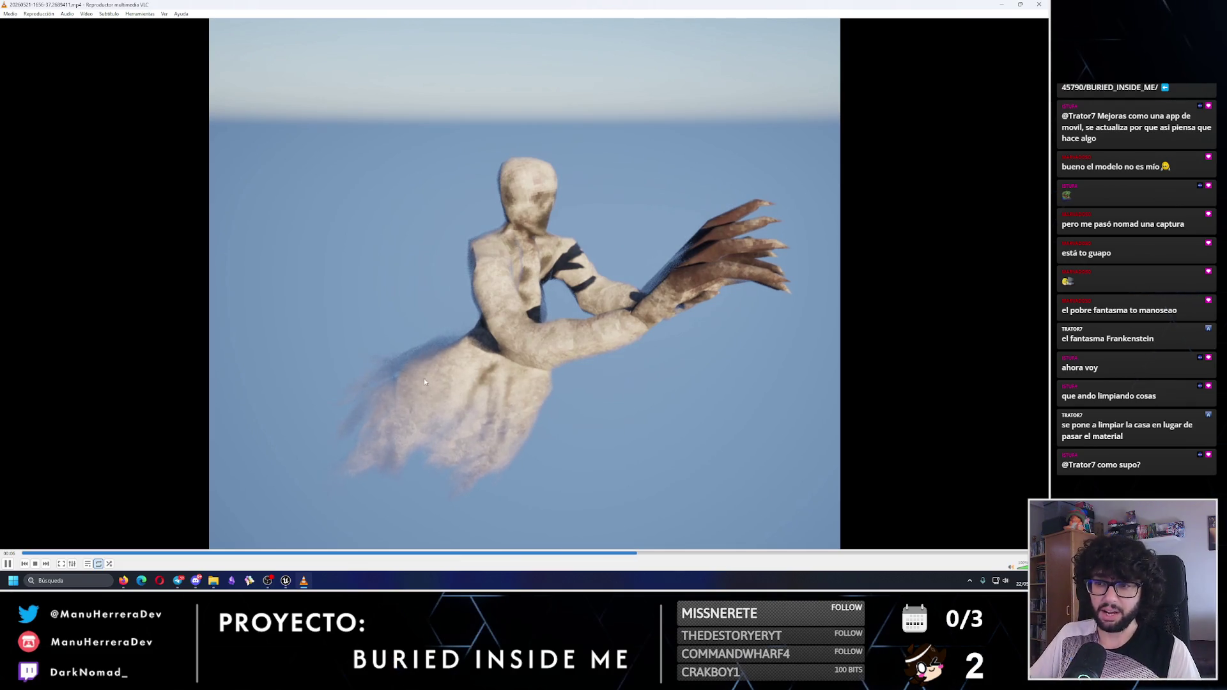
pyautogui.hotkey('alt', 'F4')
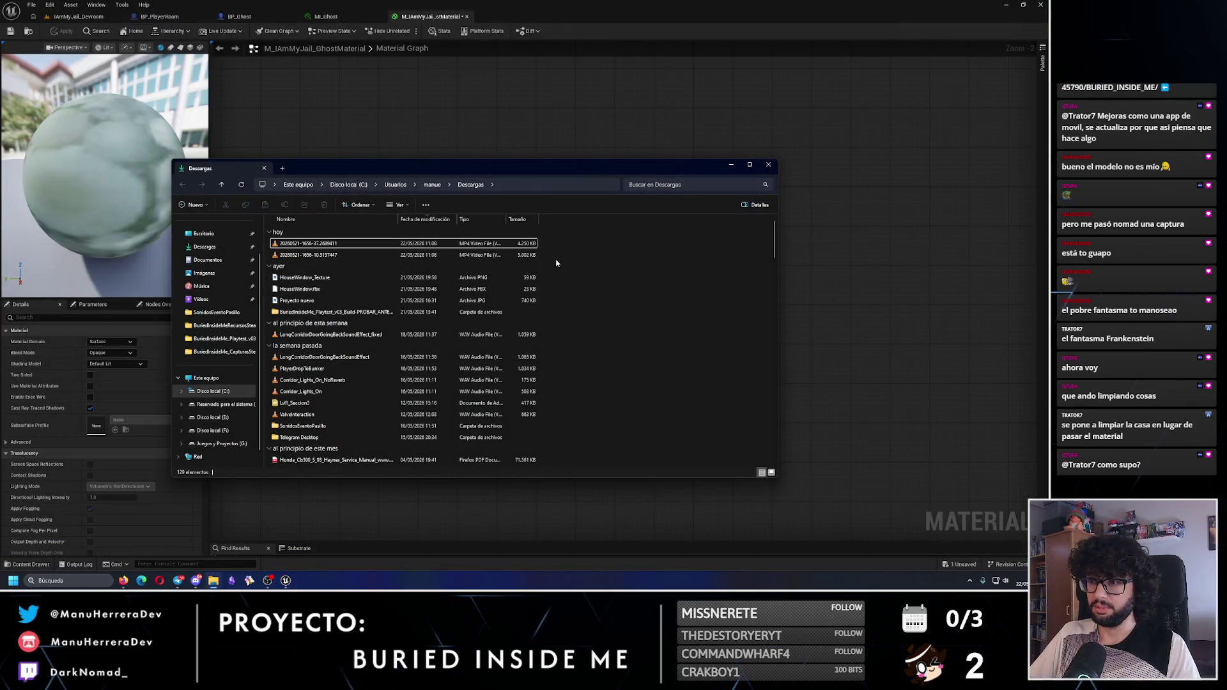
# Delete today's two MP4 recordings from the Descargas folder
pyautogui.click(393, 234)
pyautogui.press('Delete')
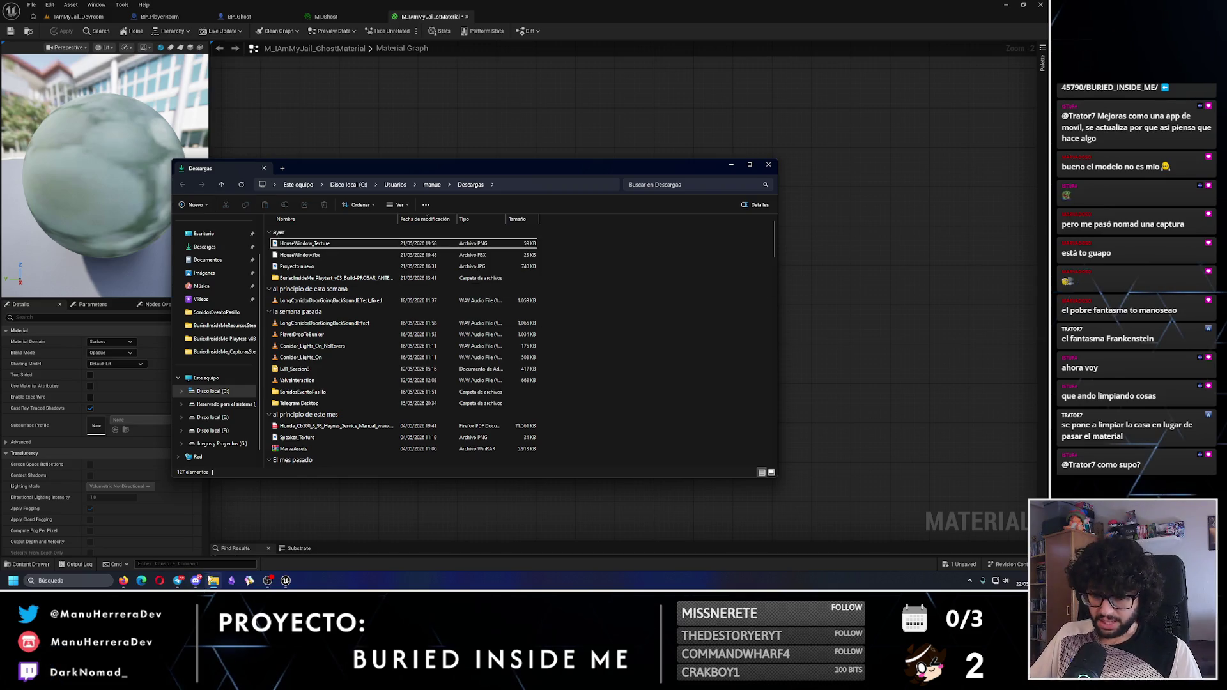
pyautogui.rightClick(213, 580)
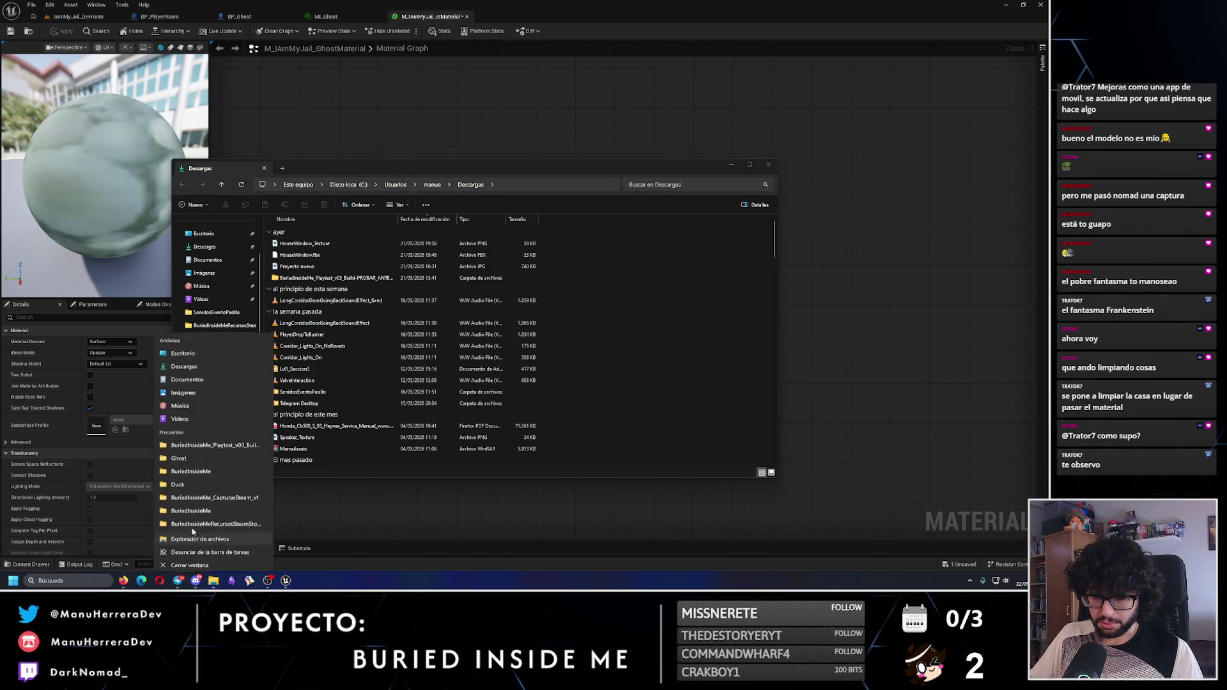
# Open G:\Proyectos\Gamedev\Modelado3D\BuriedInsideMe in a second window beside Descargas
pyautogui.click(195, 539)
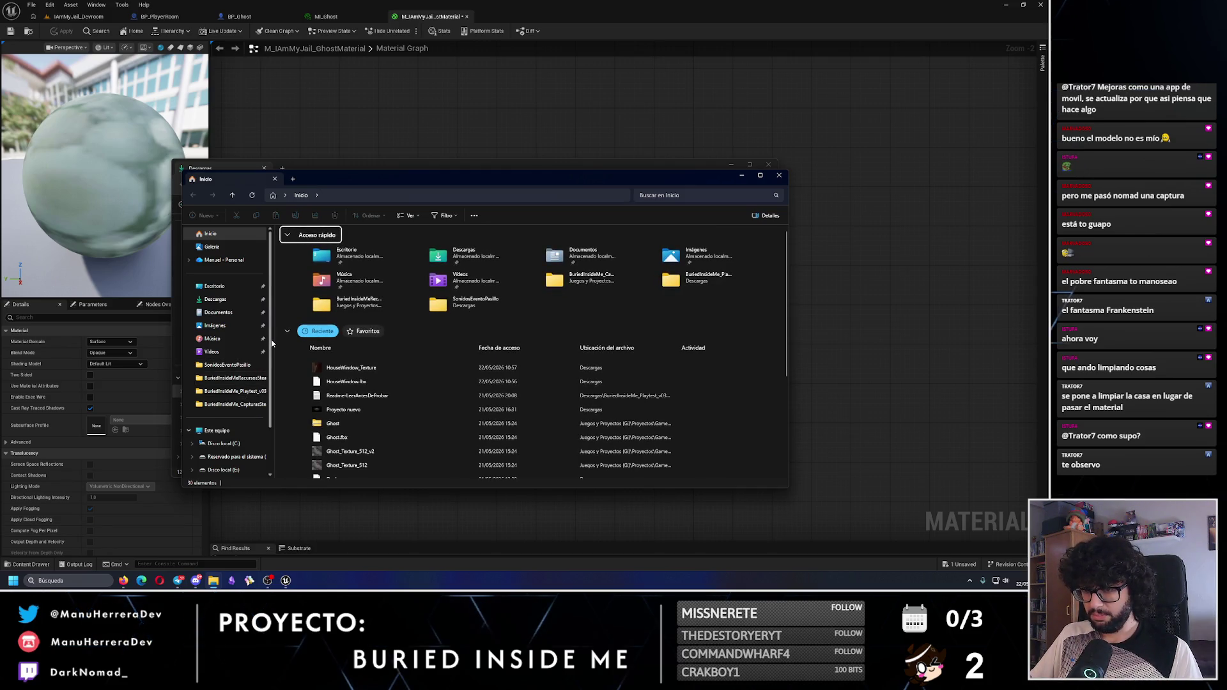
pyautogui.scroll(-2, 230, 441)
pyautogui.click(232, 427)
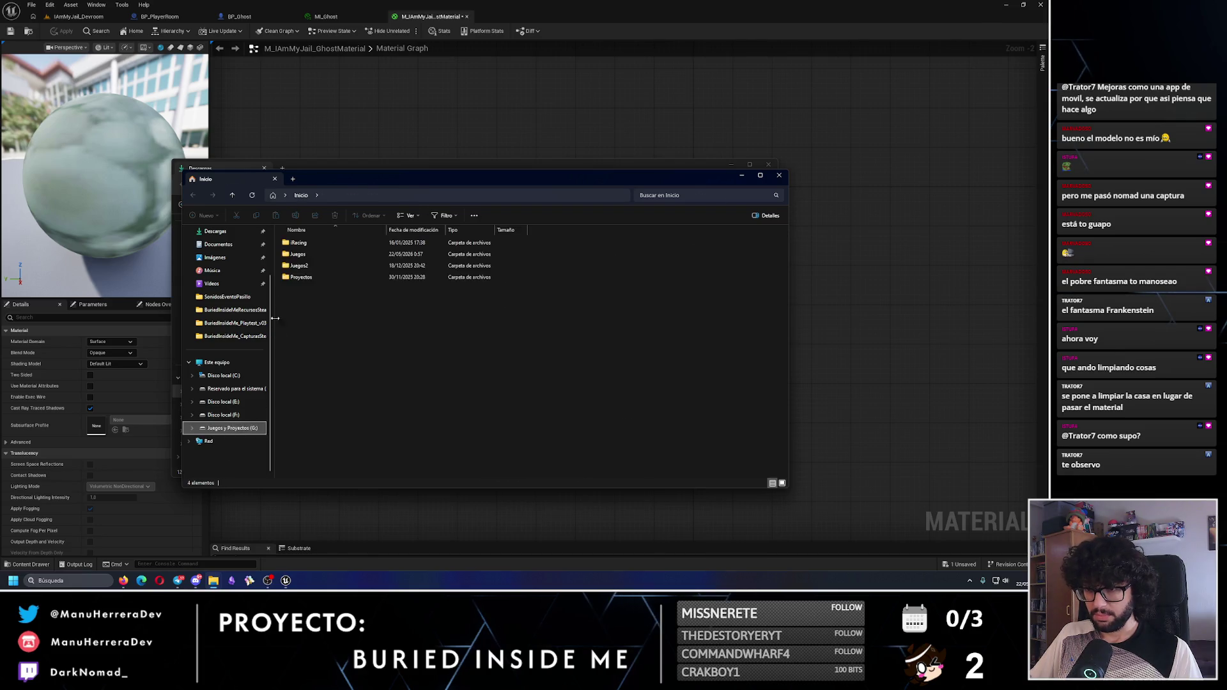
pyautogui.doubleClick(301, 277)
pyautogui.doubleClick(301, 253)
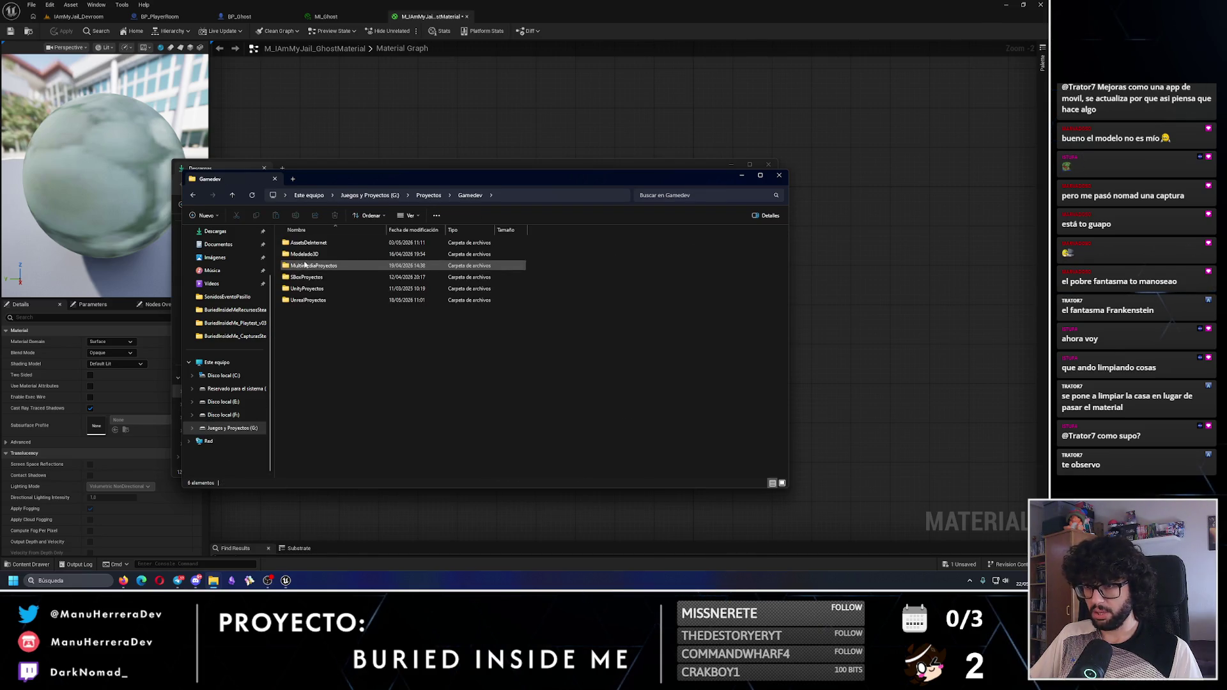
pyautogui.doubleClick(304, 254)
pyautogui.doubleClick(306, 242)
pyautogui.moveTo(365, 180); pyautogui.dragTo(521, 182)
# Create a new folder named Window inside BuriedInsideMe
pyautogui.rightClick(788, 329)
pyautogui.moveTo(820, 388)
pyautogui.click(931, 395)
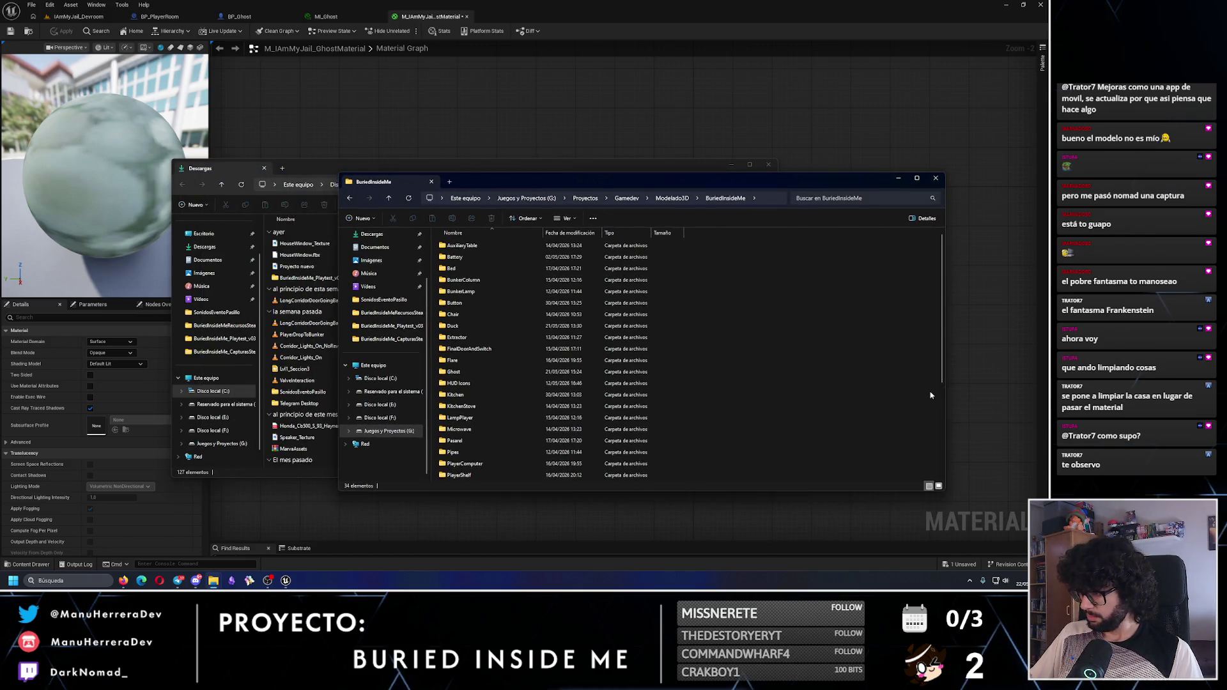
pyautogui.write('Window')
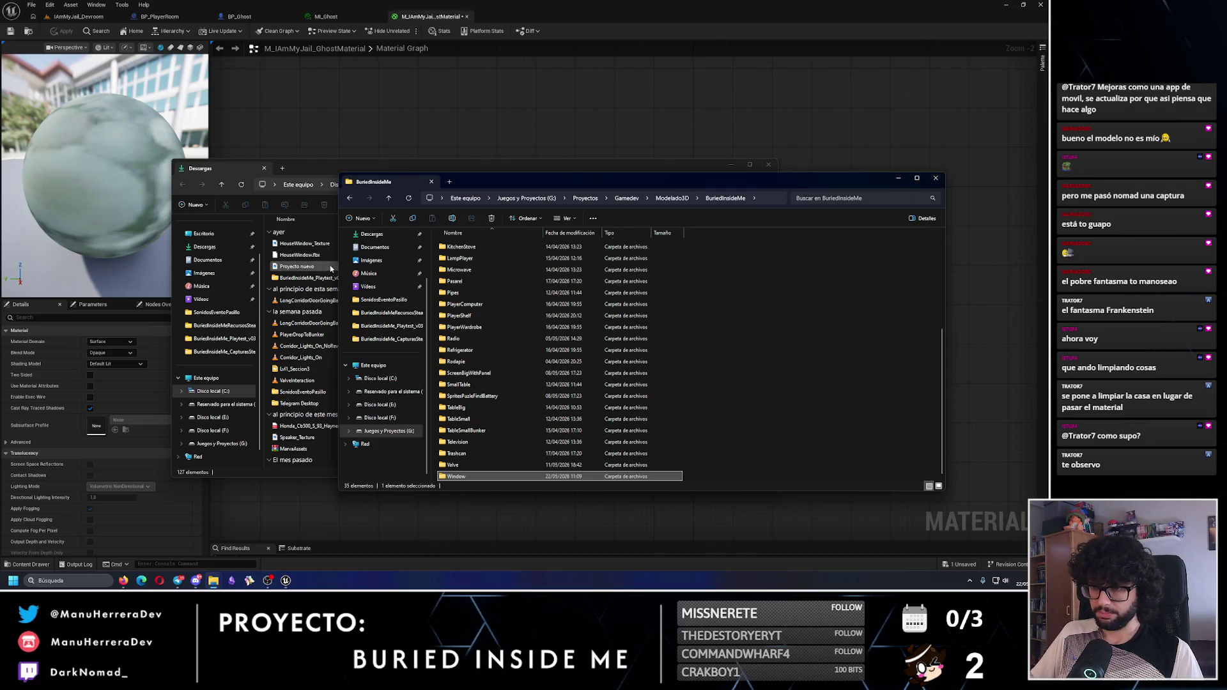
# Move HouseWindow.fbx and HouseWindow_Texture from Descargas into the Window folder
pyautogui.click(312, 256)
pyautogui.keyDown('ctrl'); pyautogui.click(333, 245); pyautogui.keyUp('ctrl')
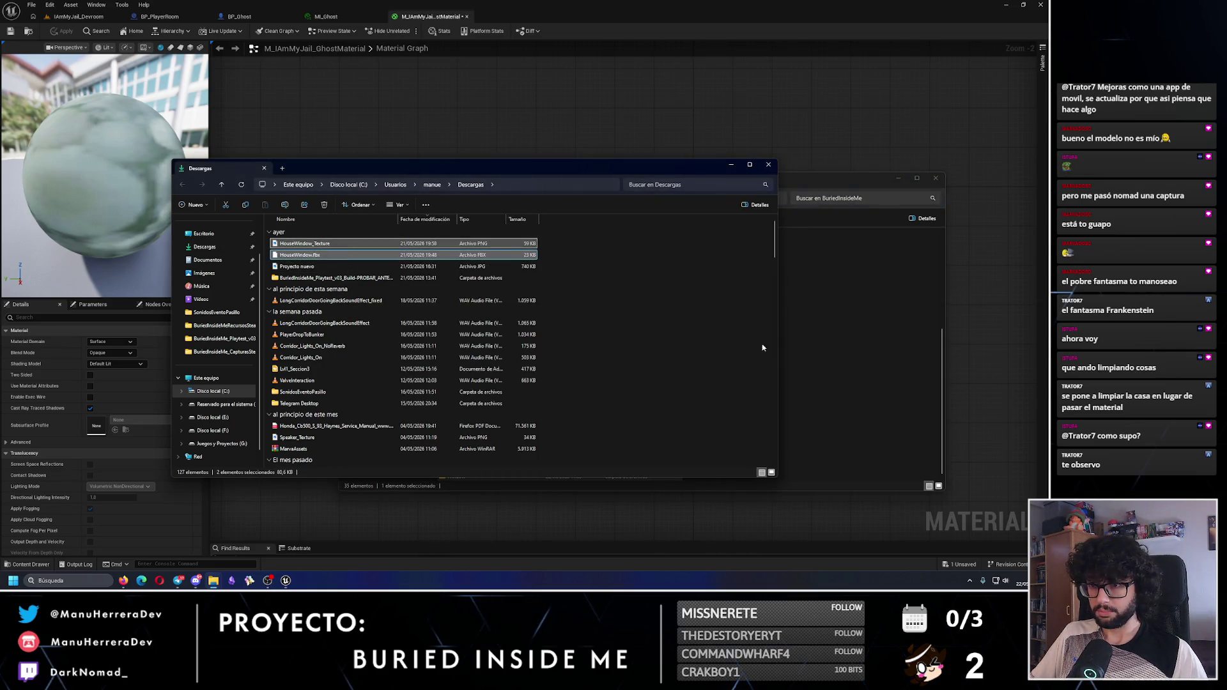
pyautogui.click(815, 341)
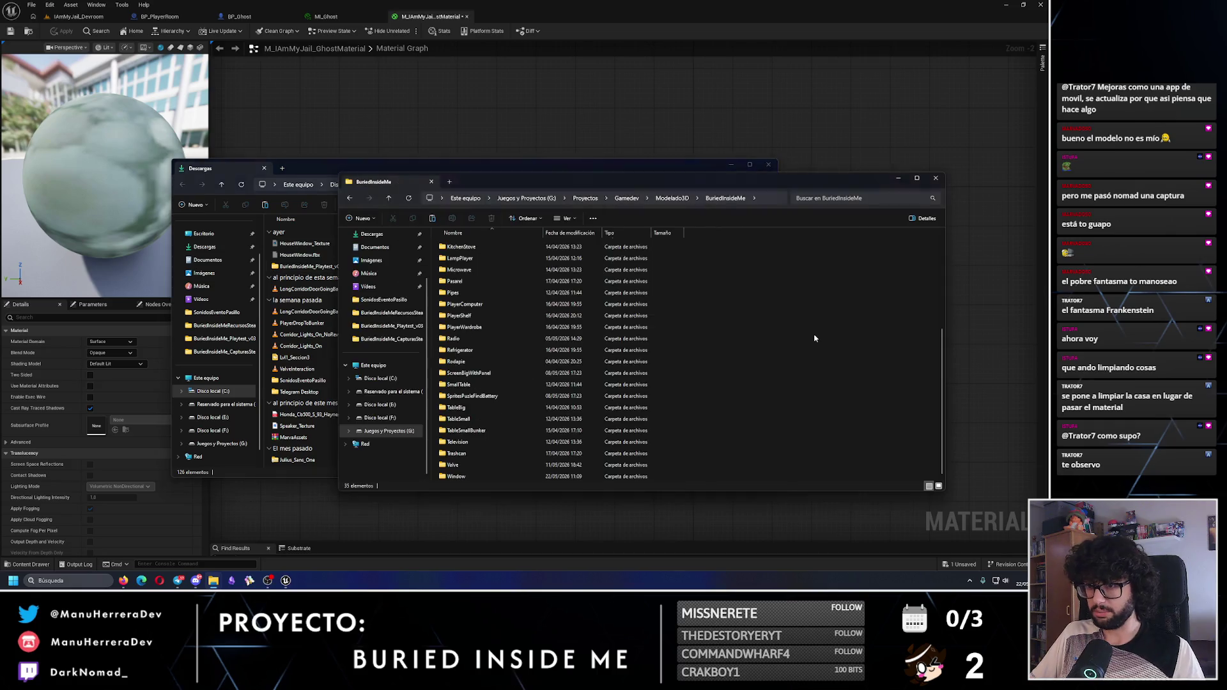
pyautogui.doubleClick(449, 476)
pyautogui.hotkey('ctrl', 'v')
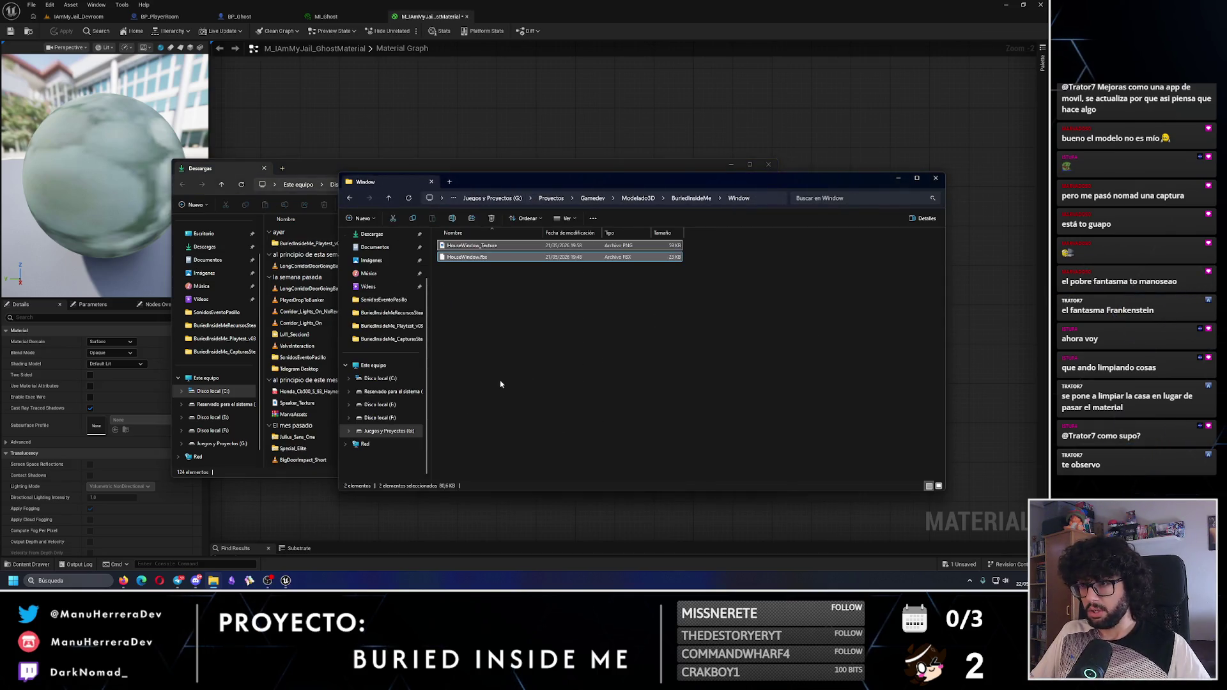
pyautogui.click(576, 132)
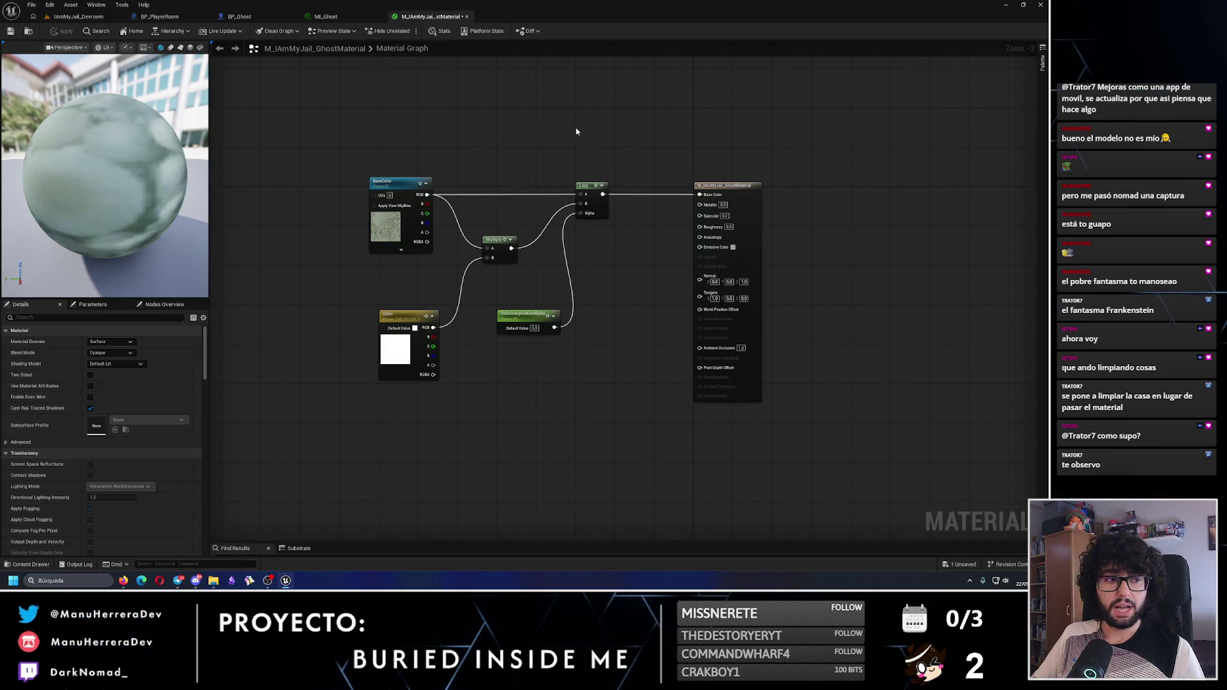
# Inspect the ghost mesh in BP_Ghost, undoing an accidental upward mesh move
pyautogui.click(246, 16)
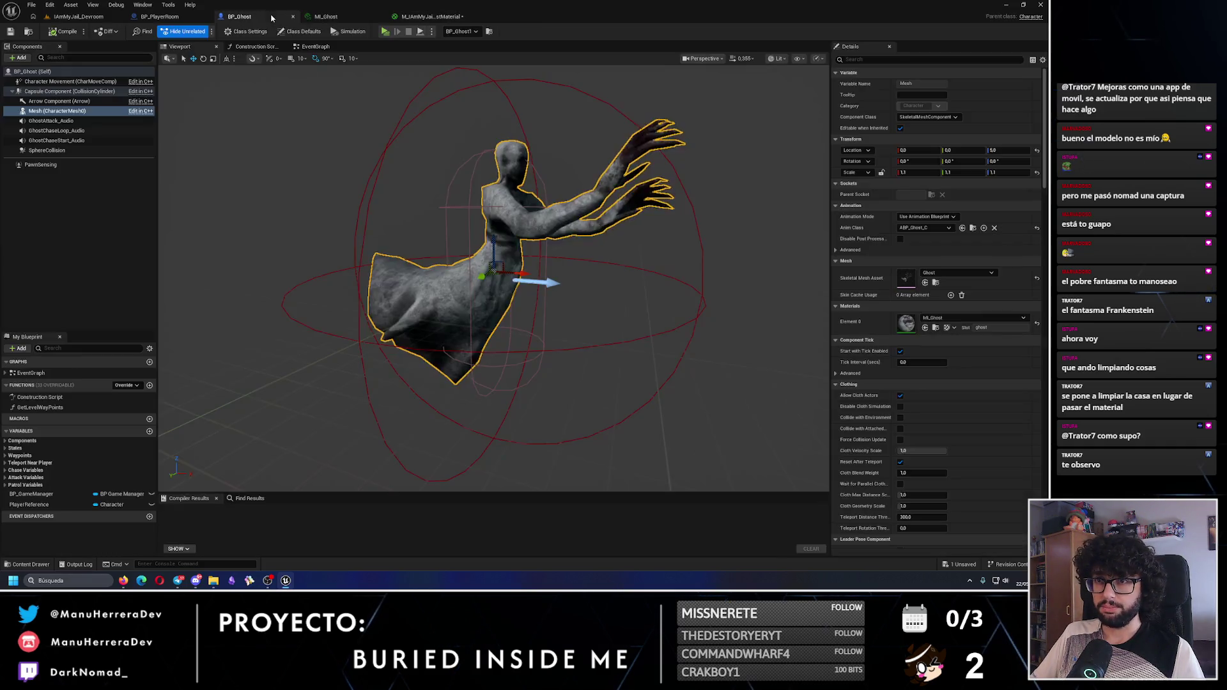
pyautogui.moveTo(492, 251)
pyautogui.mouseDown()
pyautogui.moveTo(415, 252)
pyautogui.moveTo(448, 238)
pyautogui.mouseUp()
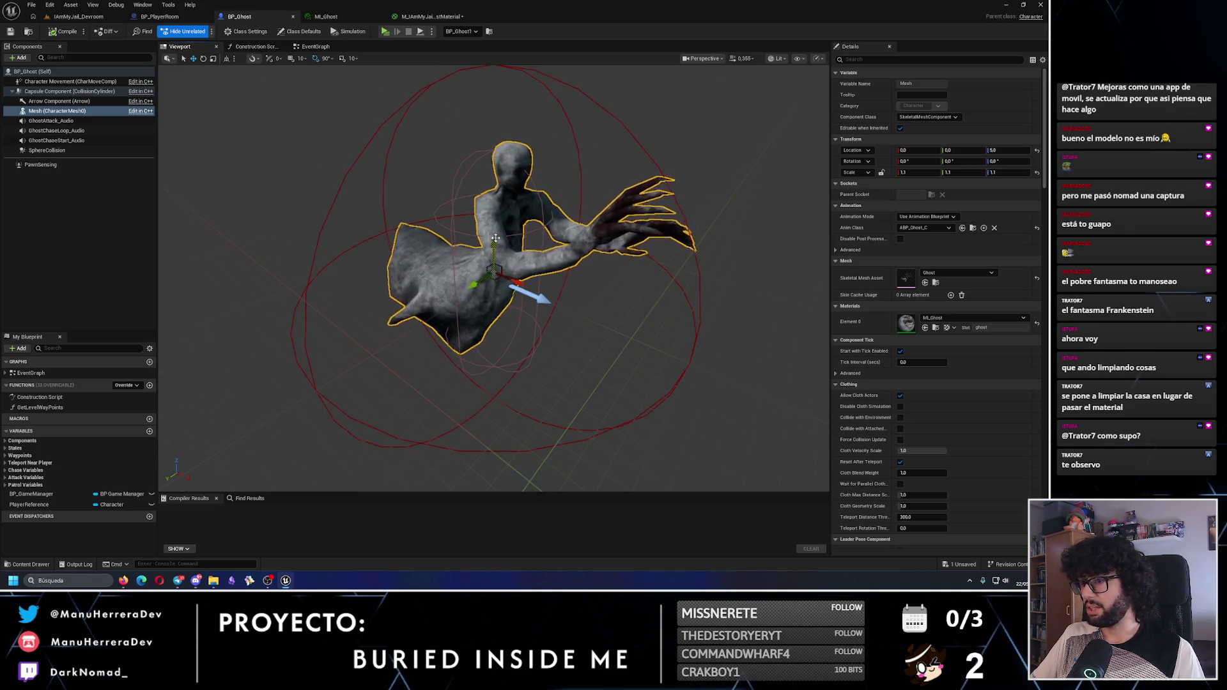
pyautogui.scroll(5, 495, 238)
pyautogui.scroll(-5, 495, 238)
pyautogui.moveTo(537, 261); pyautogui.dragTo(538, 214)
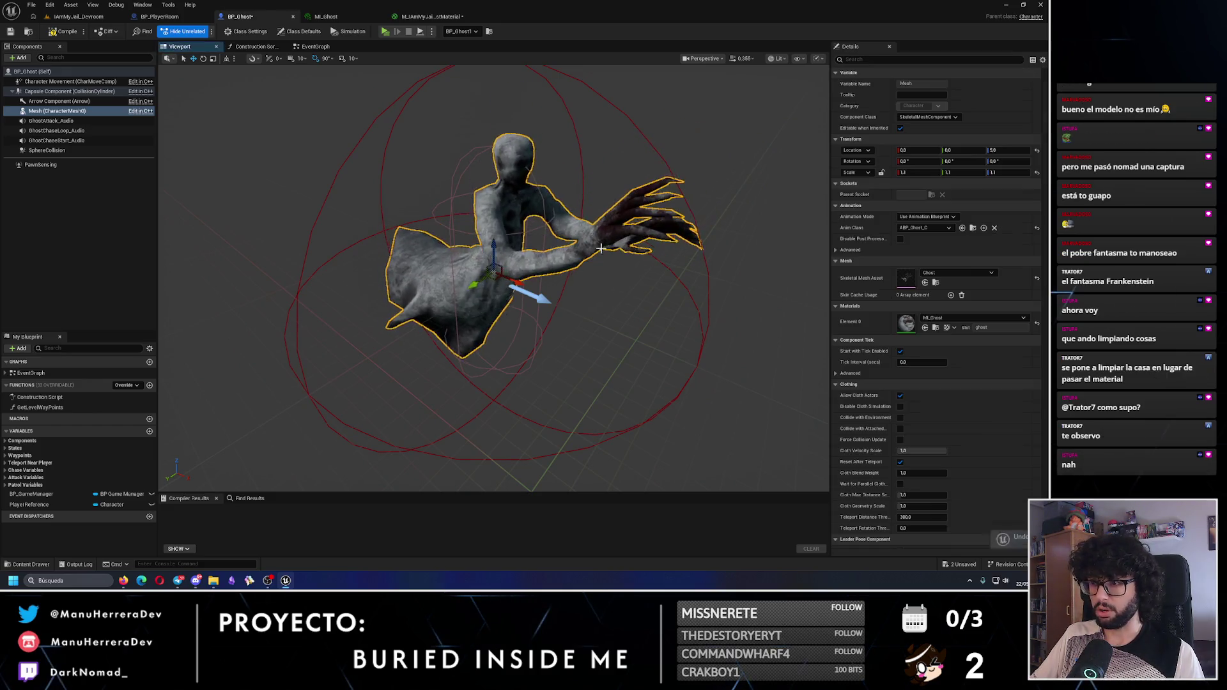
pyautogui.hotkey('ctrl', 'z')
pyautogui.moveTo(604, 357)
pyautogui.mouseDown()
pyautogui.moveTo(584, 346)
pyautogui.moveTo(597, 337)
pyautogui.mouseUp()
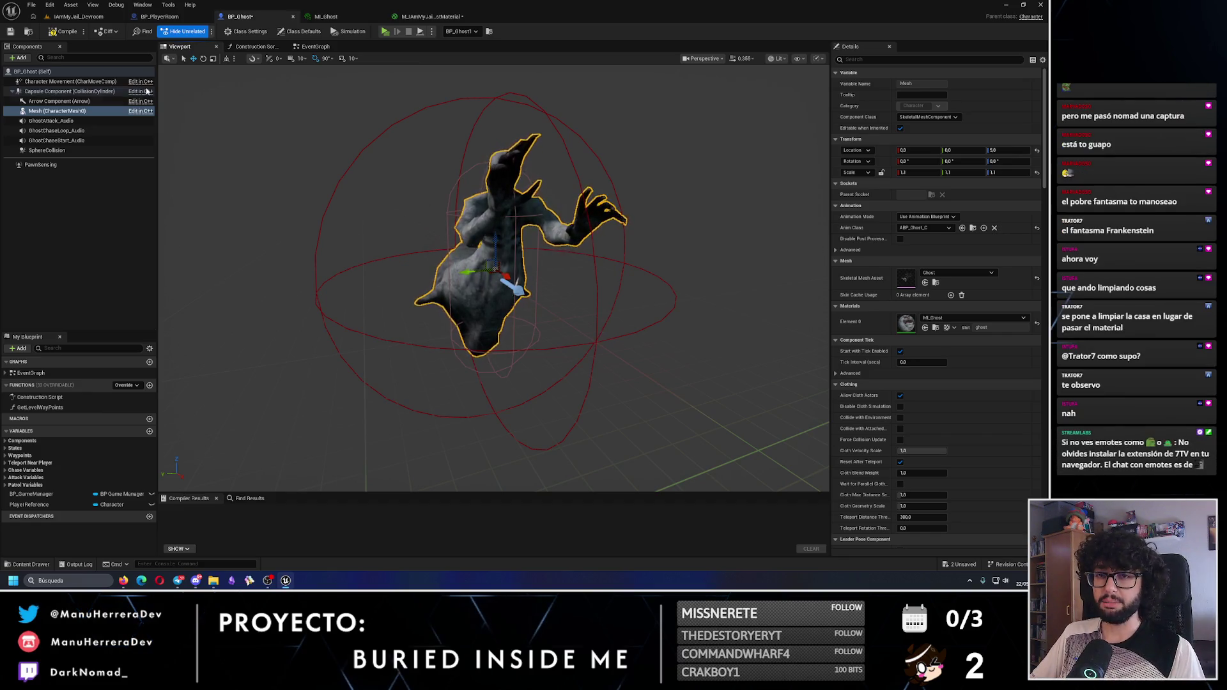
# Compile and save BP_Ghost and check the ghost from several angles
pyautogui.hotkey('ctrl', 's')
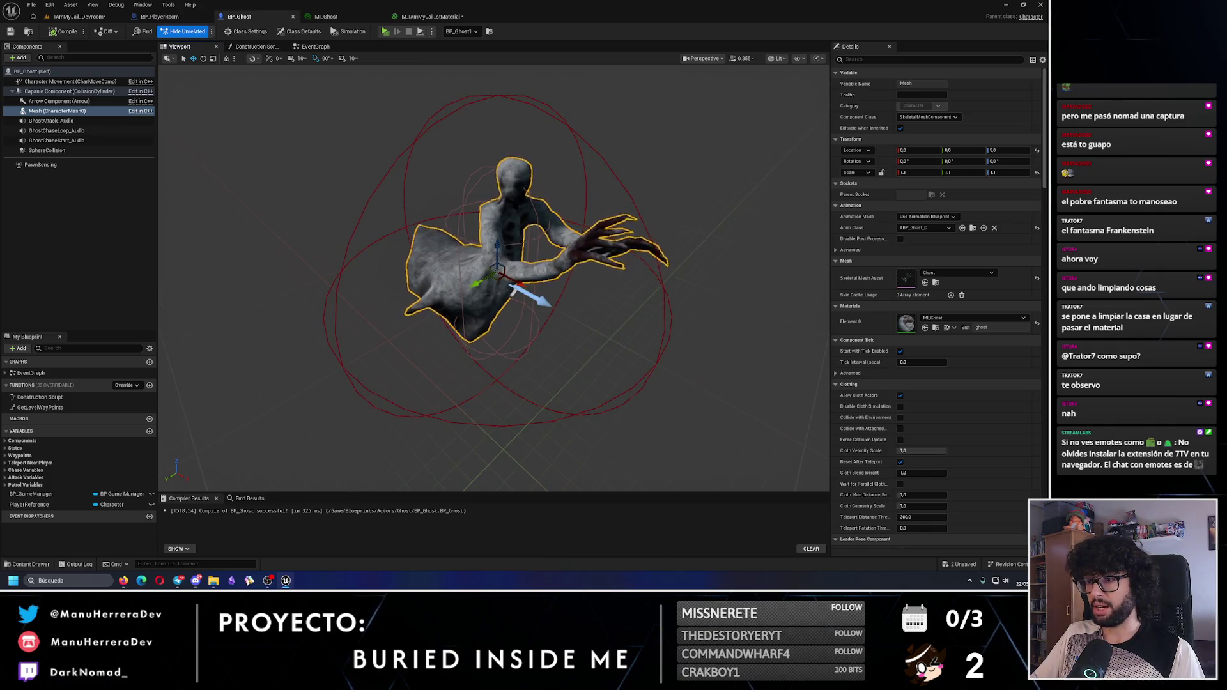
pyautogui.moveTo(447, 274); pyautogui.dragTo(492, 274)
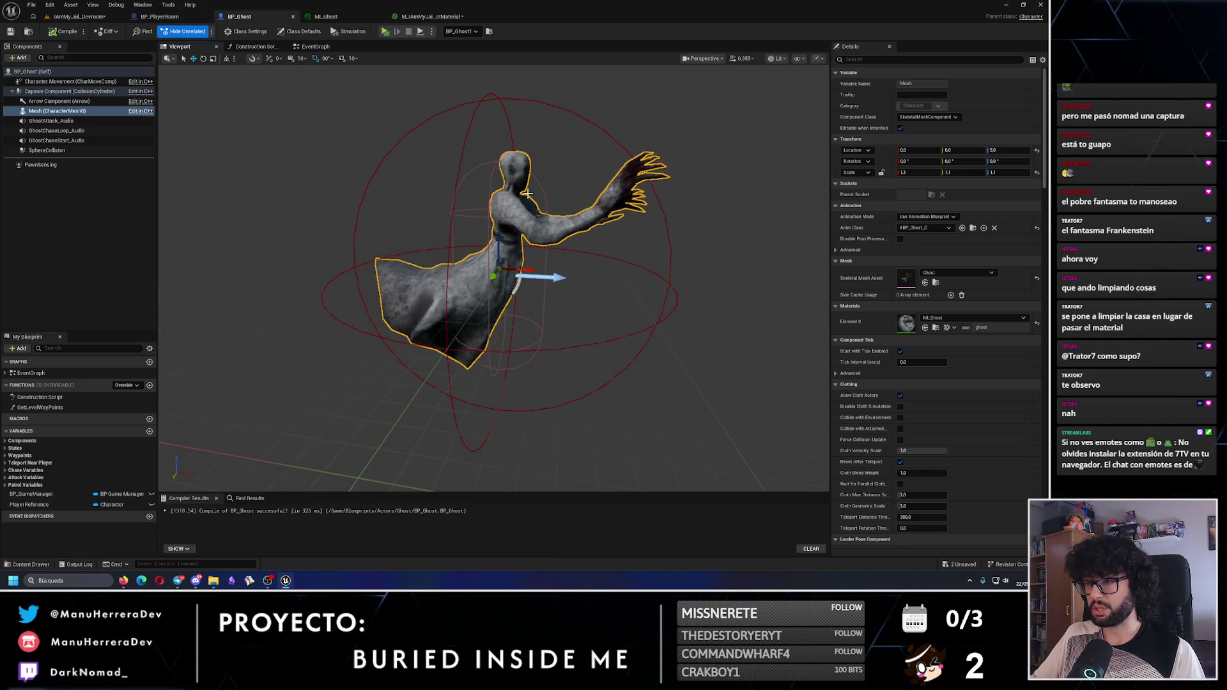
pyautogui.moveTo(418, 305)
pyautogui.mouseDown()
pyautogui.moveTo(447, 256)
pyautogui.moveTo(492, 238)
pyautogui.moveTo(453, 347)
pyautogui.moveTo(493, 328)
pyautogui.moveTo(505, 280)
pyautogui.mouseUp()
pyautogui.scroll(5, 454, 347)
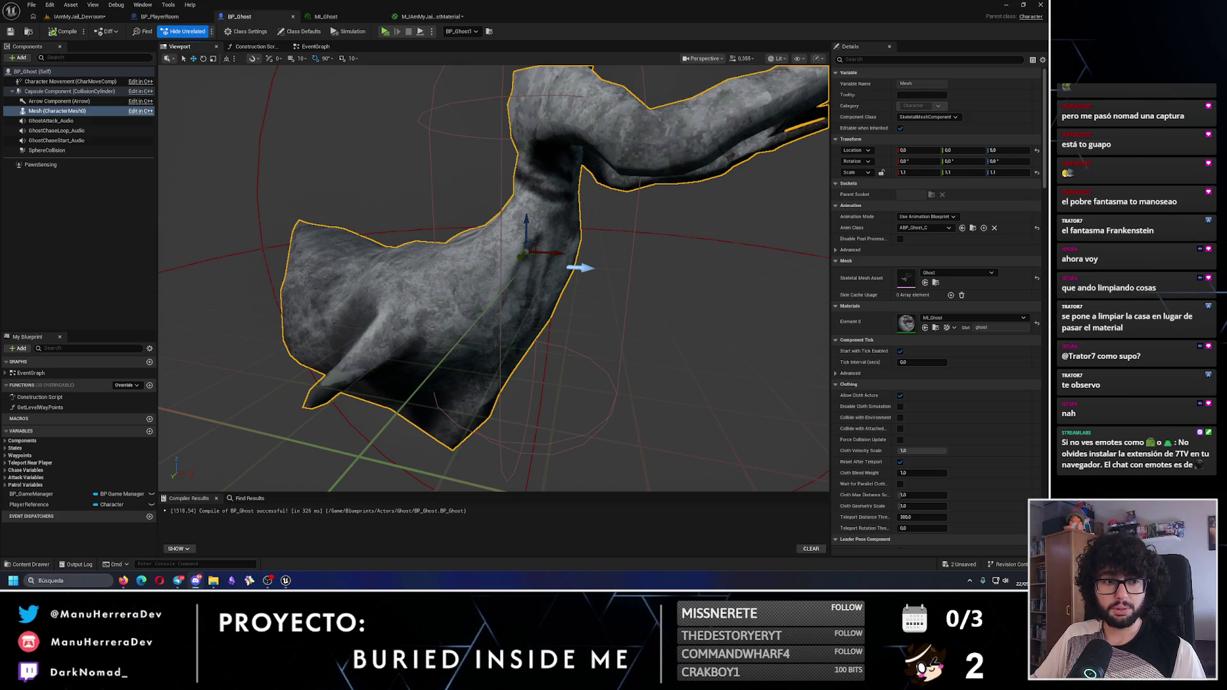
pyautogui.click(429, 16)
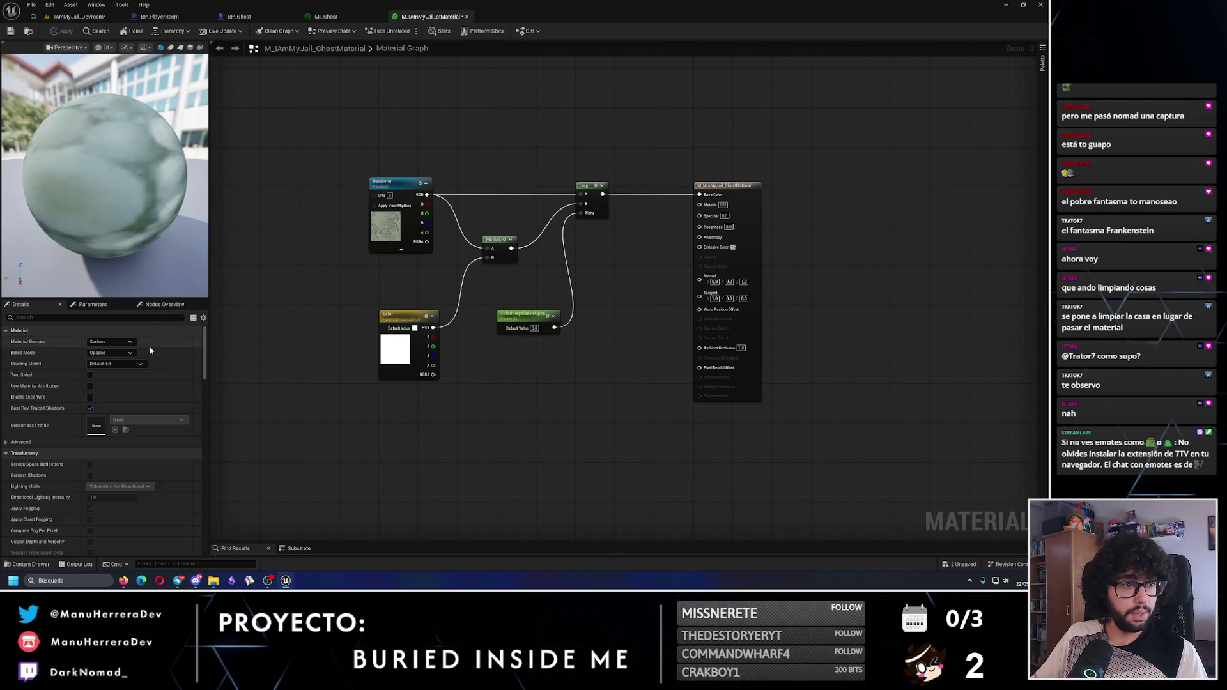
# Change the ghost material's Blend Mode from Opaque to Masked
pyautogui.click(112, 353)
pyautogui.click(105, 368)
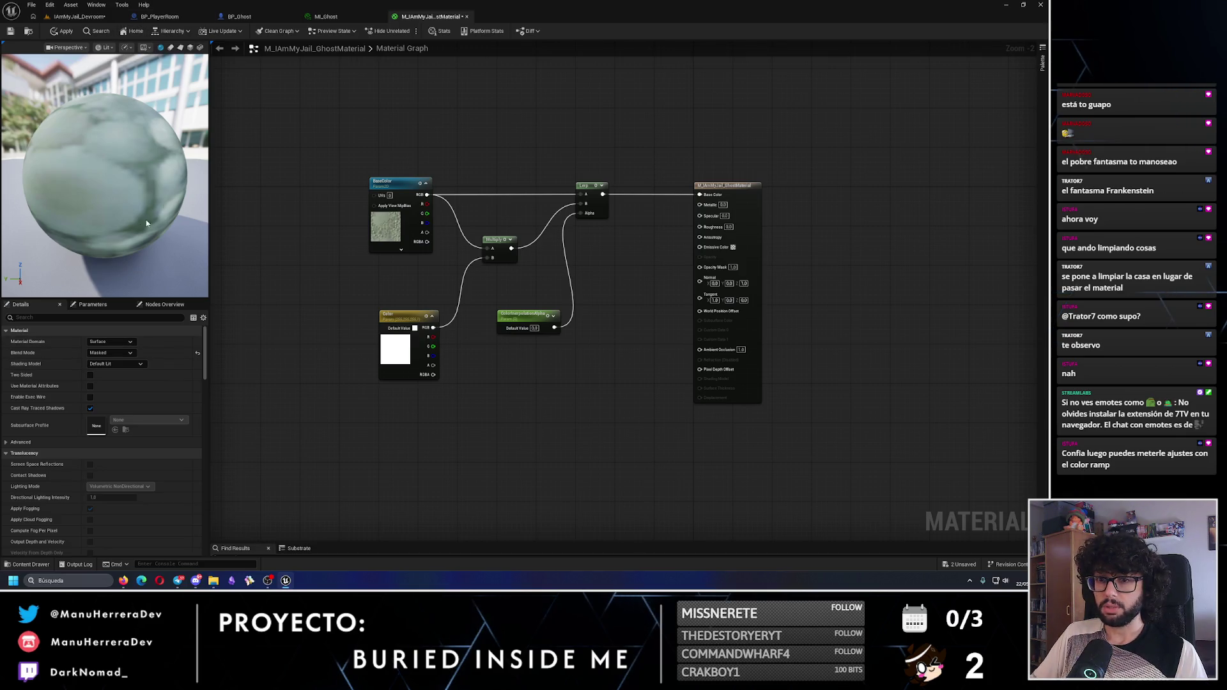
pyautogui.click(100, 18)
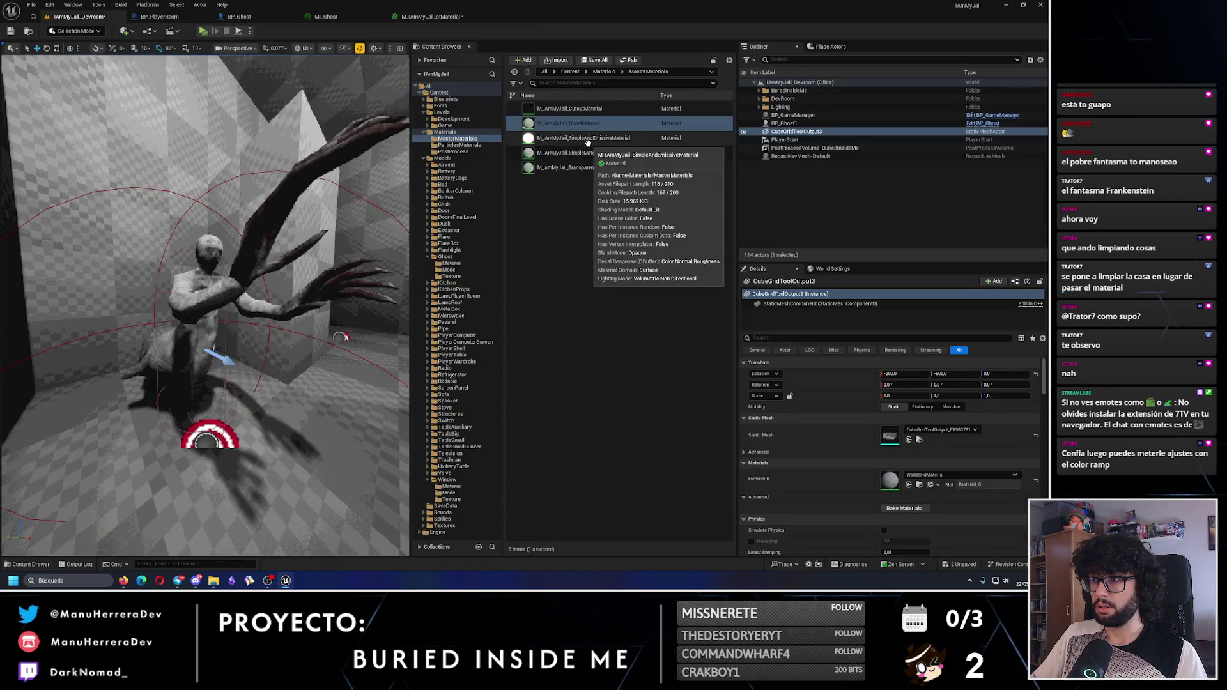
pyautogui.doubleClick(569, 123)
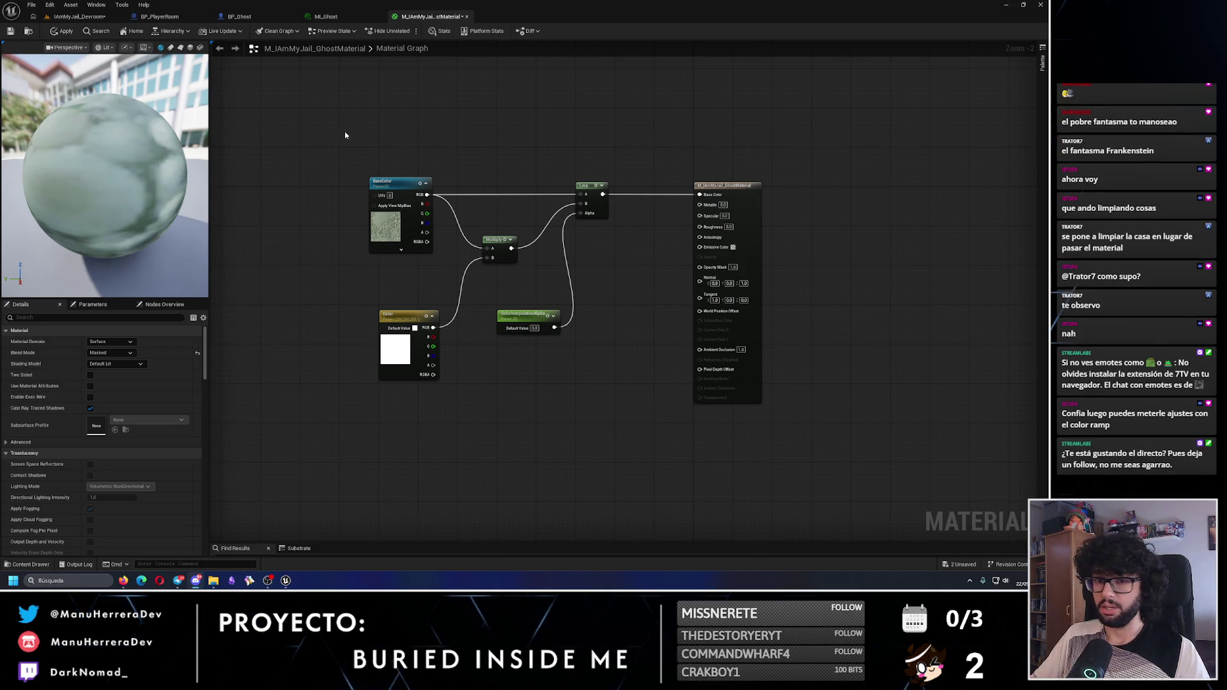
# Delete the old Multiply, Lerp, alpha and Color nodes and shift the BaseColor texture left
pyautogui.keyDown('alt'); pyautogui.click(465, 197); pyautogui.keyUp('alt')
pyautogui.moveTo(486, 151); pyautogui.dragTo(620, 394)
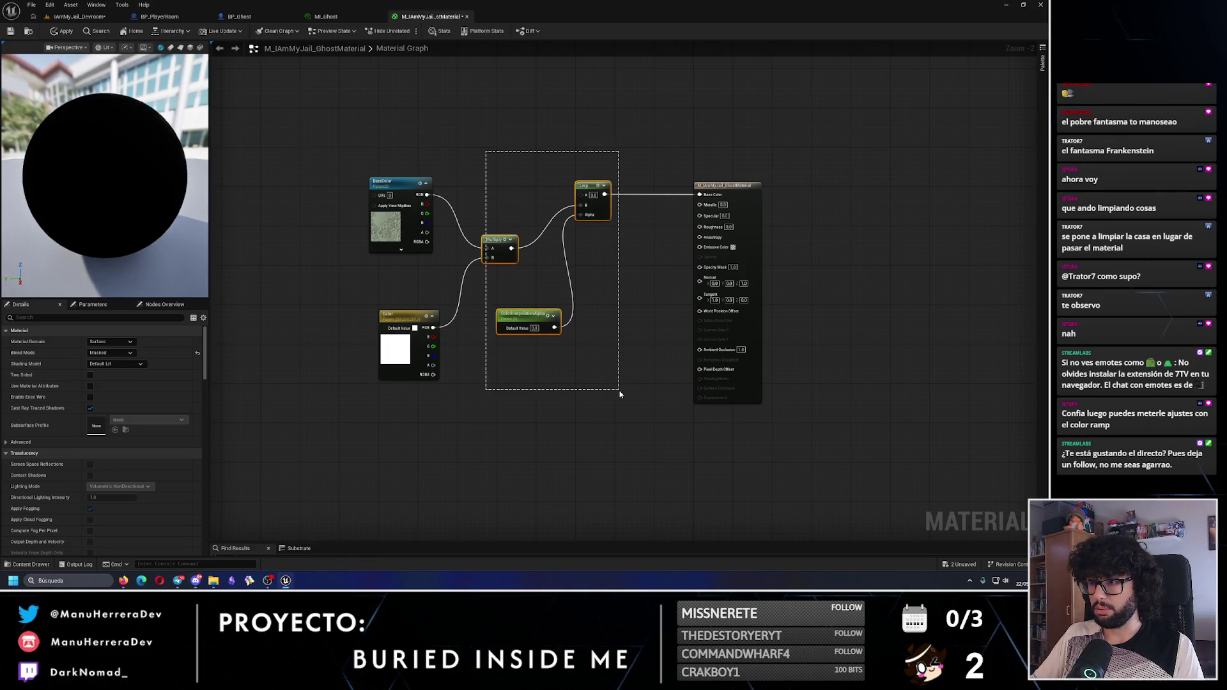
pyautogui.press('Delete')
pyautogui.moveTo(480, 430); pyautogui.dragTo(370, 303)
pyautogui.press('Delete')
pyautogui.moveTo(413, 202)
pyautogui.mouseDown()
pyautogui.moveTo(314, 202)
pyautogui.moveTo(434, 241)
pyautogui.mouseUp()
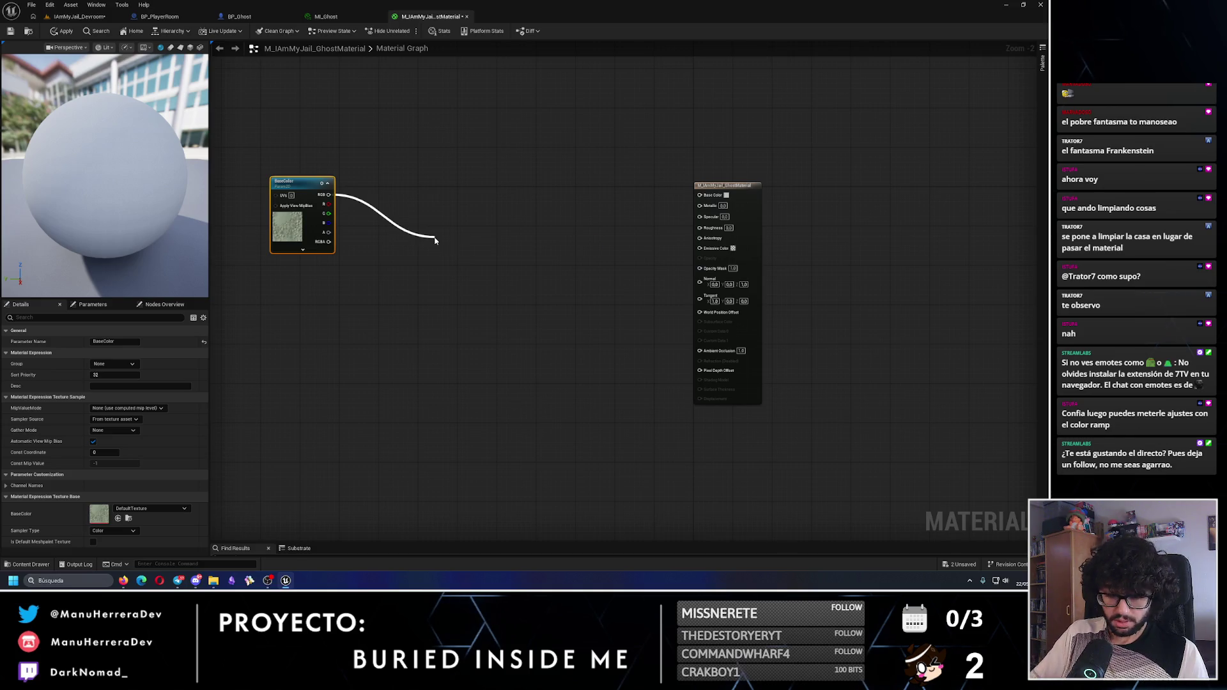
# Add a Lerp fed by the BaseColor texture into B, with its A value set to 1.0
pyautogui.write('lerp')
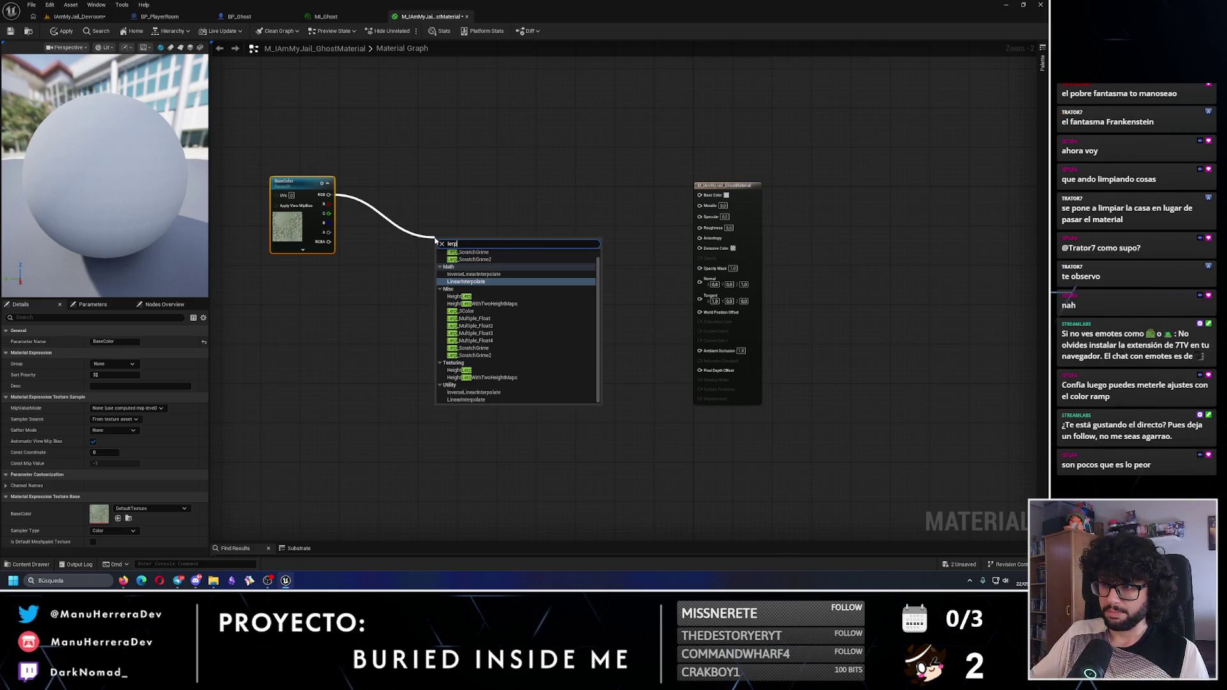
pyautogui.scroll(1, 552, 294)
pyautogui.press('Escape')
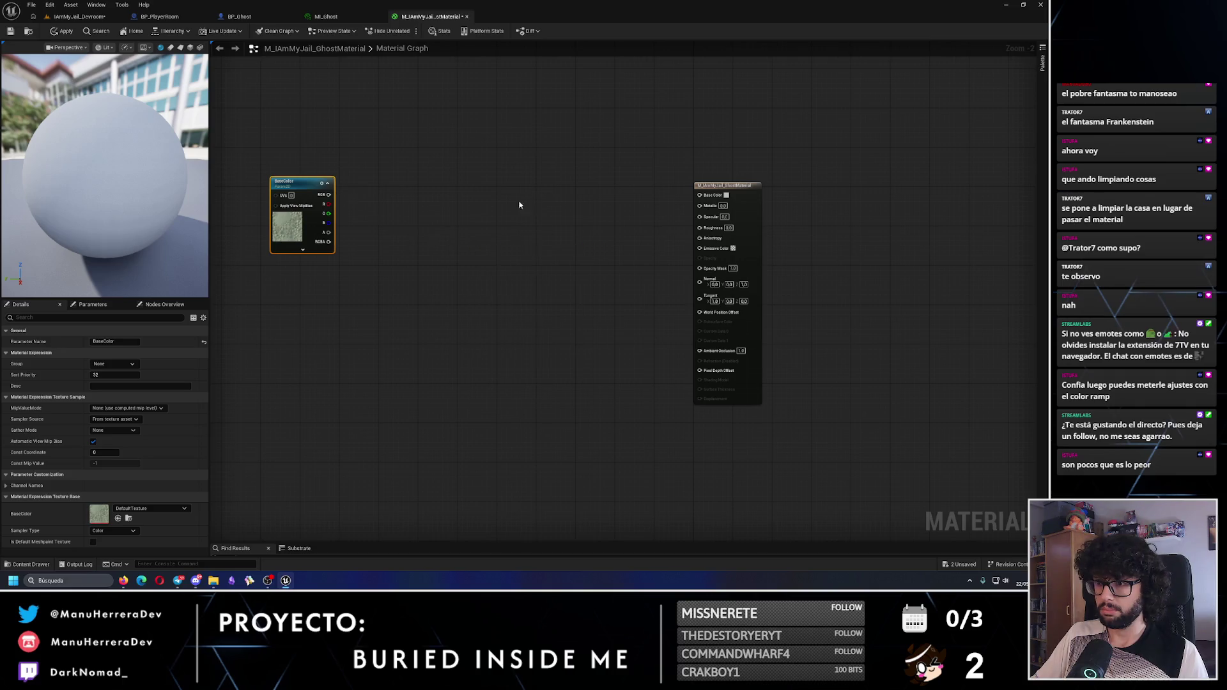
pyautogui.rightClick(483, 211)
pyautogui.write('lerp')
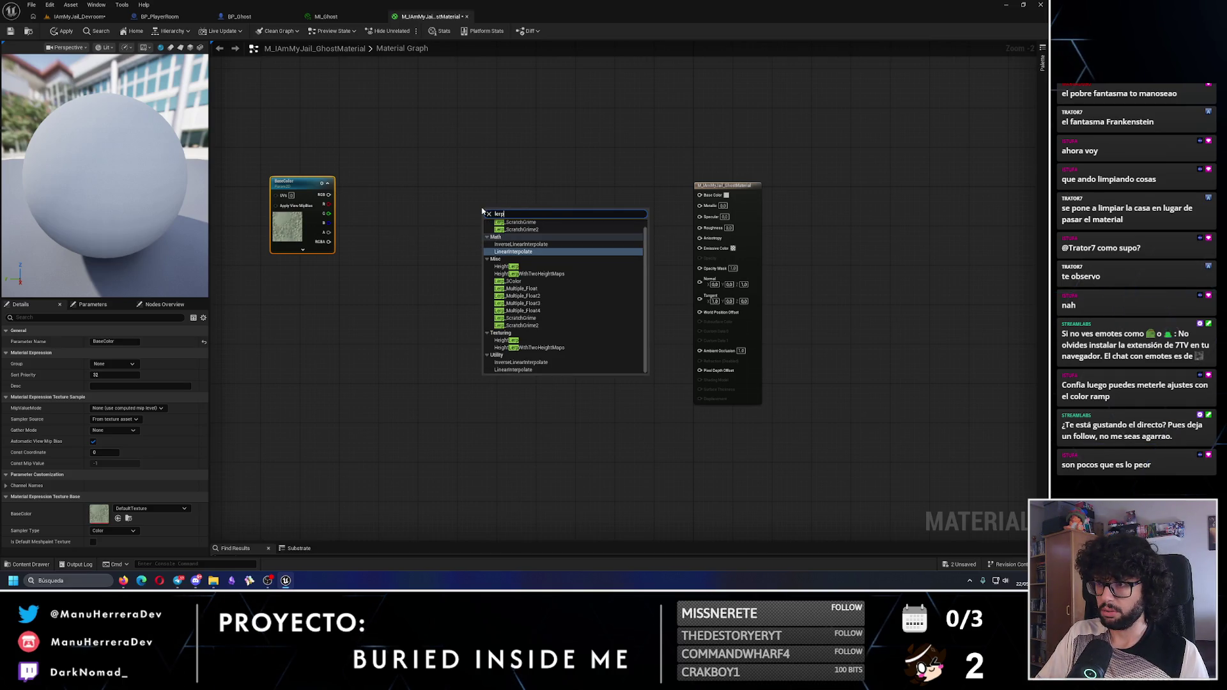
pyautogui.press('Return')
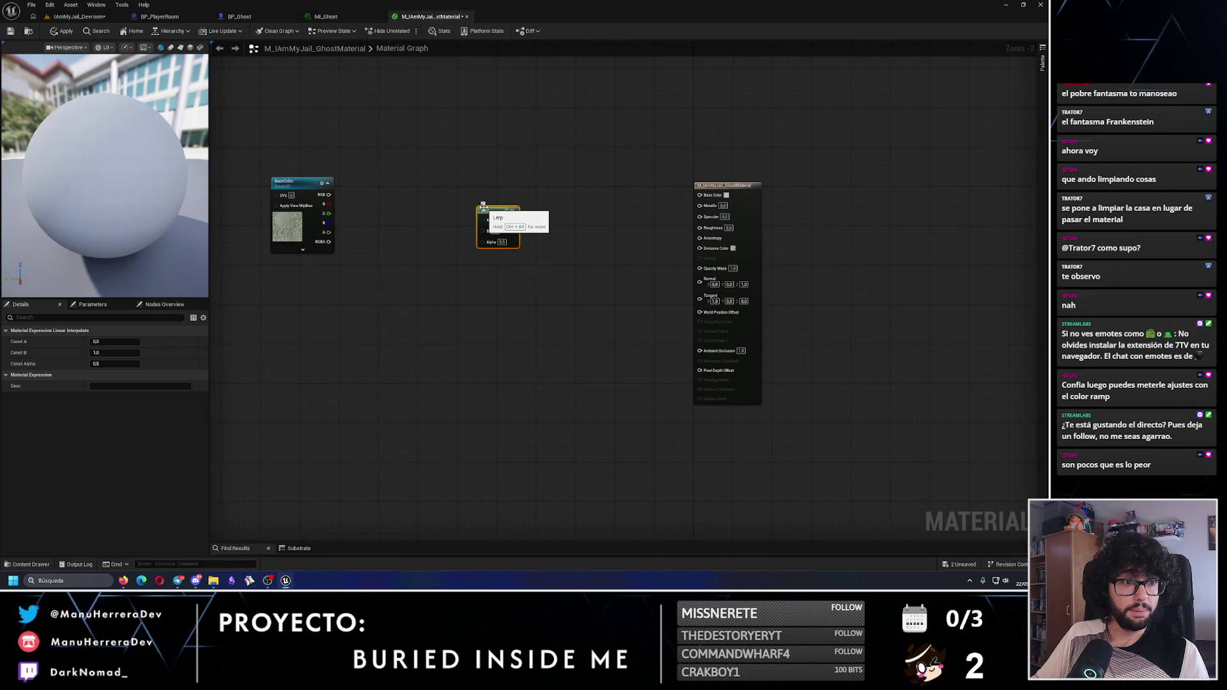
pyautogui.moveTo(329, 194)
pyautogui.mouseDown()
pyautogui.moveTo(460, 236)
pyautogui.moveTo(484, 230)
pyautogui.mouseUp()
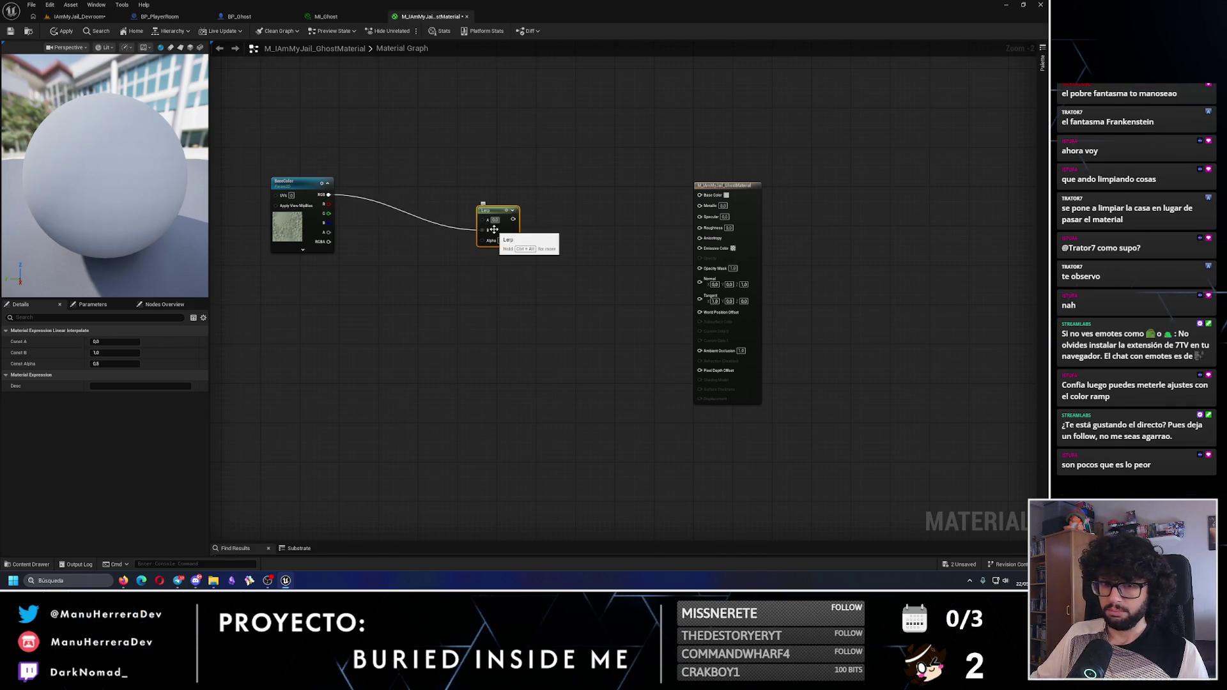
pyautogui.write('1')
pyautogui.press('Return')
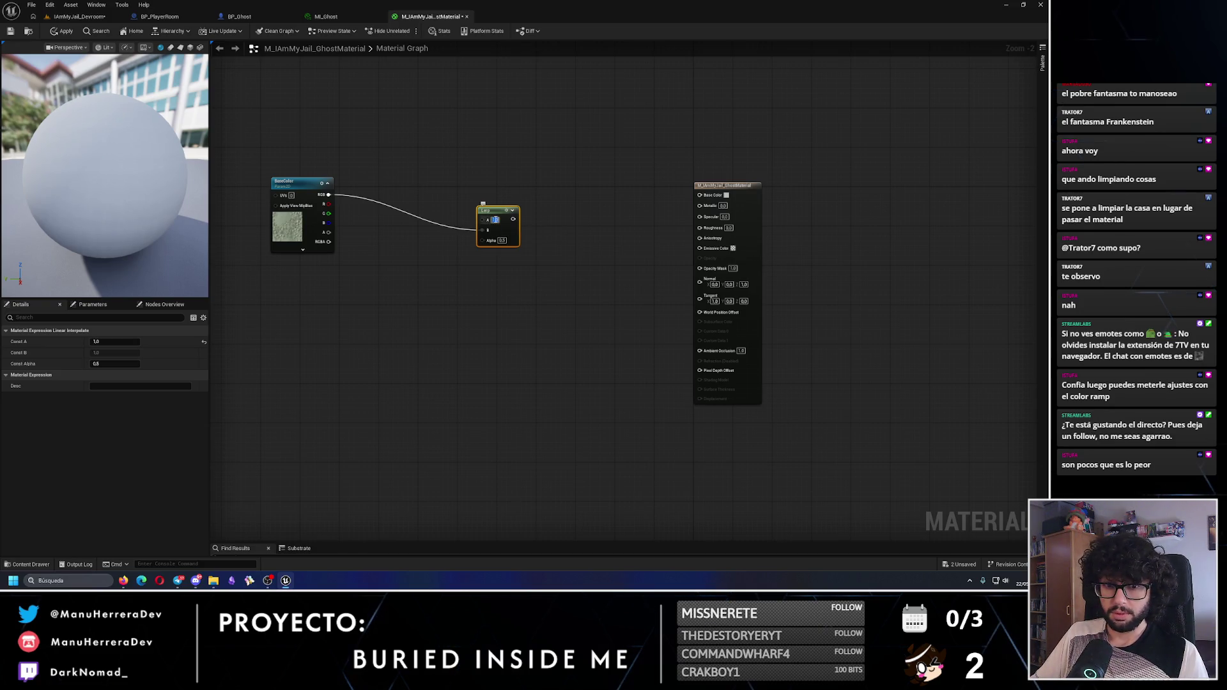
pyautogui.moveTo(492, 210); pyautogui.dragTo(408, 220)
pyautogui.click(451, 192)
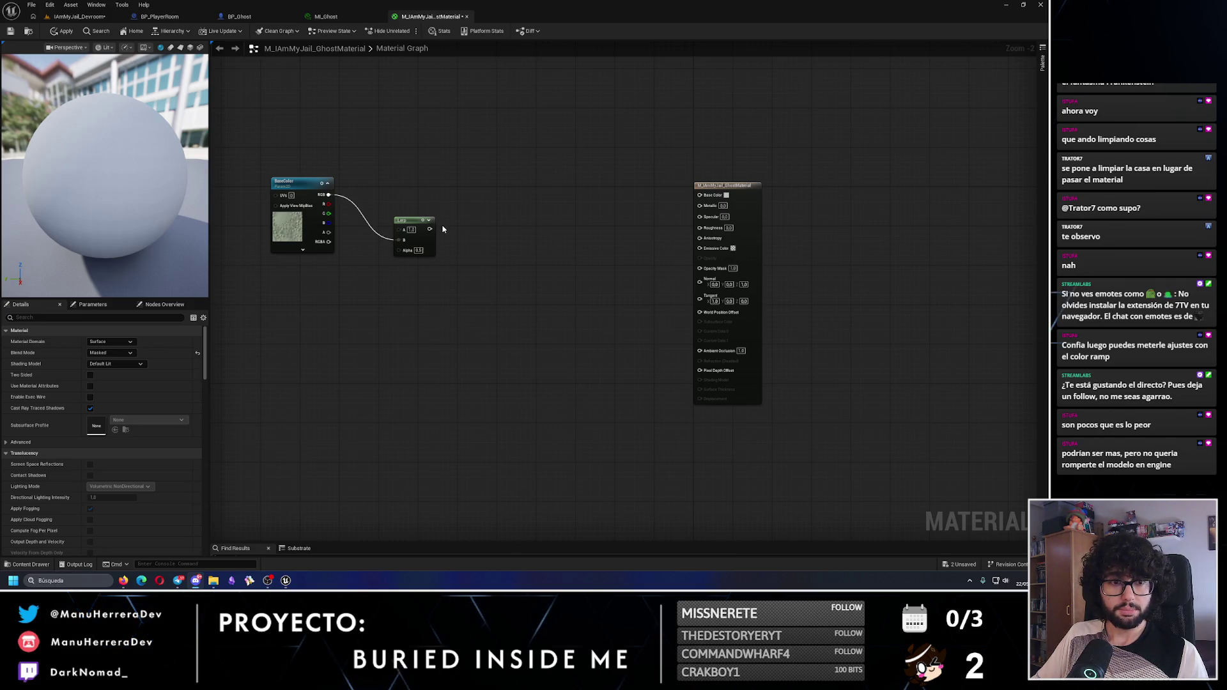
# Chain a Color Ramp and then a Multiply off the Lerp output
pyautogui.moveTo(428, 228); pyautogui.dragTo(467, 236)
pyautogui.write('color ramp')
pyautogui.press('Return')
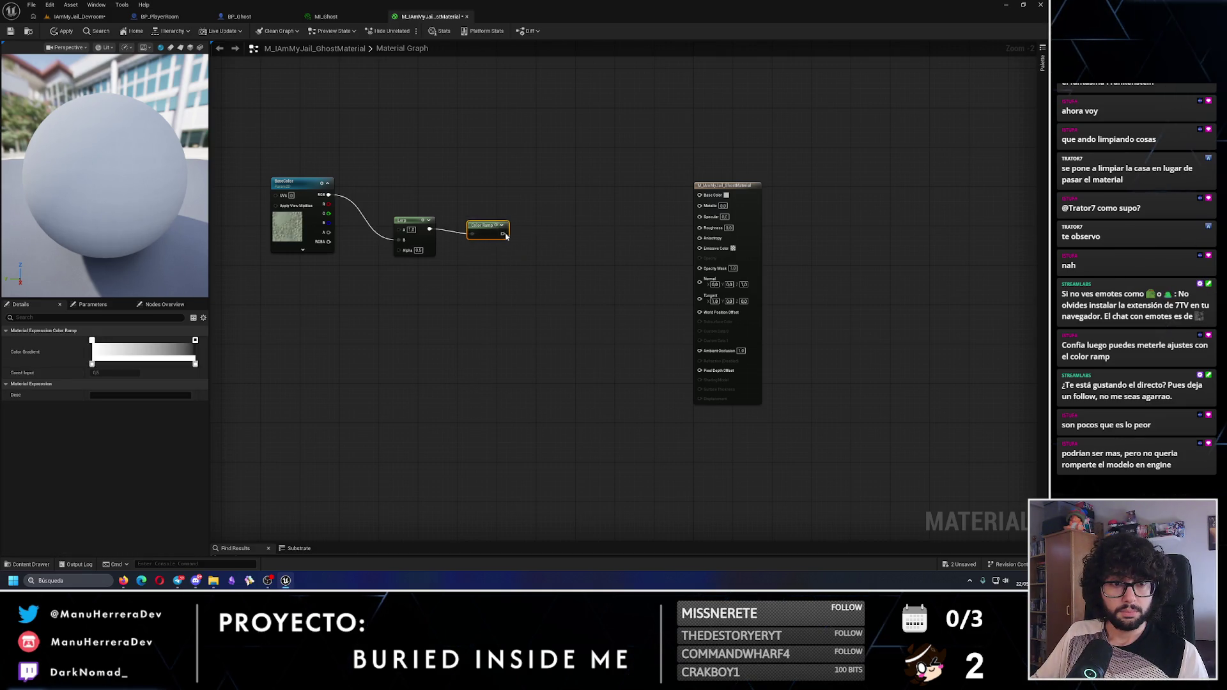
pyautogui.moveTo(503, 233); pyautogui.dragTo(548, 232)
pyautogui.write('multi')
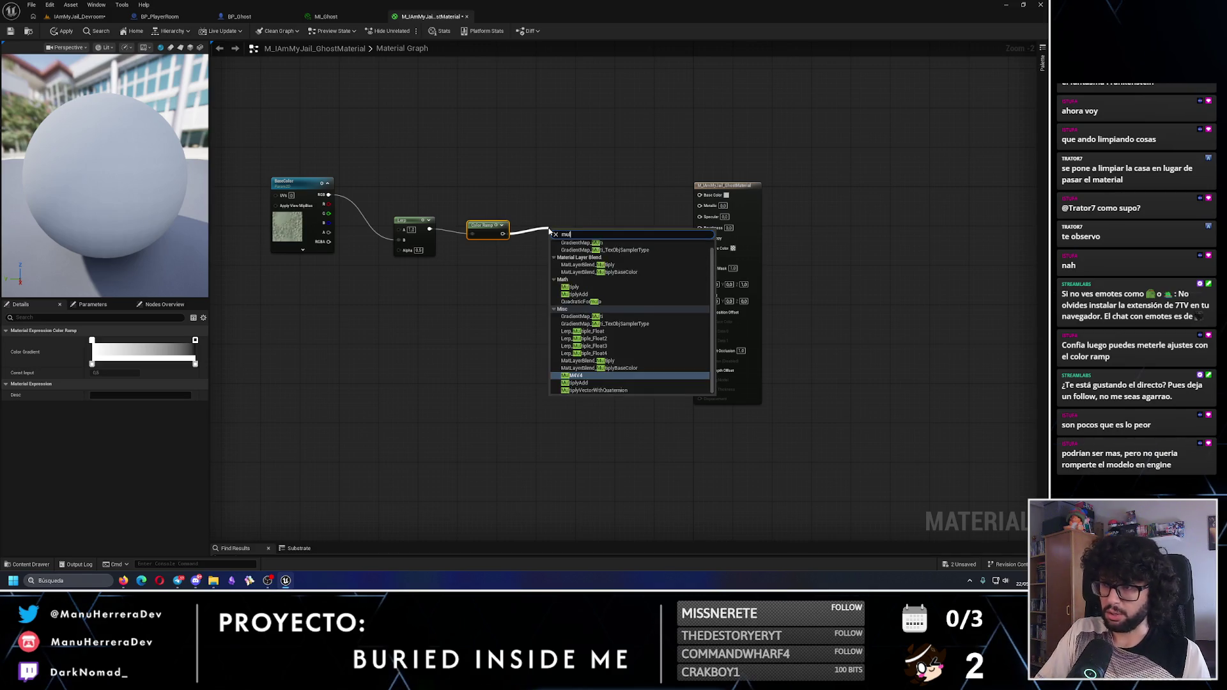
pyautogui.press('Return')
pyautogui.moveTo(384, 211); pyautogui.dragTo(603, 260)
pyautogui.click(550, 289)
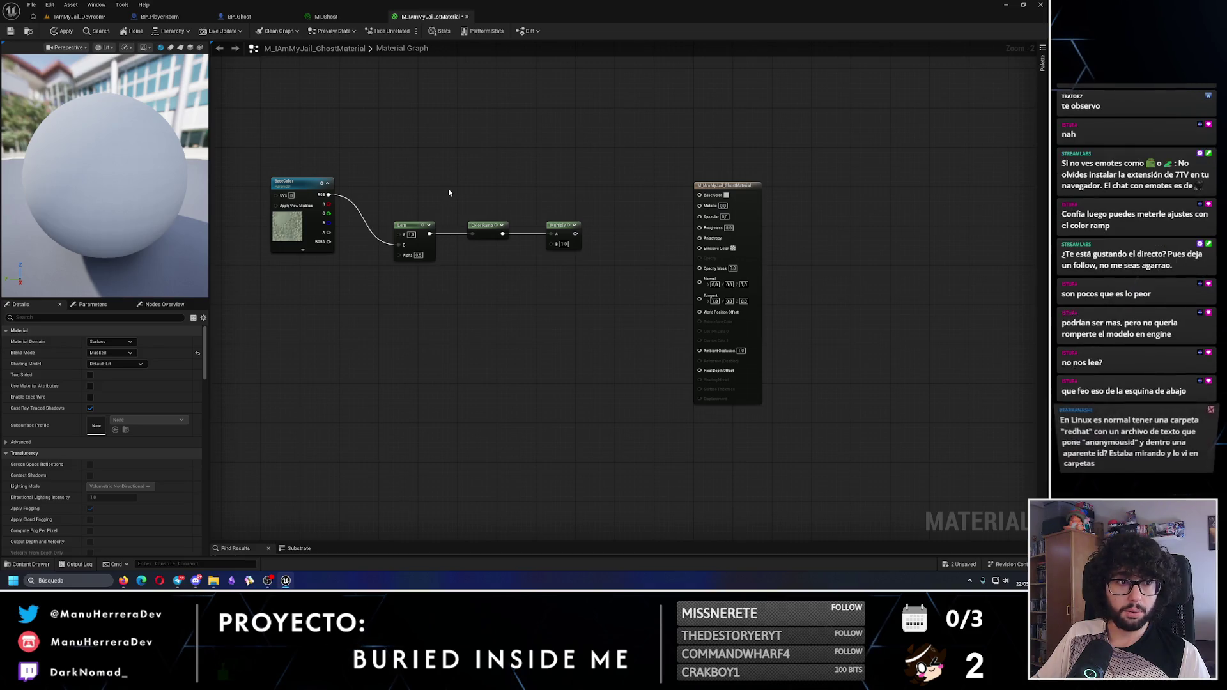
# Add a Multiply fed by the base texture's RGB output
pyautogui.moveTo(328, 194); pyautogui.dragTo(539, 182)
pyautogui.write('multiply')
pyautogui.press('Return')
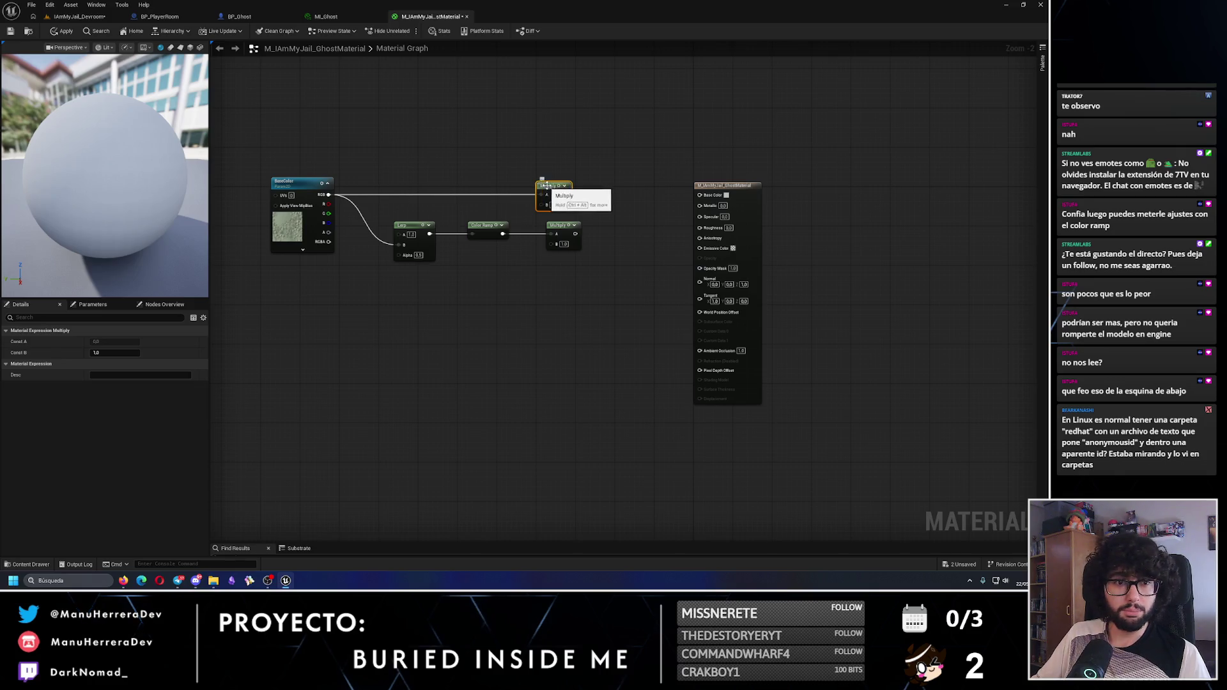
pyautogui.moveTo(540, 184); pyautogui.dragTo(617, 189)
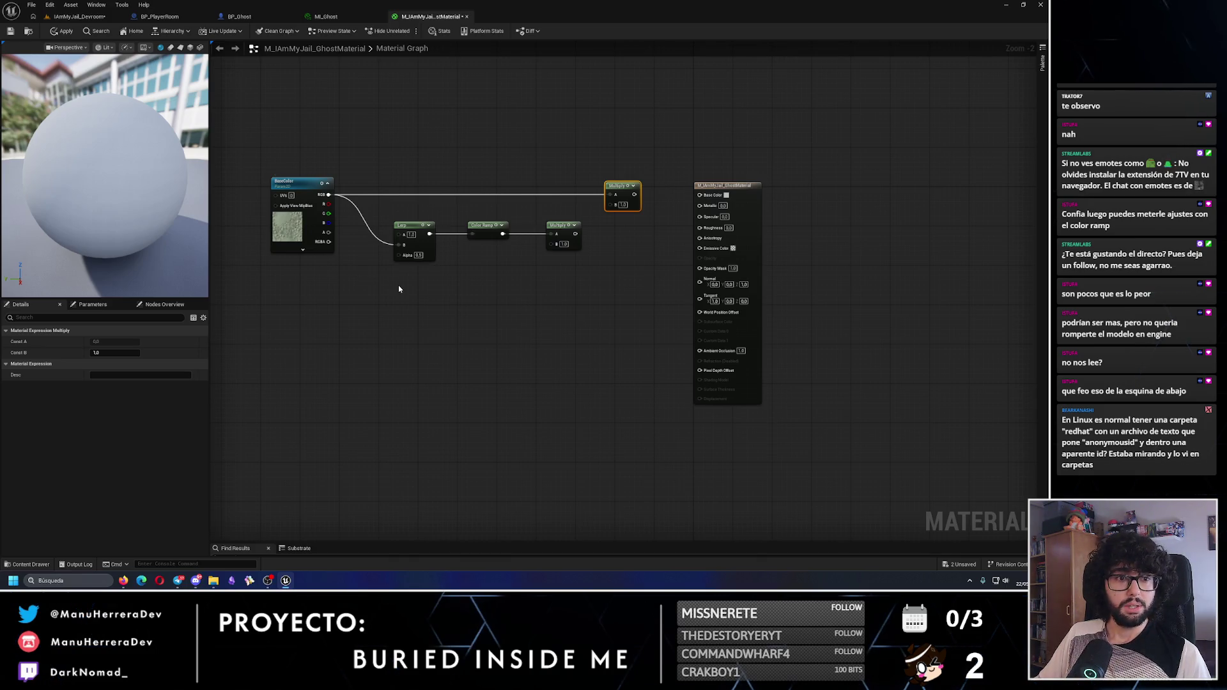
# Drive the Lerp Alpha with a Color Ramp fed by a Fresnel with Exponent 2.5
pyautogui.moveTo(397, 255)
pyautogui.mouseDown()
pyautogui.moveTo(347, 288)
pyautogui.moveTo(347, 307)
pyautogui.moveTo(253, 322)
pyautogui.mouseUp()
pyautogui.write('color ram')
pyautogui.press('Return')
pyautogui.write('fresnel')
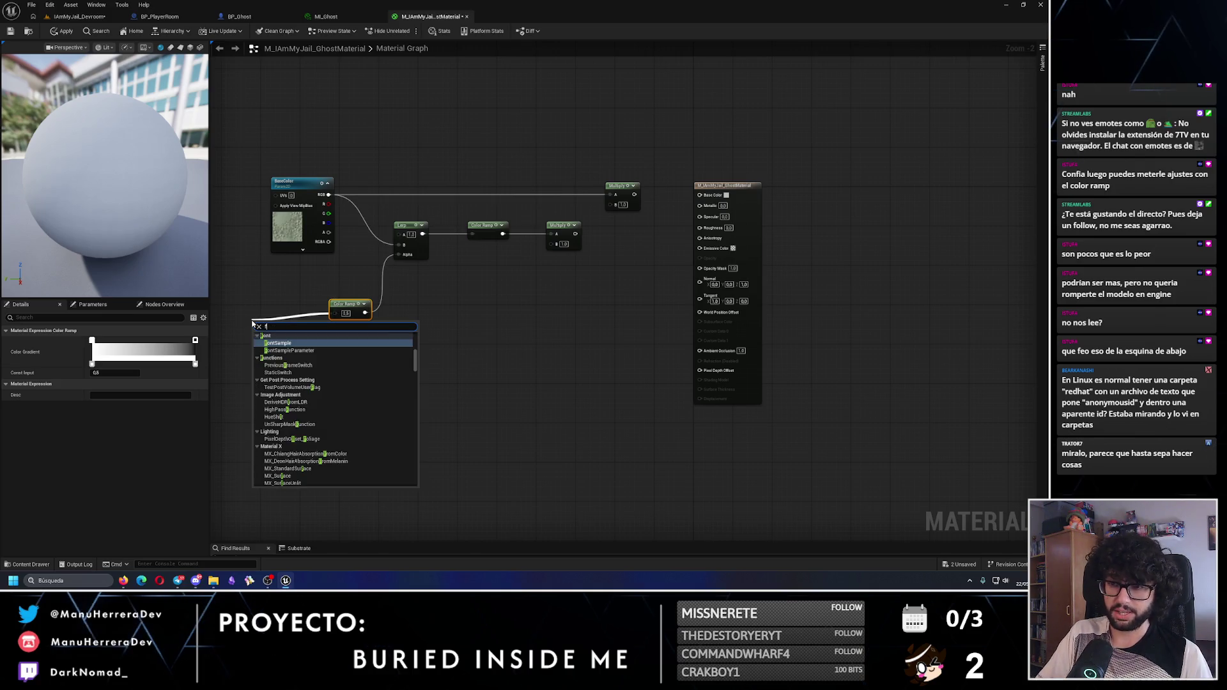
pyautogui.press('Return')
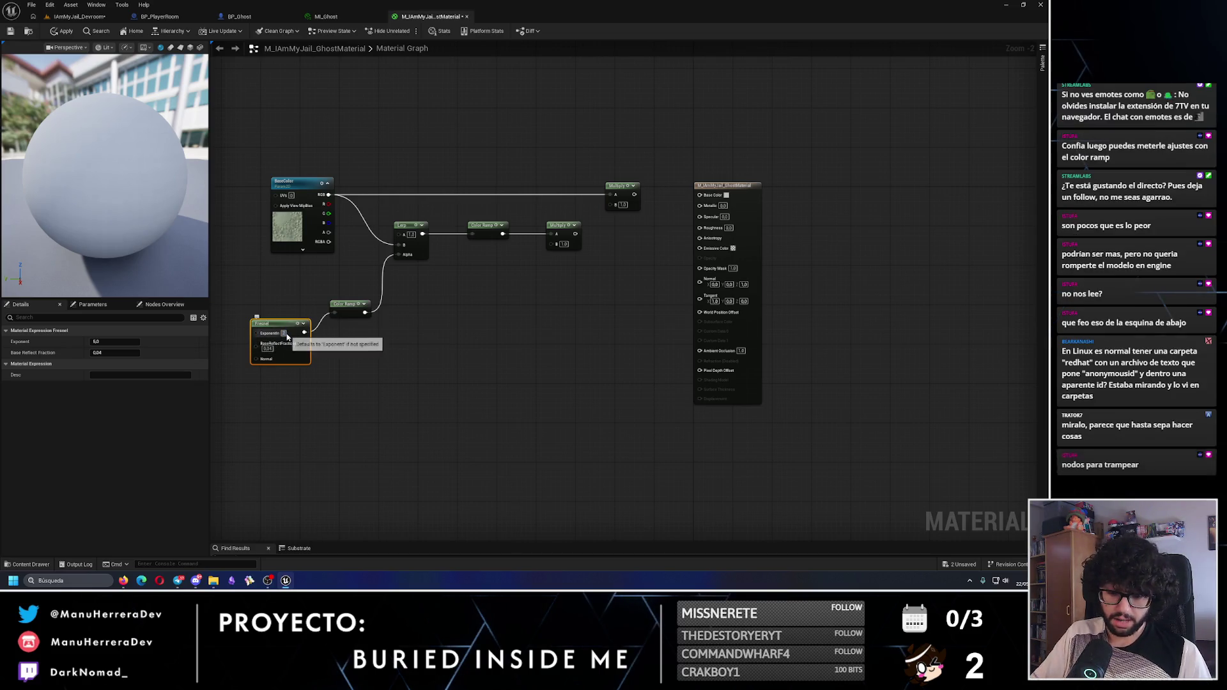
pyautogui.press('Return')
pyautogui.moveTo(275, 324)
pyautogui.mouseDown()
pyautogui.moveTo(265, 314)
pyautogui.moveTo(366, 305)
pyautogui.mouseUp()
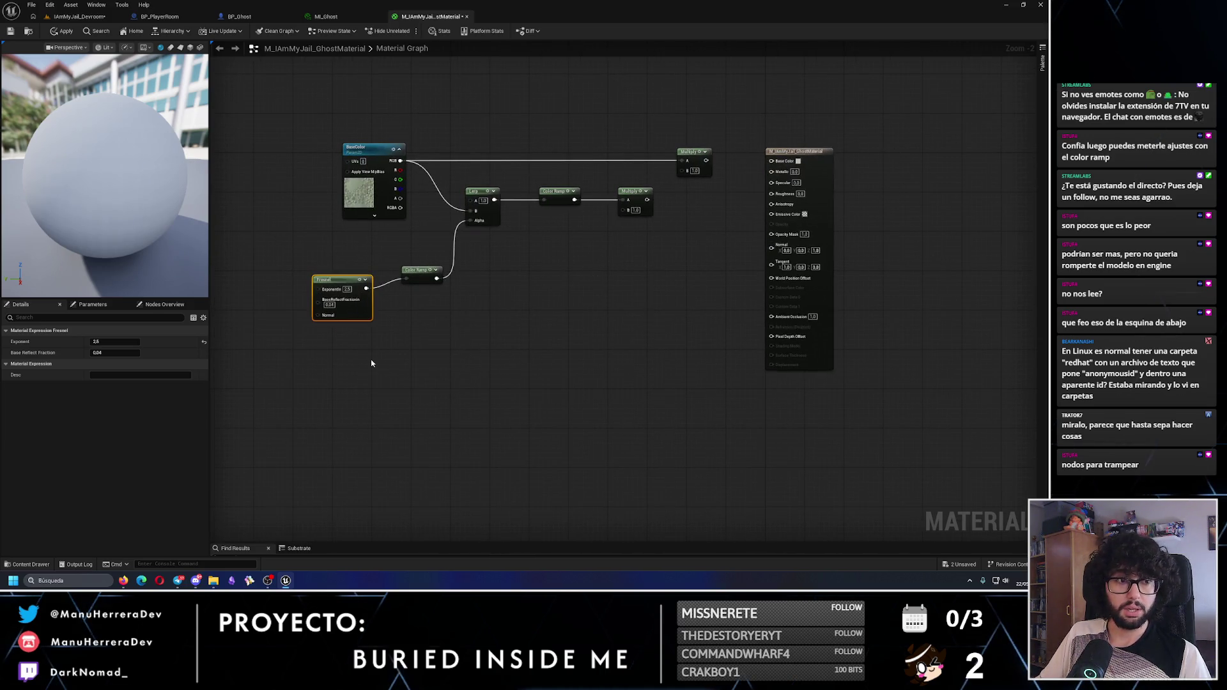
# Add a Texture Object and a Texture Sample, wiring the object into the sample
pyautogui.click(418, 349)
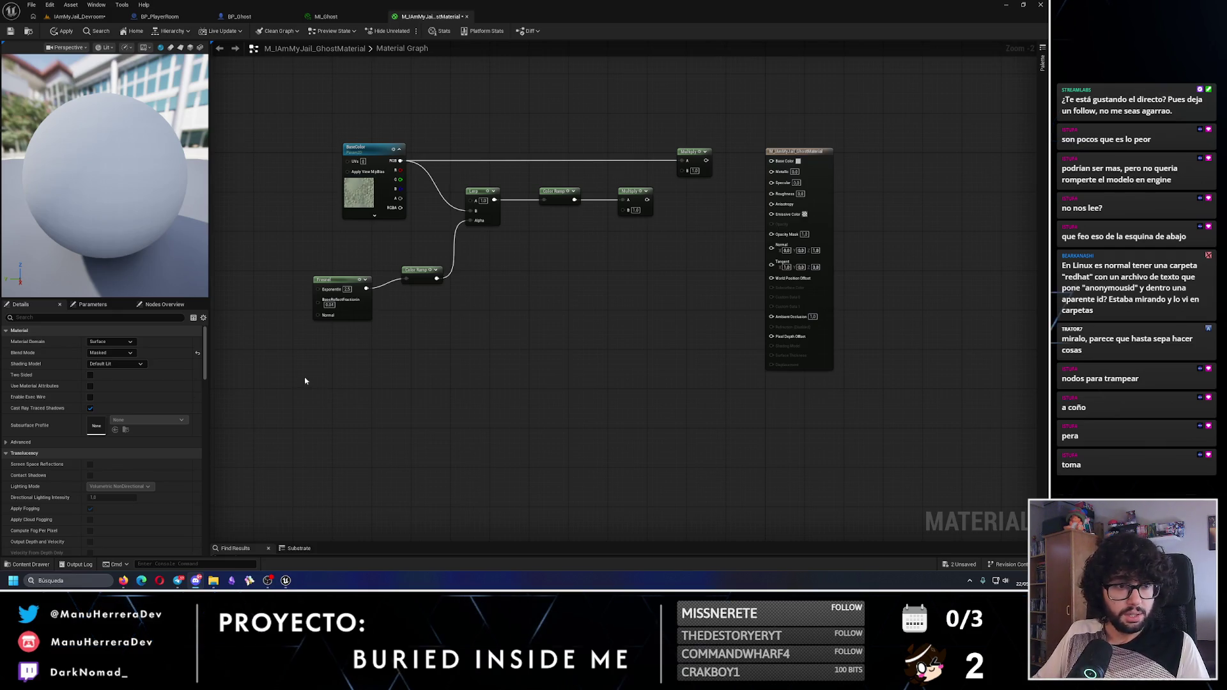
pyautogui.rightClick(416, 388)
pyautogui.write('text obj')
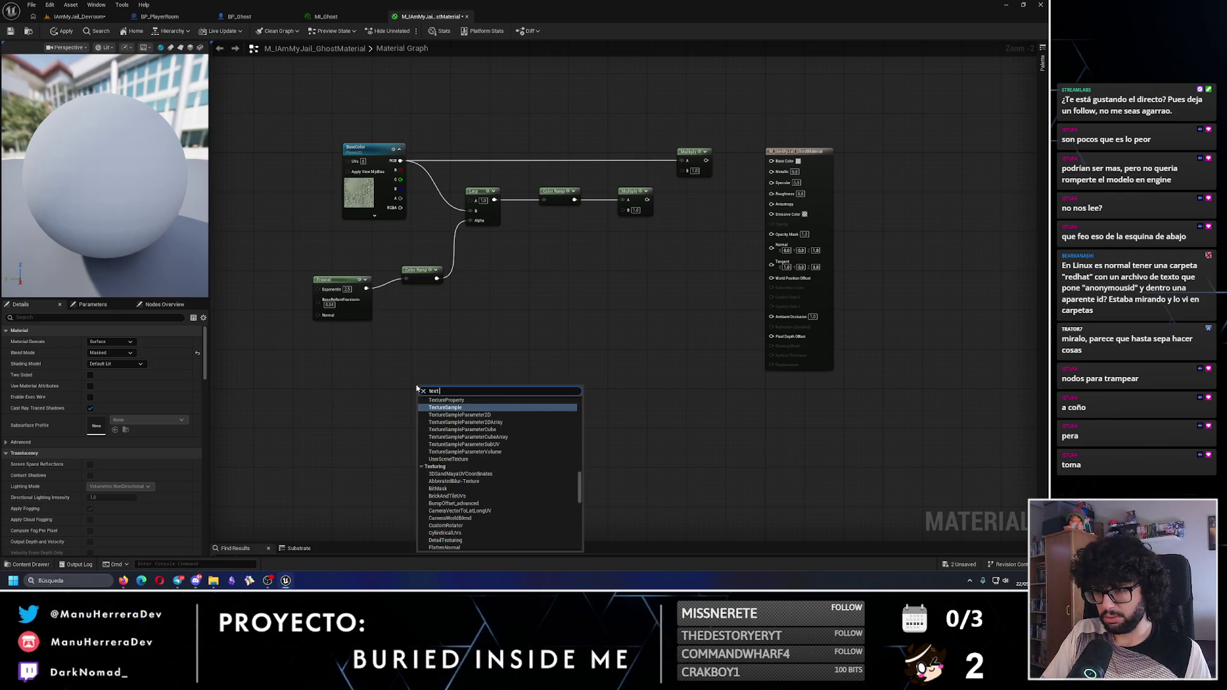
pyautogui.press('Return')
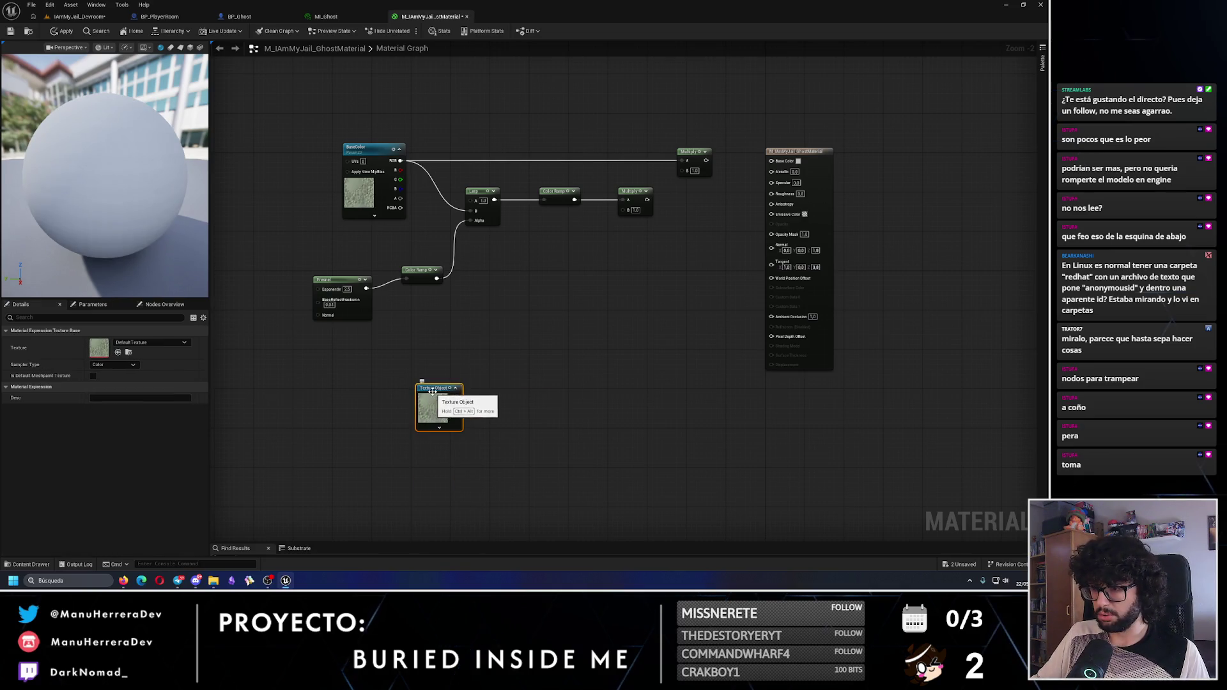
pyautogui.moveTo(430, 395); pyautogui.dragTo(424, 342)
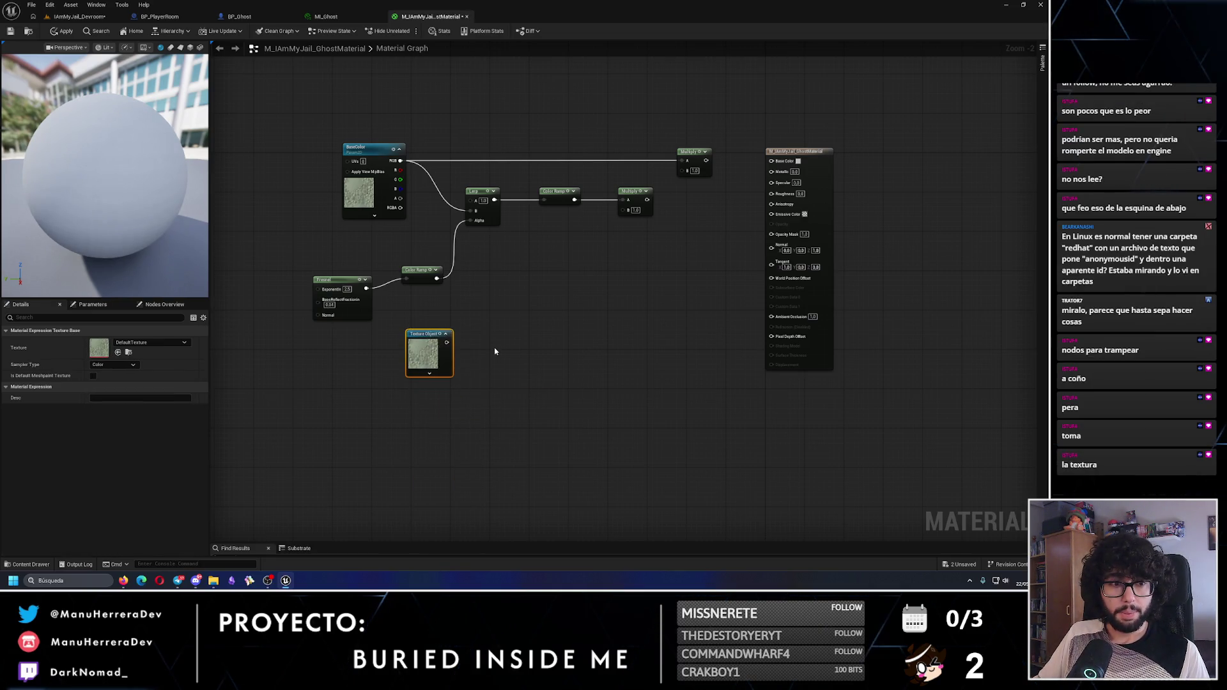
pyautogui.rightClick(536, 350)
pyautogui.write('texture sa')
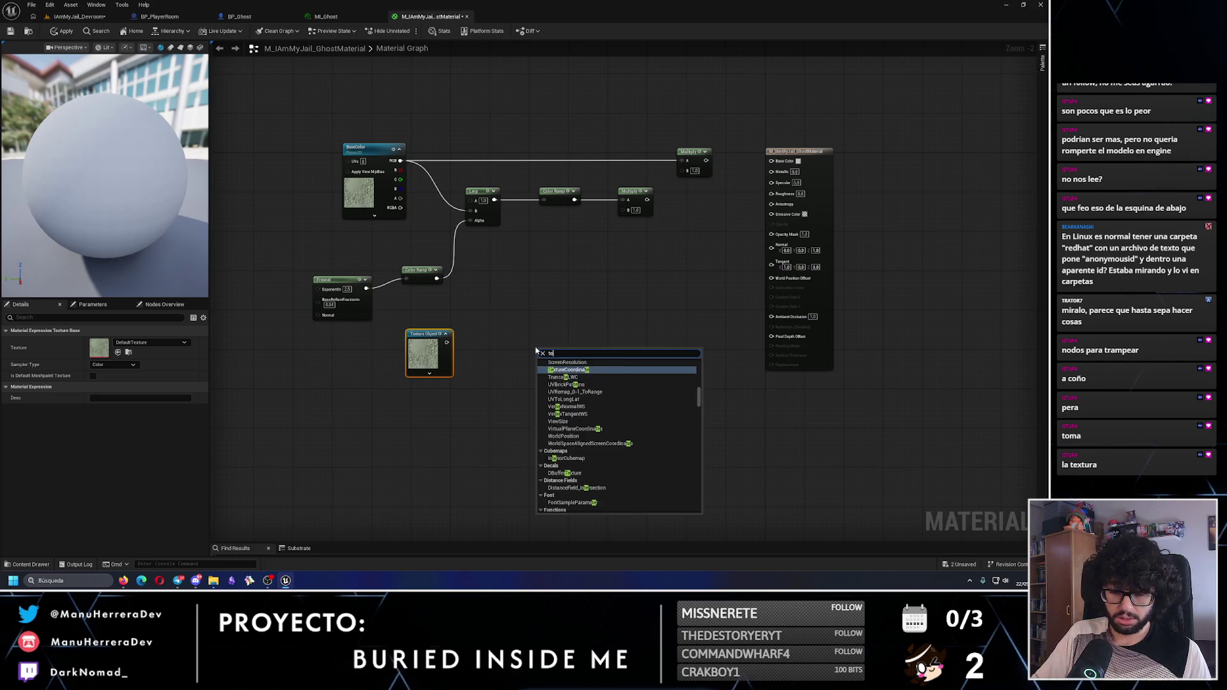
pyautogui.press('Return')
pyautogui.moveTo(550, 350); pyautogui.dragTo(531, 331)
pyautogui.click(528, 260)
pyautogui.moveTo(447, 343)
pyautogui.mouseDown()
pyautogui.moveTo(512, 358)
pyautogui.moveTo(519, 333)
pyautogui.mouseUp()
# Arrange the texture nodes and add a Multiply on the Texture Sample's B channel
pyautogui.moveTo(409, 310); pyautogui.dragTo(528, 336)
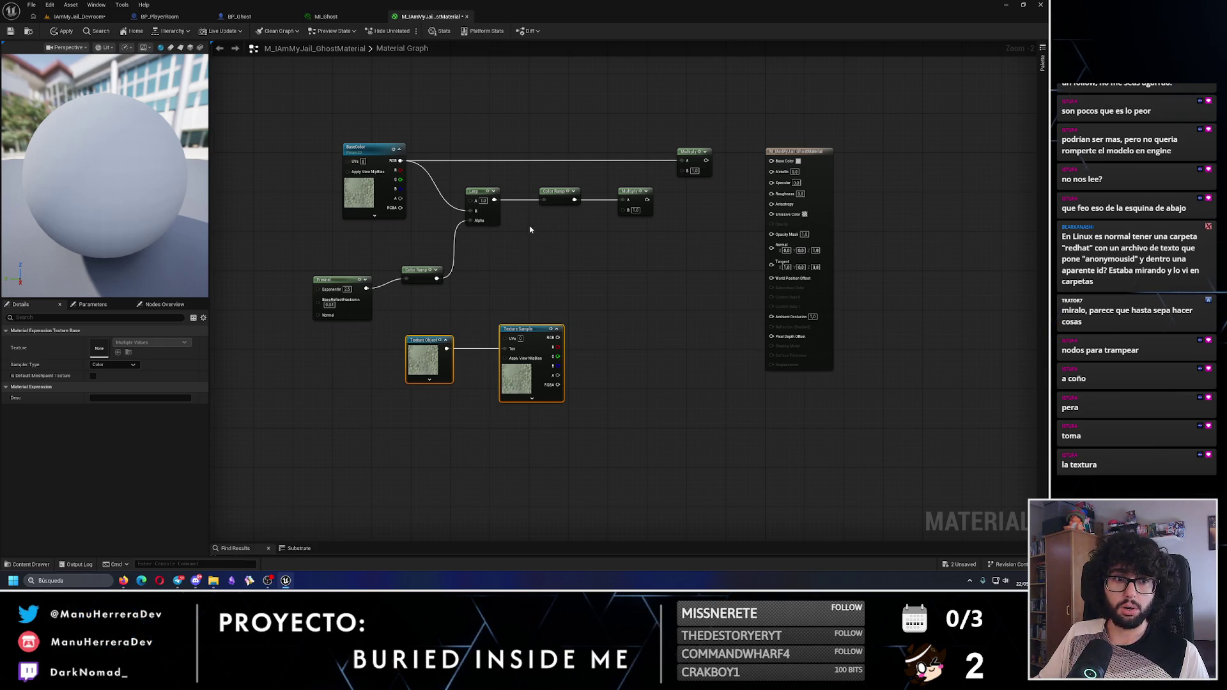
pyautogui.moveTo(554, 353)
pyautogui.mouseDown()
pyautogui.moveTo(611, 282)
pyautogui.moveTo(582, 298)
pyautogui.moveTo(609, 304)
pyautogui.moveTo(628, 210)
pyautogui.mouseUp()
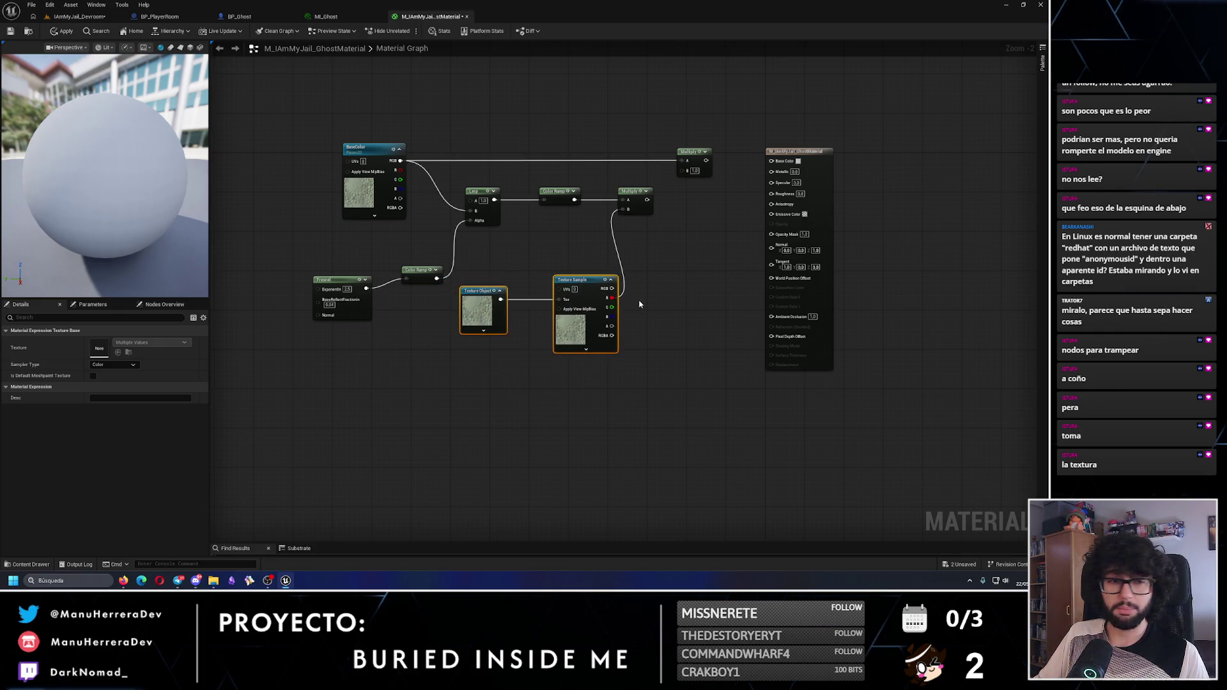
pyautogui.moveTo(584, 284); pyautogui.dragTo(594, 287)
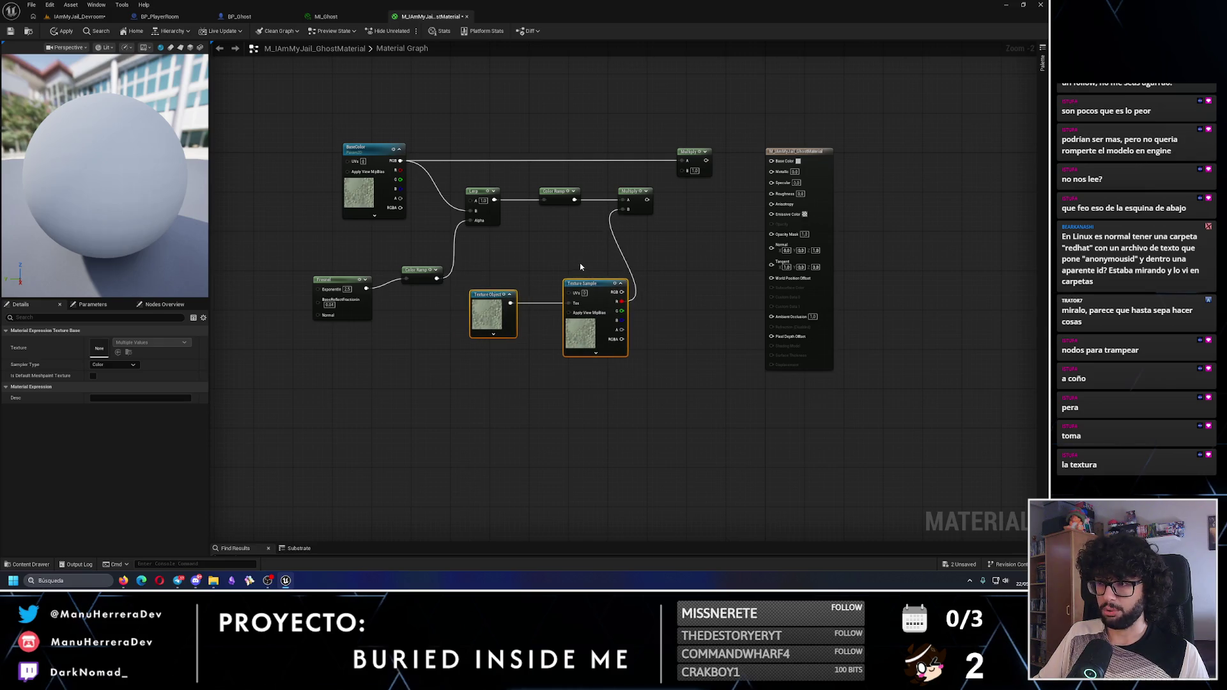
pyautogui.moveTo(494, 294); pyautogui.dragTo(524, 295)
pyautogui.keyDown('ctrl'); pyautogui.click(595, 285); pyautogui.keyUp('ctrl')
pyautogui.moveTo(595, 284); pyautogui.dragTo(574, 284)
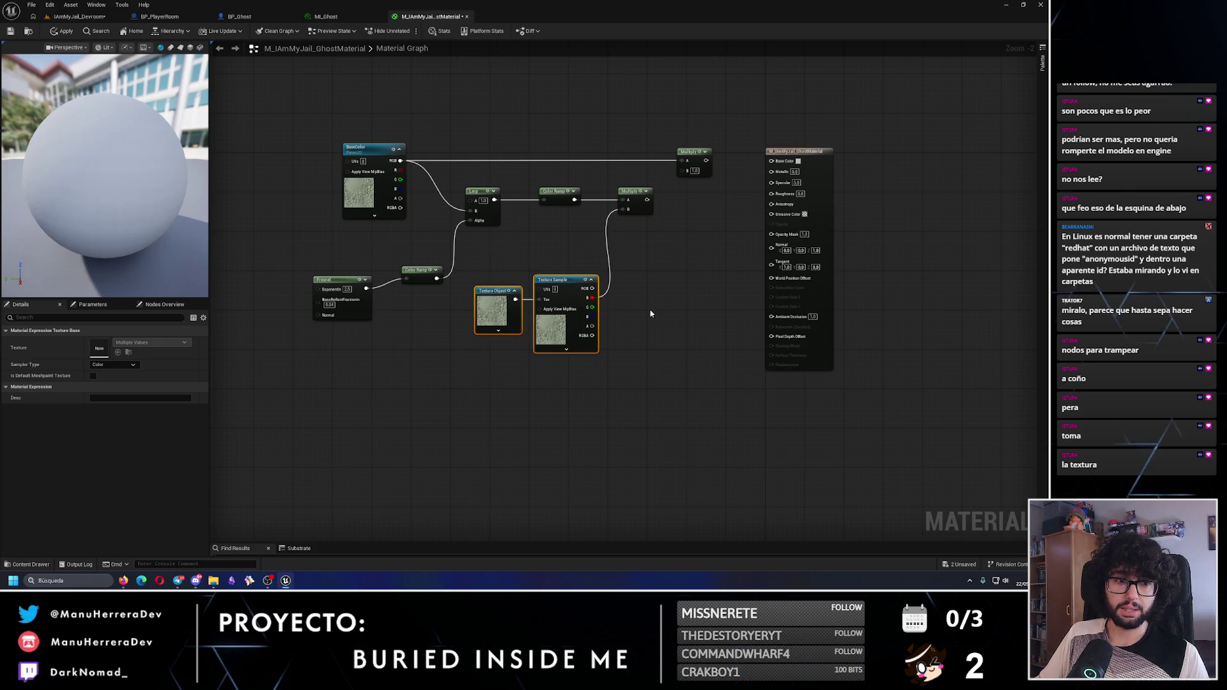
pyautogui.moveTo(587, 316); pyautogui.dragTo(615, 332)
pyautogui.write('multi')
pyautogui.press('Return')
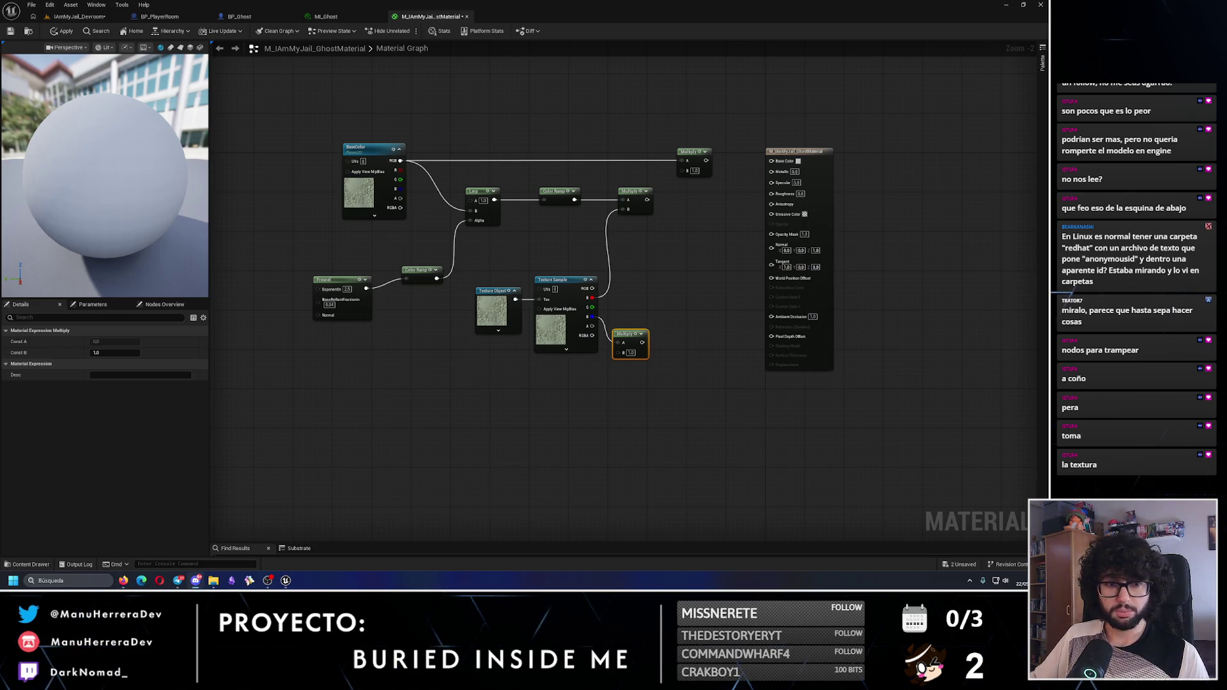
pyautogui.click(565, 403)
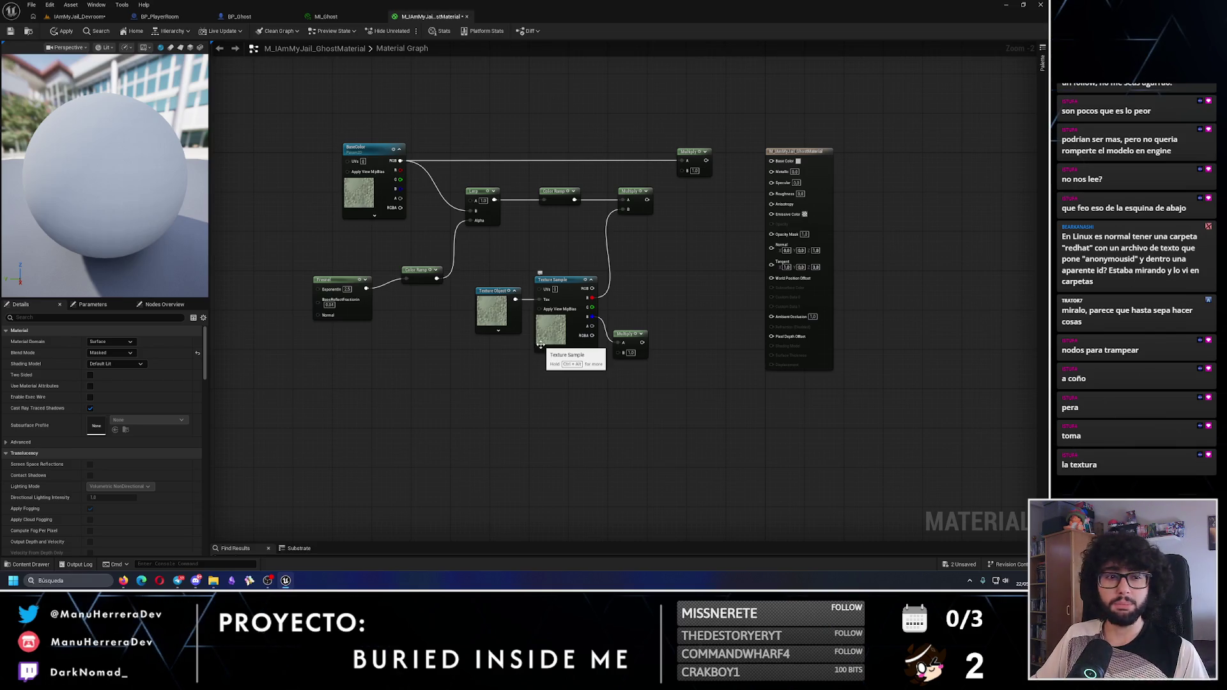
pyautogui.moveTo(515, 299); pyautogui.dragTo(542, 395)
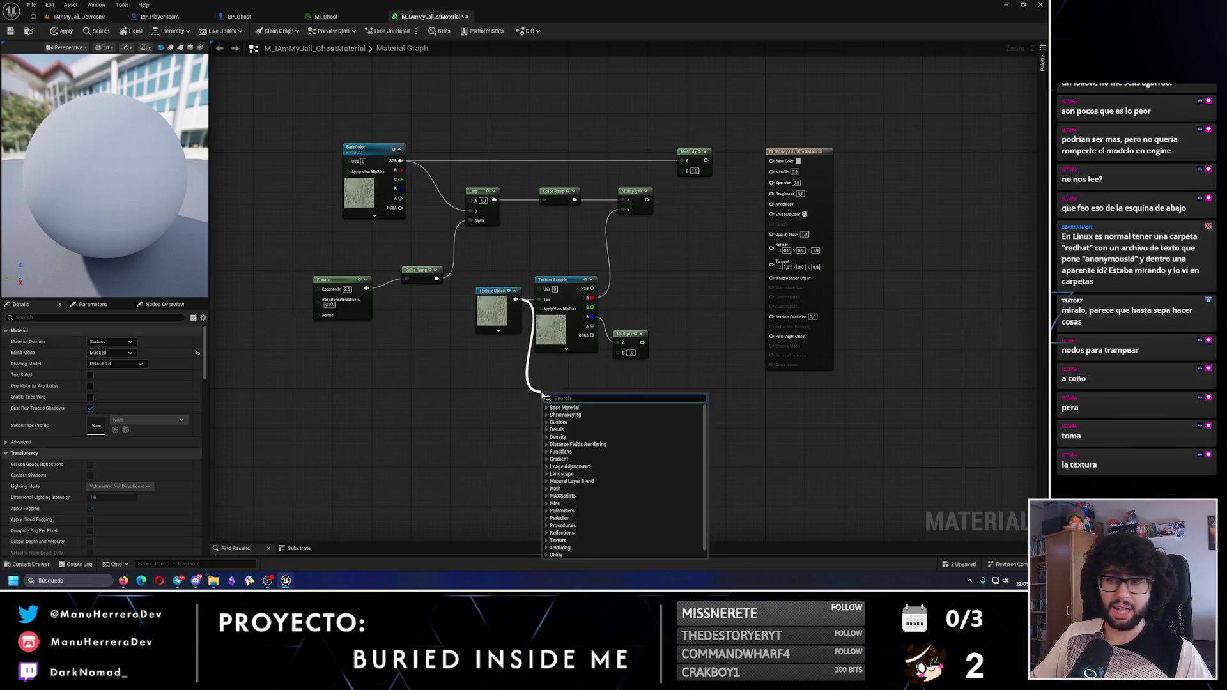
# Add a second Texture Sample fed by the Texture Object and move it up
pyautogui.write('text')
pyautogui.press('Return')
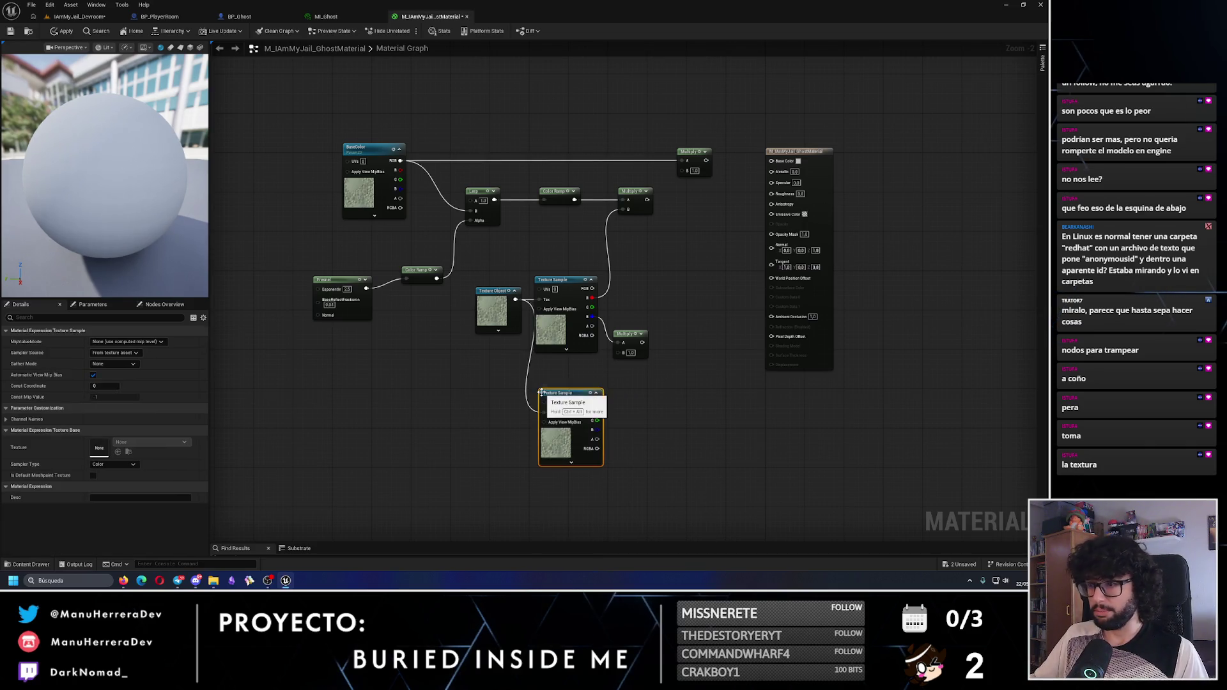
pyautogui.moveTo(556, 394); pyautogui.dragTo(557, 370)
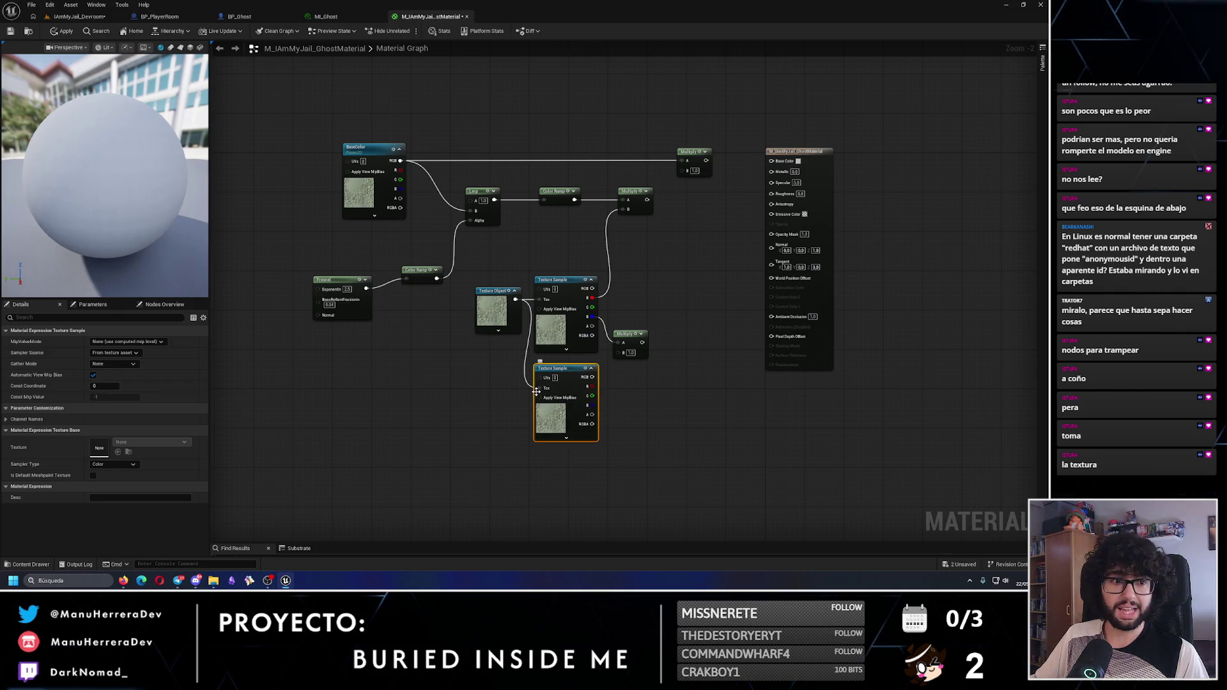
pyautogui.moveTo(540, 388); pyautogui.dragTo(474, 382)
pyautogui.write('pa')
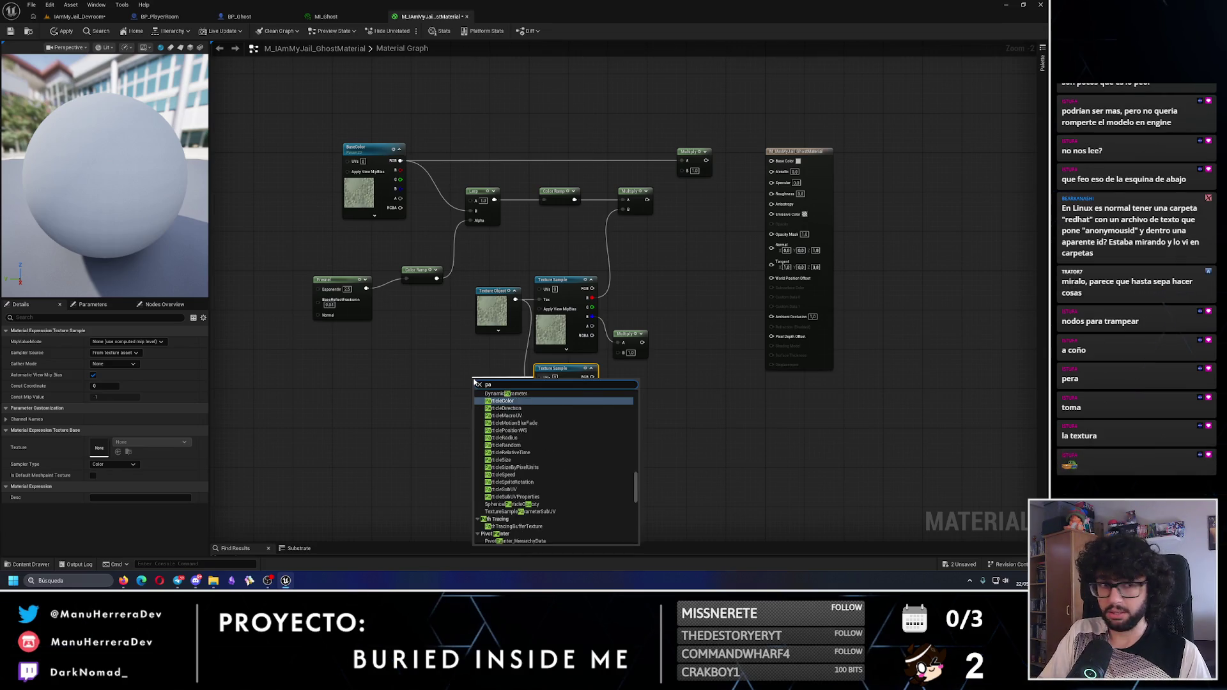
pyautogui.press('Escape')
# Add an Absolute World Position node in empty graph space
pyautogui.rightClick(311, 418)
pyautogui.write('abs')
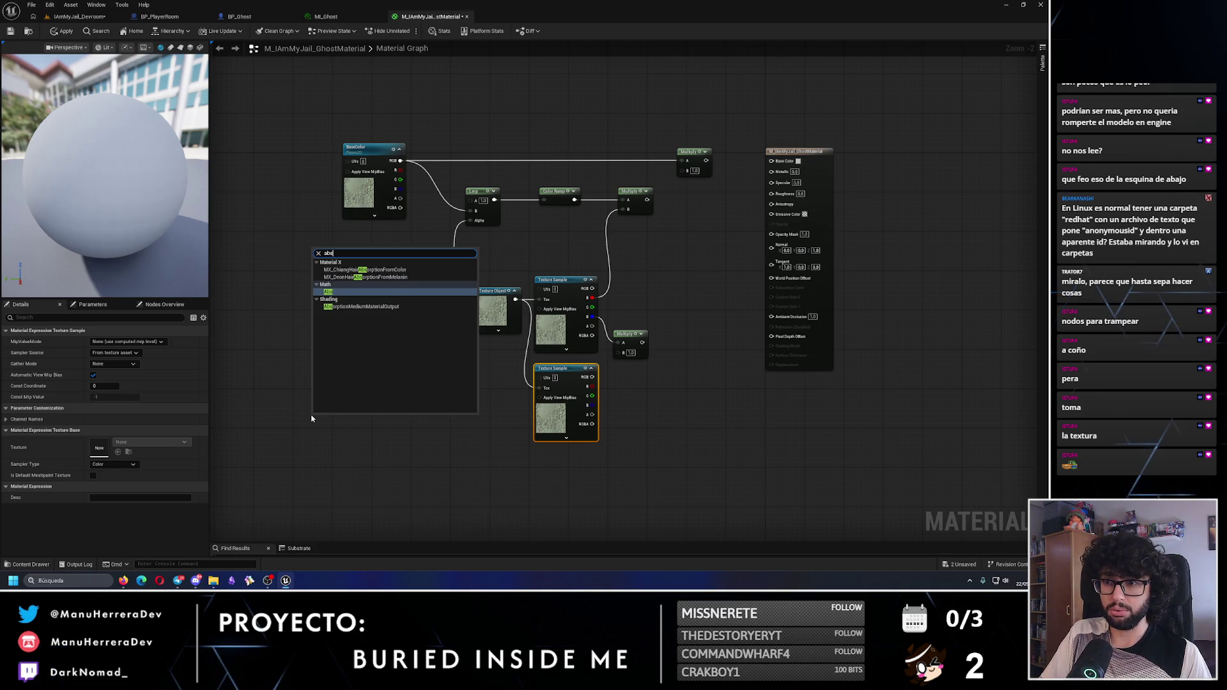
pyautogui.write('ol')
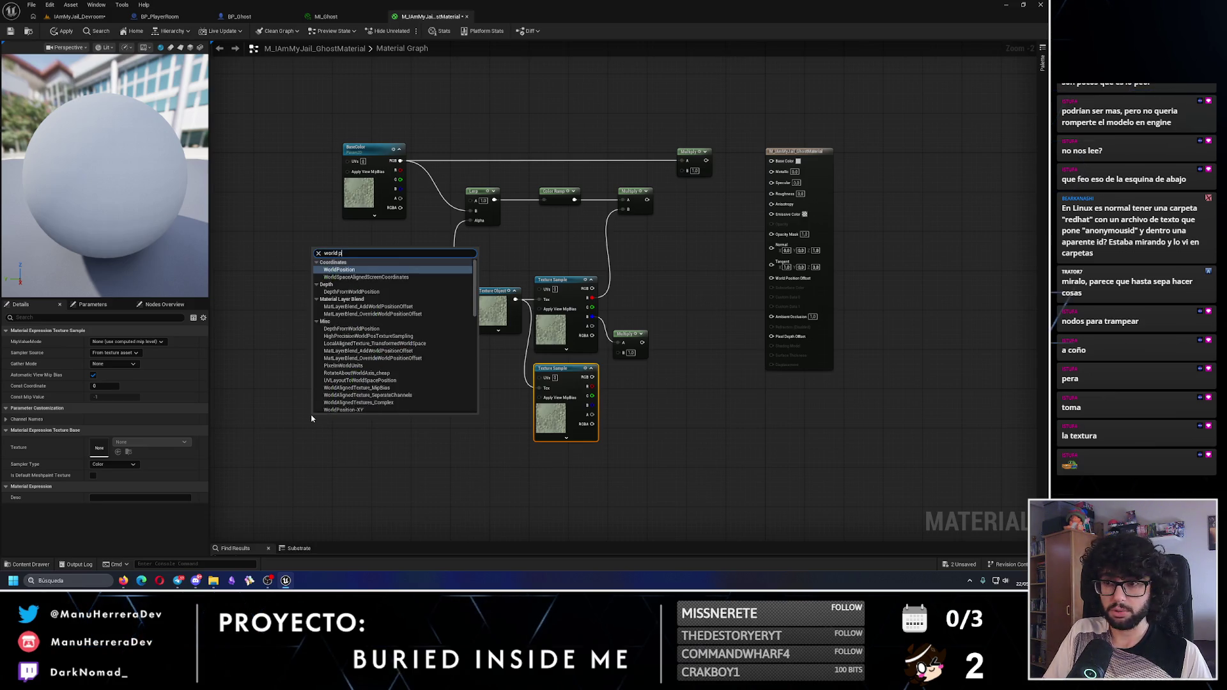
pyautogui.press('Return')
# Split the Absolute World Position XYZ with a SplitComponents node
pyautogui.moveTo(313, 415)
pyautogui.mouseDown()
pyautogui.moveTo(410, 402)
pyautogui.moveTo(361, 368)
pyautogui.mouseUp()
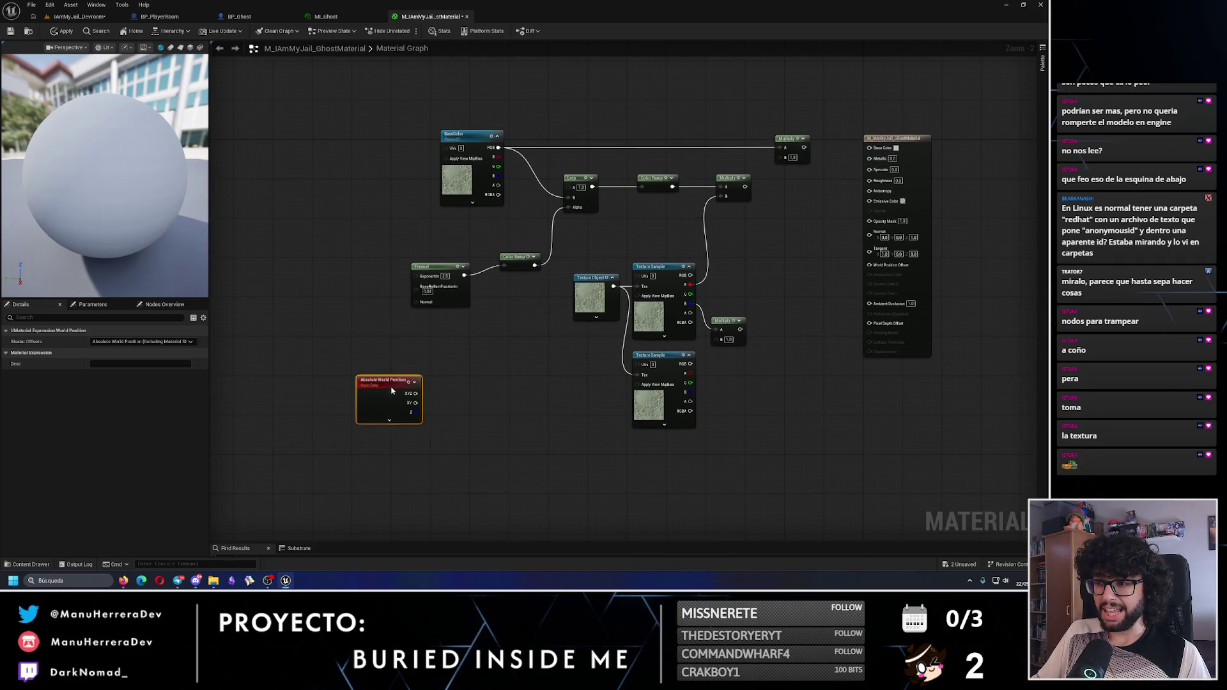
pyautogui.scroll(3, 451, 383)
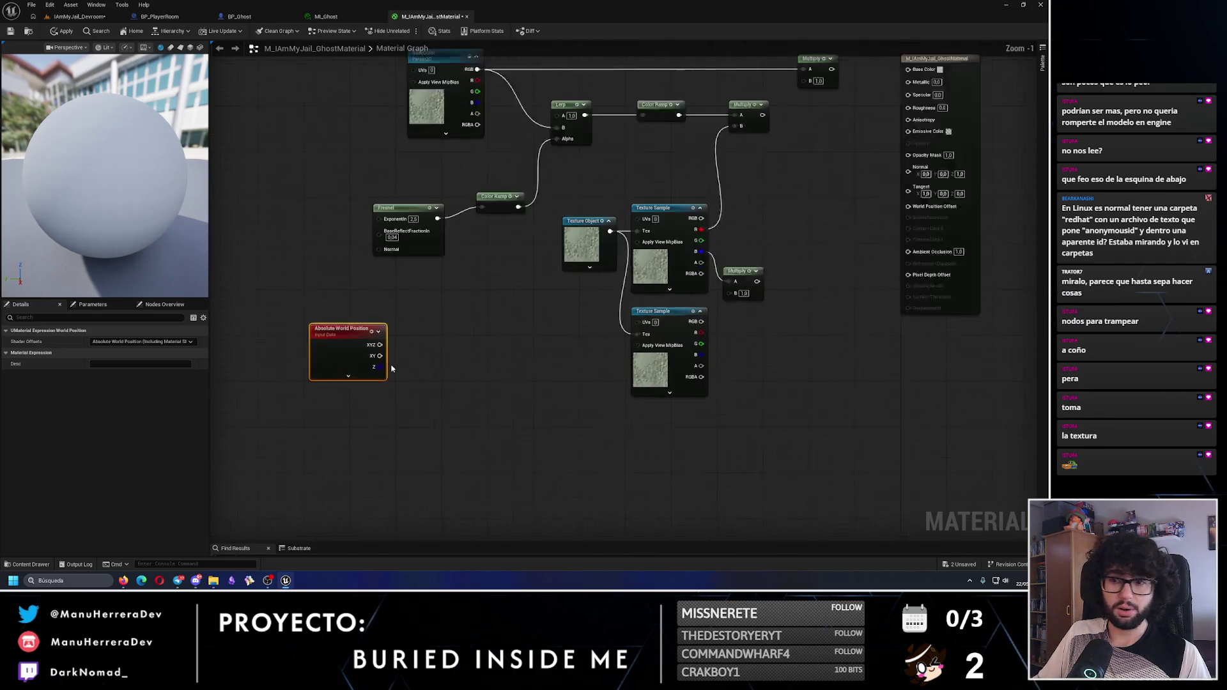
pyautogui.moveTo(372, 340)
pyautogui.mouseDown()
pyautogui.moveTo(479, 334)
pyautogui.moveTo(465, 328)
pyautogui.mouseUp()
pyautogui.write('split')
pyautogui.press('Return')
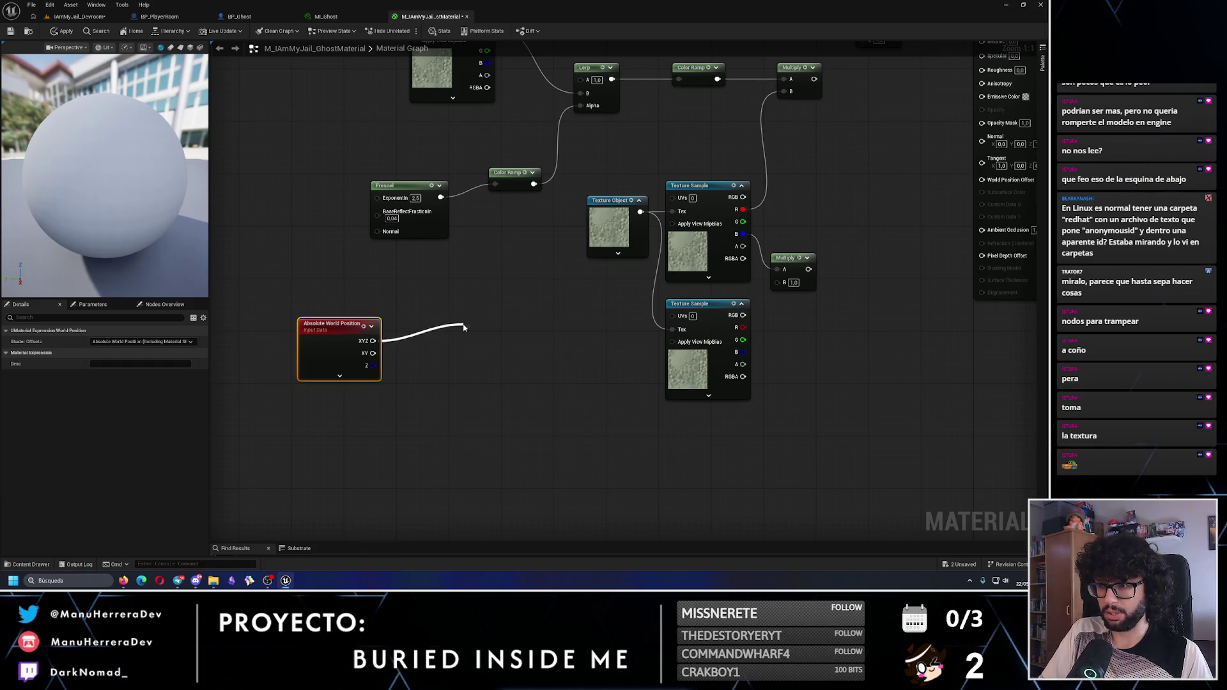
pyautogui.moveTo(354, 312)
pyautogui.mouseDown()
pyautogui.moveTo(460, 329)
pyautogui.moveTo(348, 333)
pyautogui.mouseUp()
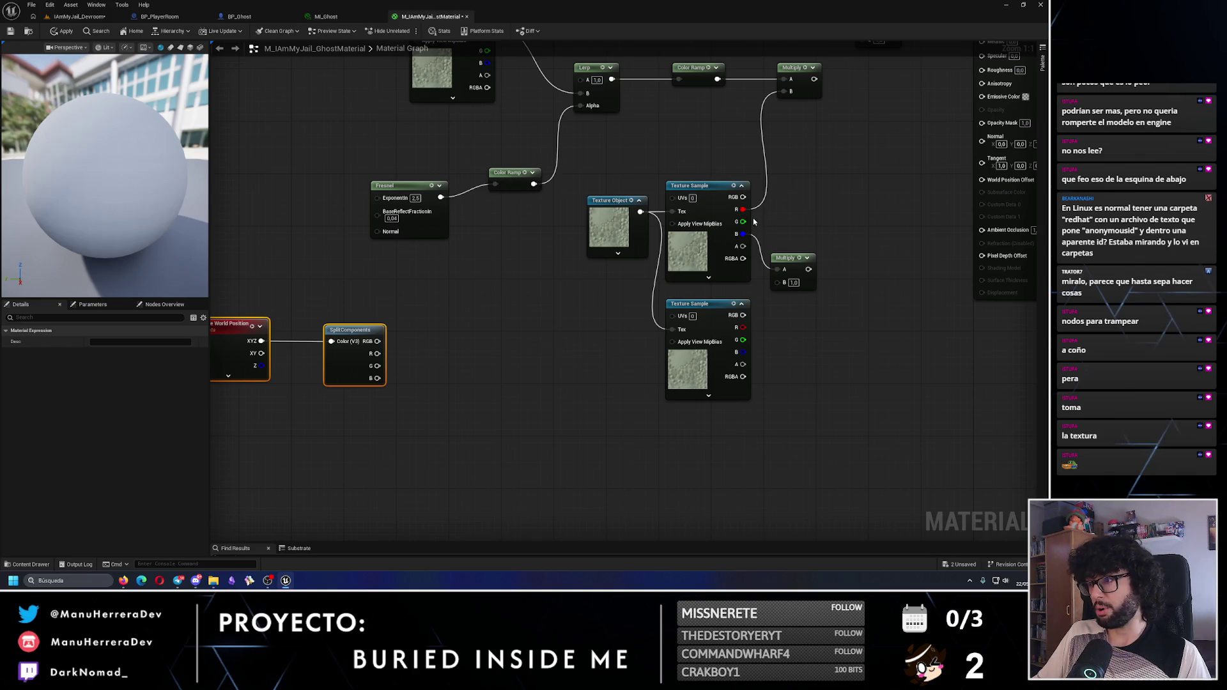
# Try wiring the R and B components, removing the stray Multiply and AppendMany nodes
pyautogui.moveTo(375, 359)
pyautogui.mouseDown()
pyautogui.moveTo(460, 323)
pyautogui.moveTo(438, 316)
pyautogui.mouseUp()
pyautogui.press('Escape')
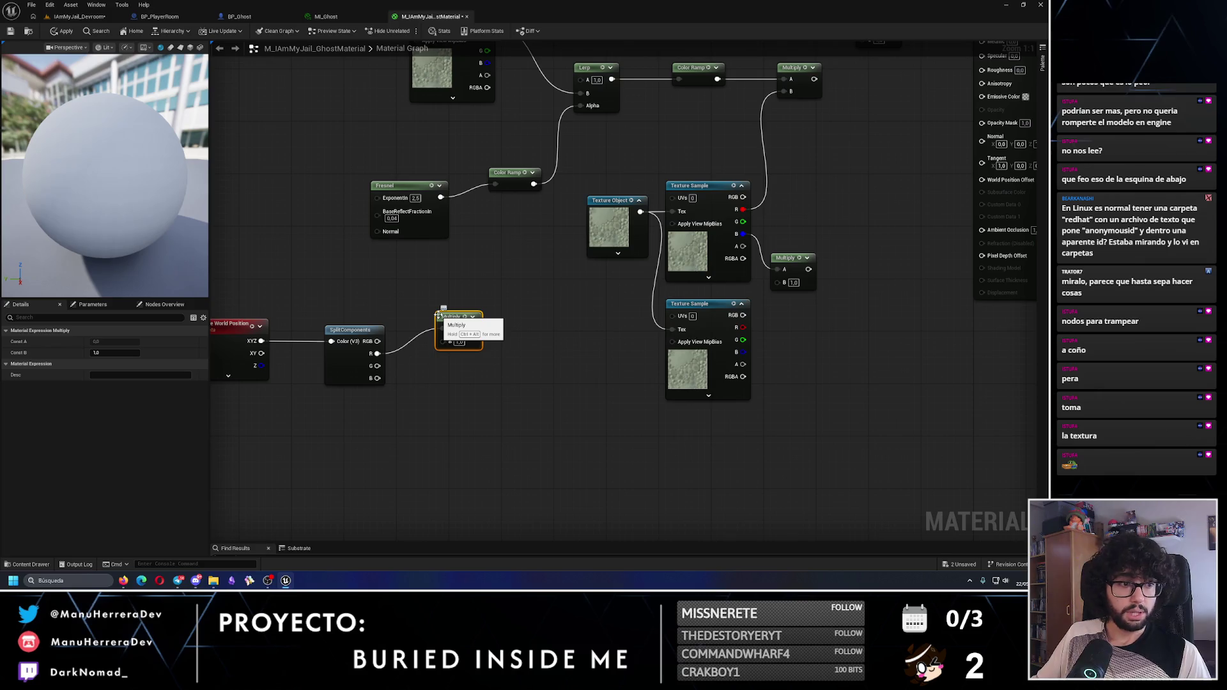
pyautogui.moveTo(377, 378)
pyautogui.mouseDown()
pyautogui.moveTo(422, 364)
pyautogui.moveTo(447, 334)
pyautogui.mouseUp()
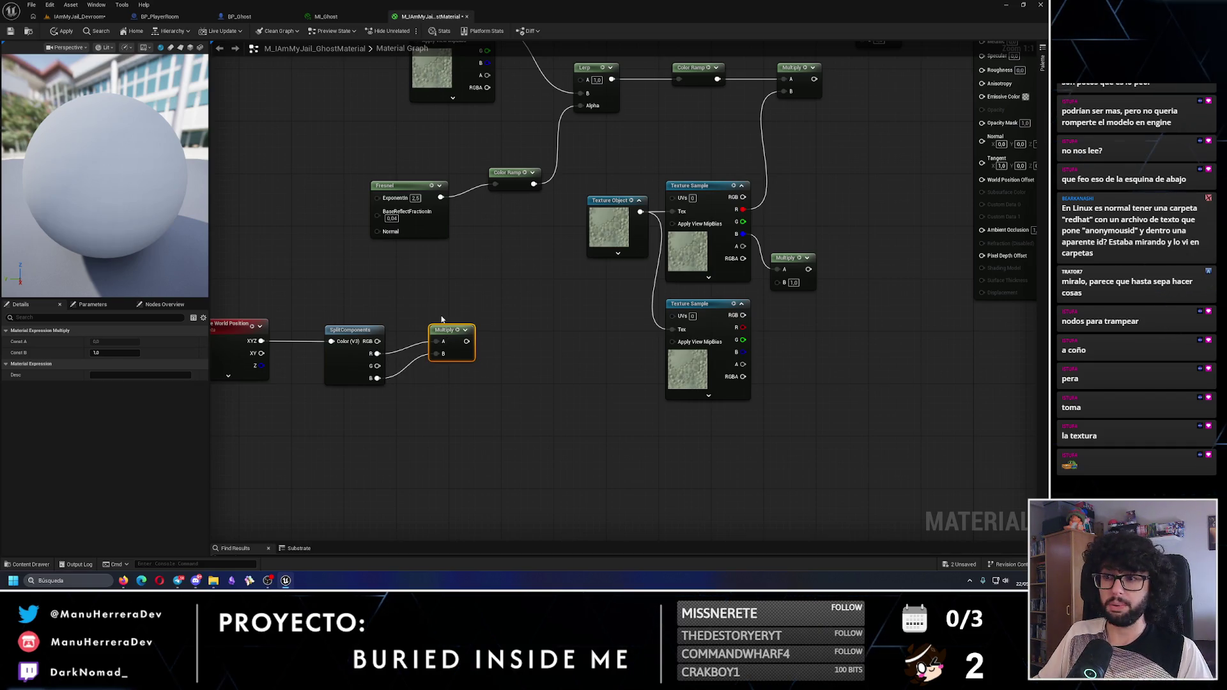
pyautogui.press('Delete')
pyautogui.moveTo(378, 353); pyautogui.dragTo(416, 336)
pyautogui.write('appendmany')
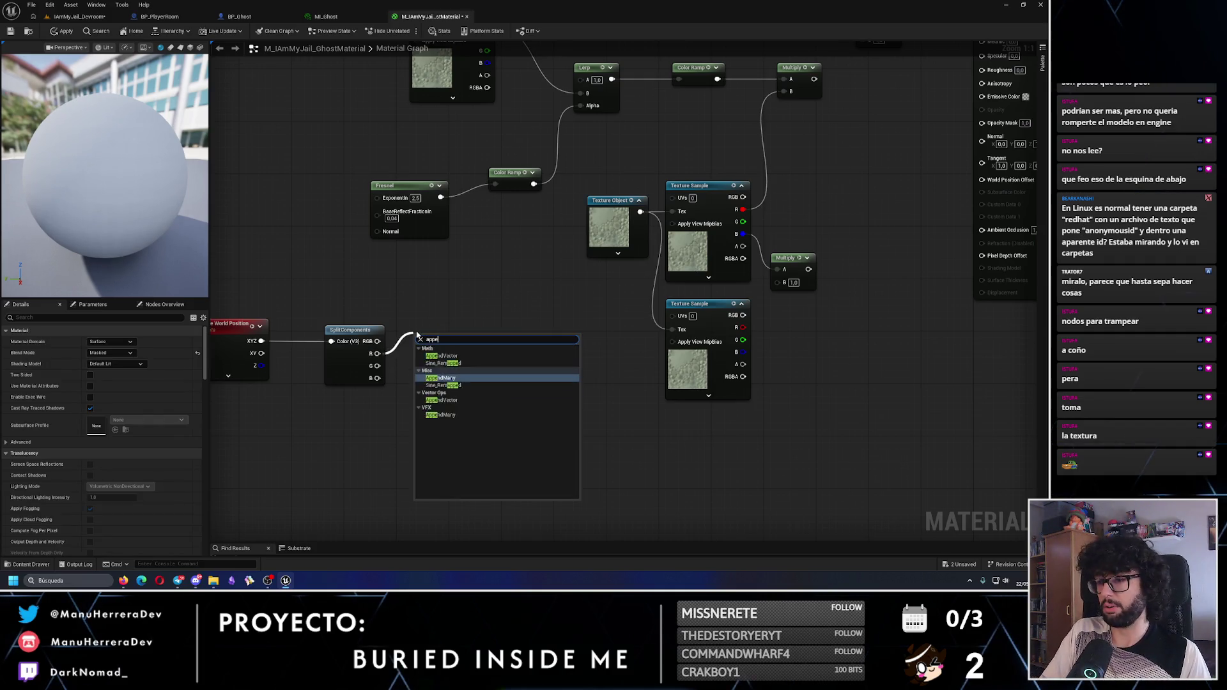
pyautogui.press('Return')
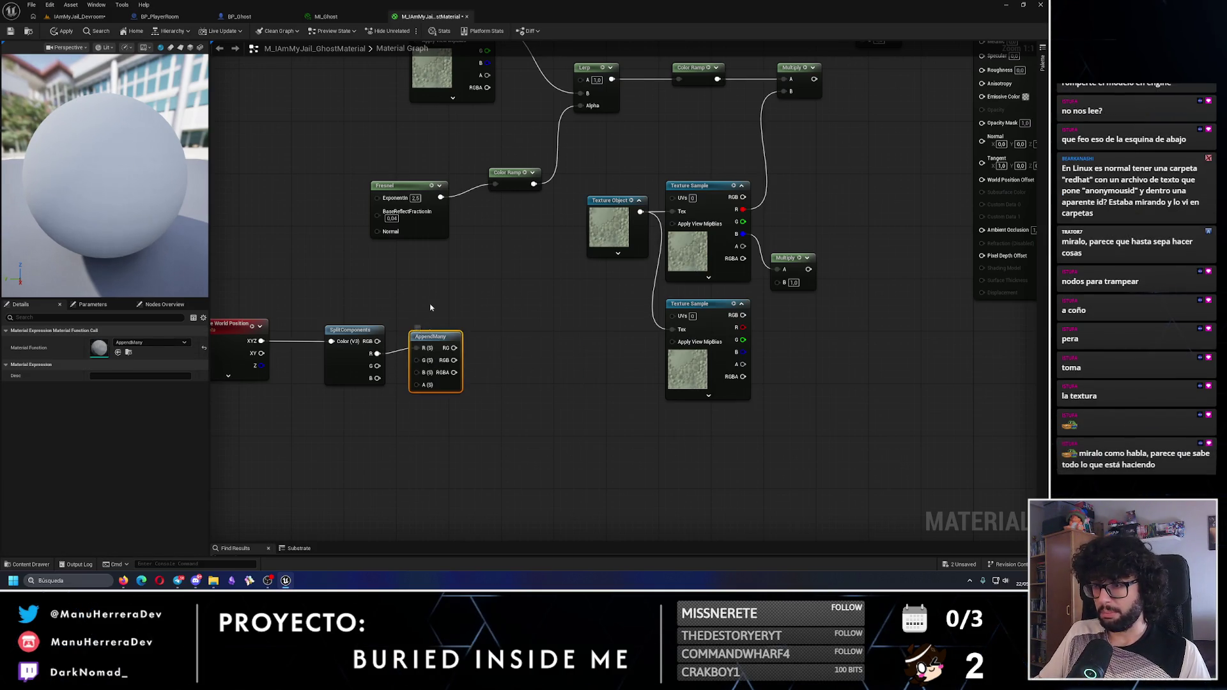
pyautogui.press('Delete')
# Combine the R and B components into an Append node's A and B inputs
pyautogui.rightClick(437, 333)
pyautogui.write('append')
pyautogui.press('Up')
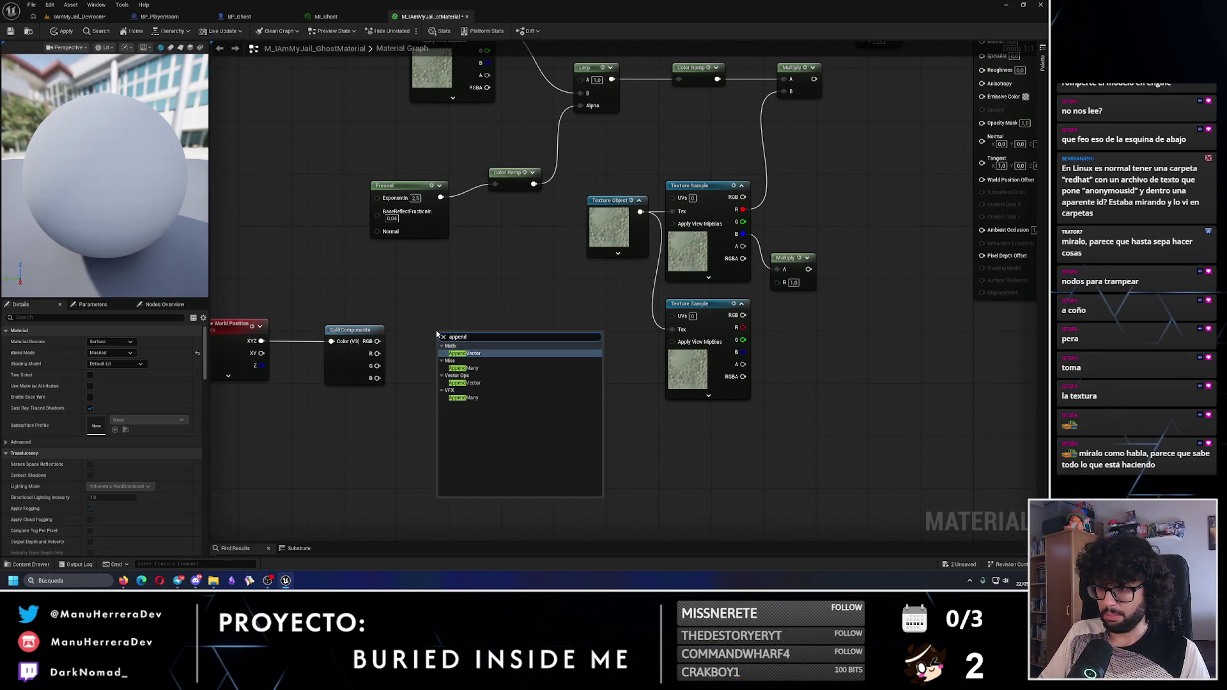
pyautogui.press('Return')
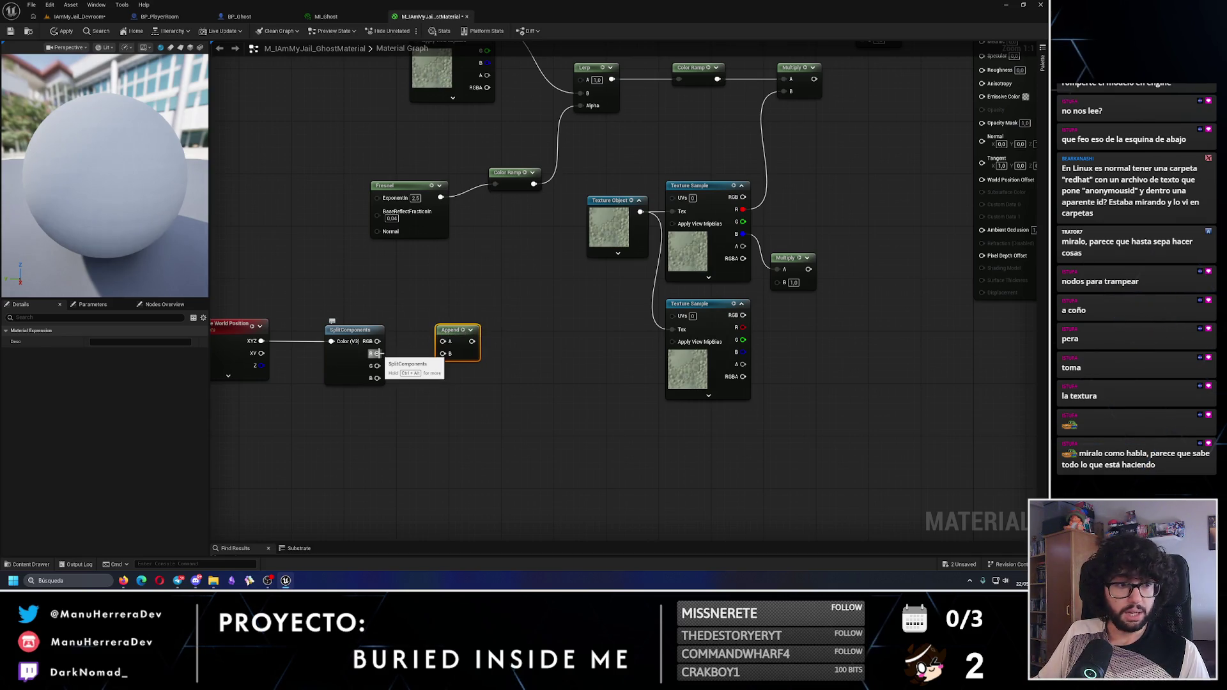
pyautogui.moveTo(377, 353); pyautogui.dragTo(442, 341)
pyautogui.moveTo(377, 378)
pyautogui.mouseDown()
pyautogui.moveTo(442, 353)
pyautogui.moveTo(430, 344)
pyautogui.mouseUp()
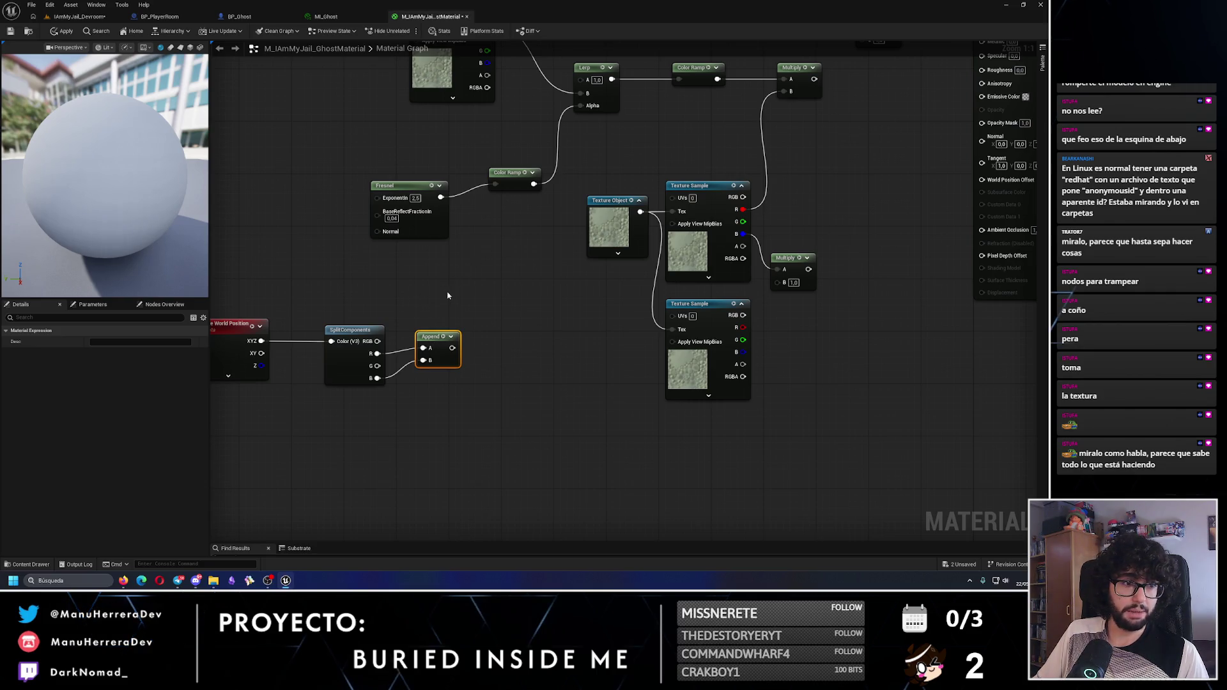
# Scale the appended coordinates with a Multiply whose B is 0.002
pyautogui.moveTo(451, 347); pyautogui.dragTo(481, 348)
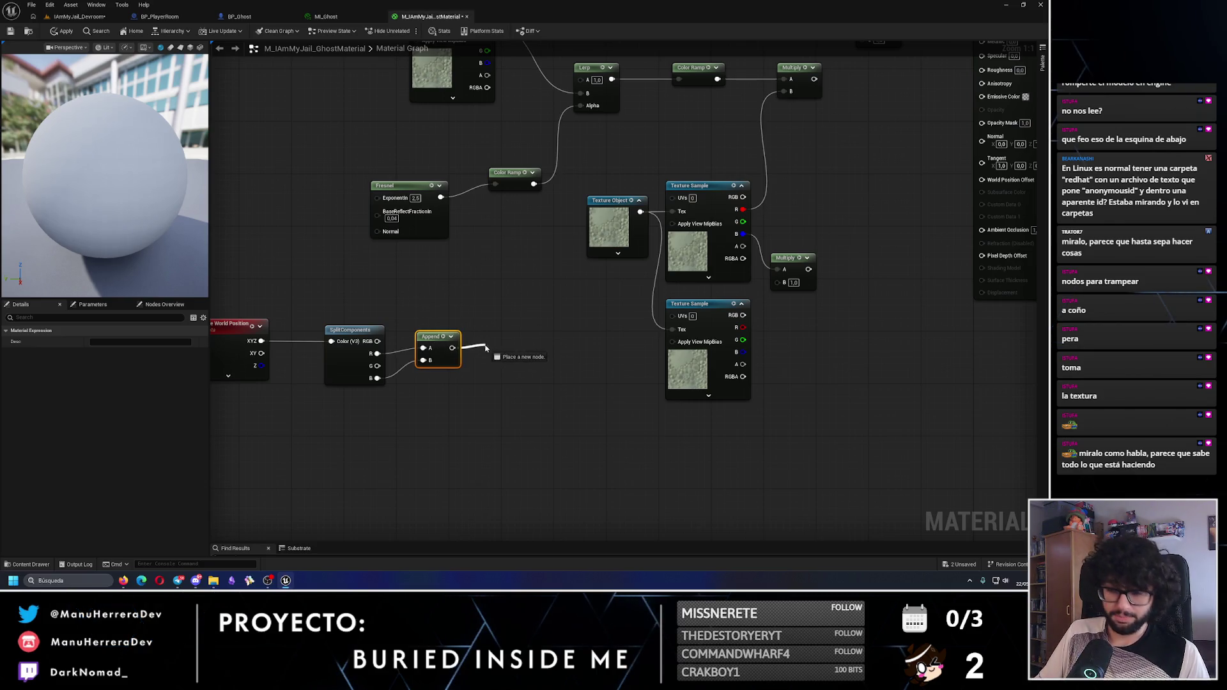
pyautogui.write('multi')
pyautogui.press('Return')
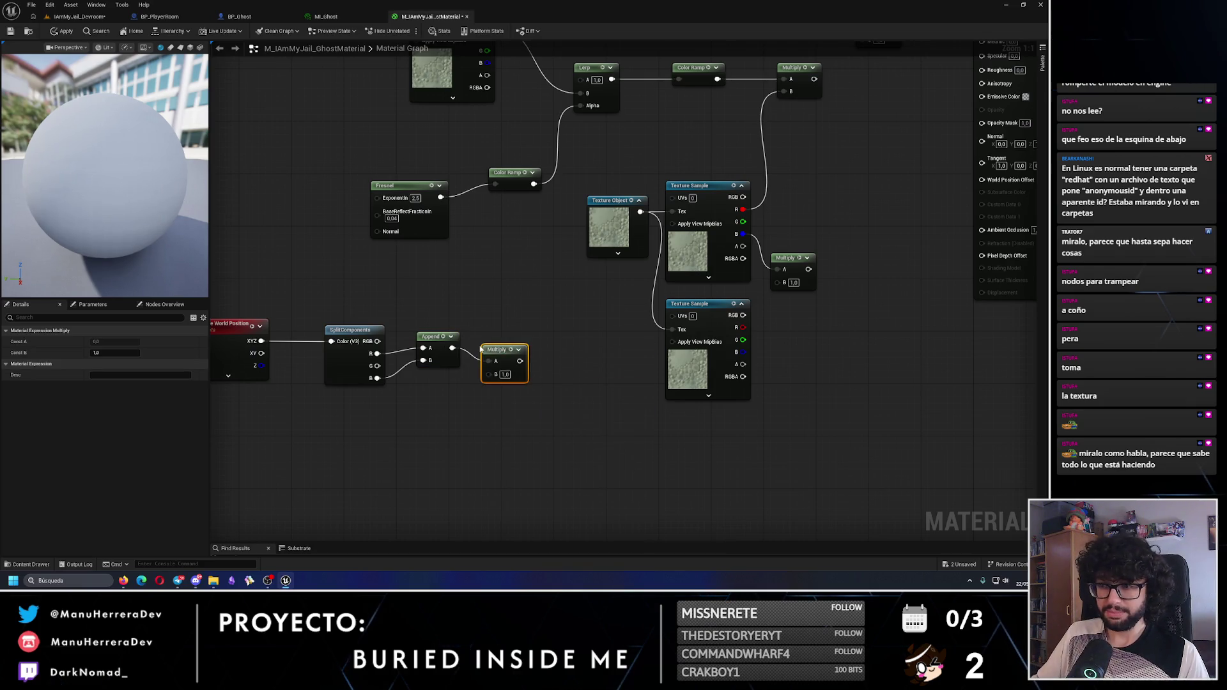
pyautogui.click(511, 368)
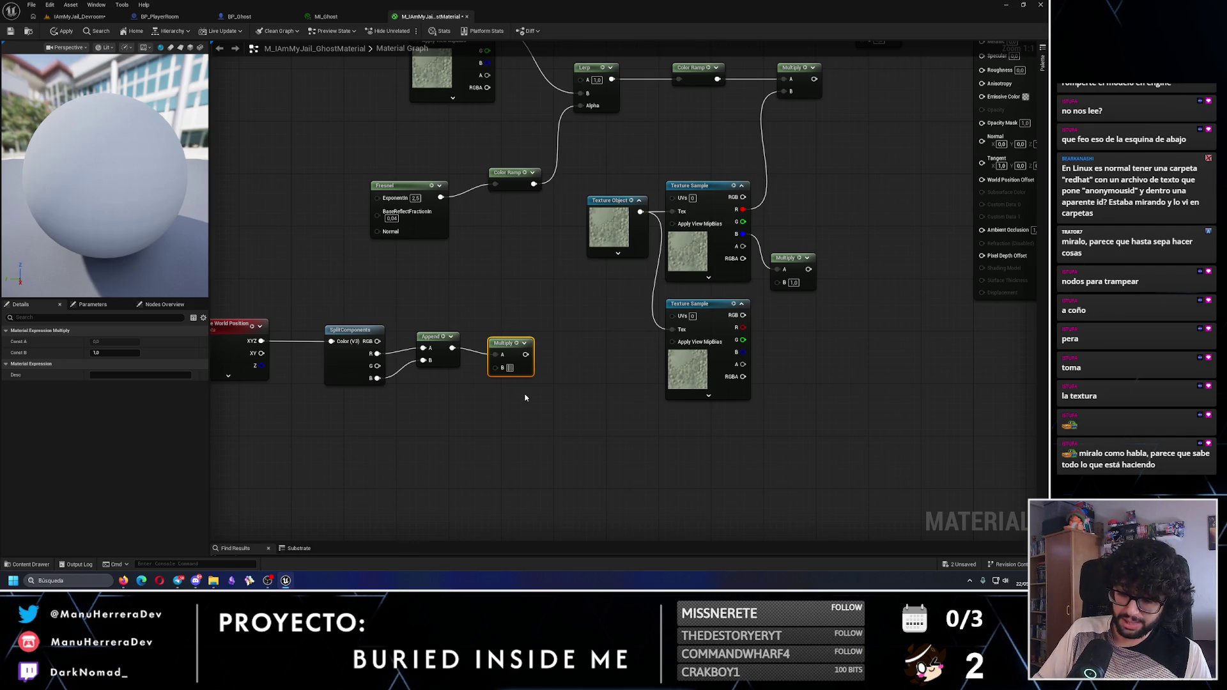
pyautogui.write('0.0002')
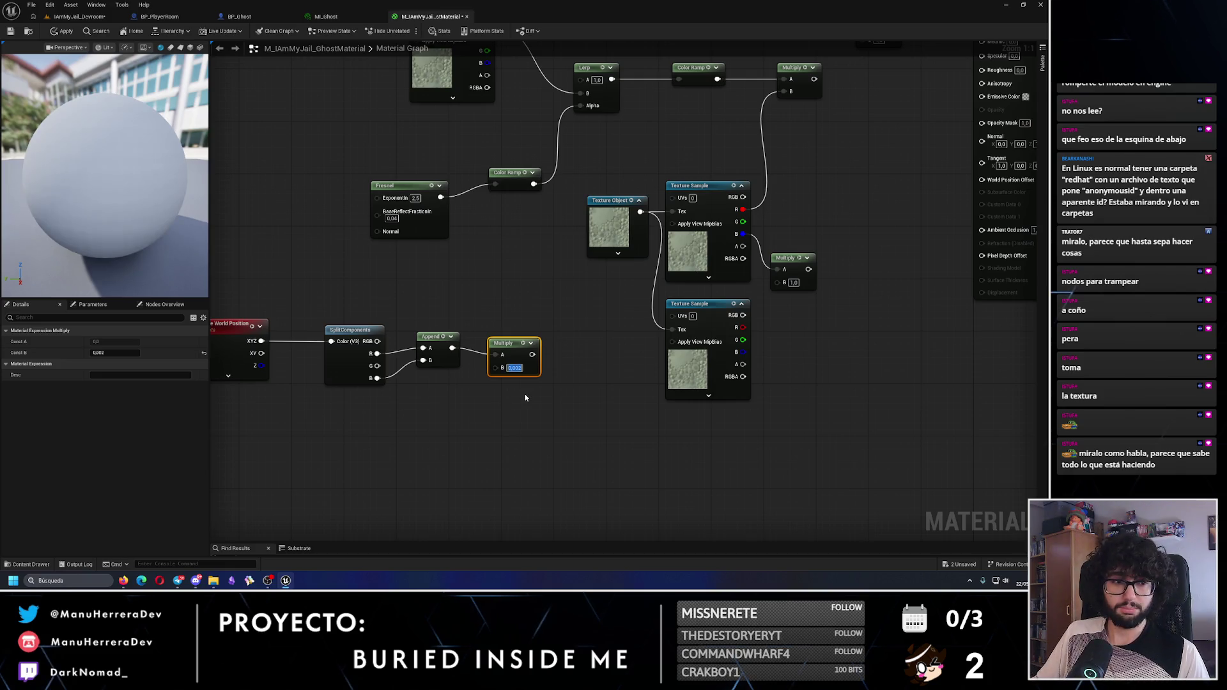
pyautogui.moveTo(510, 347); pyautogui.dragTo(504, 341)
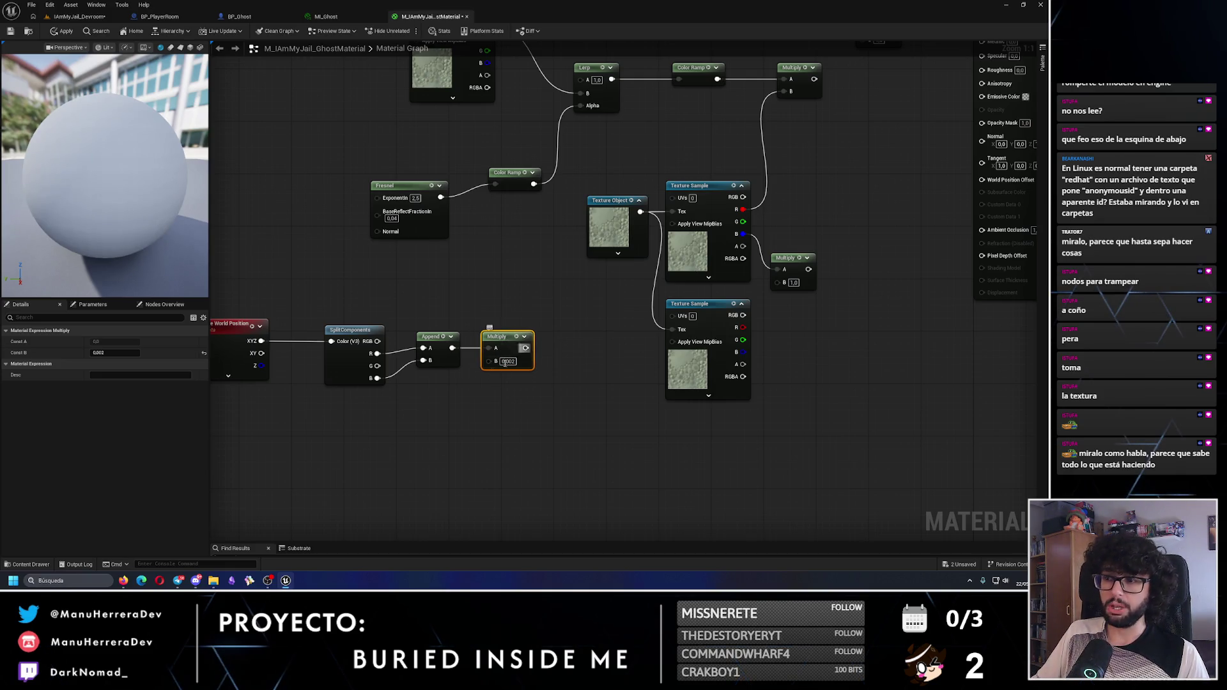
# Add a Panner after the Multiply with speed 0.01 X and 0.025 Y
pyautogui.moveTo(525, 347)
pyautogui.mouseDown()
pyautogui.moveTo(559, 350)
pyautogui.moveTo(557, 338)
pyautogui.mouseUp()
pyautogui.press('Escape')
pyautogui.click(595, 374)
pyautogui.write('0,01')
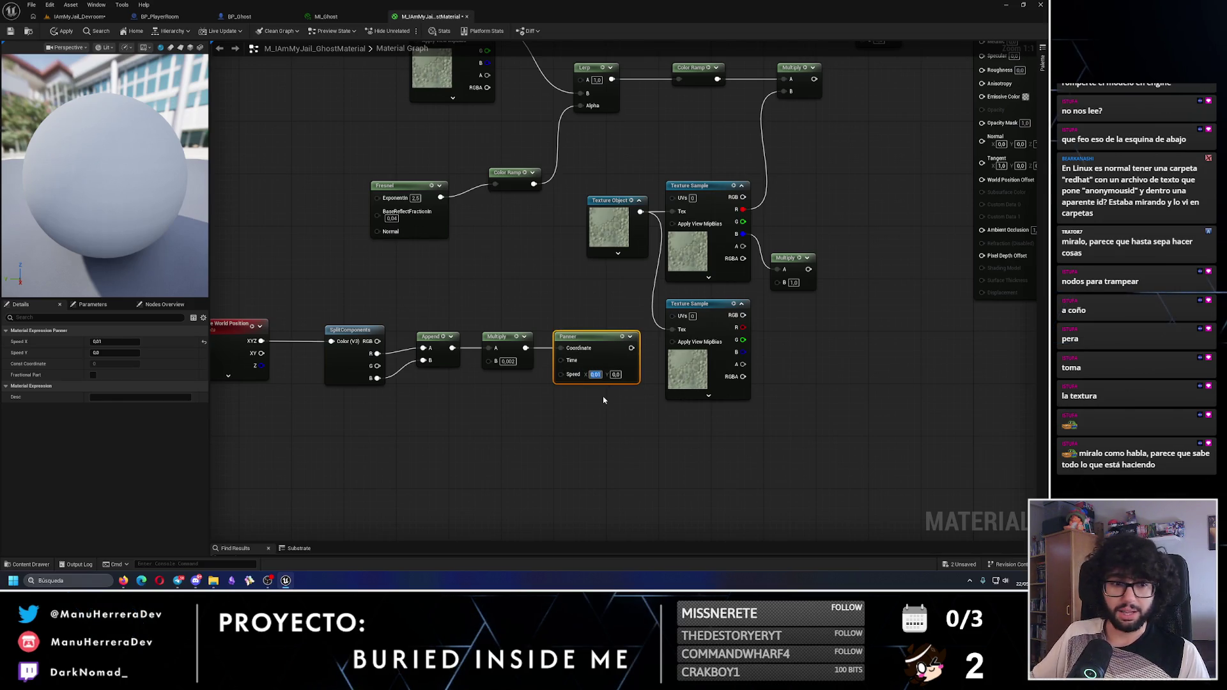
pyautogui.press('Tab')
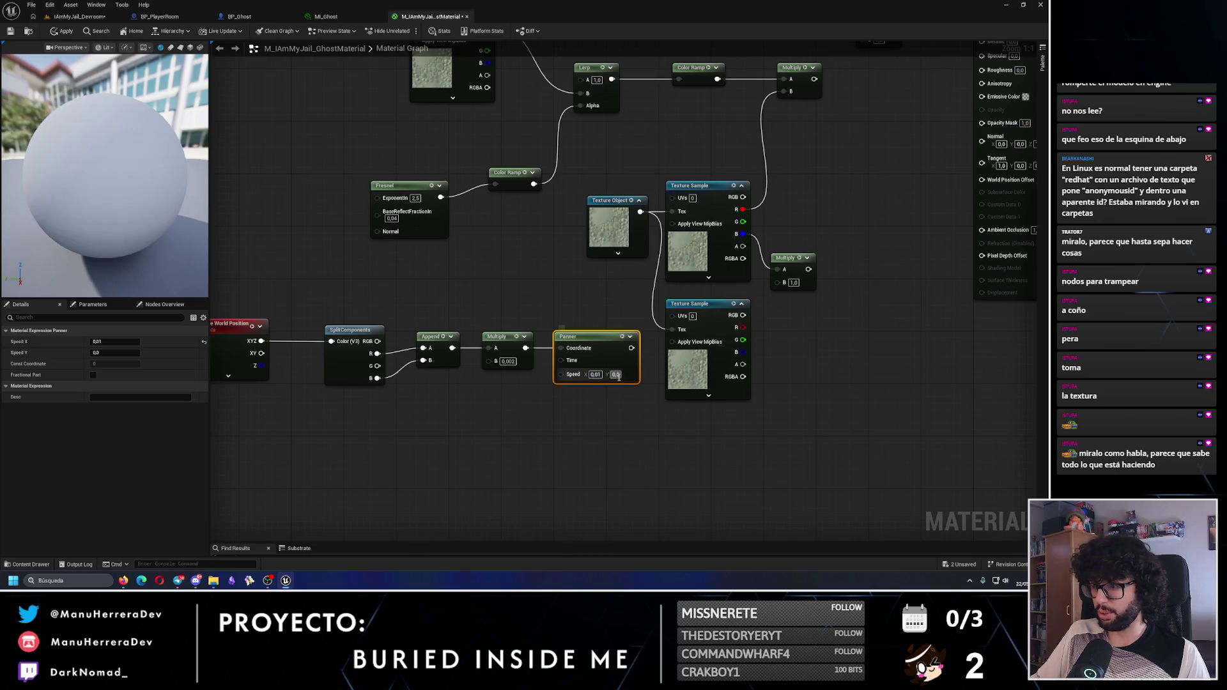
pyautogui.write('0,025')
pyautogui.moveTo(623, 394); pyautogui.dragTo(420, 288)
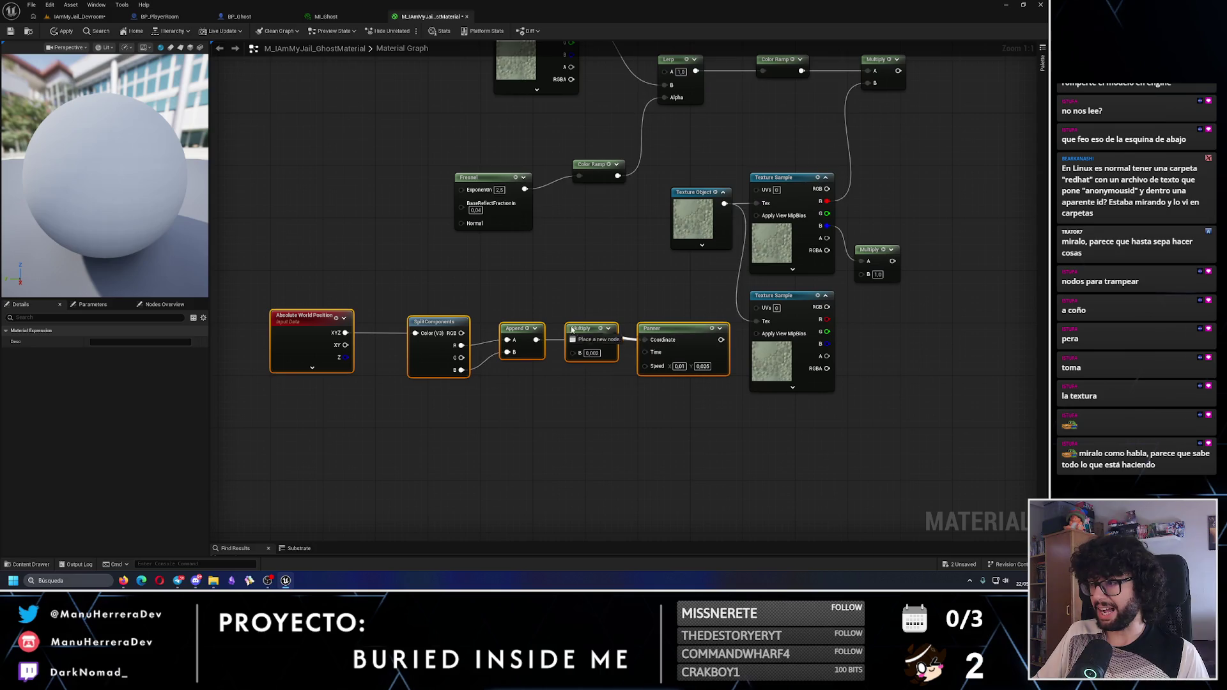
# Feed the Panner output into the lower Texture Sample's UVs
pyautogui.moveTo(635, 327)
pyautogui.mouseDown()
pyautogui.moveTo(531, 308)
pyautogui.moveTo(757, 307)
pyautogui.mouseUp()
pyautogui.click(562, 396)
pyautogui.moveTo(288, 297)
pyautogui.mouseDown()
pyautogui.moveTo(407, 296)
pyautogui.moveTo(687, 383)
pyautogui.mouseUp()
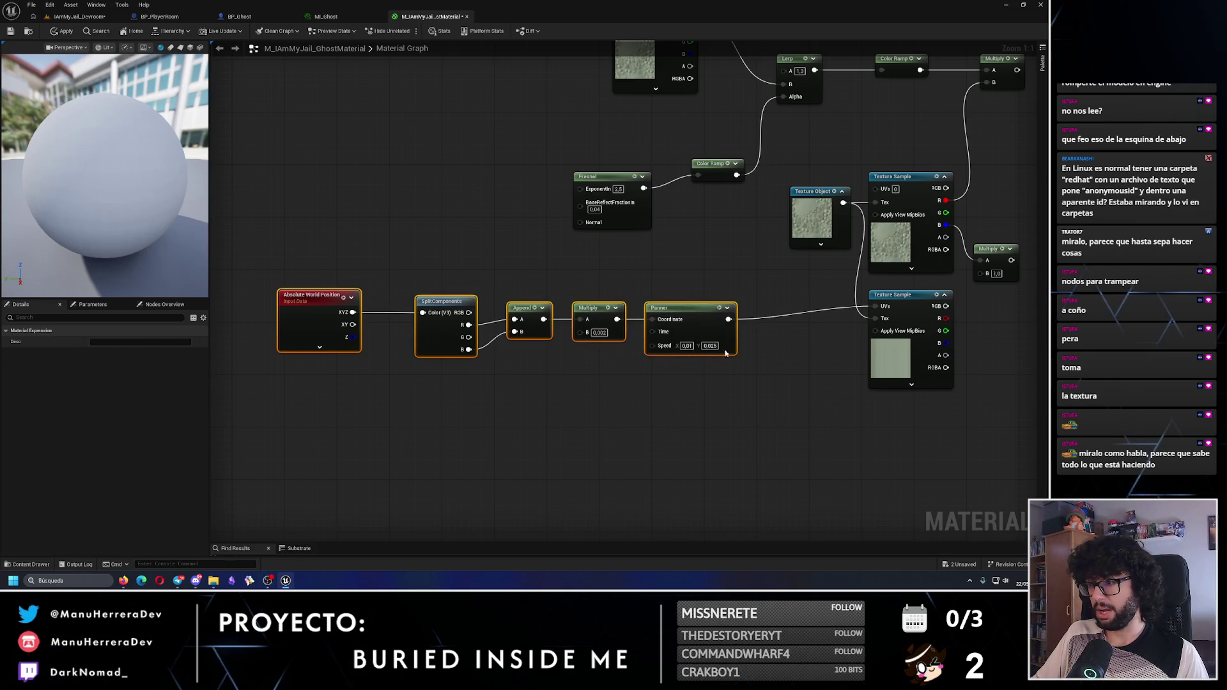
pyautogui.moveTo(697, 314); pyautogui.dragTo(729, 301)
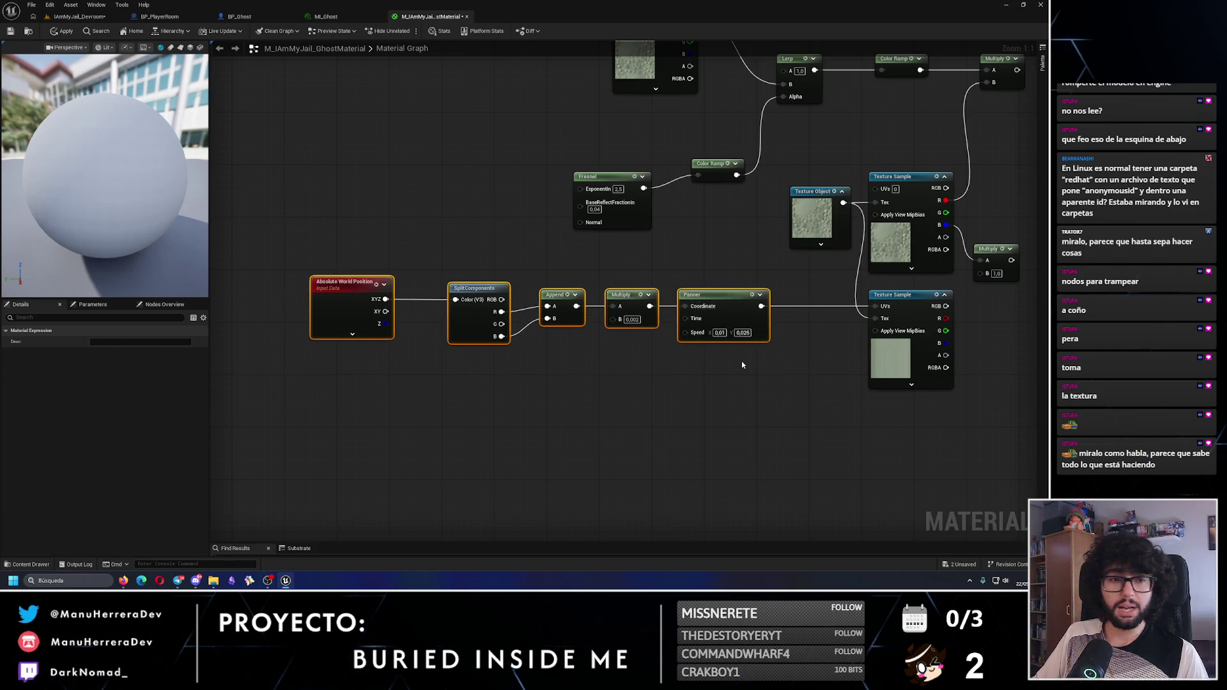
pyautogui.moveTo(741, 365)
pyautogui.mouseDown()
pyautogui.moveTo(681, 338)
pyautogui.moveTo(646, 300)
pyautogui.moveTo(690, 261)
pyautogui.mouseUp()
# Wire the lower texture's G into Multiply B, then add a second Multiply with B 20
pyautogui.click(671, 267)
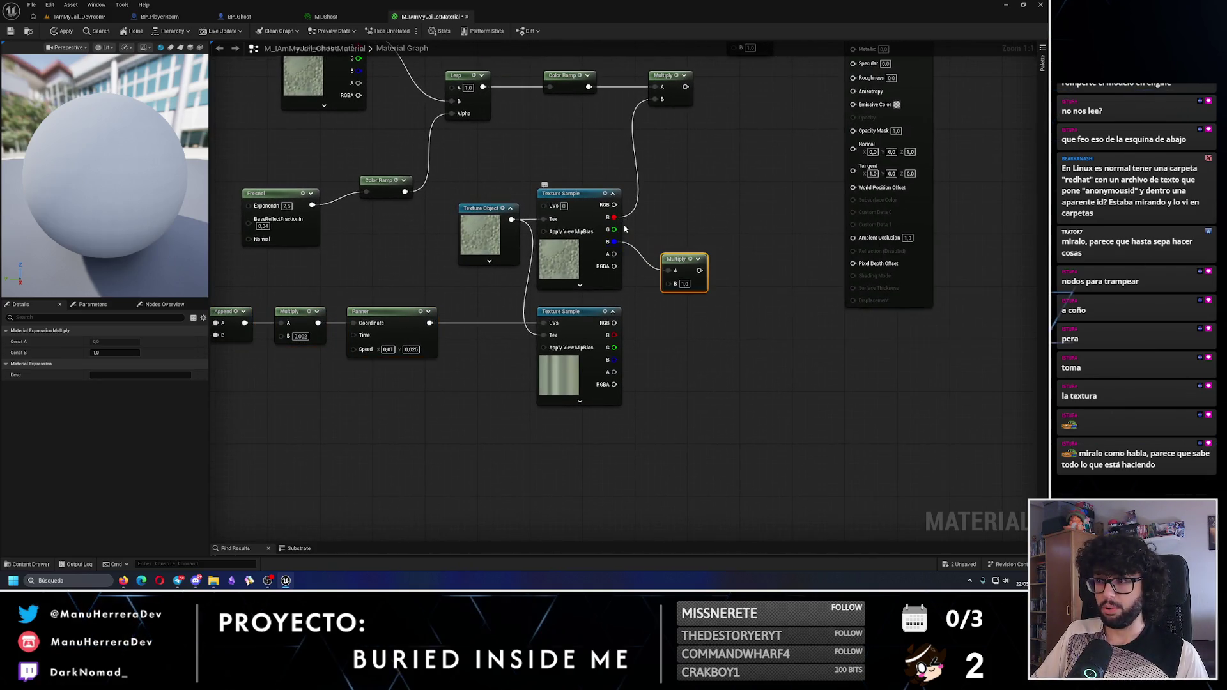
pyautogui.moveTo(614, 347)
pyautogui.mouseDown()
pyautogui.moveTo(636, 351)
pyautogui.moveTo(668, 283)
pyautogui.mouseUp()
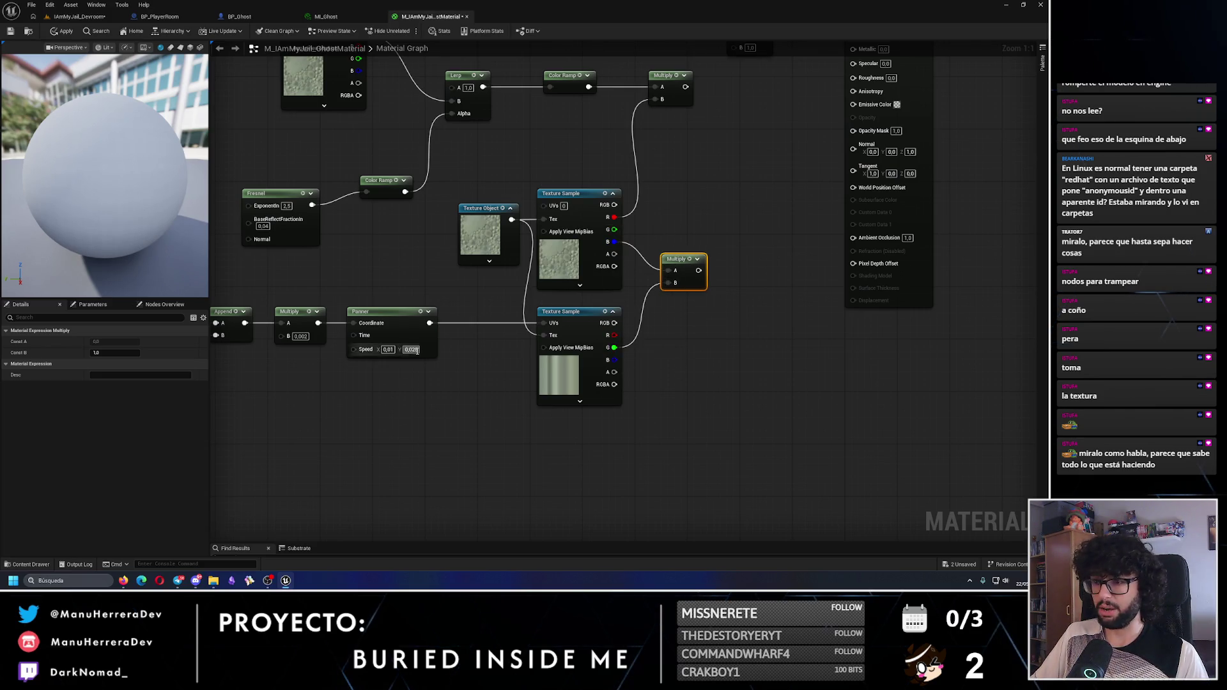
pyautogui.hotkey('ctrl', 'd')
pyautogui.keyDown('shift'); pyautogui.click(505, 309); pyautogui.keyUp('shift')
pyautogui.press('q')
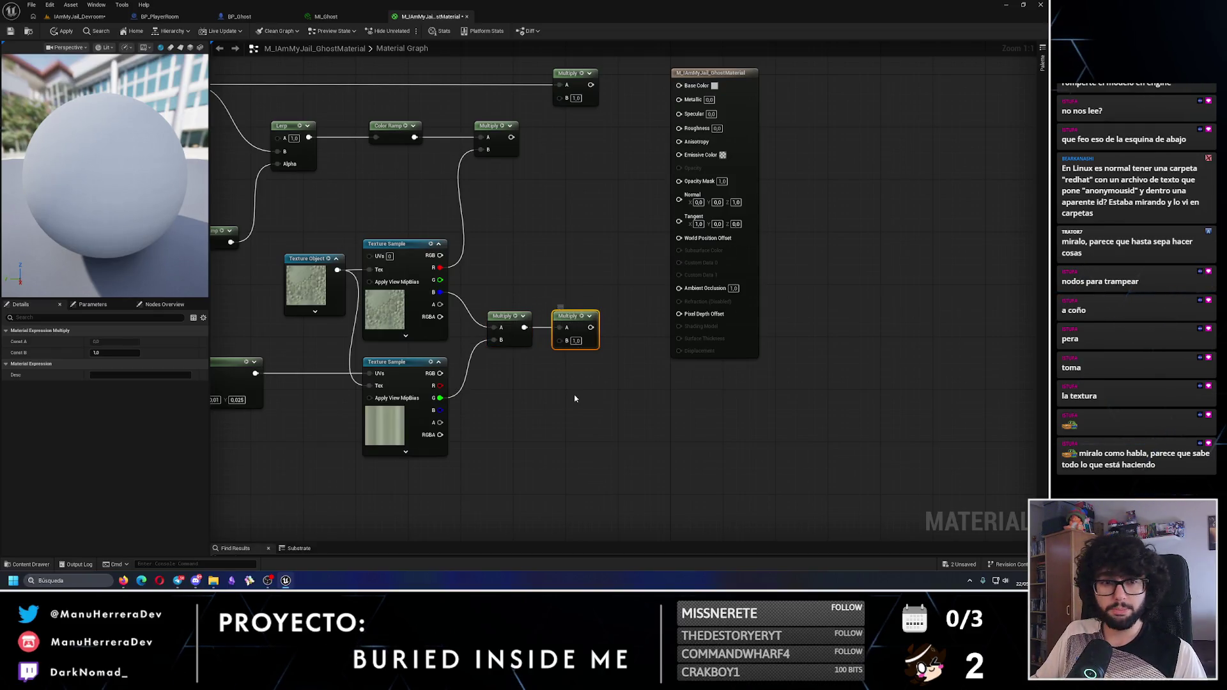
pyautogui.click(574, 399)
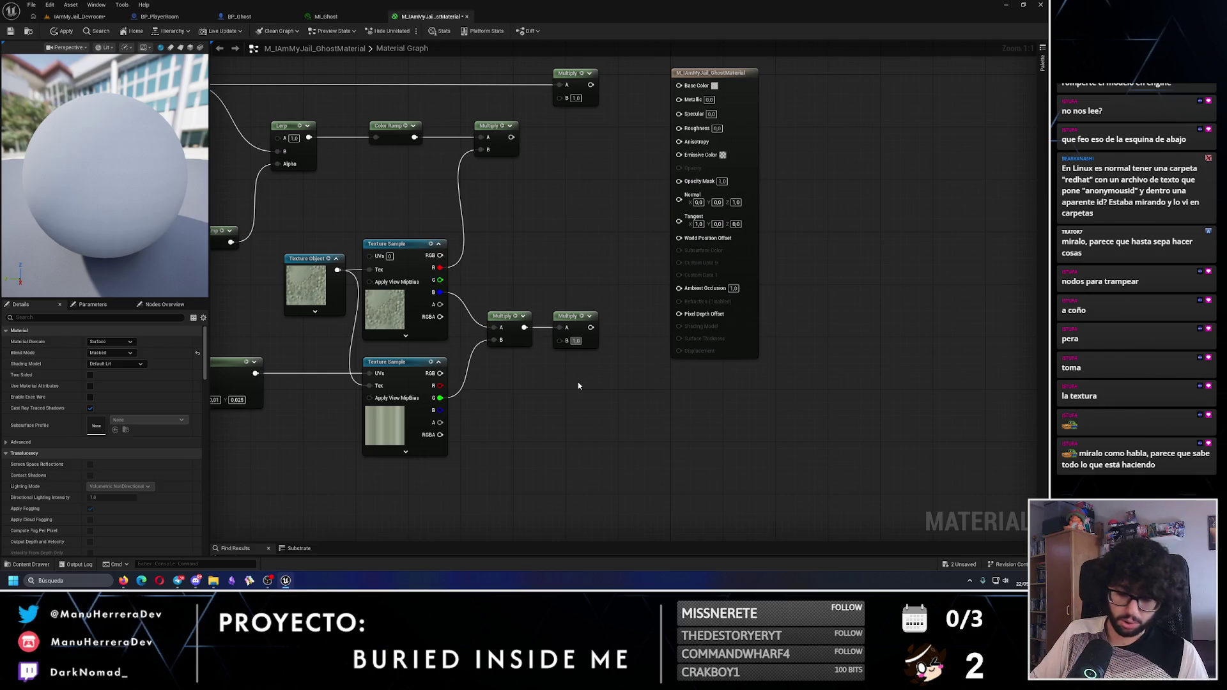
pyautogui.write('20')
pyautogui.press('Return')
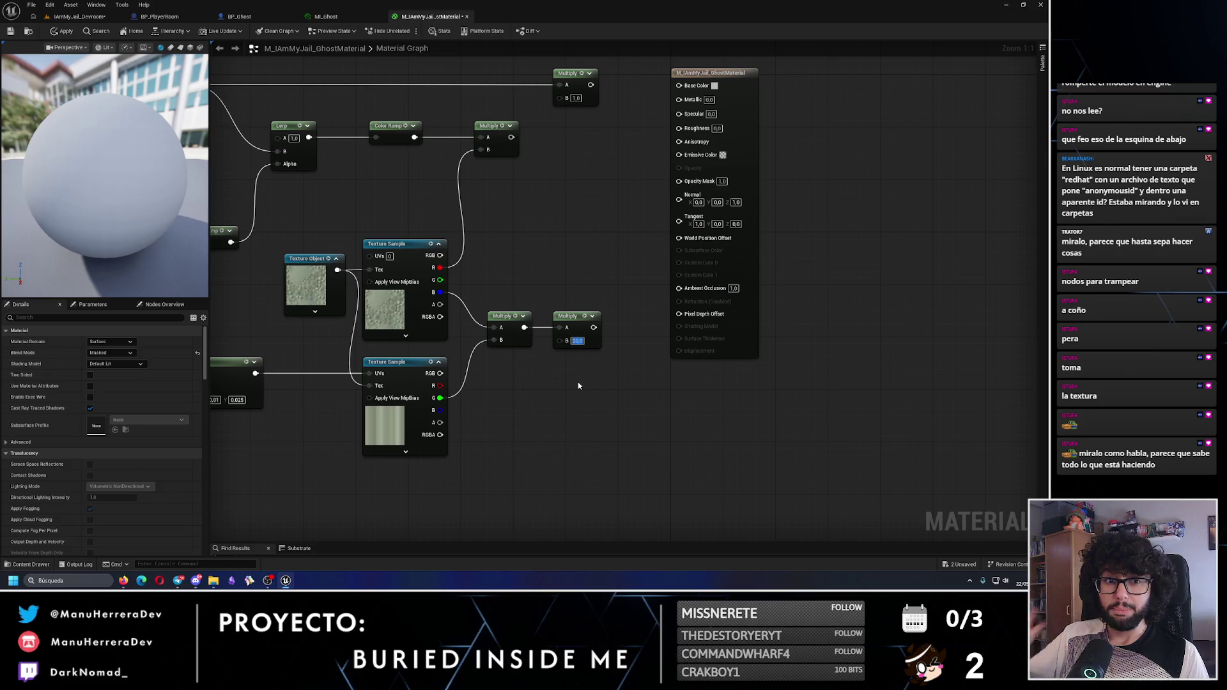
# Add a Color Ramp after the ×20 Multiply
pyautogui.moveTo(538, 321)
pyautogui.mouseDown()
pyautogui.moveTo(537, 365)
pyautogui.moveTo(561, 260)
pyautogui.moveTo(550, 253)
pyautogui.mouseUp()
pyautogui.write('color ramp')
pyautogui.press('Return')
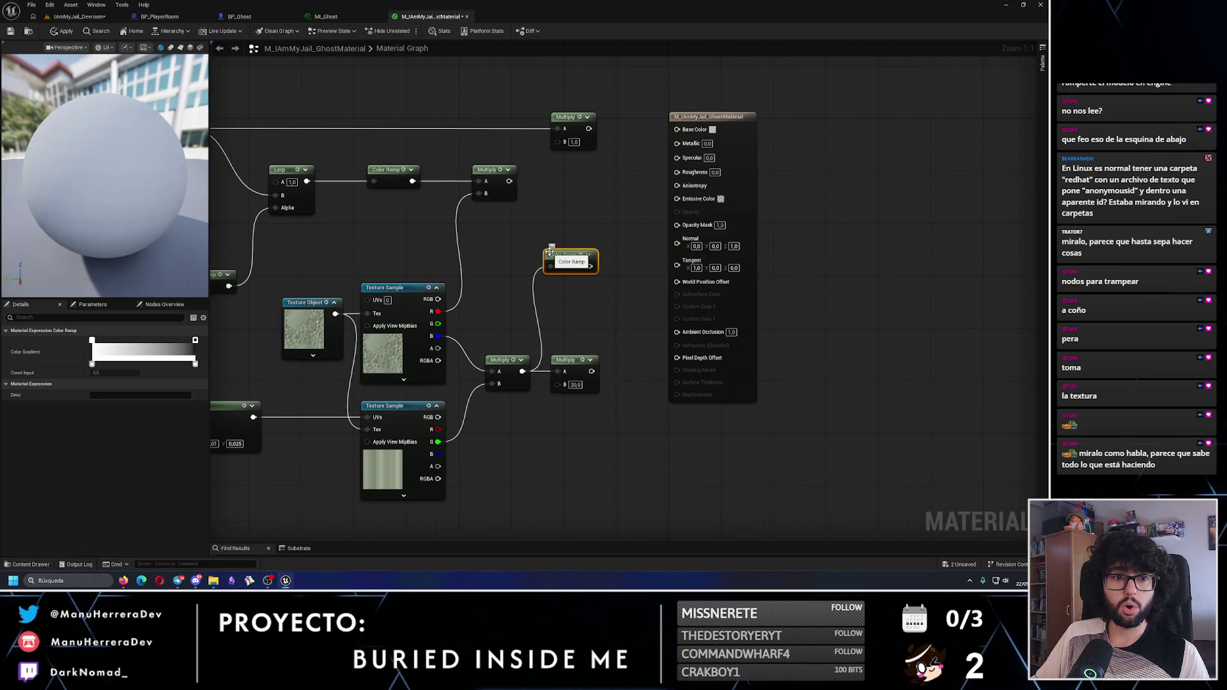
# Route the Color Ramp through a Swizzle into the top Multiply's B input
pyautogui.moveTo(562, 233)
pyautogui.mouseDown()
pyautogui.moveTo(540, 291)
pyautogui.moveTo(470, 215)
pyautogui.moveTo(576, 239)
pyautogui.mouseUp()
pyautogui.moveTo(265, 177); pyautogui.dragTo(679, 235)
pyautogui.moveTo(563, 232)
pyautogui.mouseDown()
pyautogui.moveTo(563, 213)
pyautogui.moveTo(467, 263)
pyautogui.moveTo(537, 277)
pyautogui.mouseUp()
pyautogui.click(639, 275)
pyautogui.write('zz')
pyautogui.press('Return')
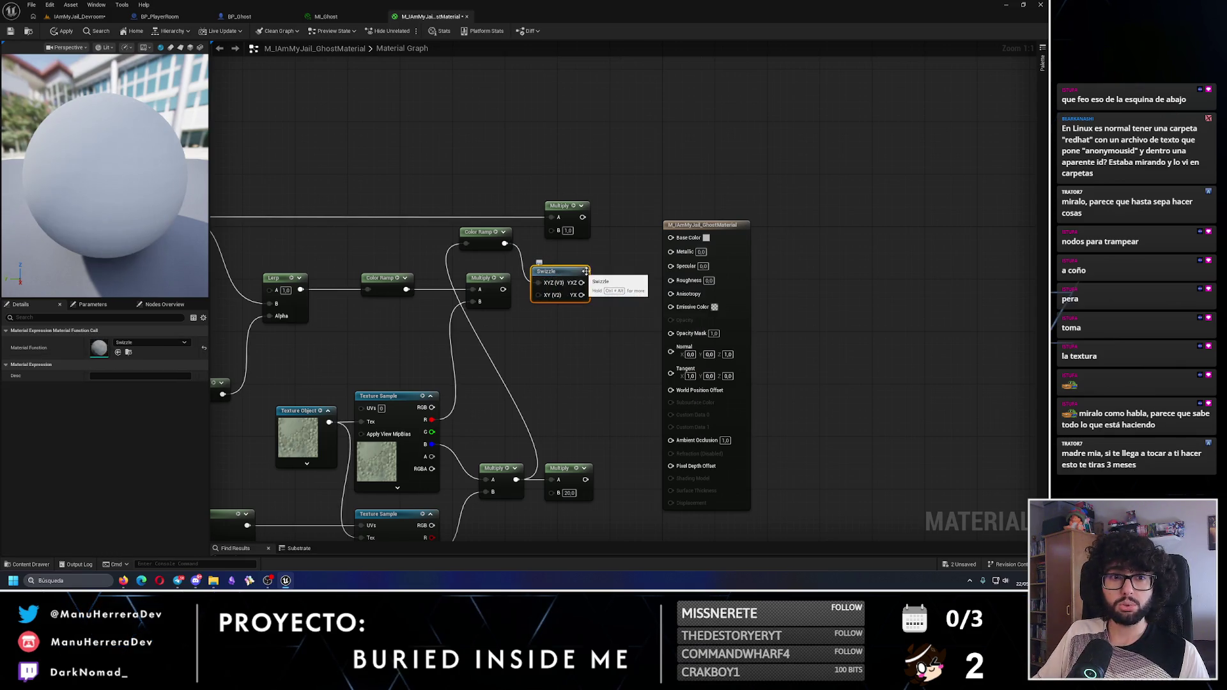
pyautogui.moveTo(552, 268); pyautogui.dragTo(590, 307)
pyautogui.moveTo(513, 244); pyautogui.dragTo(527, 246)
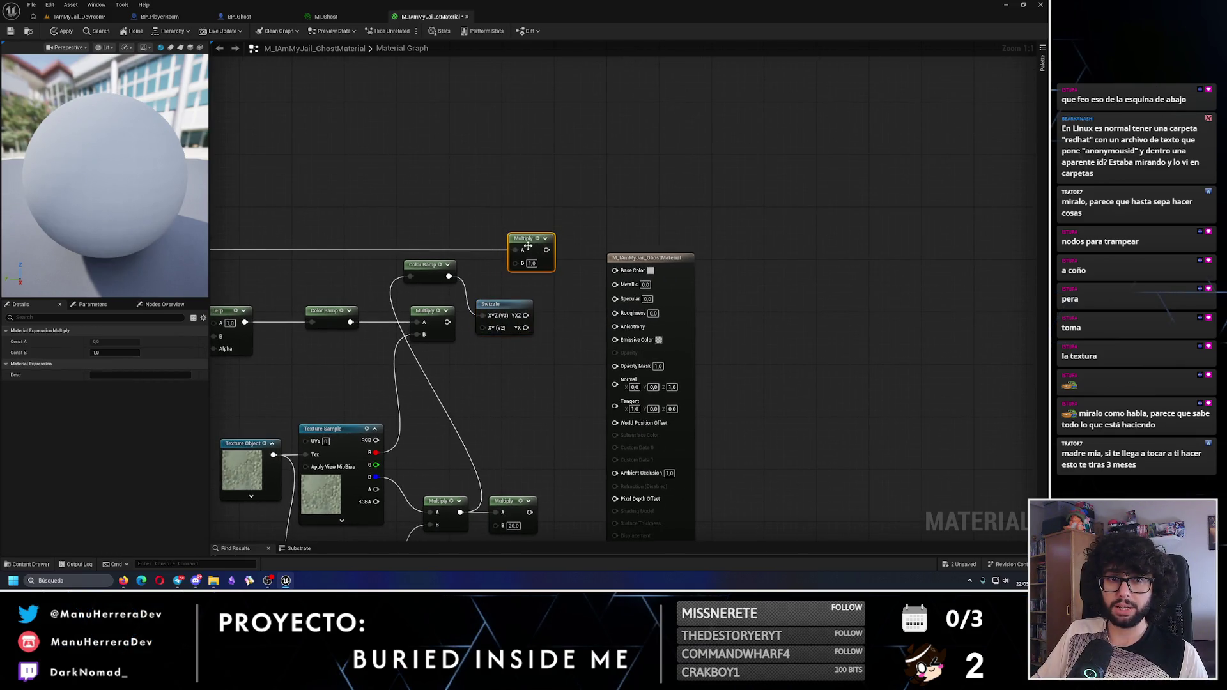
pyautogui.moveTo(525, 315); pyautogui.dragTo(522, 262)
pyautogui.moveTo(481, 315)
pyautogui.mouseDown()
pyautogui.moveTo(508, 302)
pyautogui.moveTo(489, 292)
pyautogui.mouseUp()
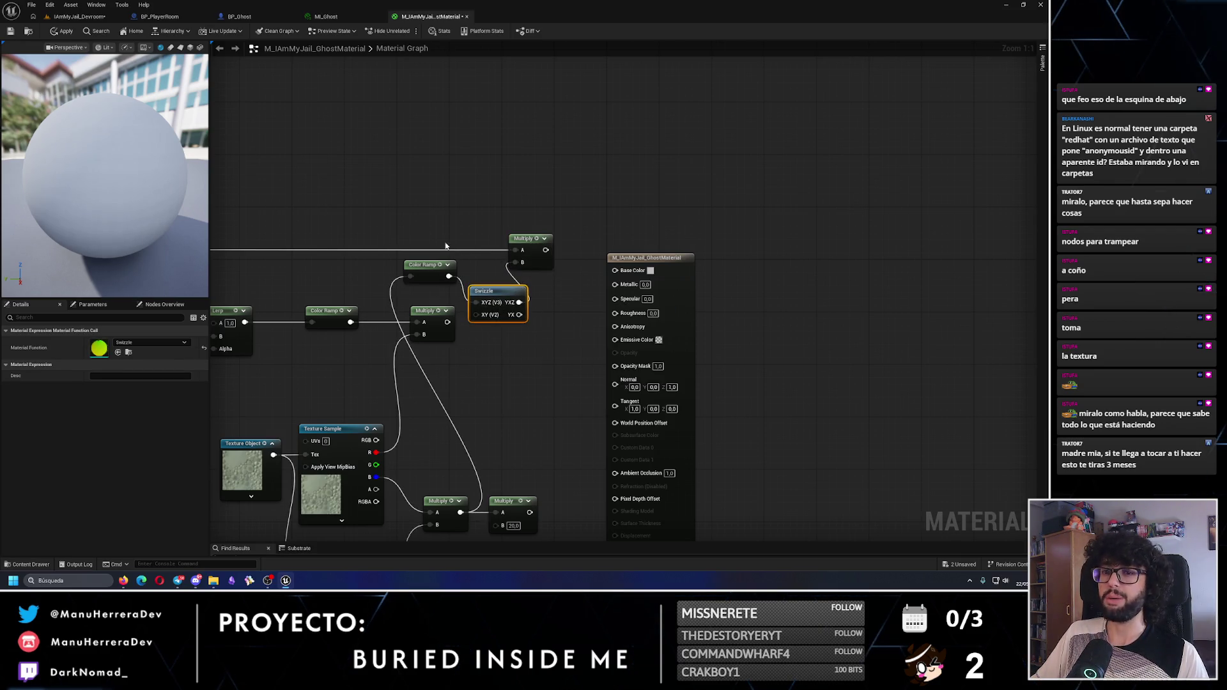
# Move the material output node right and rearrange the BaseColor row and top Multiply
pyautogui.moveTo(414, 259)
pyautogui.mouseDown()
pyautogui.moveTo(628, 292)
pyautogui.moveTo(371, 207)
pyautogui.mouseUp()
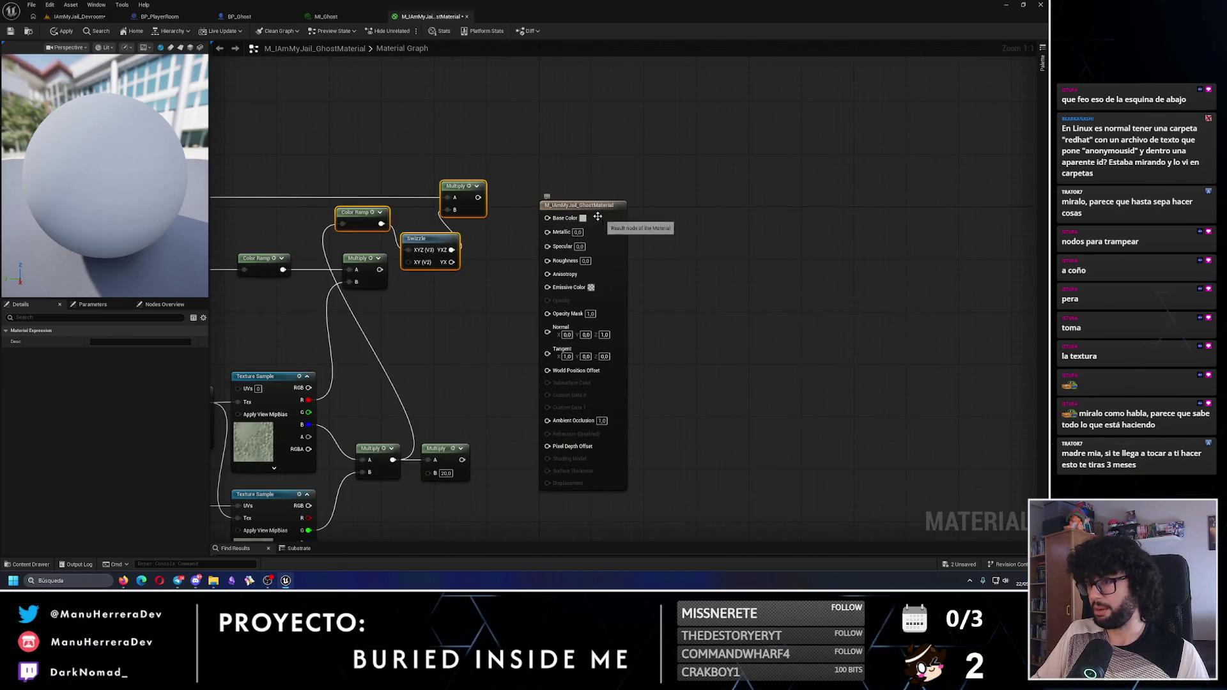
pyautogui.moveTo(601, 223); pyautogui.dragTo(743, 232)
pyautogui.press('Home')
pyautogui.moveTo(303, 180)
pyautogui.mouseDown()
pyautogui.moveTo(463, 230)
pyautogui.moveTo(771, 270)
pyautogui.mouseUp()
pyautogui.moveTo(684, 268); pyautogui.dragTo(691, 247)
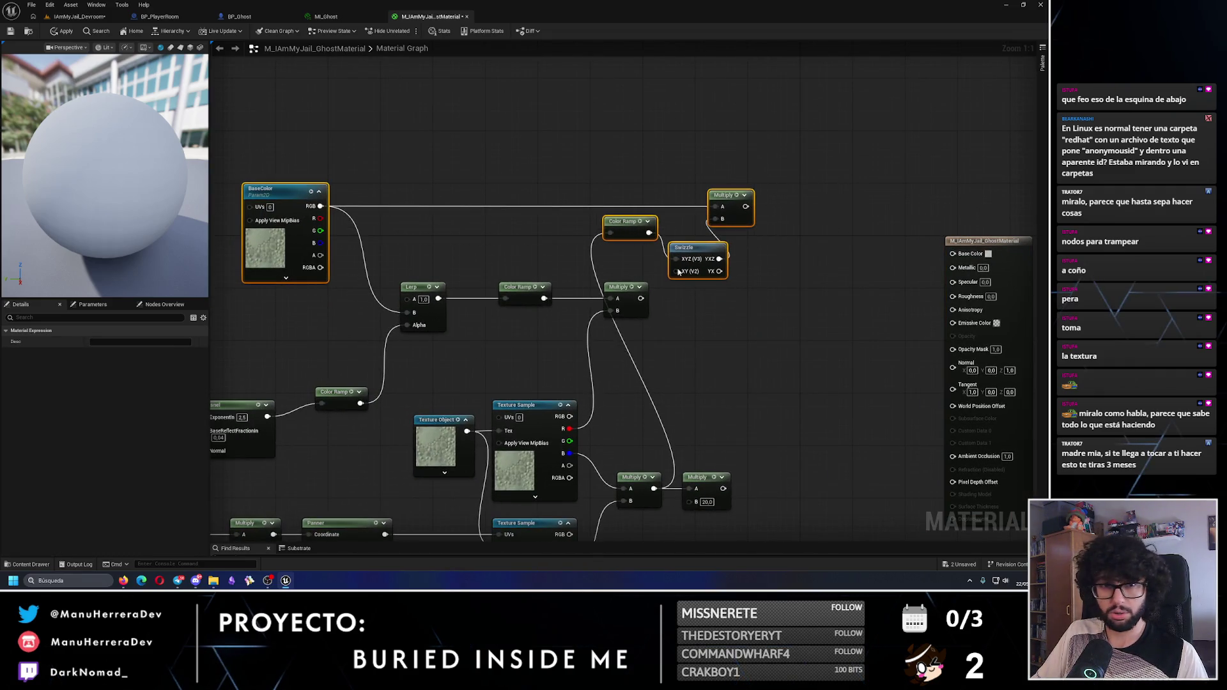
pyautogui.click(765, 325)
pyautogui.moveTo(714, 203)
pyautogui.mouseDown()
pyautogui.moveTo(766, 206)
pyautogui.moveTo(693, 181)
pyautogui.moveTo(609, 220)
pyautogui.moveTo(770, 266)
pyautogui.mouseUp()
# Wire the top Multiply's output into Base Color
pyautogui.moveTo(585, 299); pyautogui.dragTo(678, 273)
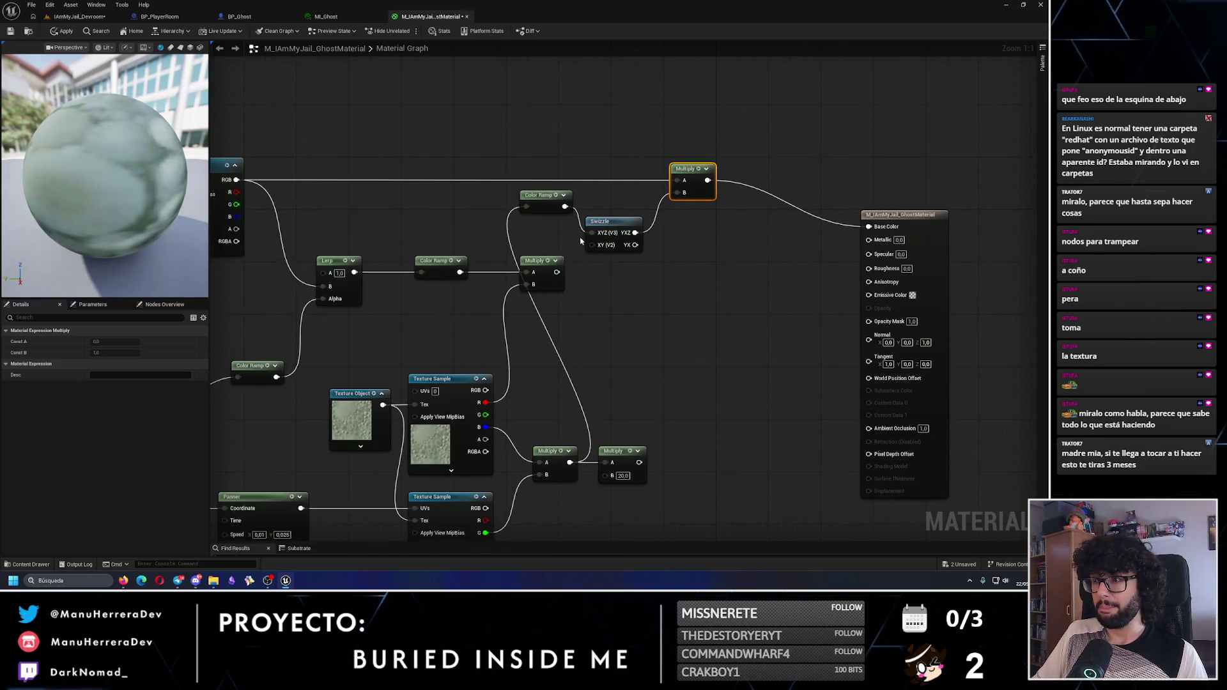
pyautogui.moveTo(350, 309); pyautogui.dragTo(528, 281)
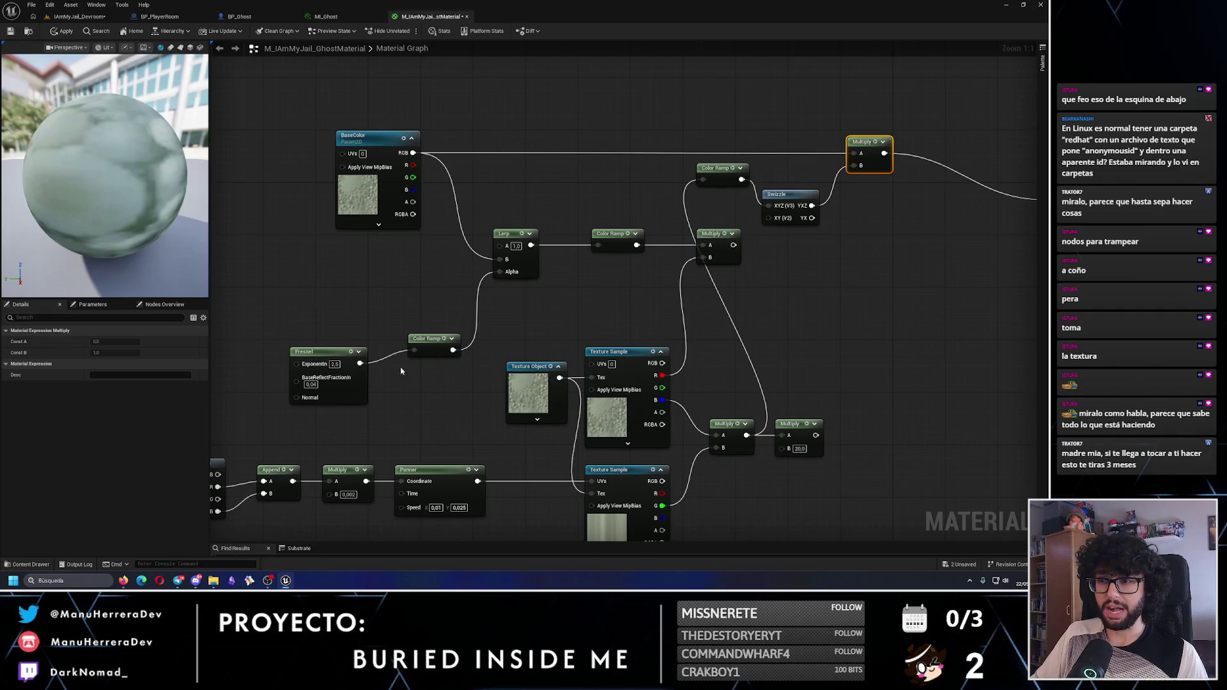
pyautogui.moveTo(753, 244)
pyautogui.mouseDown()
pyautogui.moveTo(526, 245)
pyautogui.moveTo(530, 259)
pyautogui.moveTo(579, 262)
pyautogui.mouseUp()
# Add a DitherTemporalAA node and connect its Result to Opacity Mask
pyautogui.write('dither')
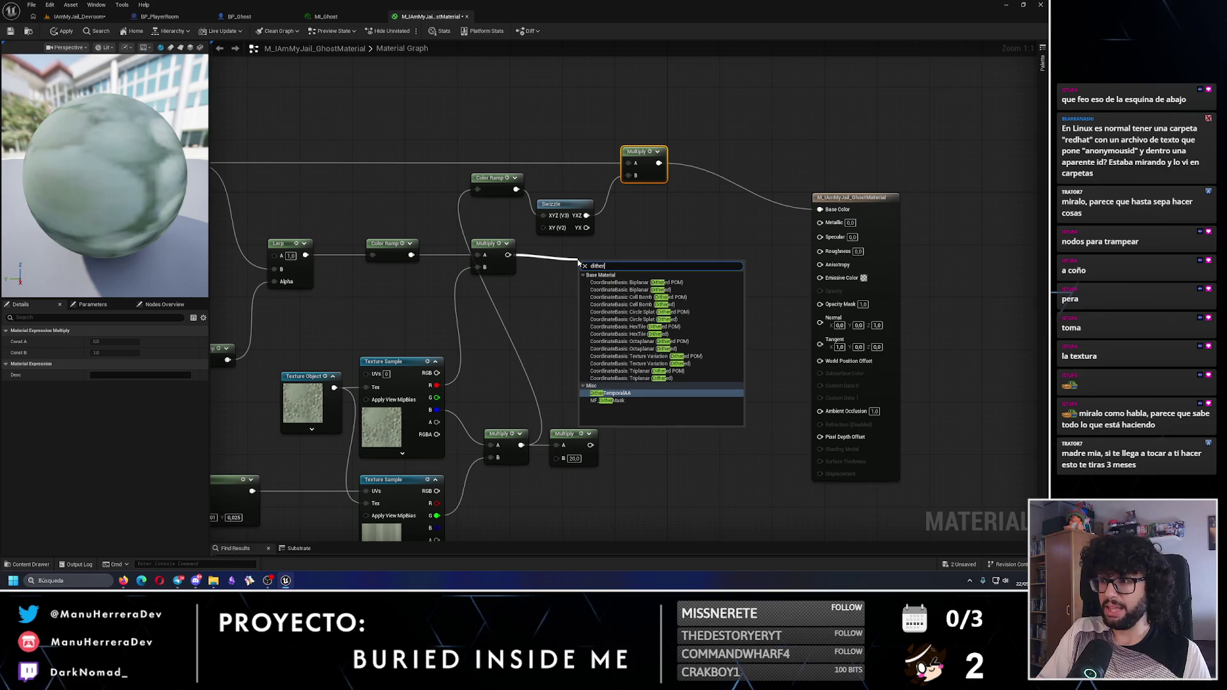
pyautogui.press('Return')
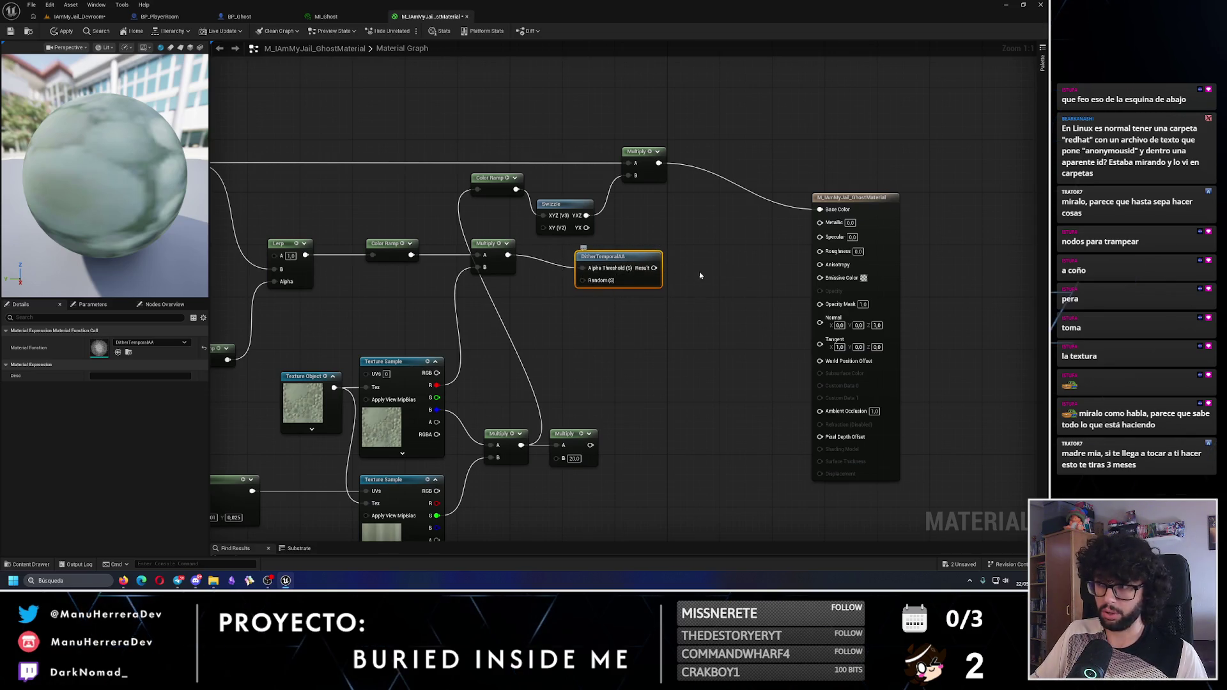
pyautogui.moveTo(654, 268)
pyautogui.mouseDown()
pyautogui.moveTo(831, 306)
pyautogui.moveTo(820, 304)
pyautogui.mouseUp()
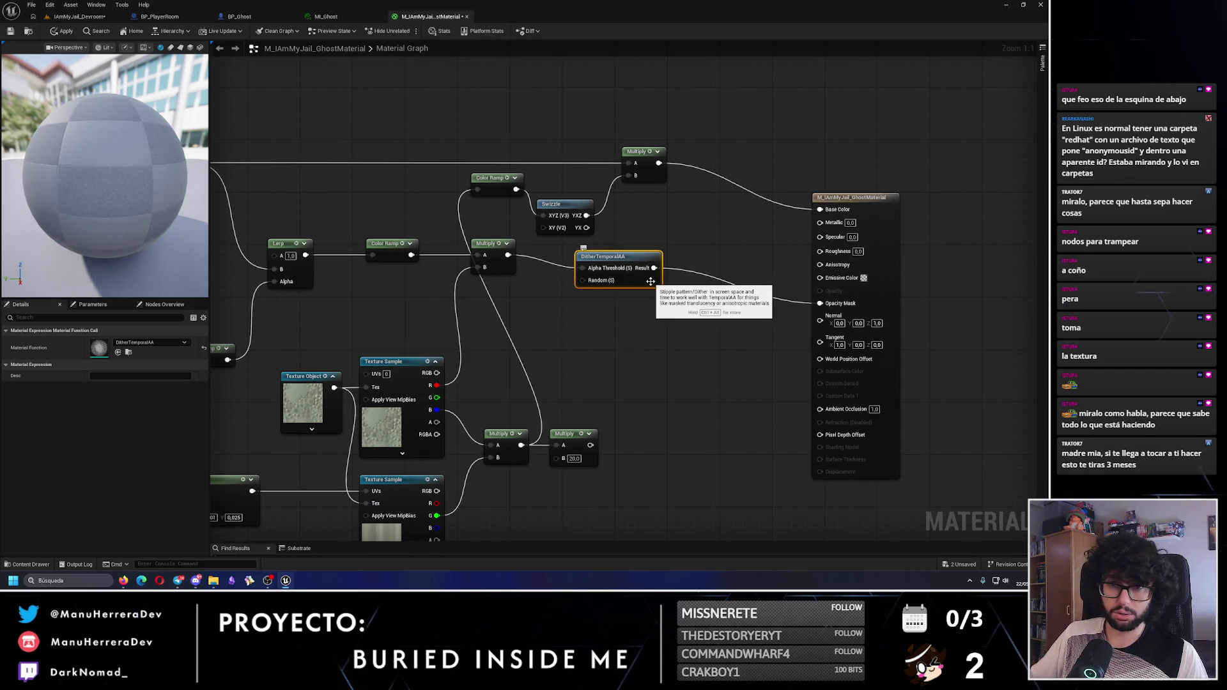
pyautogui.moveTo(594, 403)
pyautogui.mouseDown()
pyautogui.moveTo(661, 346)
pyautogui.moveTo(637, 340)
pyautogui.moveTo(667, 370)
pyautogui.mouseUp()
# Add a Multiply off the mask chain with VertexNormalWS wired into its B input
pyautogui.write('multiply')
pyautogui.press('Return')
pyautogui.moveTo(666, 363)
pyautogui.mouseDown()
pyautogui.moveTo(667, 350)
pyautogui.moveTo(855, 303)
pyautogui.mouseUp()
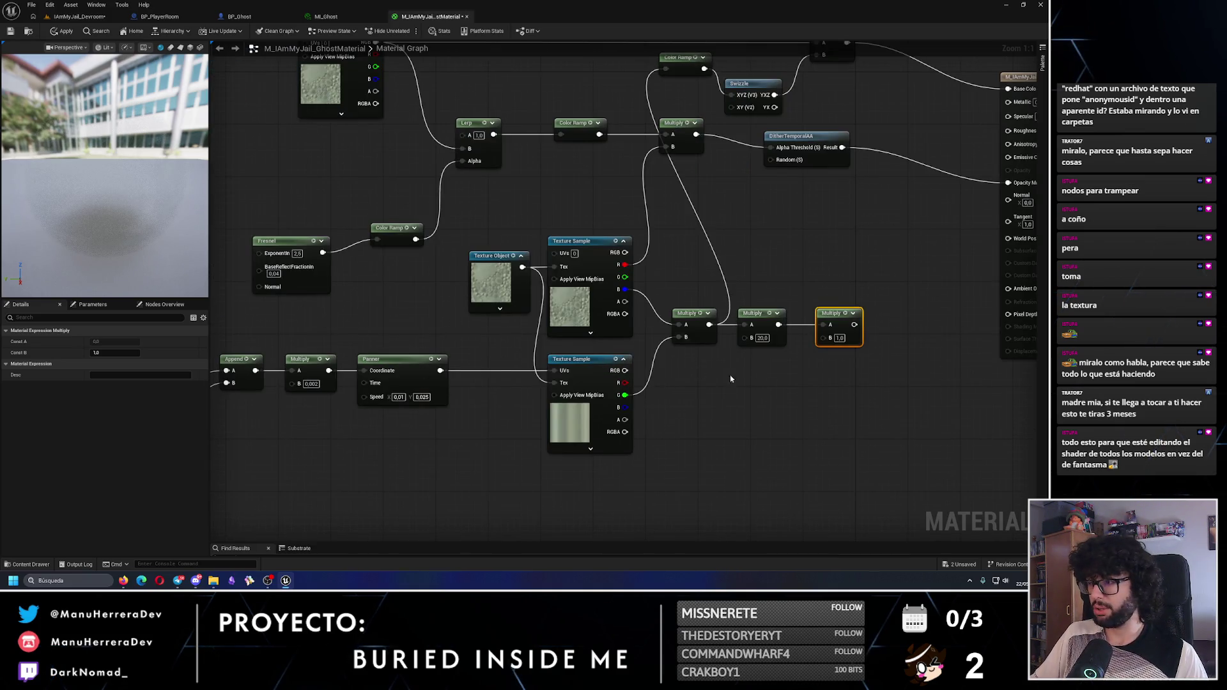
pyautogui.moveTo(731, 379); pyautogui.dragTo(653, 370)
pyautogui.rightClick(690, 385)
pyautogui.write('vertexnormal')
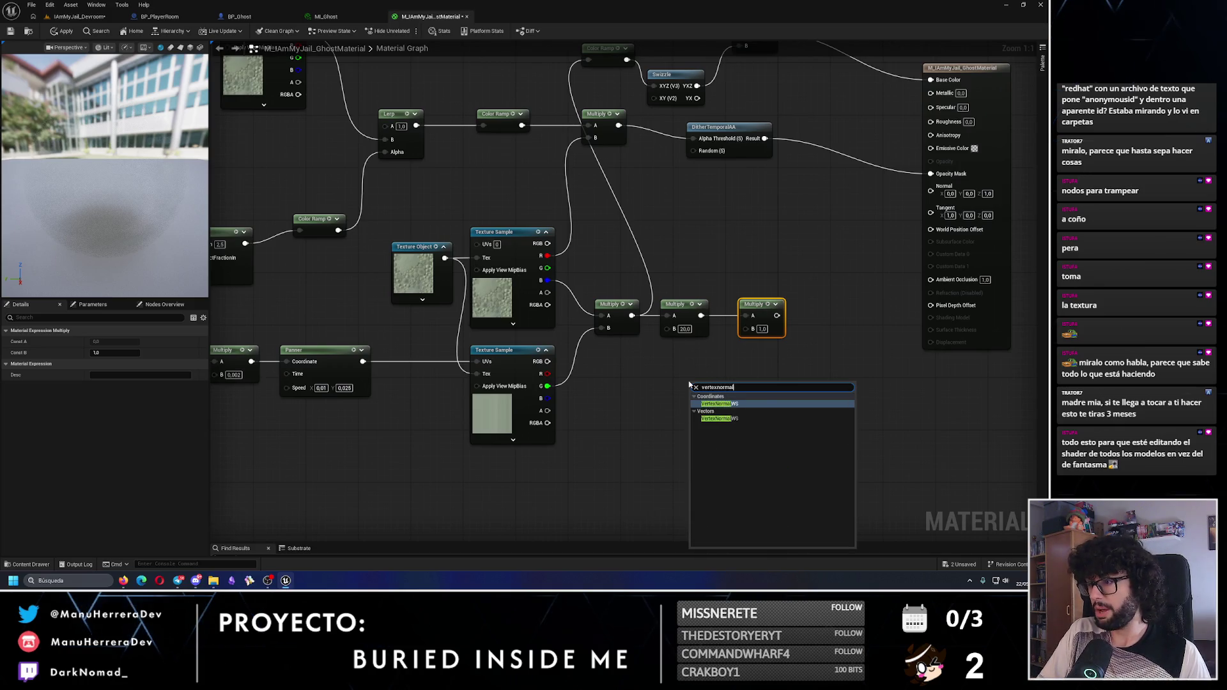
pyautogui.click(743, 418)
pyautogui.moveTo(745, 400); pyautogui.dragTo(746, 328)
pyautogui.moveTo(718, 384); pyautogui.dragTo(686, 365)
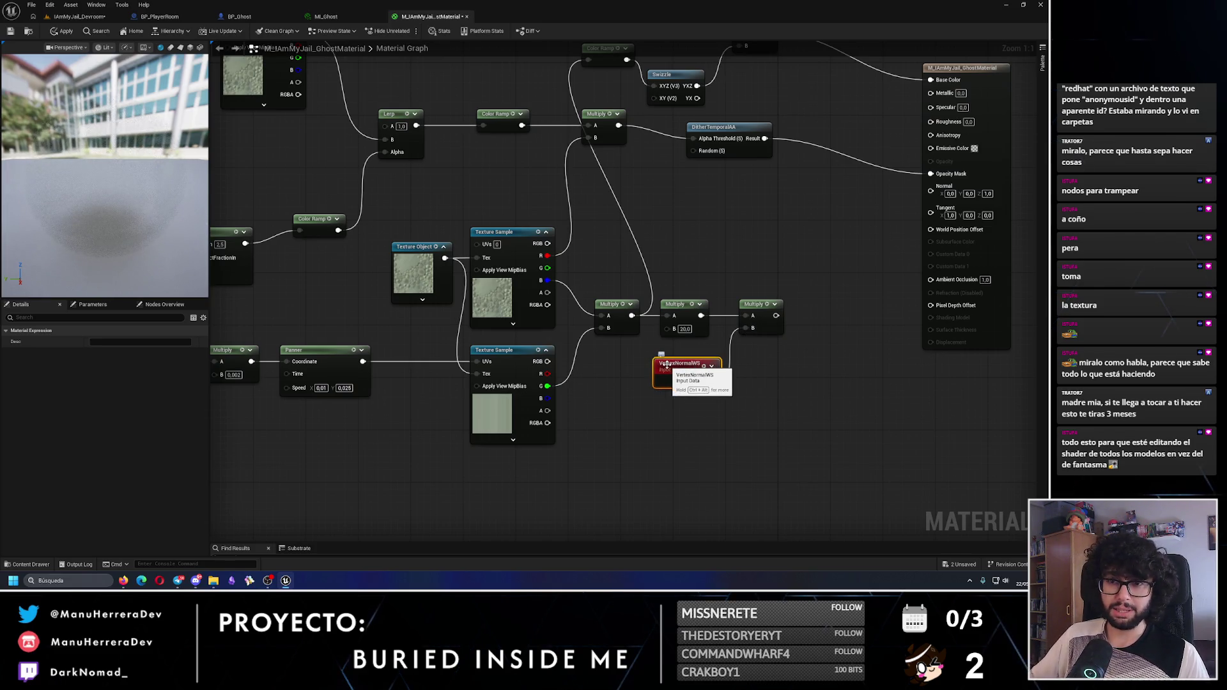
# Connect the VertexNormalWS Multiply result to World Position Offset
pyautogui.moveTo(667, 364)
pyautogui.mouseDown()
pyautogui.moveTo(562, 373)
pyautogui.moveTo(747, 366)
pyautogui.moveTo(481, 467)
pyautogui.mouseUp()
pyautogui.moveTo(707, 115)
pyautogui.mouseDown()
pyautogui.moveTo(849, 508)
pyautogui.moveTo(896, 430)
pyautogui.mouseUp()
pyautogui.moveTo(594, 422)
pyautogui.mouseDown()
pyautogui.moveTo(739, 357)
pyautogui.moveTo(748, 337)
pyautogui.mouseUp()
pyautogui.moveTo(776, 175); pyautogui.dragTo(761, 137)
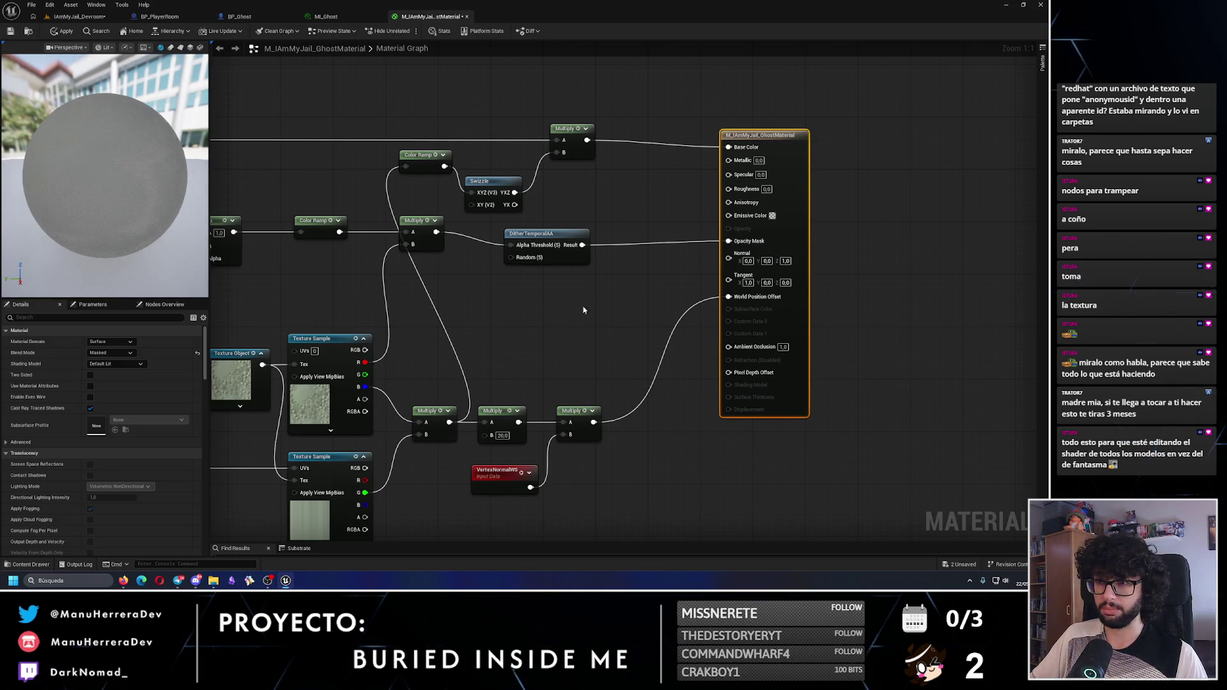
# Reframe the graph and shift the Texture Object node slightly left
pyautogui.moveTo(583, 309); pyautogui.dragTo(693, 303)
pyautogui.scroll(-1, 693, 303)
pyautogui.moveTo(568, 271); pyautogui.dragTo(641, 293)
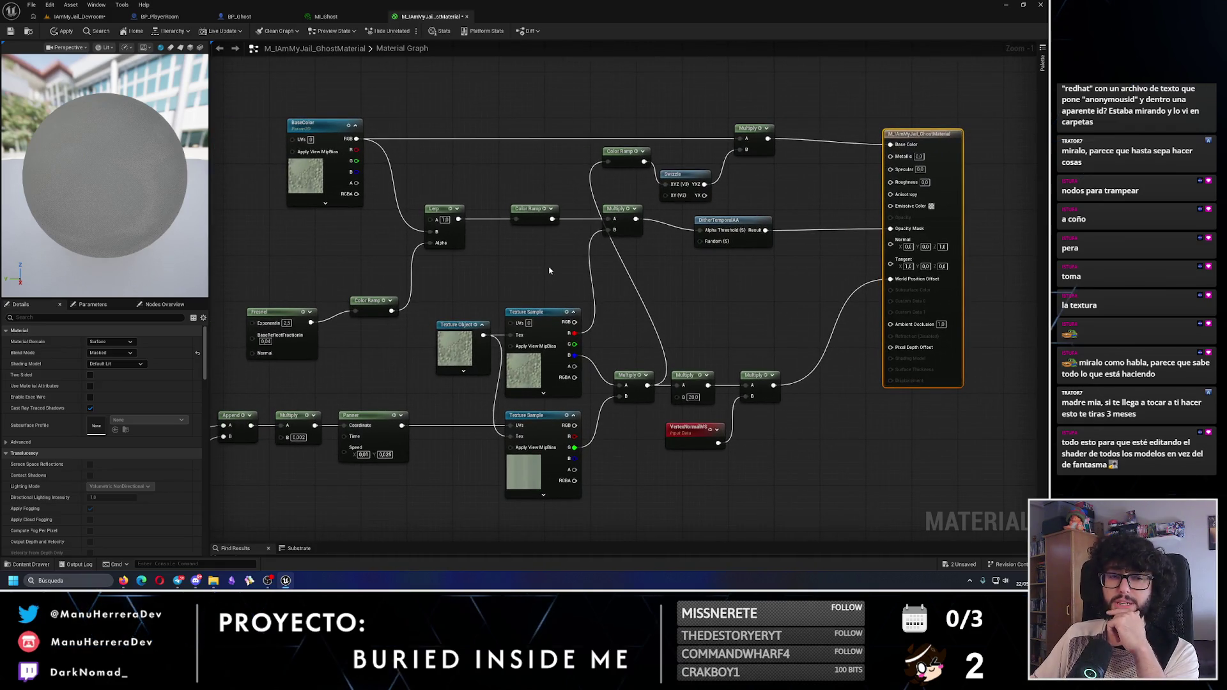
pyautogui.moveTo(548, 271); pyautogui.dragTo(568, 259)
pyautogui.moveTo(480, 316); pyautogui.dragTo(467, 315)
pyautogui.keyDown('ctrl'); pyautogui.click(573, 326); pyautogui.keyUp('ctrl')
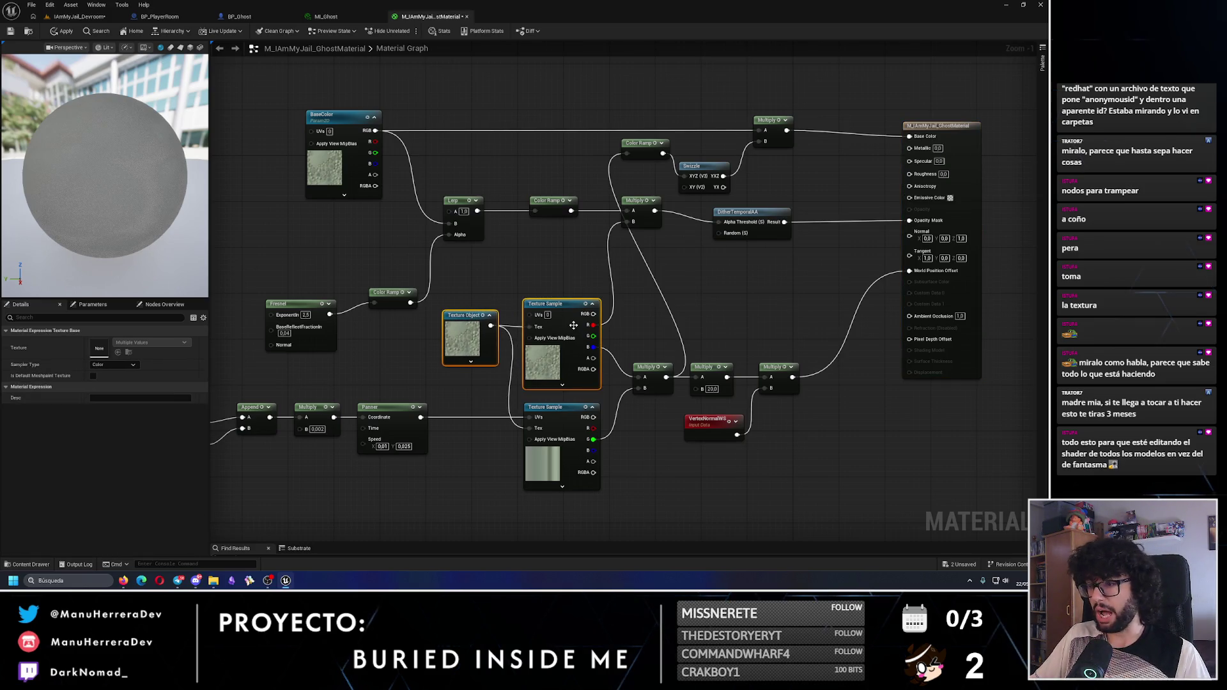
# Align the DitherTemporalAA, the Lerp/Color Ramp/Multiply row and the material output node
pyautogui.scroll(-2, 577, 319)
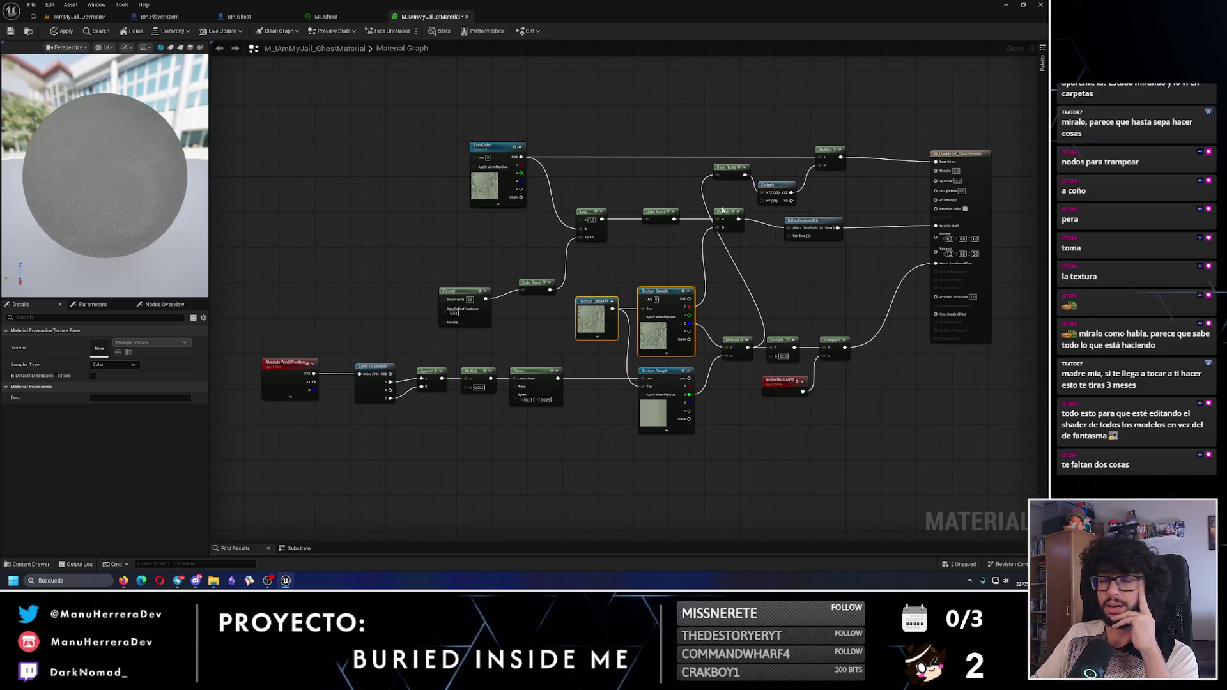
pyautogui.moveTo(807, 222); pyautogui.dragTo(806, 212)
pyautogui.moveTo(866, 251)
pyautogui.mouseDown()
pyautogui.moveTo(649, 206)
pyautogui.moveTo(587, 210)
pyautogui.moveTo(588, 227)
pyautogui.mouseUp()
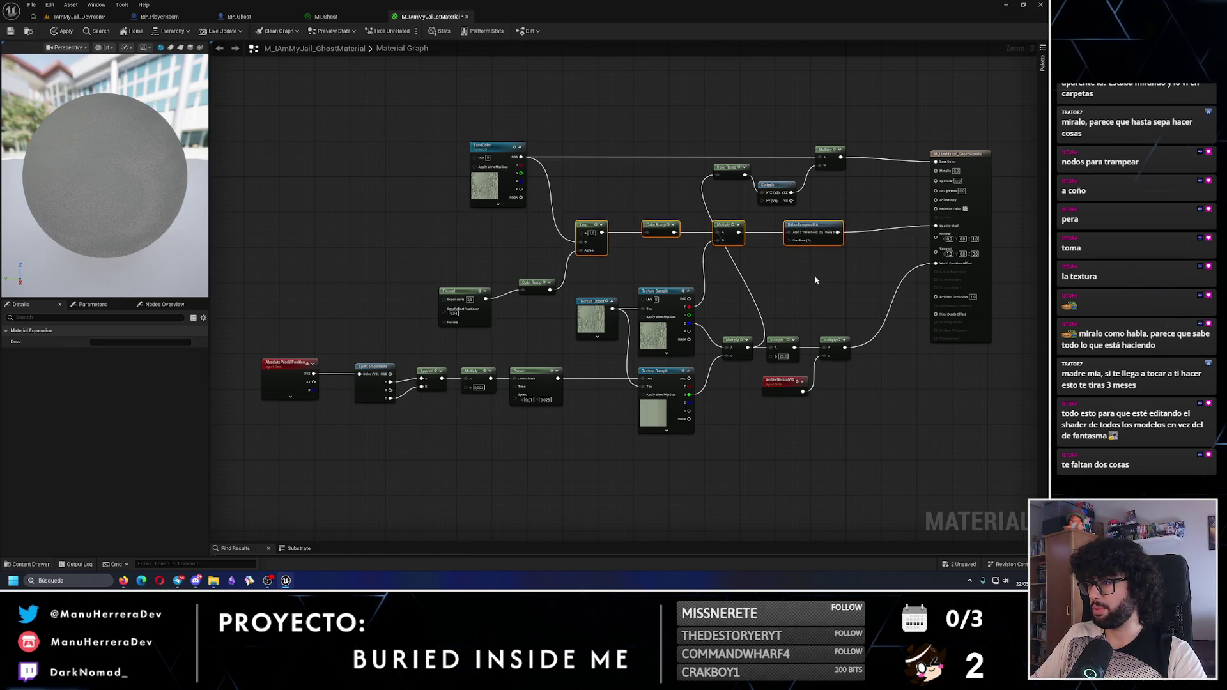
pyautogui.click(922, 249)
pyautogui.moveTo(939, 251); pyautogui.dragTo(939, 255)
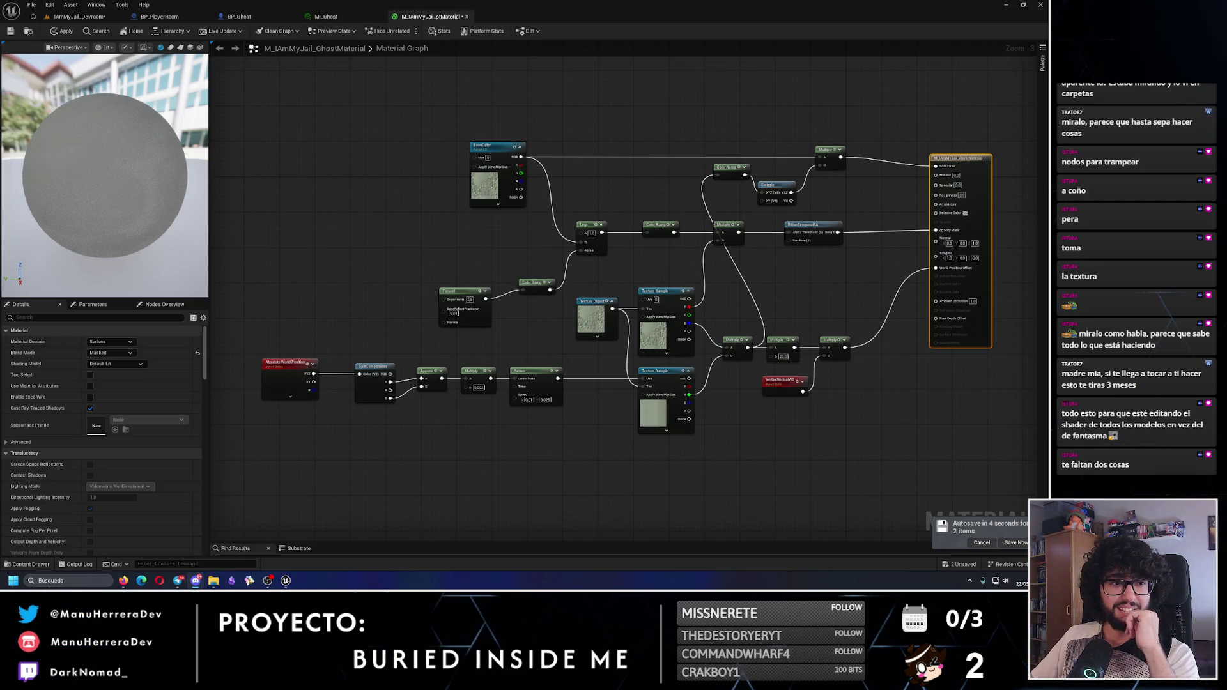
pyautogui.click(370, 368)
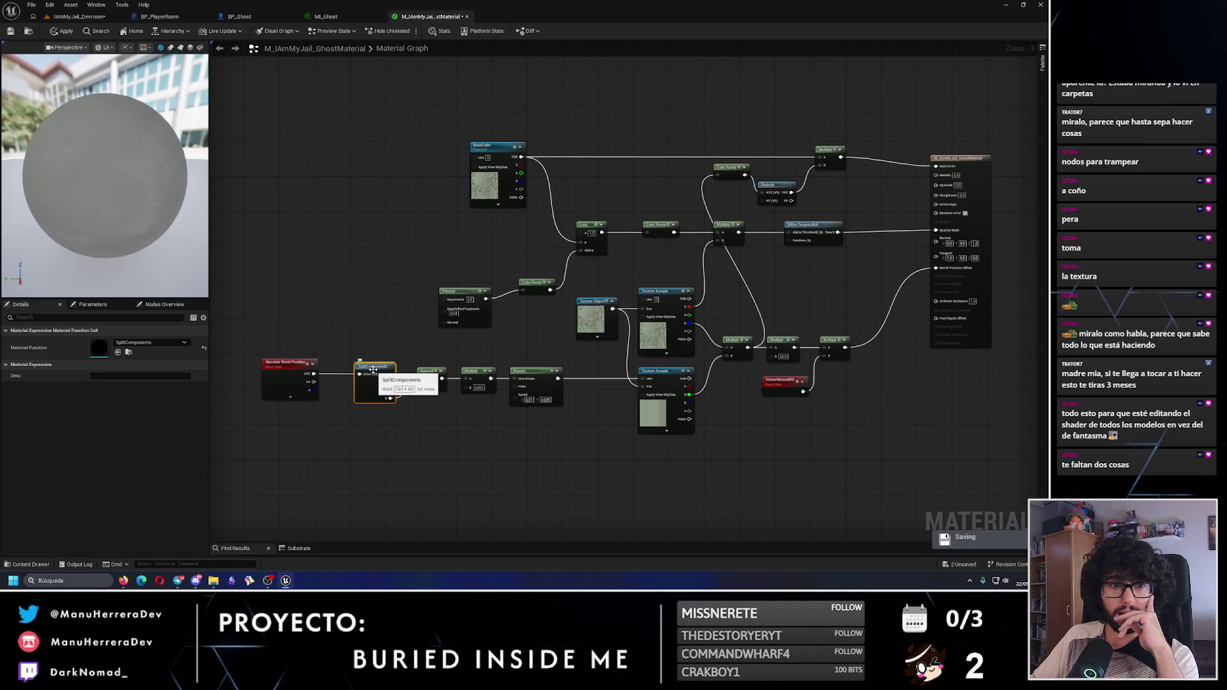
# Move the Fresnel Color Ramp's stop, then preview and adjust the second Color Ramp
pyautogui.click(535, 283)
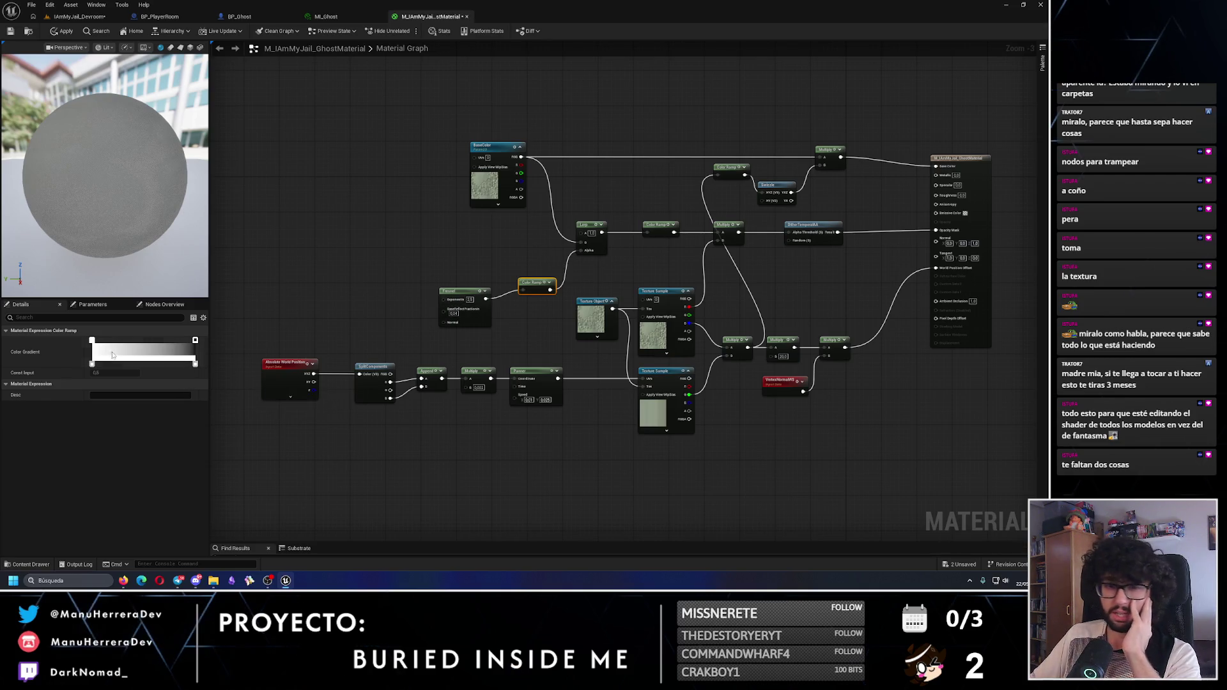
pyautogui.moveTo(196, 342); pyautogui.dragTo(92, 340)
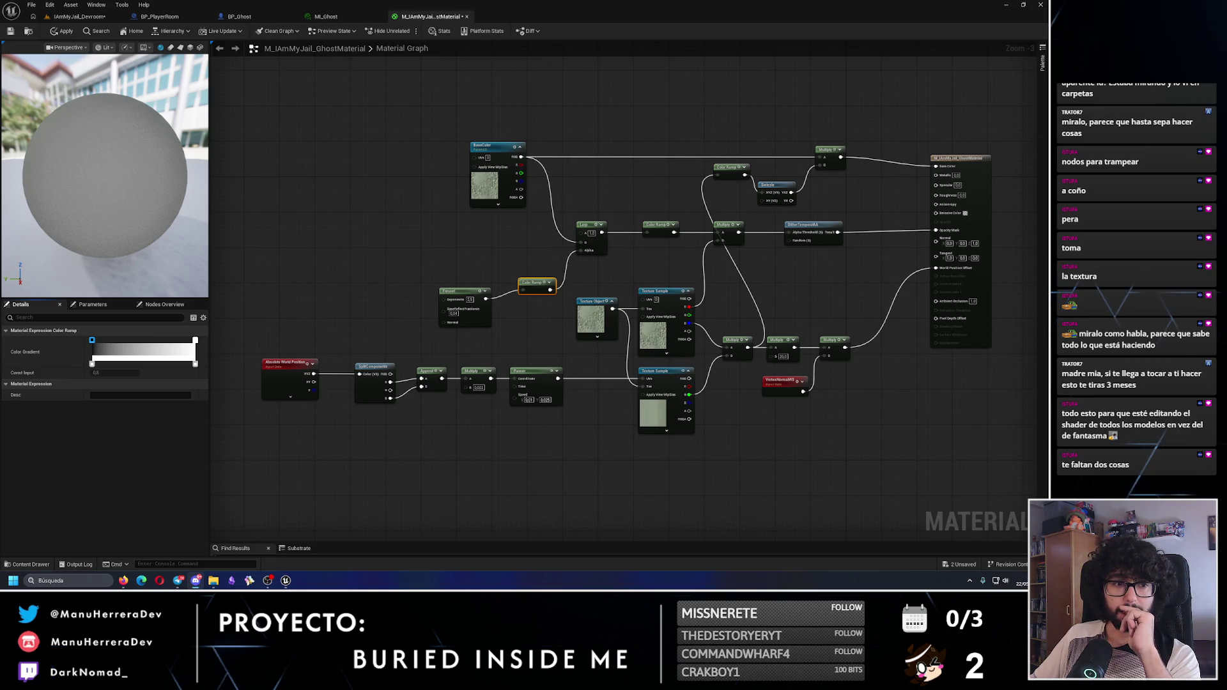
pyautogui.click(666, 227)
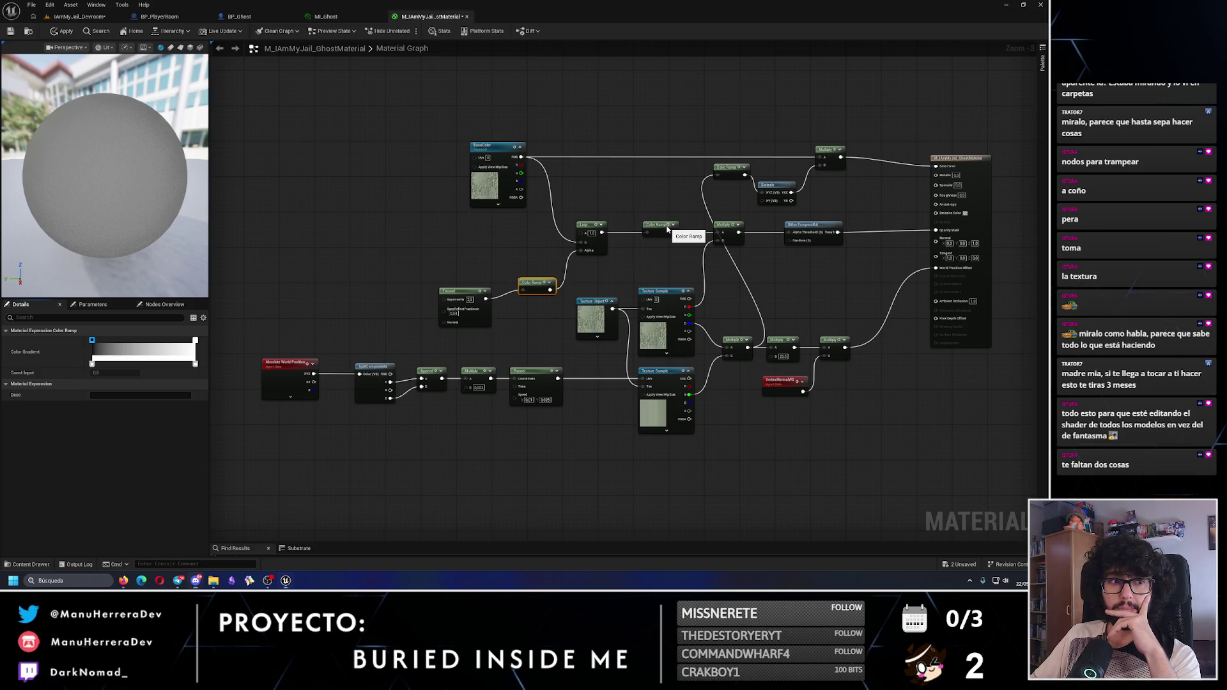
pyautogui.press('space')
pyautogui.moveTo(92, 340)
pyautogui.mouseDown()
pyautogui.moveTo(137, 340)
pyautogui.moveTo(92, 340)
pyautogui.mouseUp()
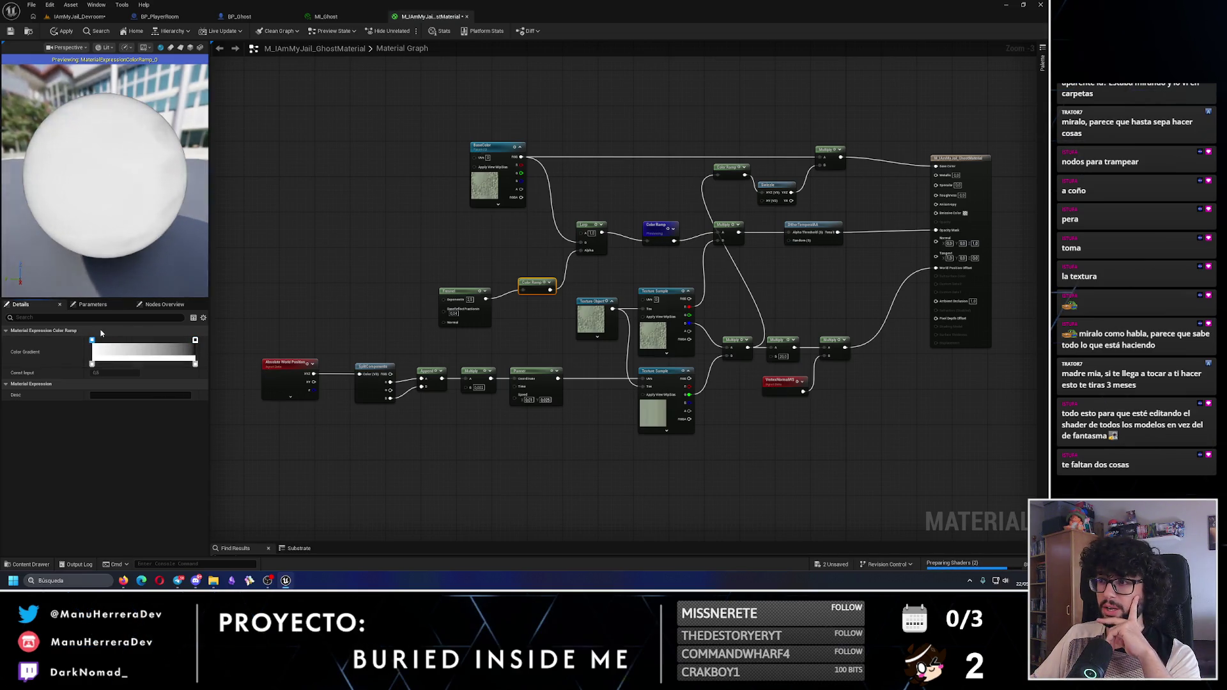
pyautogui.click(495, 242)
pyautogui.click(658, 228)
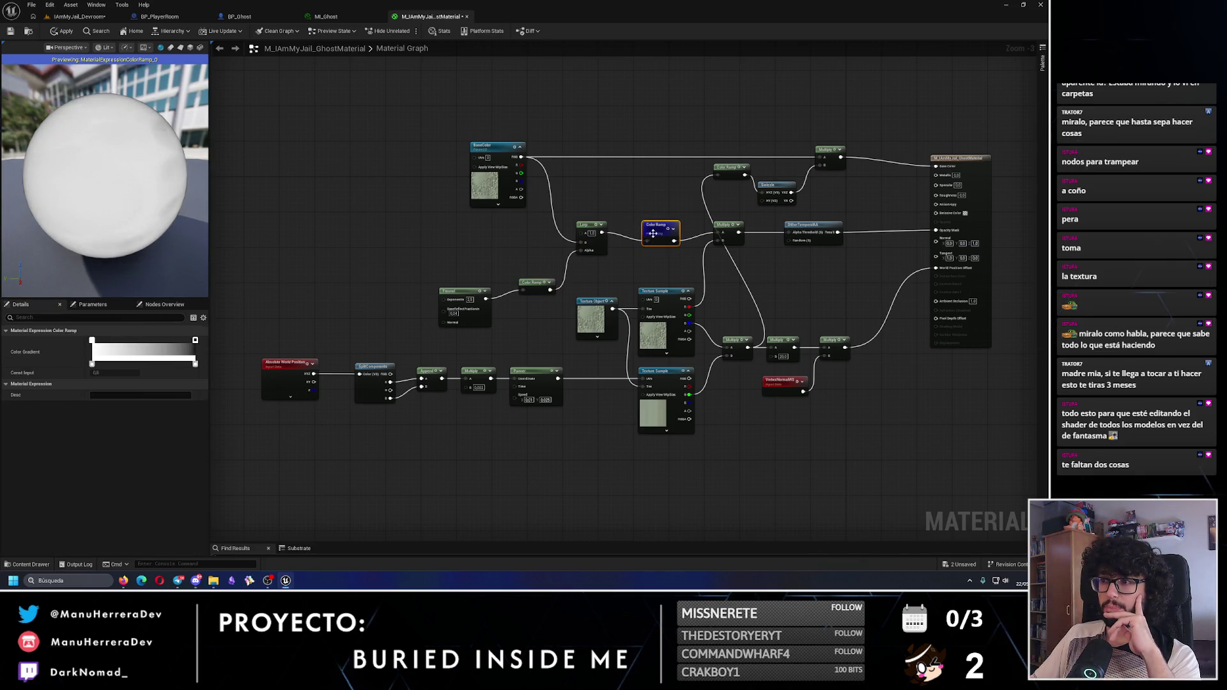
pyautogui.moveTo(92, 340); pyautogui.dragTo(122, 340)
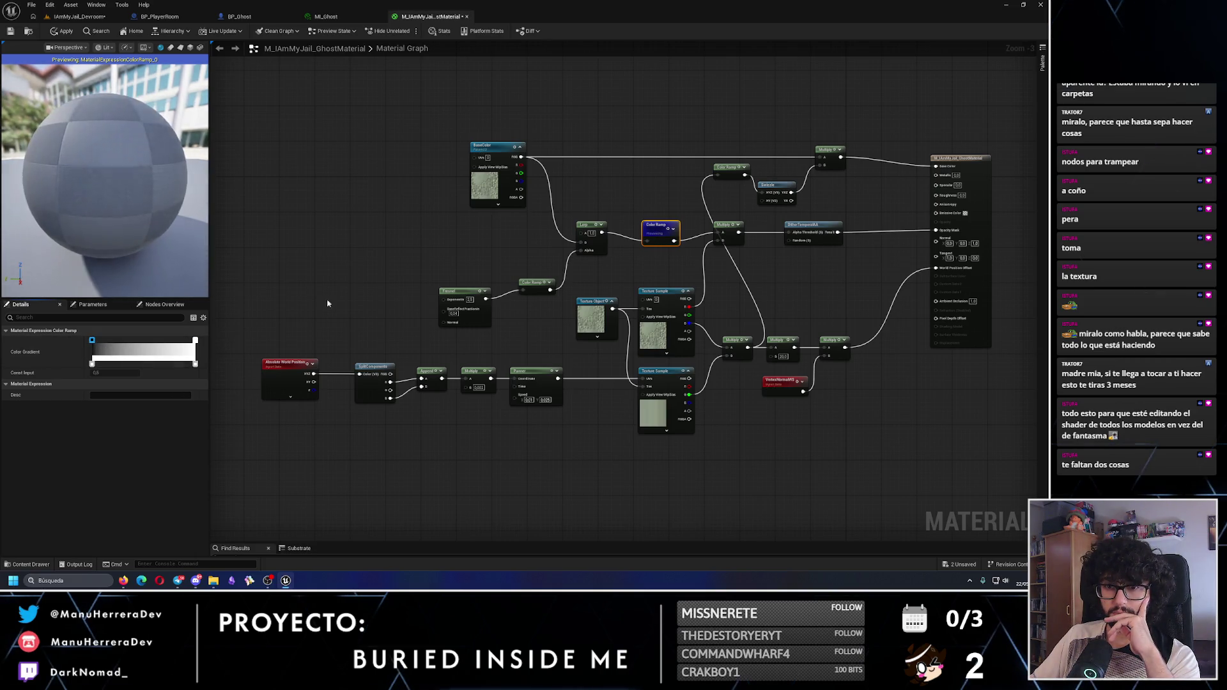
# Make the Color Ramp run black to white and return to the full material preview
pyautogui.click(590, 227)
pyautogui.click(658, 227)
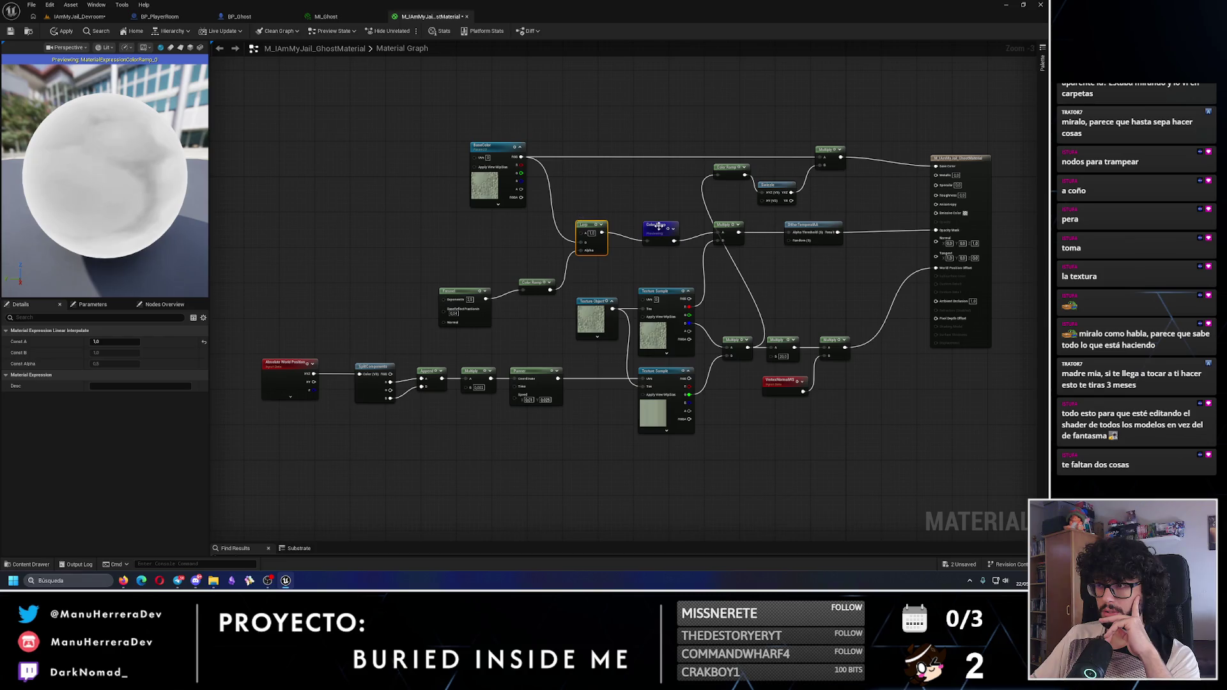
pyautogui.click(533, 283)
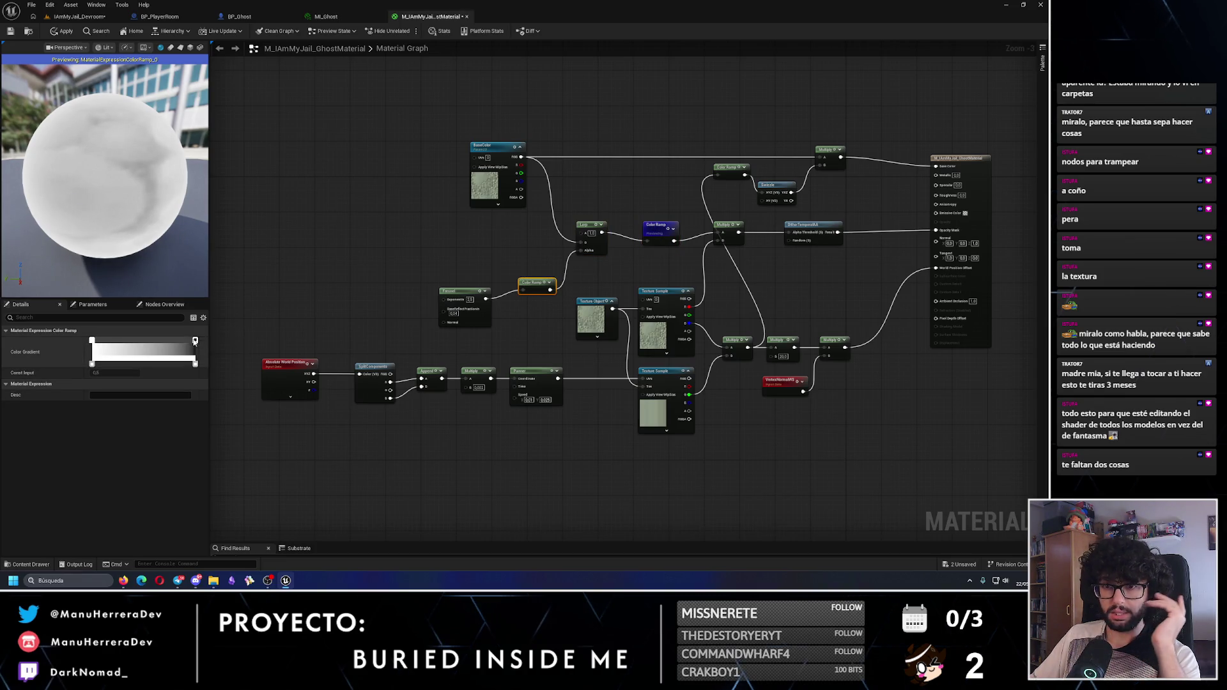
pyautogui.moveTo(92, 339)
pyautogui.mouseDown()
pyautogui.moveTo(195, 339)
pyautogui.moveTo(92, 341)
pyautogui.mouseUp()
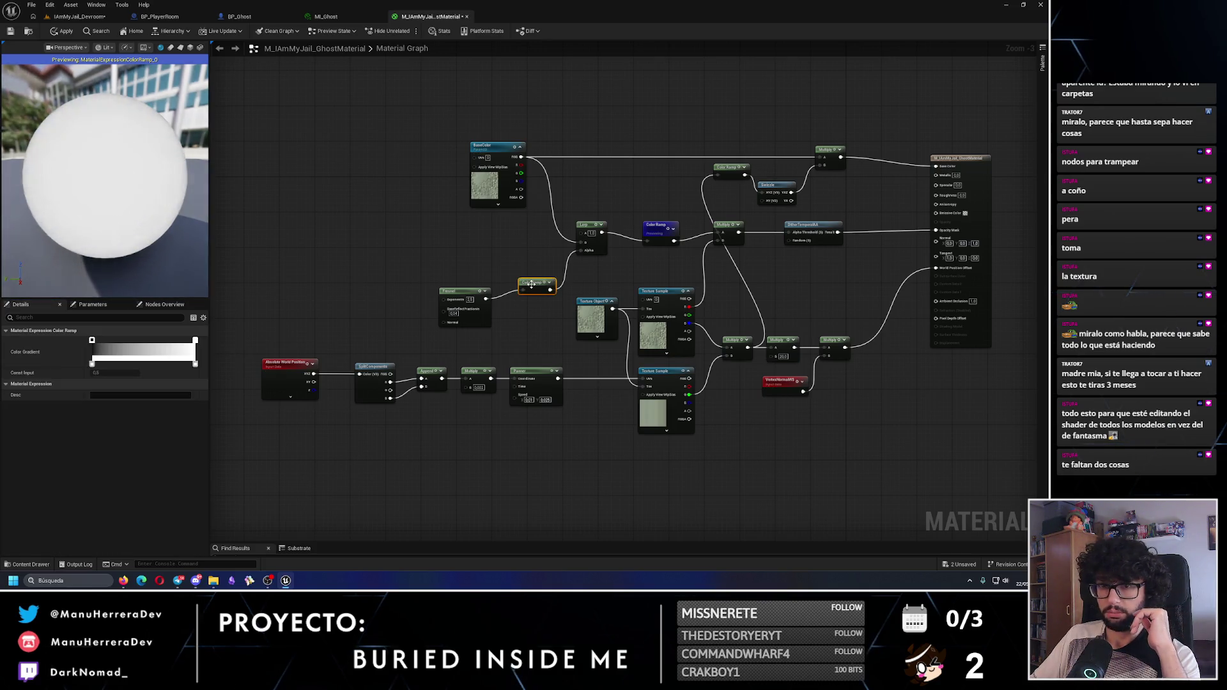
pyautogui.click(669, 229)
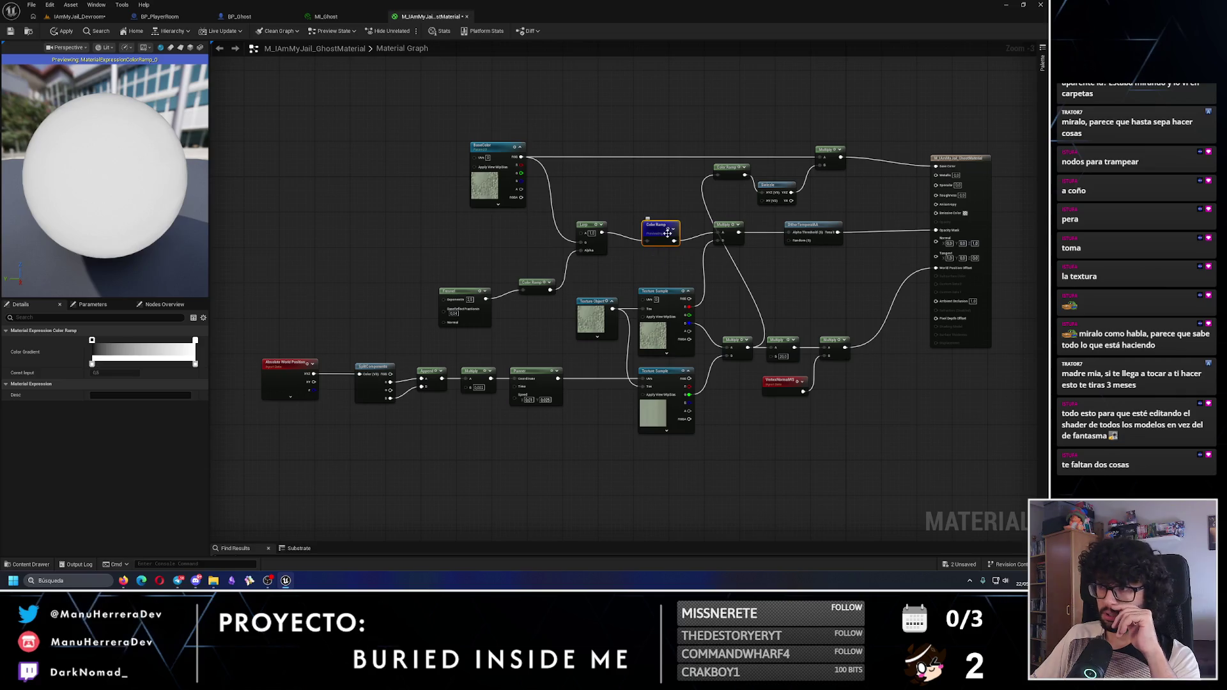
pyautogui.press('space')
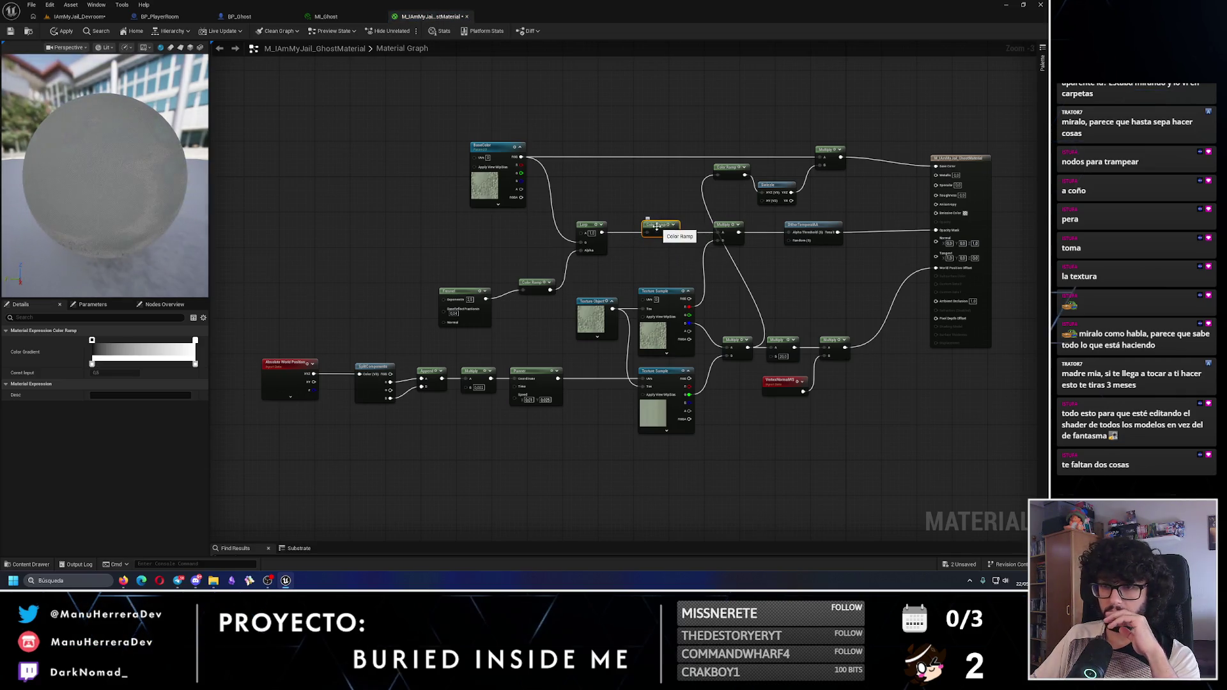
# Check both ramp gradients, lower the top Color Ramp and straighten its wire to the Swizzle
pyautogui.click(530, 281)
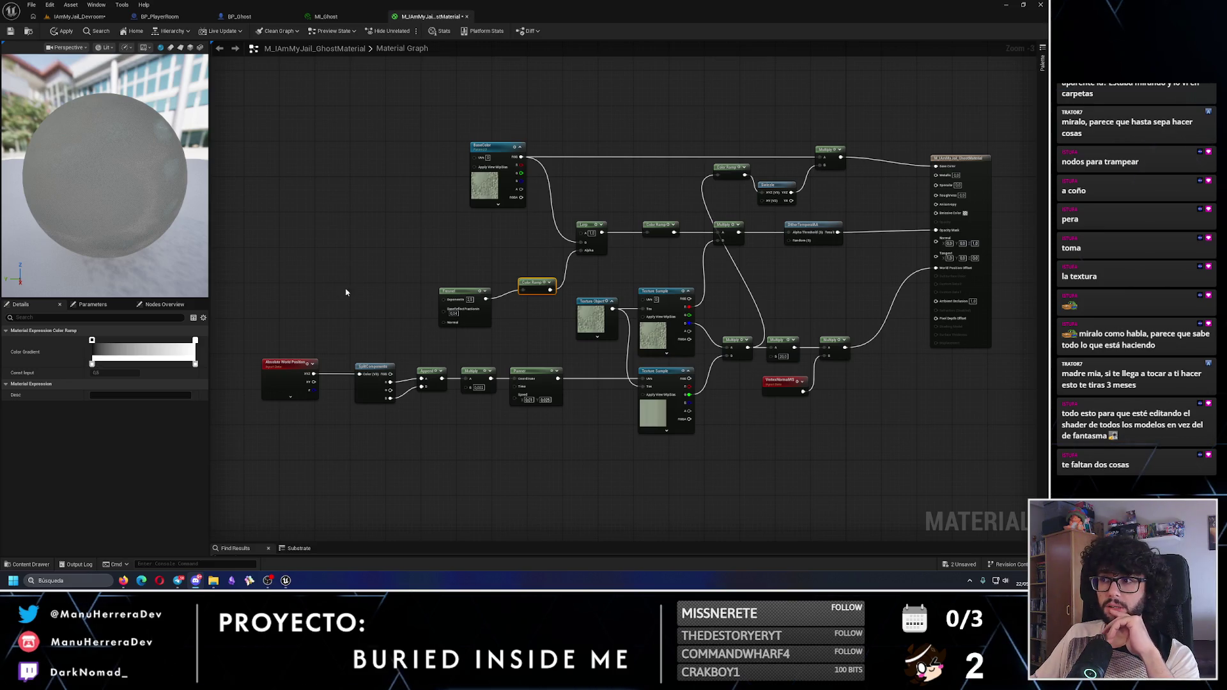
pyautogui.click(730, 168)
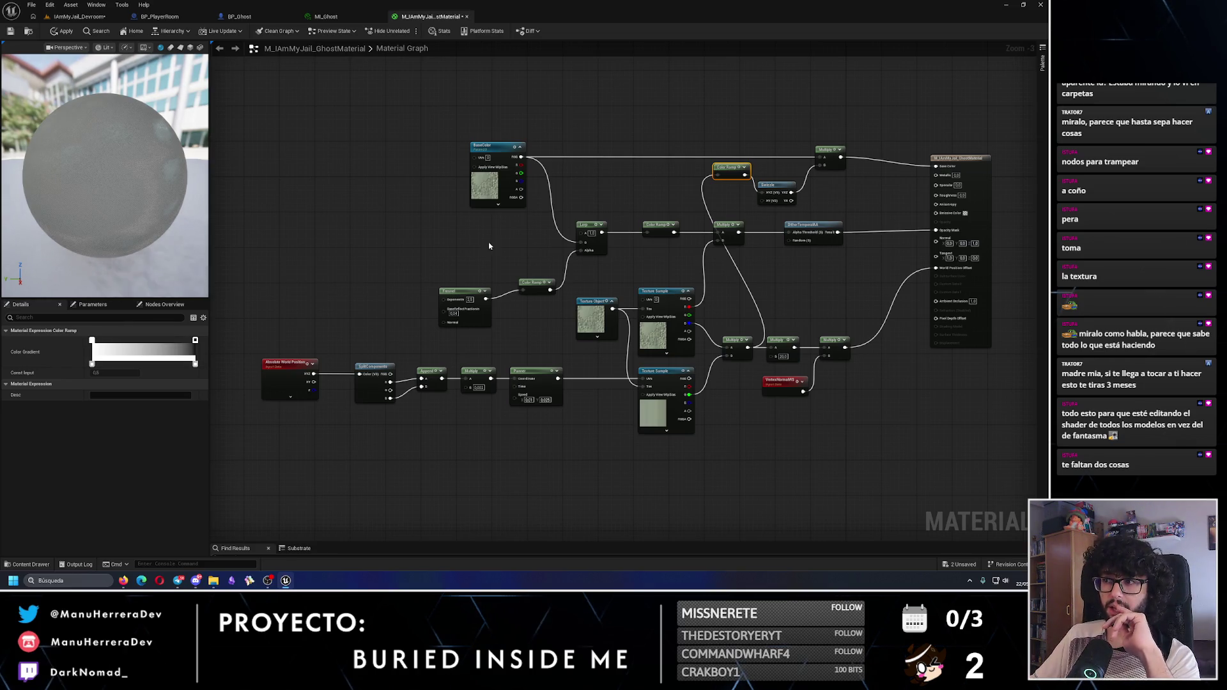
pyautogui.click(652, 233)
pyautogui.click(535, 284)
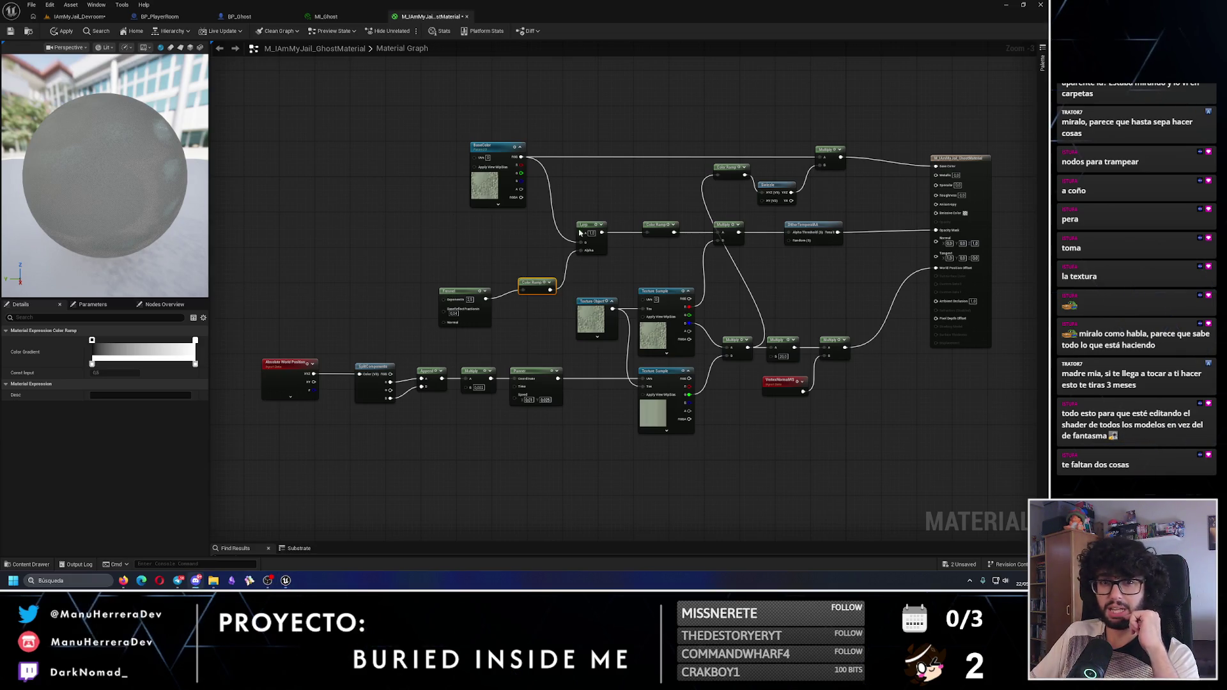
pyautogui.moveTo(730, 166); pyautogui.dragTo(731, 184)
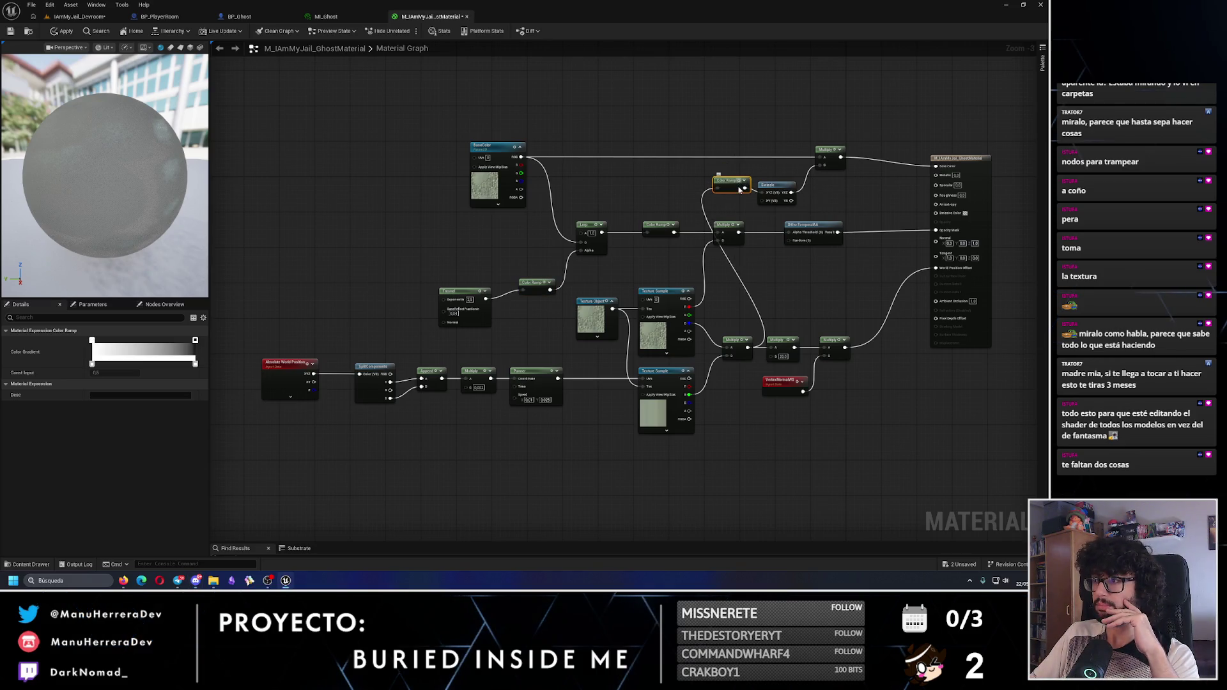
pyautogui.keyDown('ctrl'); pyautogui.click(770, 185); pyautogui.keyUp('ctrl')
pyautogui.press('q')
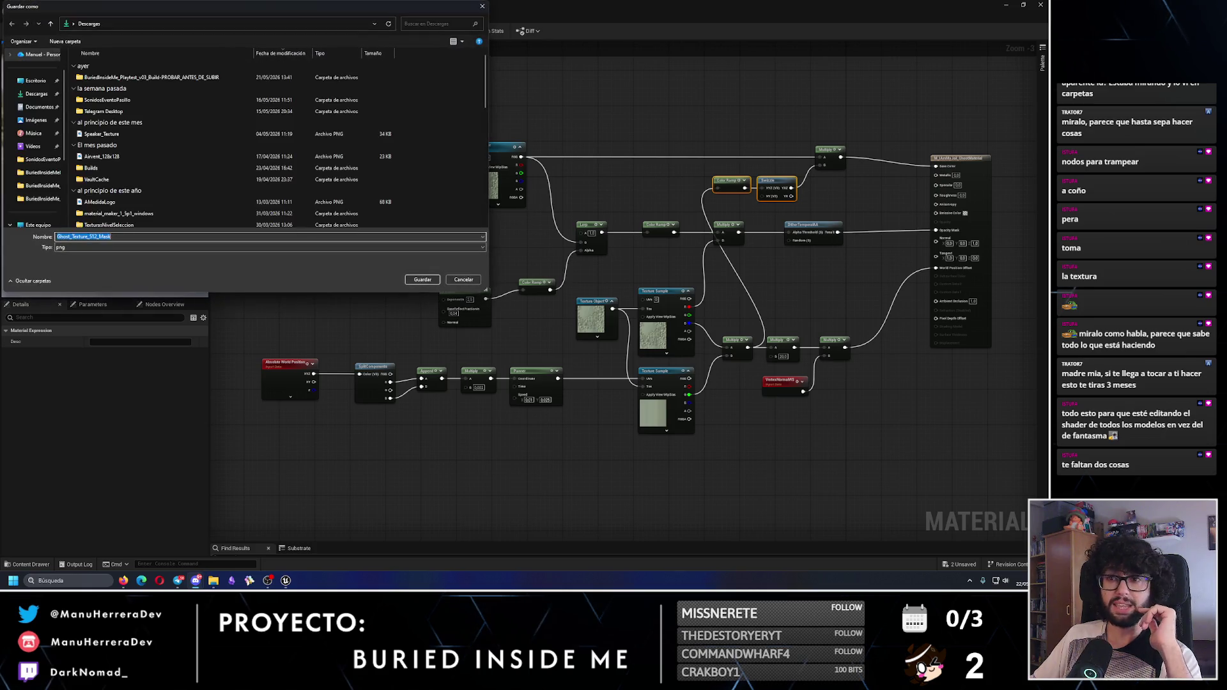
# Import Ghost_Texture_512_Mask into the ghost's Texture folder from the IAmMyJail_Devroom level editor
pyautogui.click(454, 281)
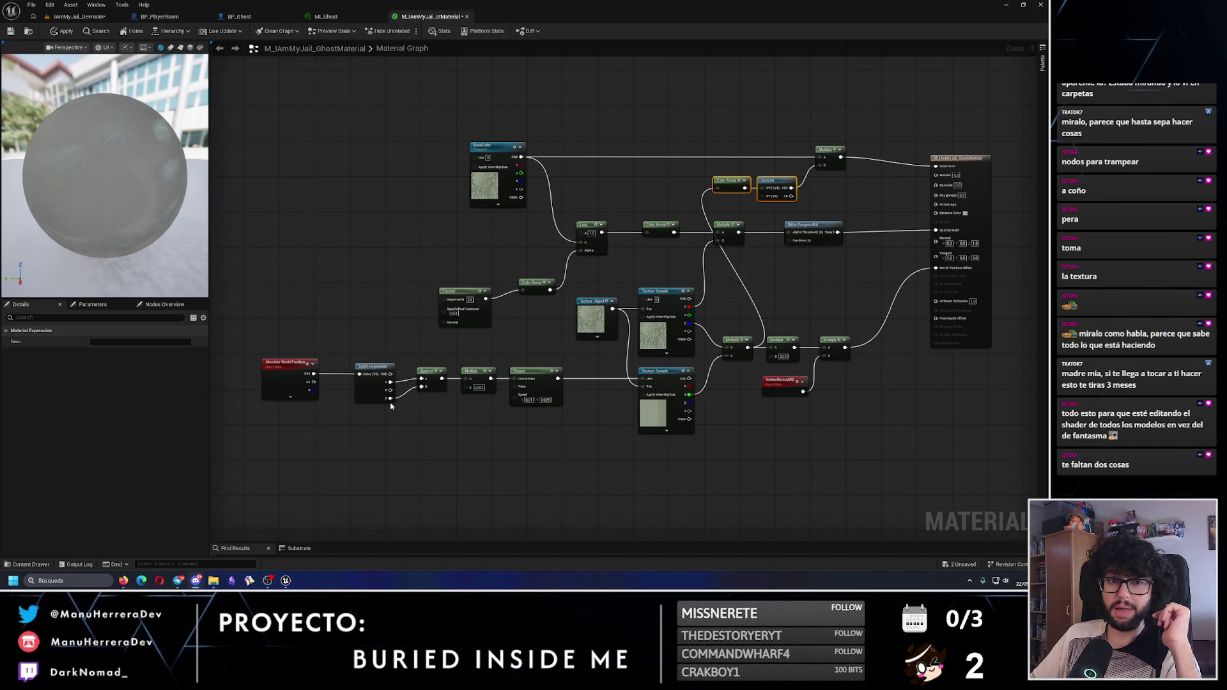
pyautogui.scroll(3, 391, 408)
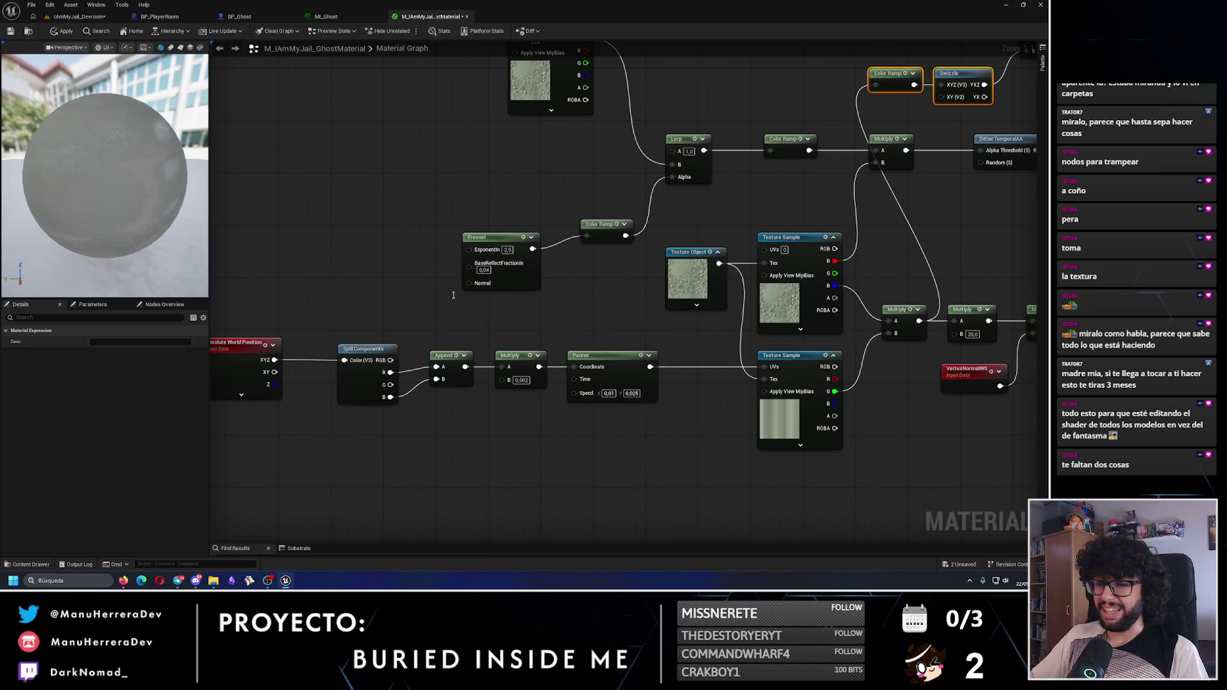
pyautogui.click(82, 16)
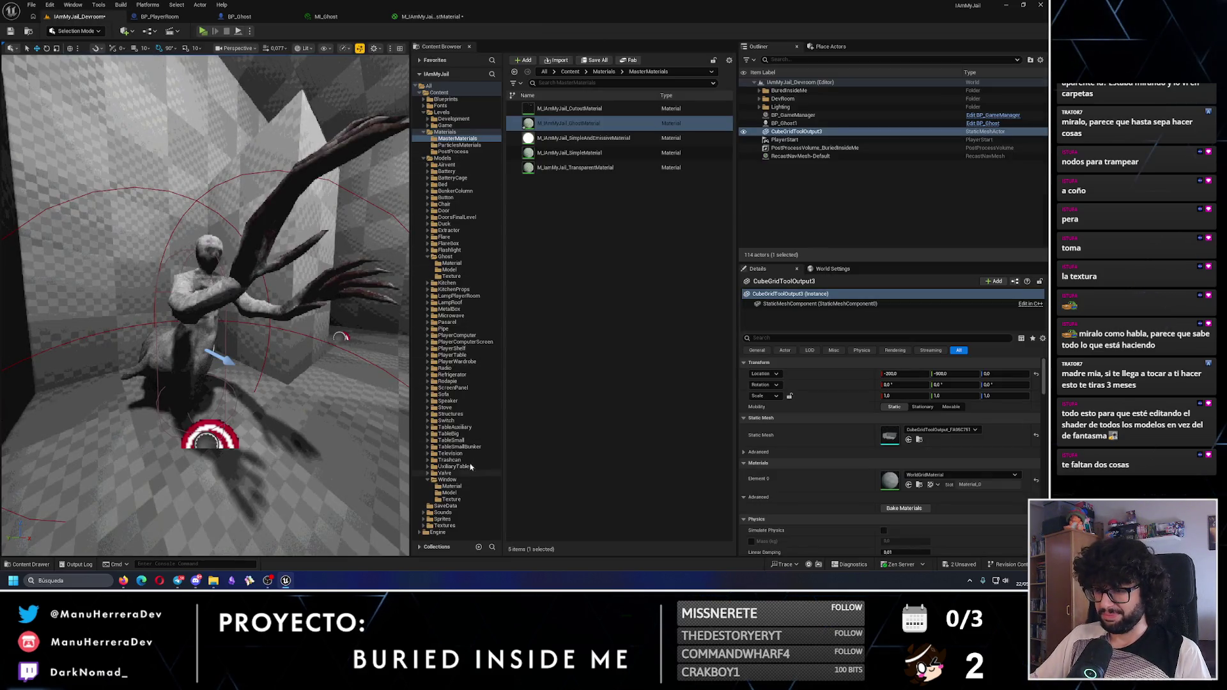
pyautogui.click(451, 276)
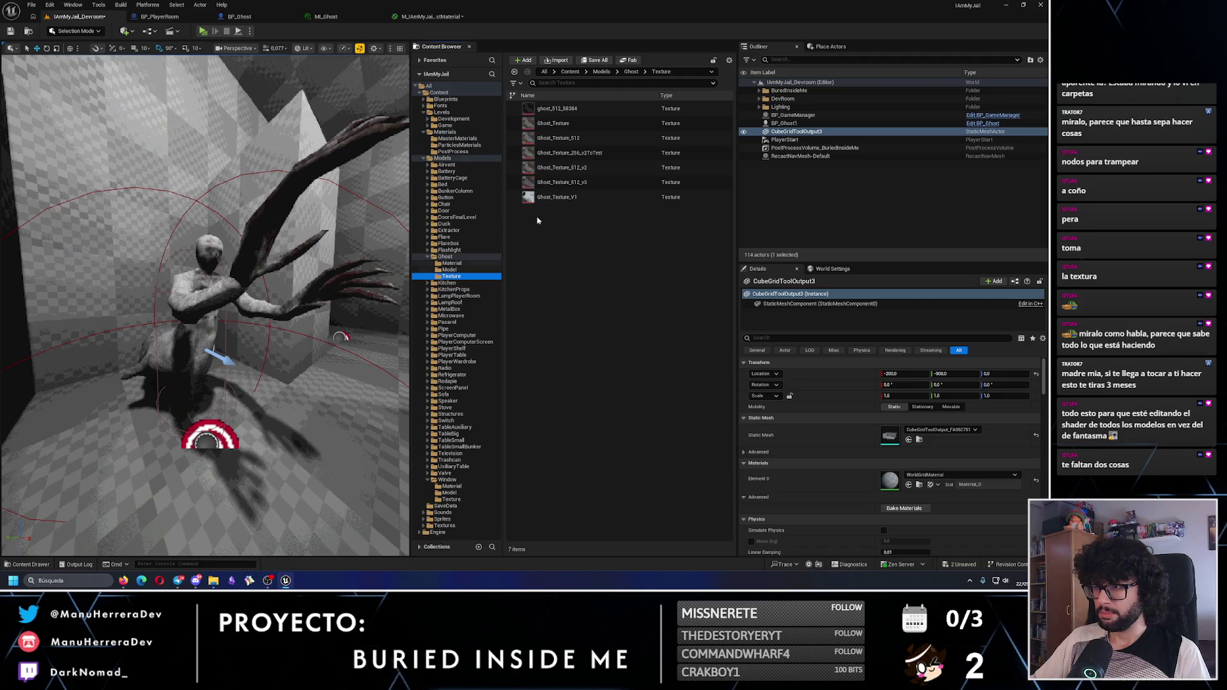
pyautogui.click(559, 60)
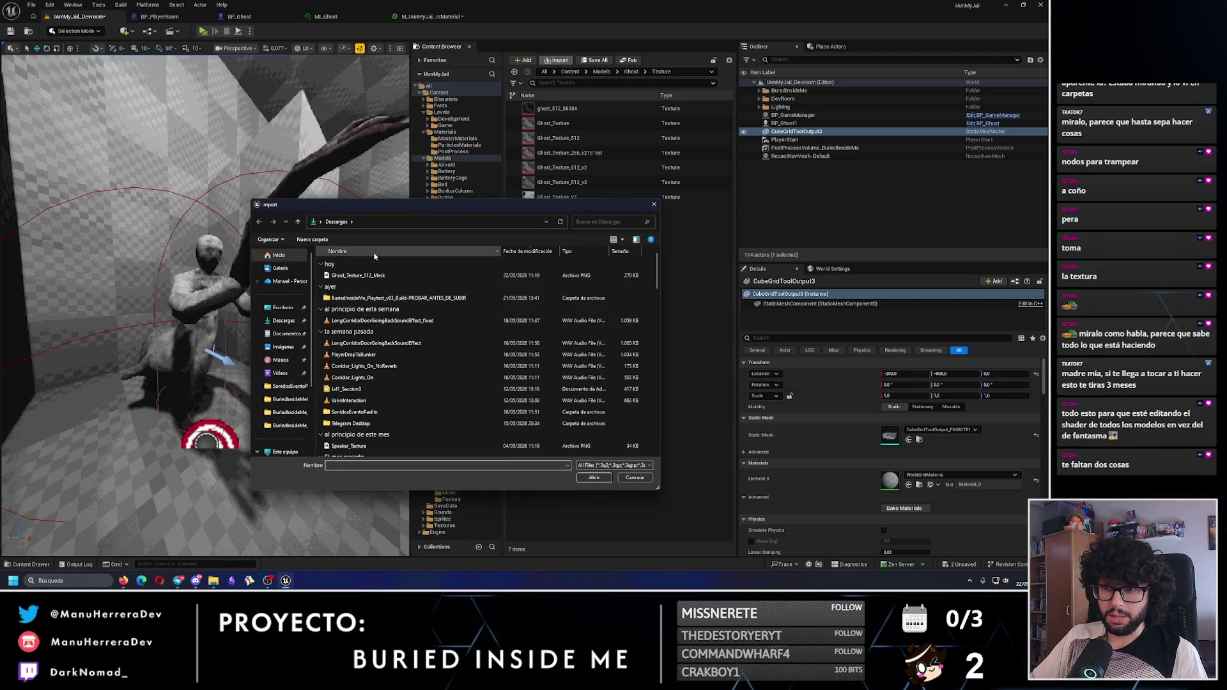
pyautogui.click(364, 275)
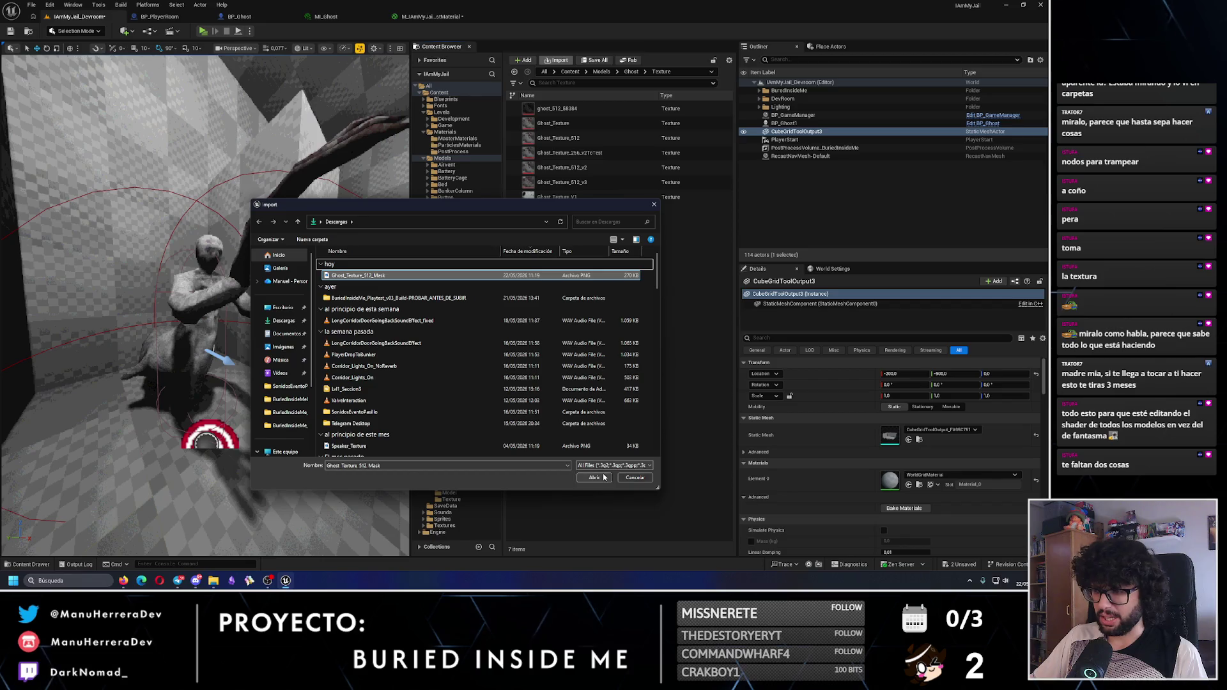
pyautogui.click(593, 478)
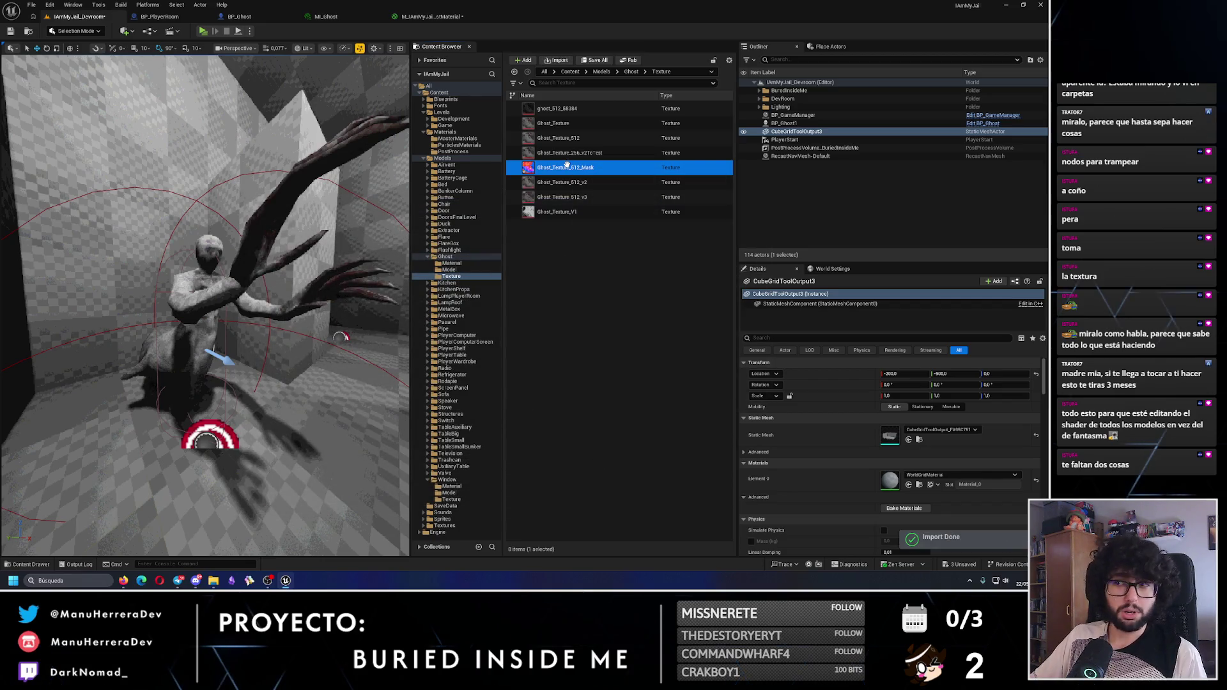
# Set Ghost_Texture_512_Mask's Filter to Nearest, save it, and close the texture editor
pyautogui.doubleClick(568, 167)
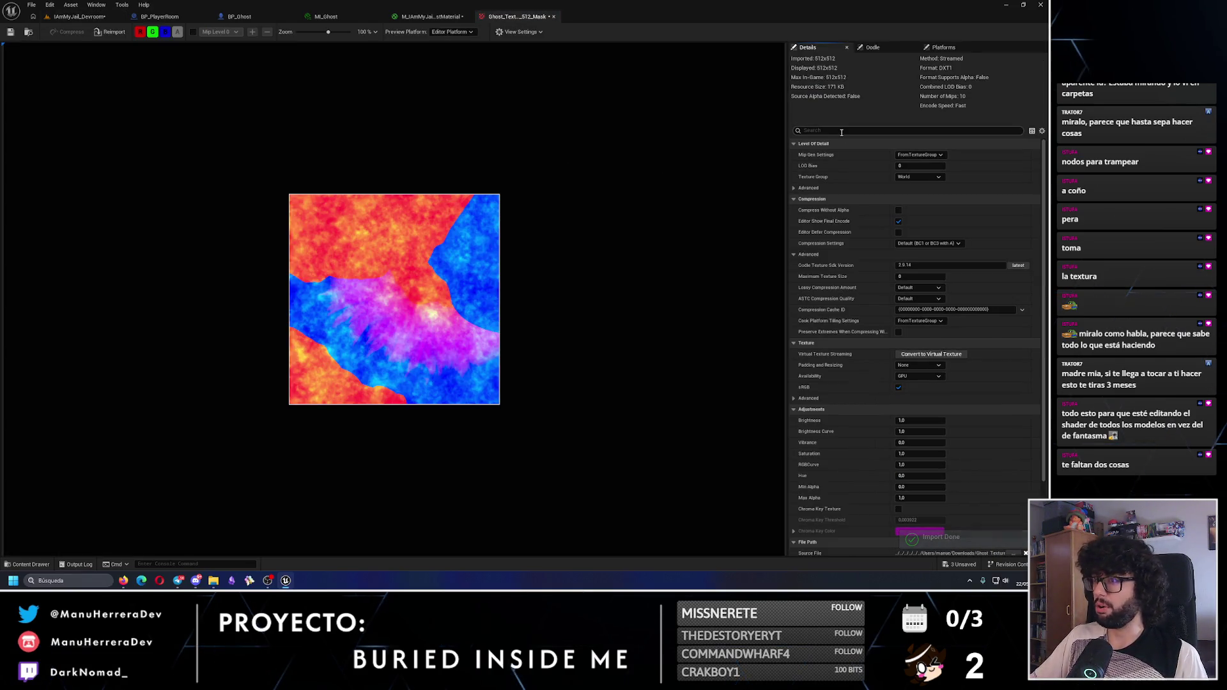
pyautogui.write('ilter')
pyautogui.click(916, 177)
pyautogui.click(913, 184)
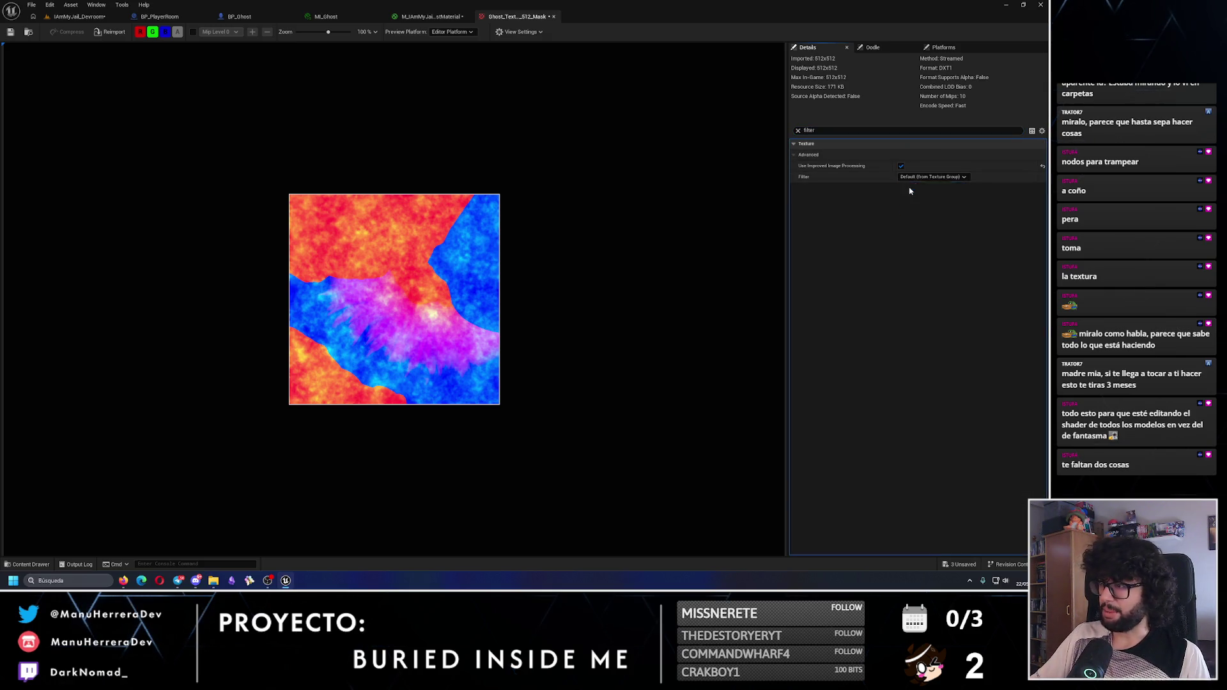
pyautogui.click(11, 32)
pyautogui.click(554, 16)
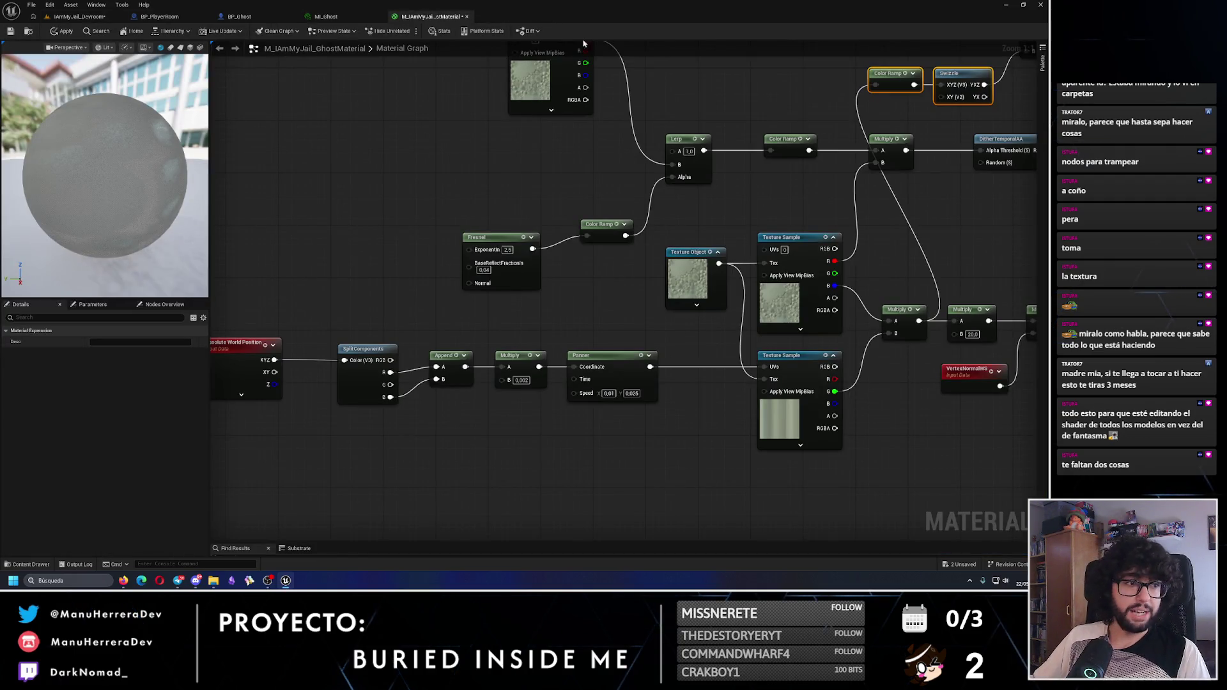
# Assign Ghost_Texture_512_Mask as the texture of the material's Texture Object node
pyautogui.moveTo(619, 146)
pyautogui.mouseDown()
pyautogui.moveTo(590, 205)
pyautogui.moveTo(674, 140)
pyautogui.mouseUp()
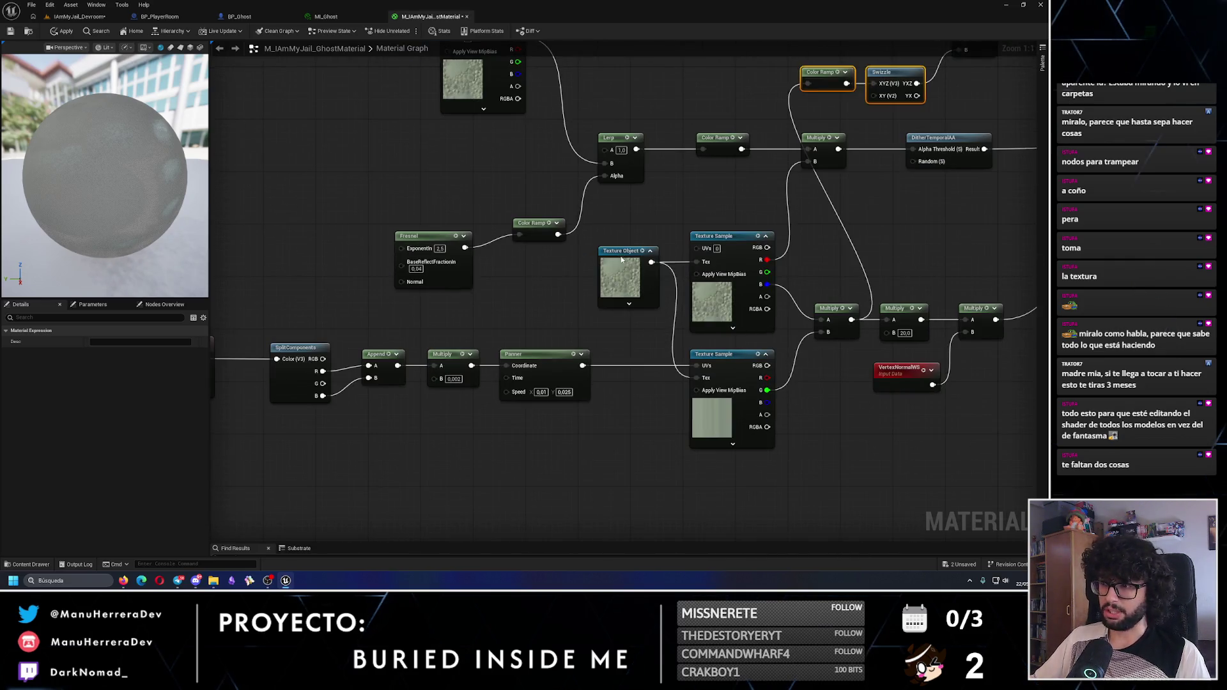
pyautogui.click(623, 275)
pyautogui.click(150, 343)
pyautogui.write('g')
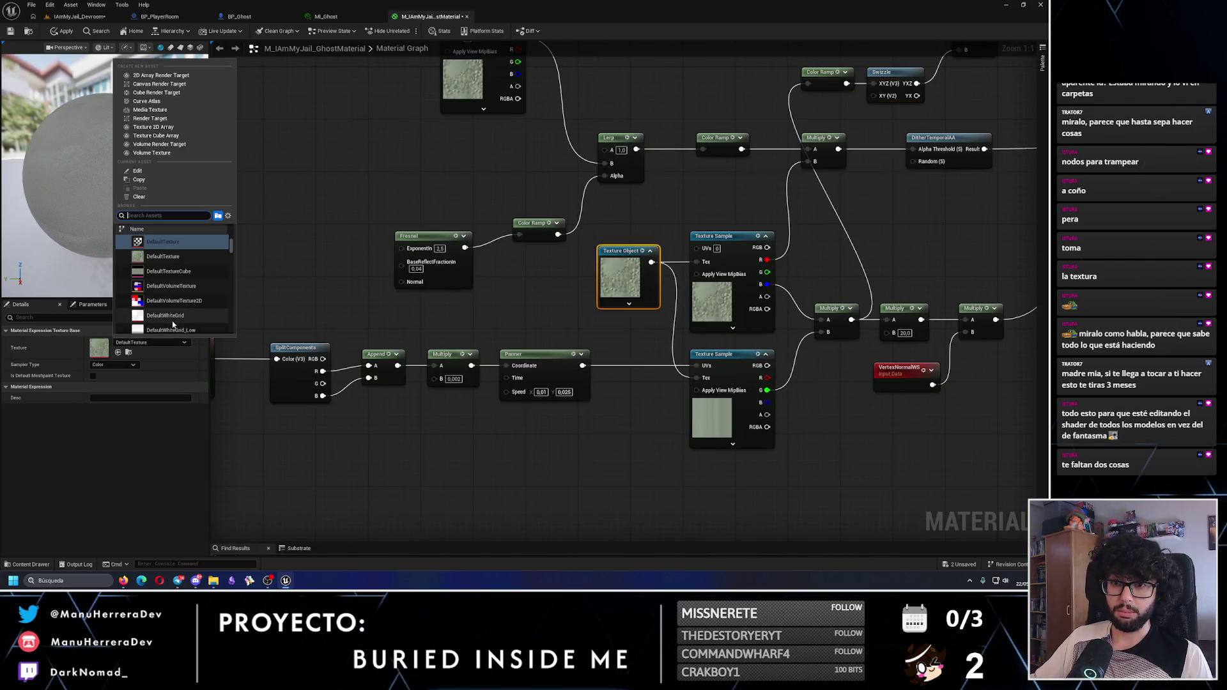
pyautogui.write('host')
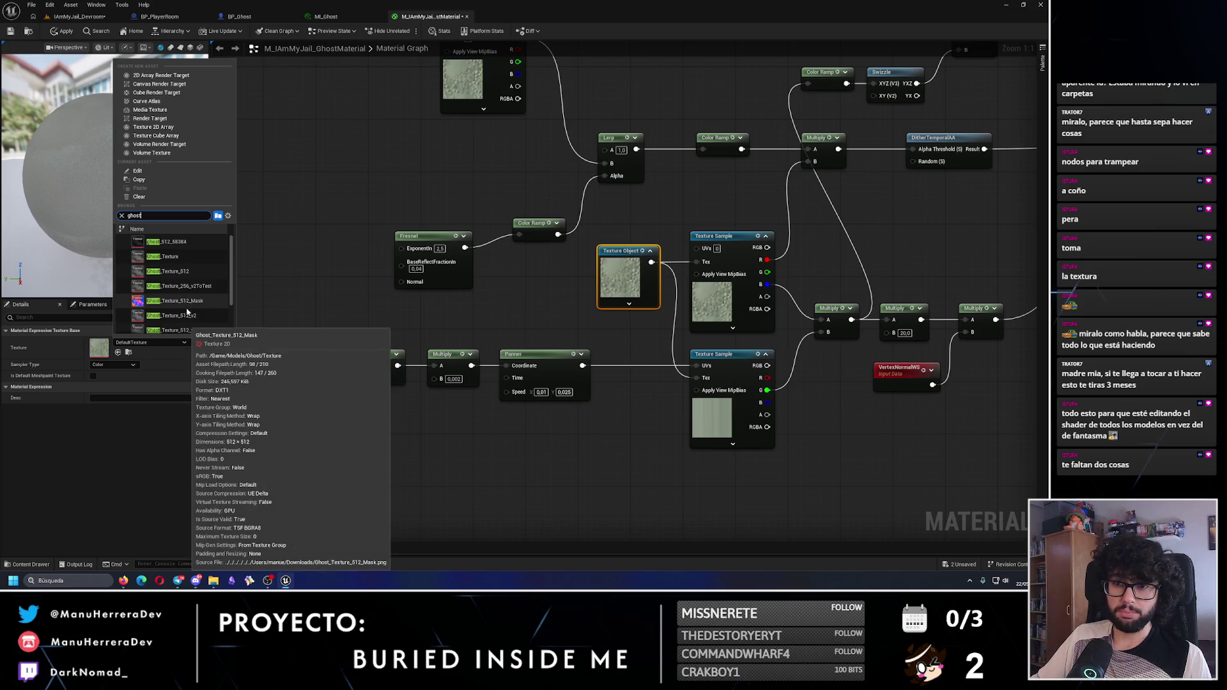
pyautogui.click(186, 305)
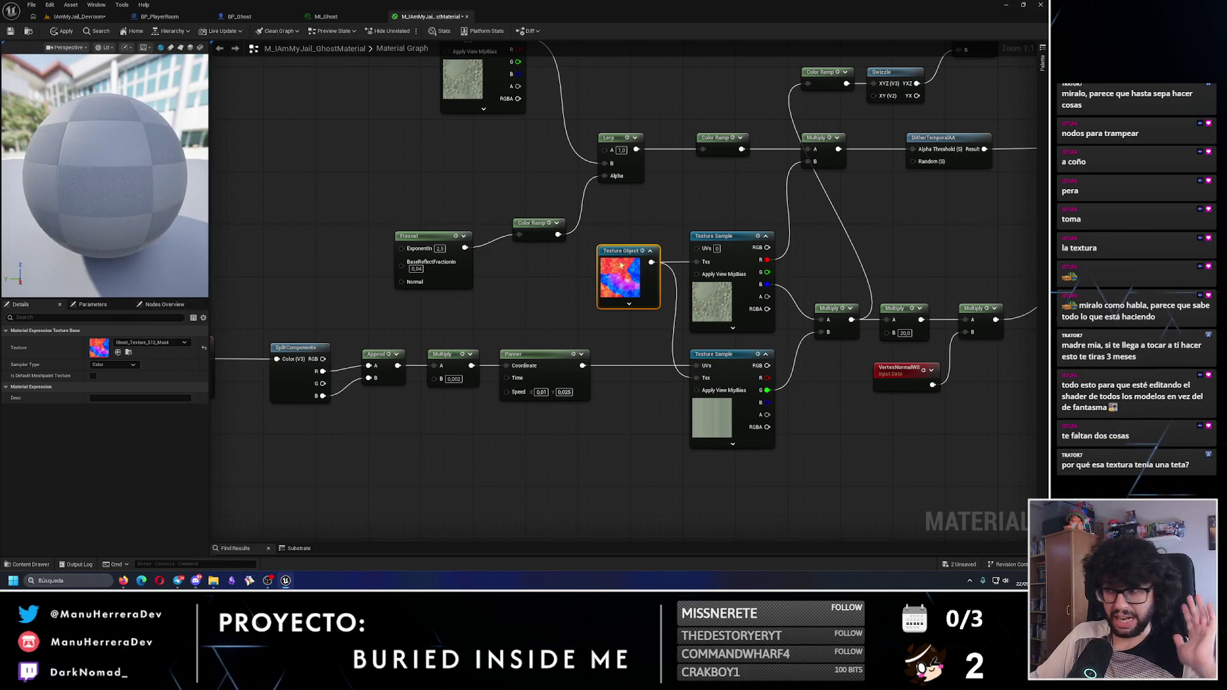
# Check both Texture Sample nodes and apply the updated ghost material
pyautogui.click(713, 236)
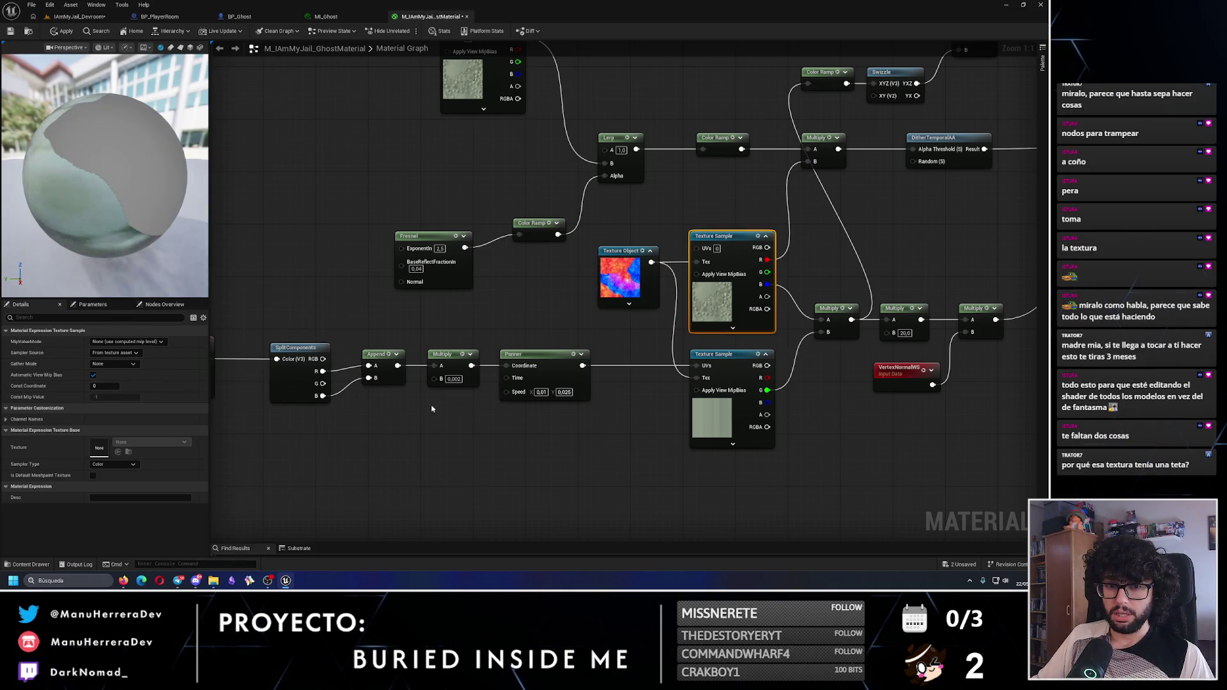
pyautogui.click(712, 416)
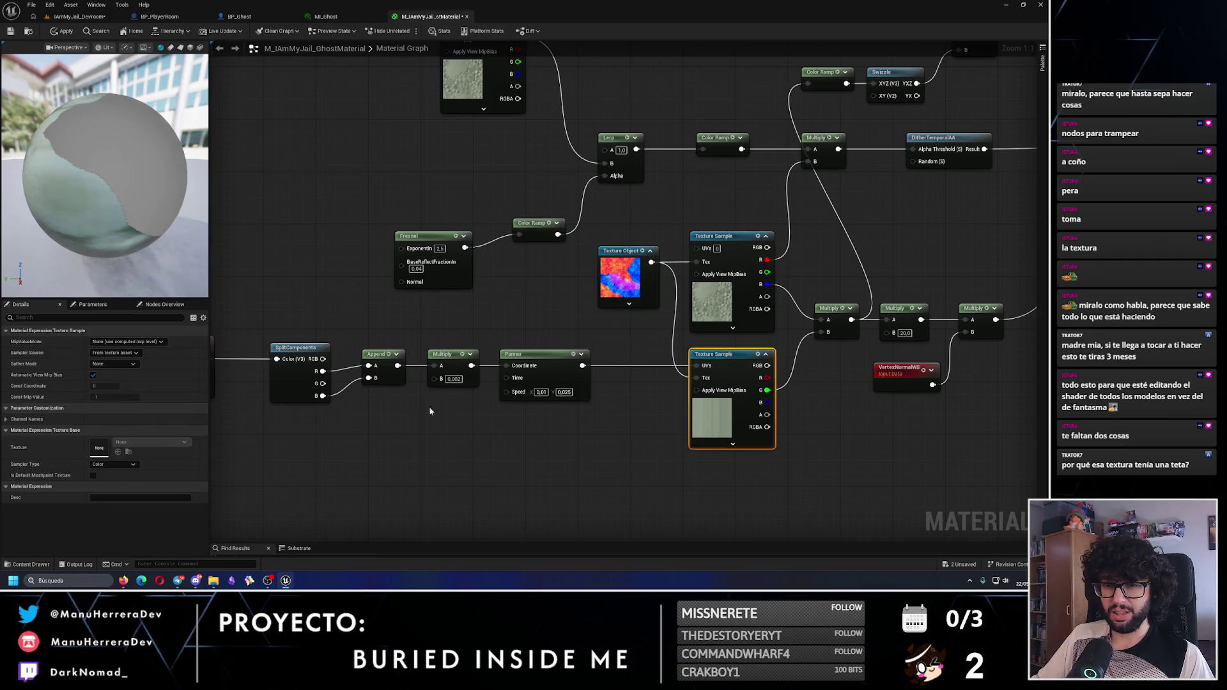
pyautogui.click(361, 261)
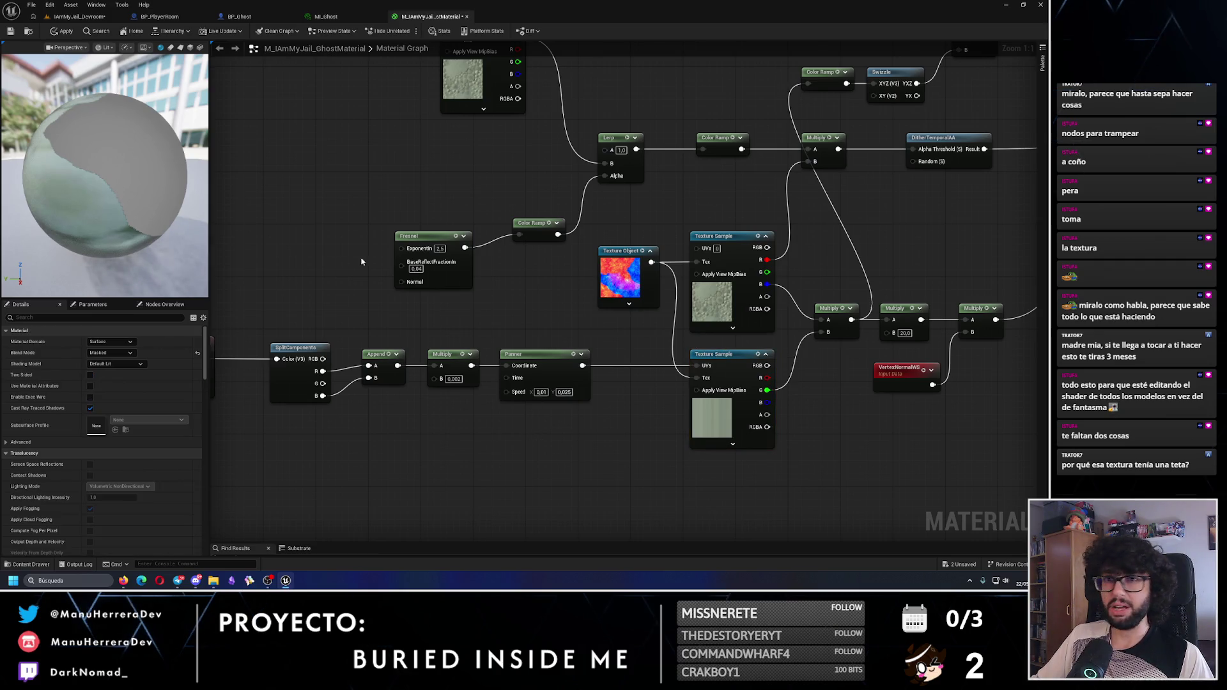
pyautogui.click(62, 33)
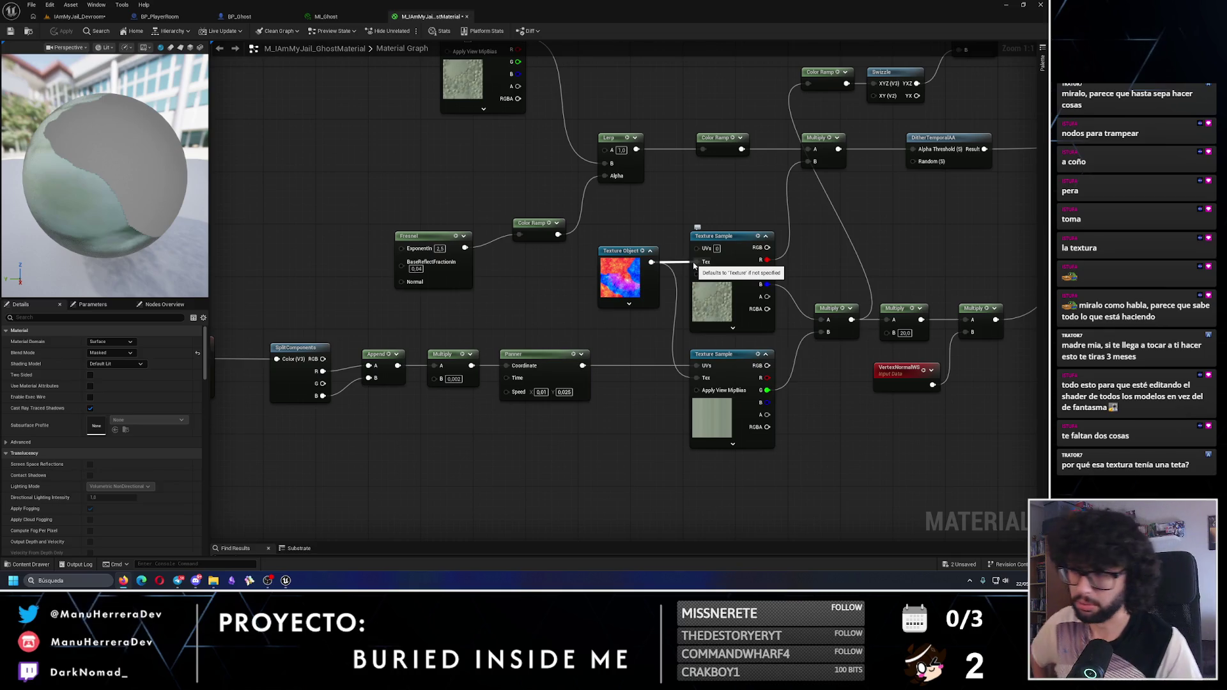
pyautogui.click(700, 267)
pyautogui.moveTo(685, 184); pyautogui.dragTo(670, 261)
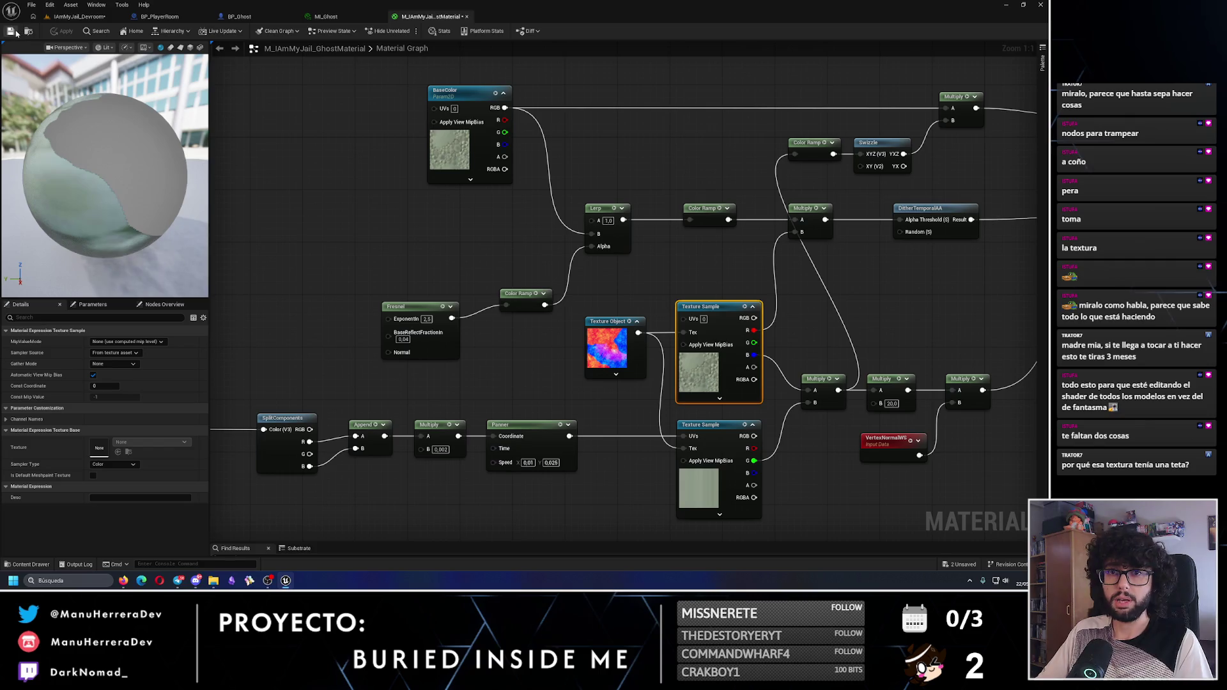
# Set MI_Ghost's Parent to M_IAmMyJail_GhostMaterial, then return to the material graph
pyautogui.click(347, 19)
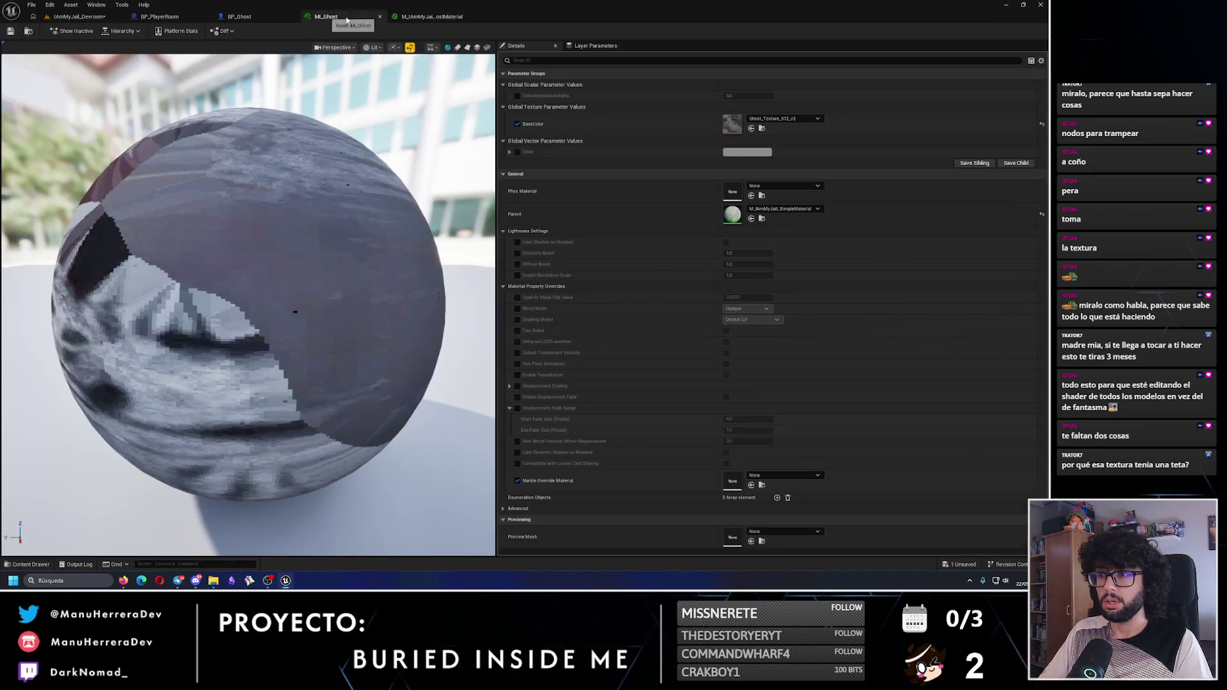
pyautogui.click(783, 209)
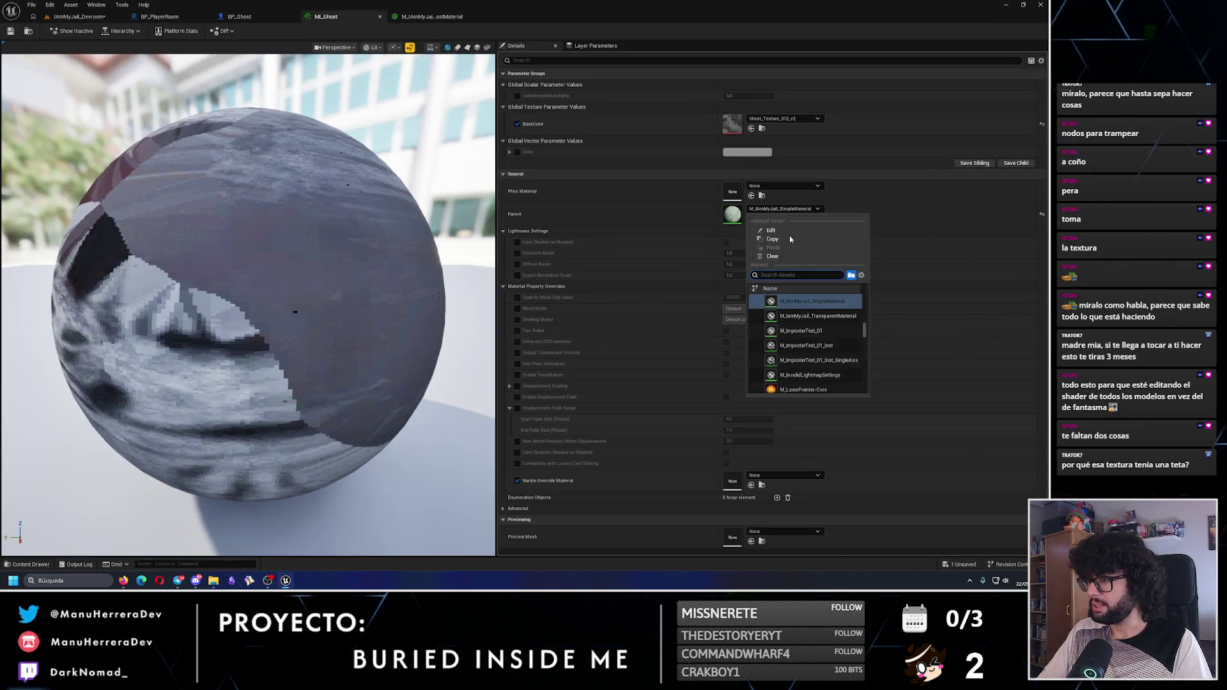
pyautogui.scroll(2, 812, 319)
pyautogui.click(818, 316)
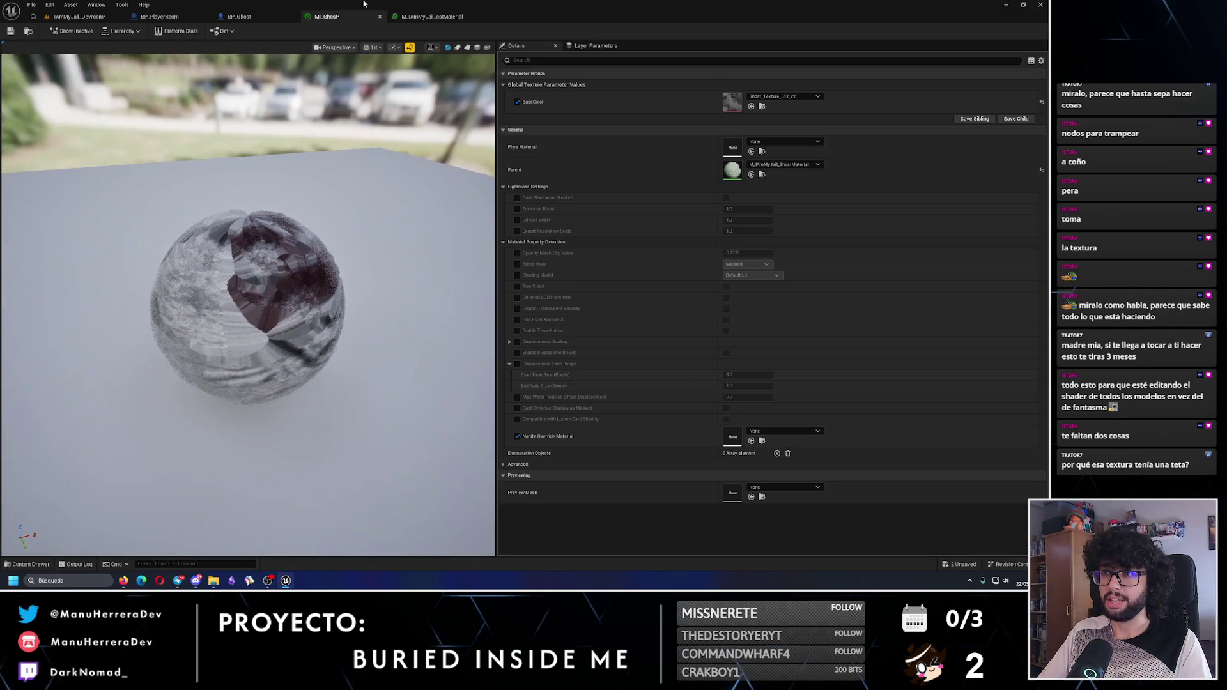
pyautogui.click(430, 17)
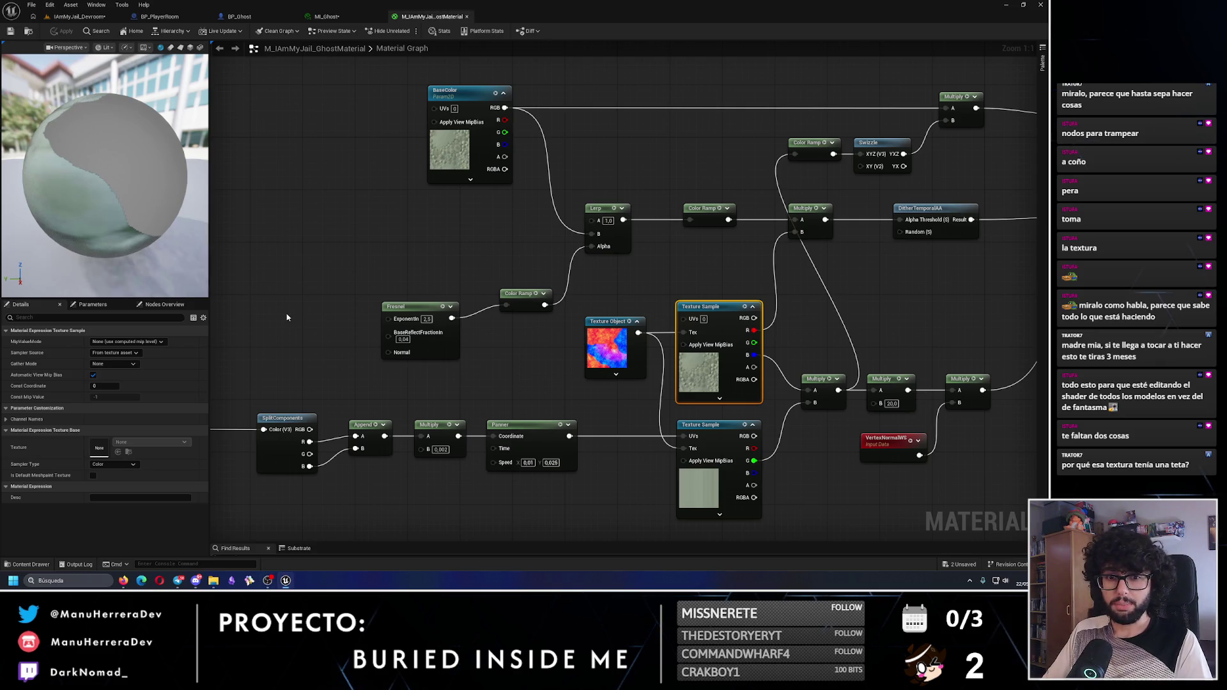
# Collapse the Texture Object node and nudge it left beside the two Texture Sample nodes
pyautogui.click(465, 109)
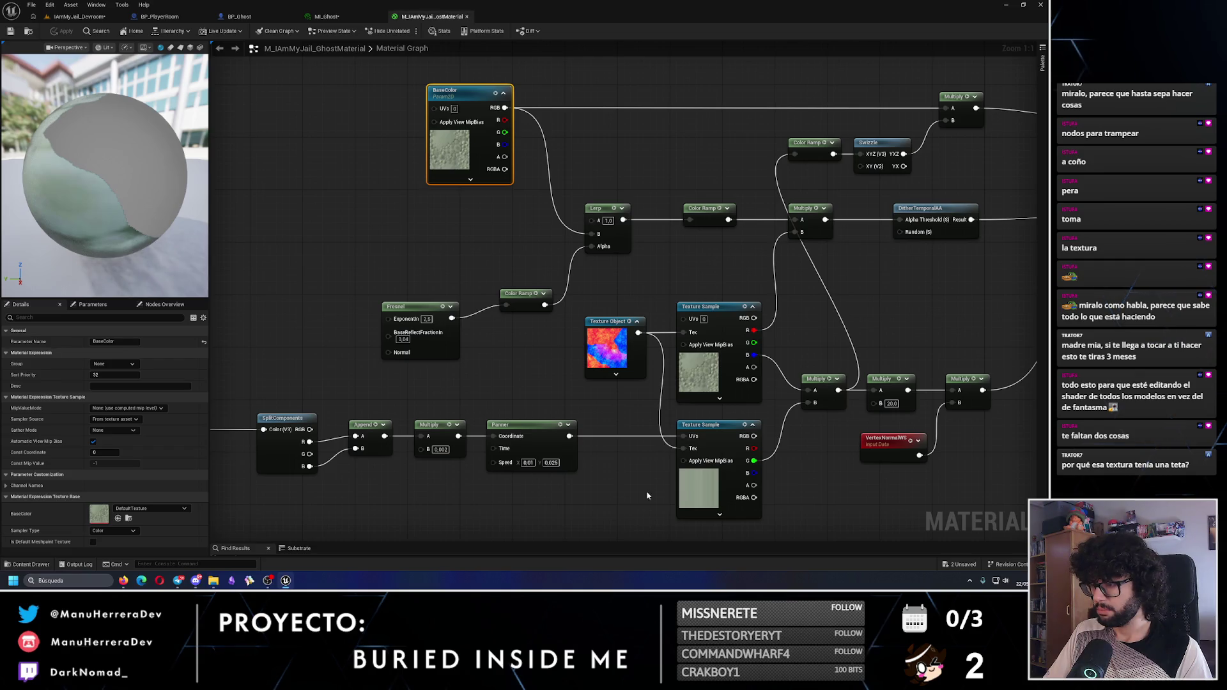
pyautogui.click(610, 349)
pyautogui.click(616, 374)
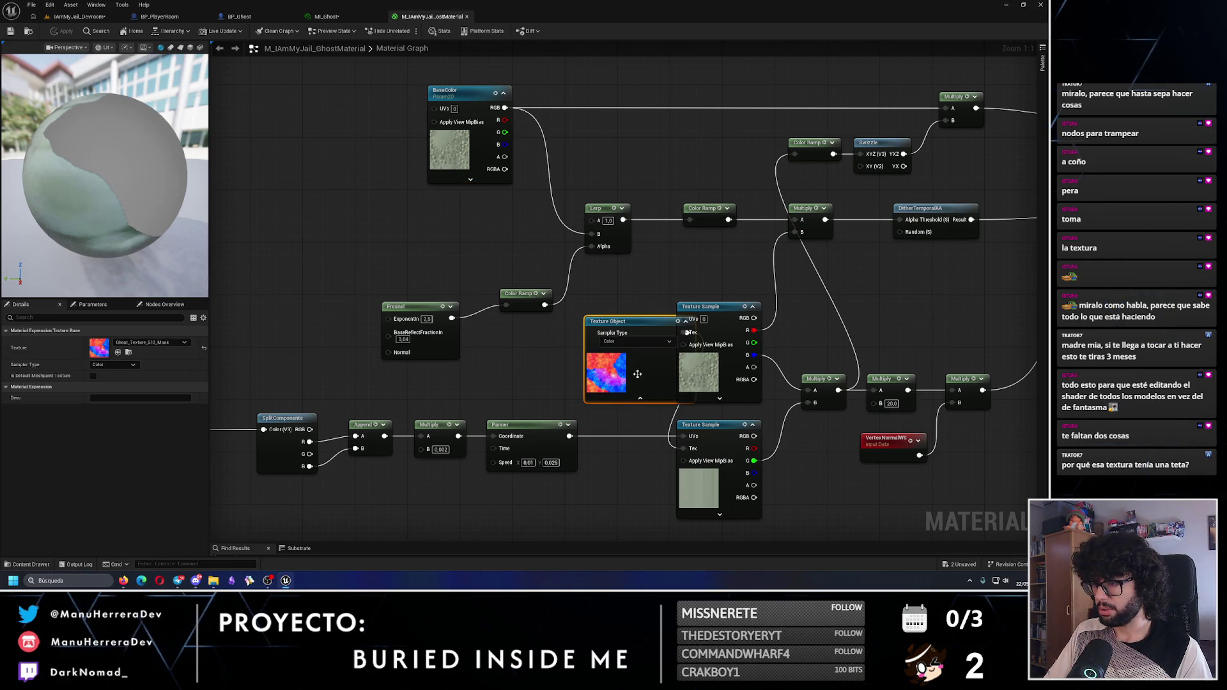
pyautogui.moveTo(637, 374); pyautogui.dragTo(617, 379)
pyautogui.click(620, 403)
pyautogui.moveTo(618, 331); pyautogui.dragTo(611, 322)
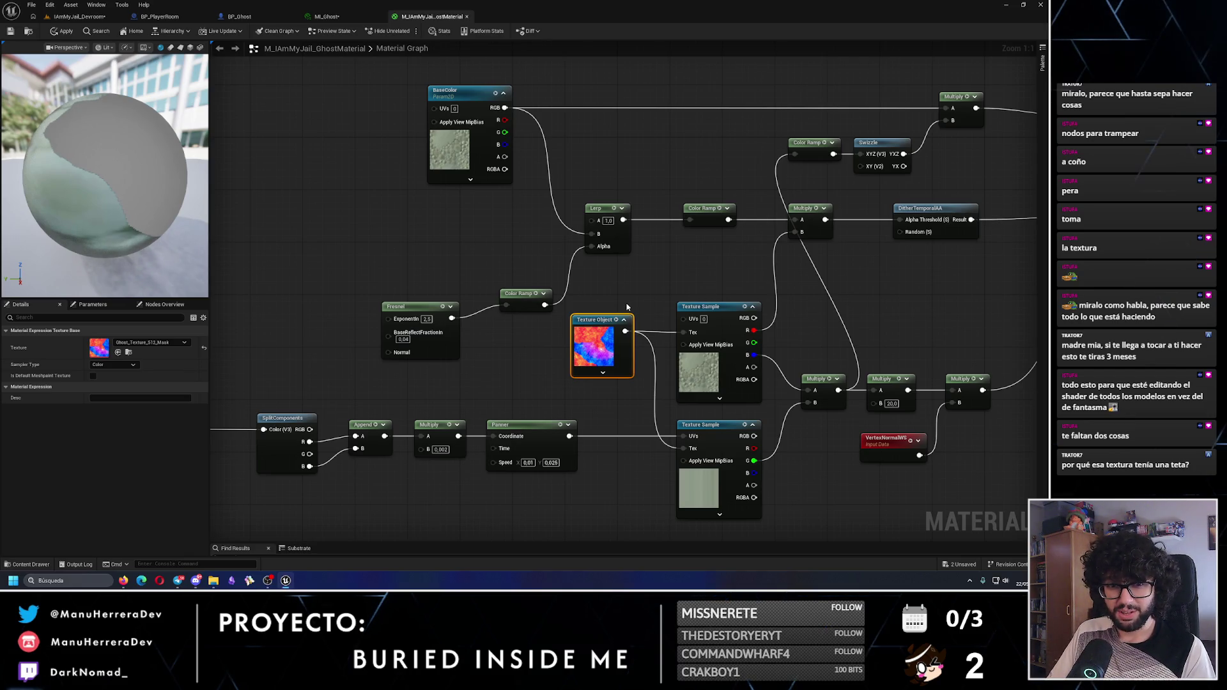
pyautogui.moveTo(627, 307); pyautogui.dragTo(602, 294)
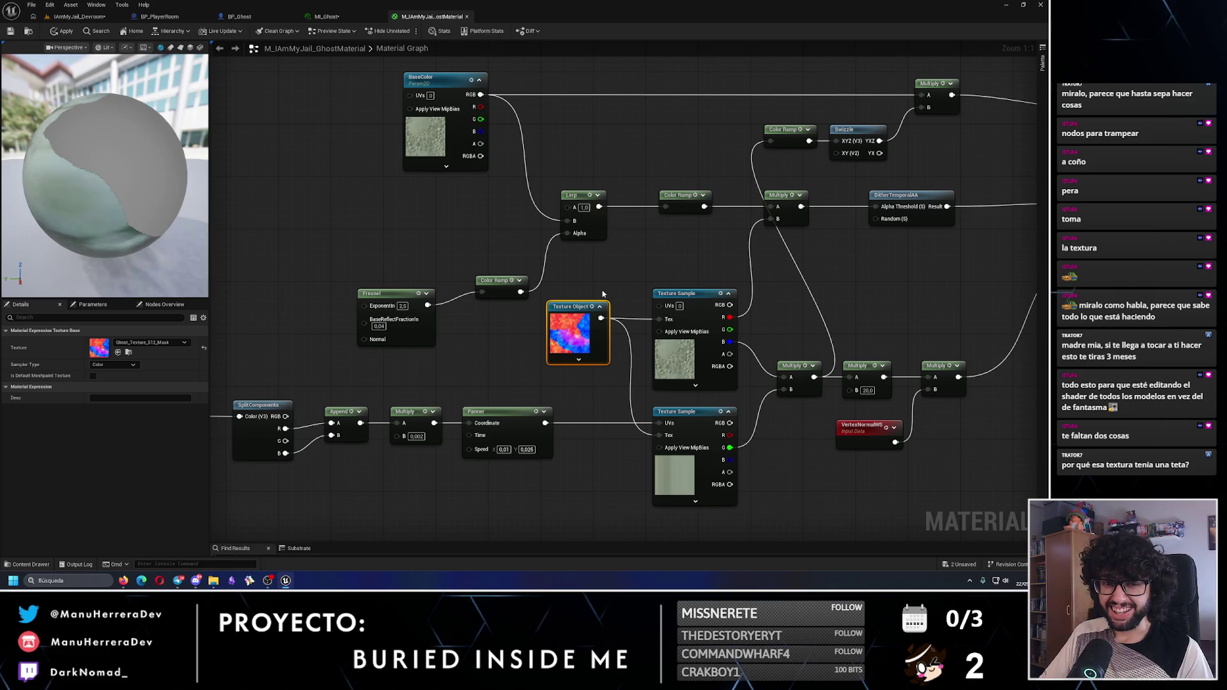
pyautogui.moveTo(620, 295)
pyautogui.mouseDown()
pyautogui.moveTo(475, 288)
pyautogui.moveTo(440, 316)
pyautogui.moveTo(566, 311)
pyautogui.mouseUp()
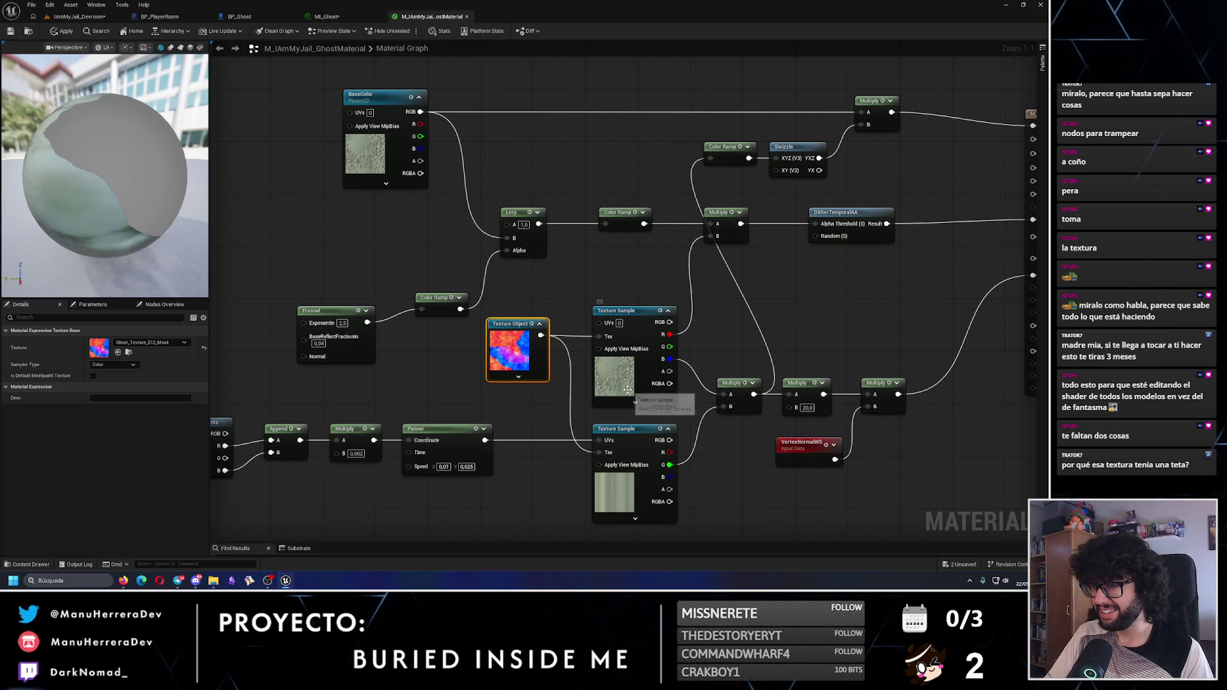
# Delete the stray reroute, wire the Texture Object into the lower Texture Sample's Tex pin, and apply
pyautogui.click(563, 338)
pyautogui.doubleClick(567, 331)
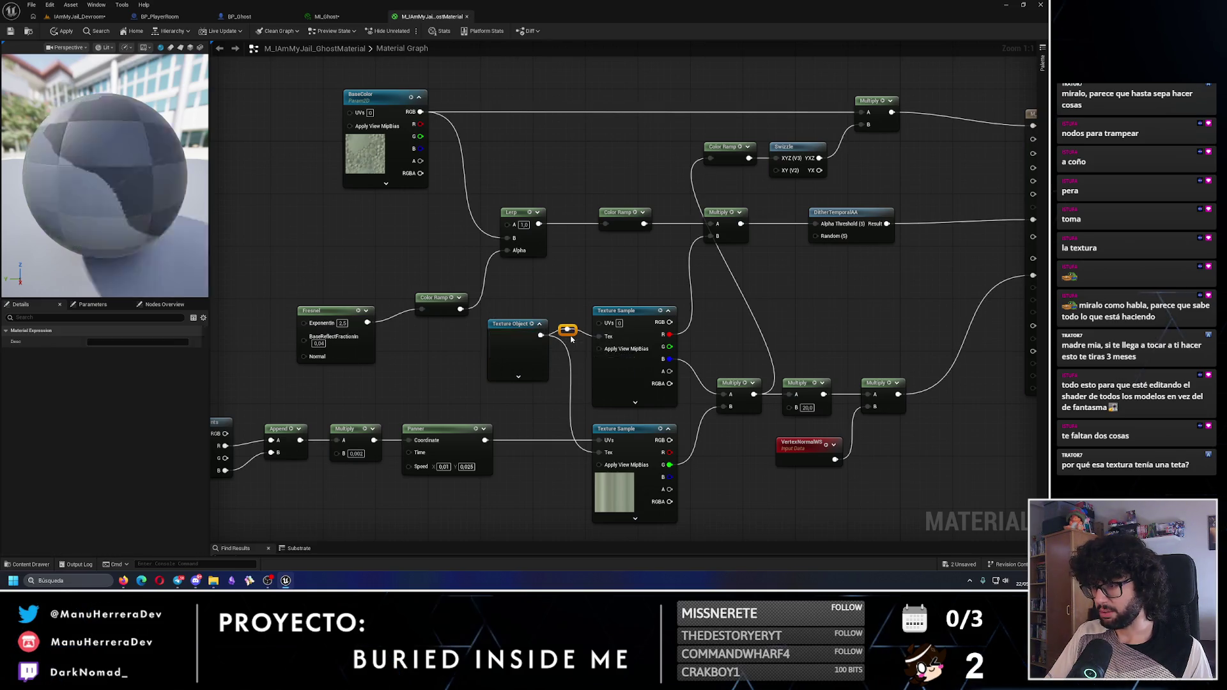
pyautogui.press('Delete')
pyautogui.moveTo(541, 334)
pyautogui.mouseDown()
pyautogui.moveTo(598, 336)
pyautogui.moveTo(596, 454)
pyautogui.mouseUp()
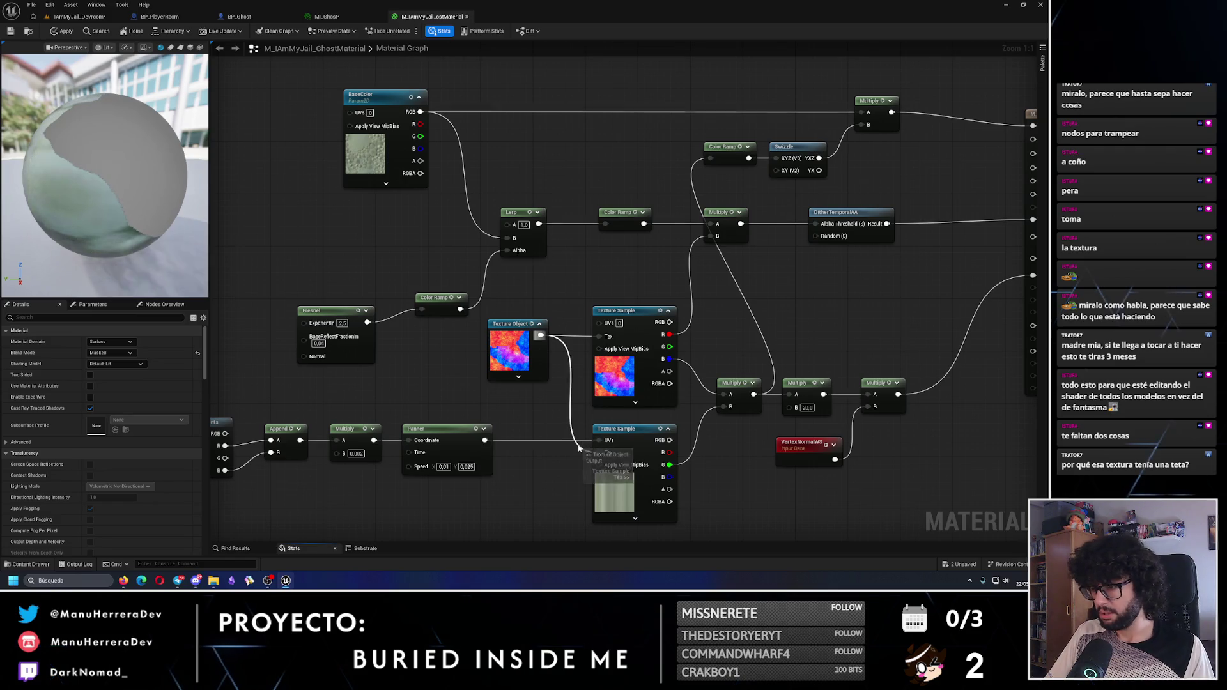
pyautogui.keyDown('alt'); pyautogui.click(586, 447); pyautogui.keyUp('alt')
pyautogui.moveTo(540, 338); pyautogui.dragTo(599, 454)
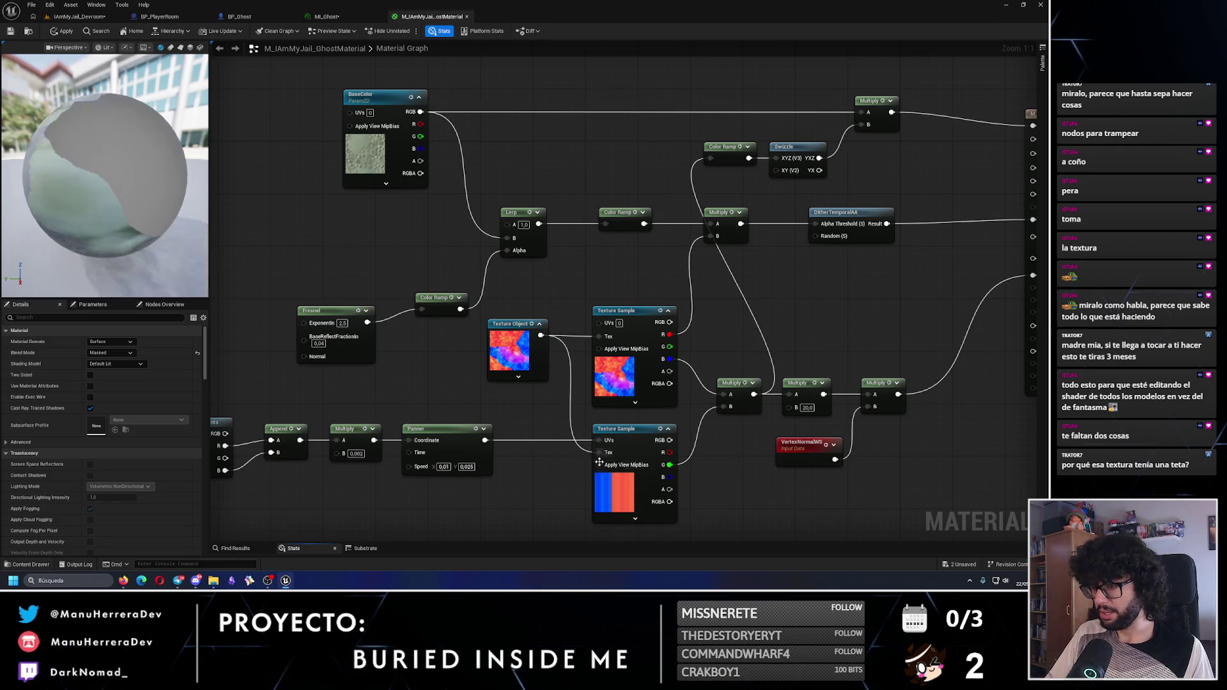
pyautogui.scroll(-1, 553, 450)
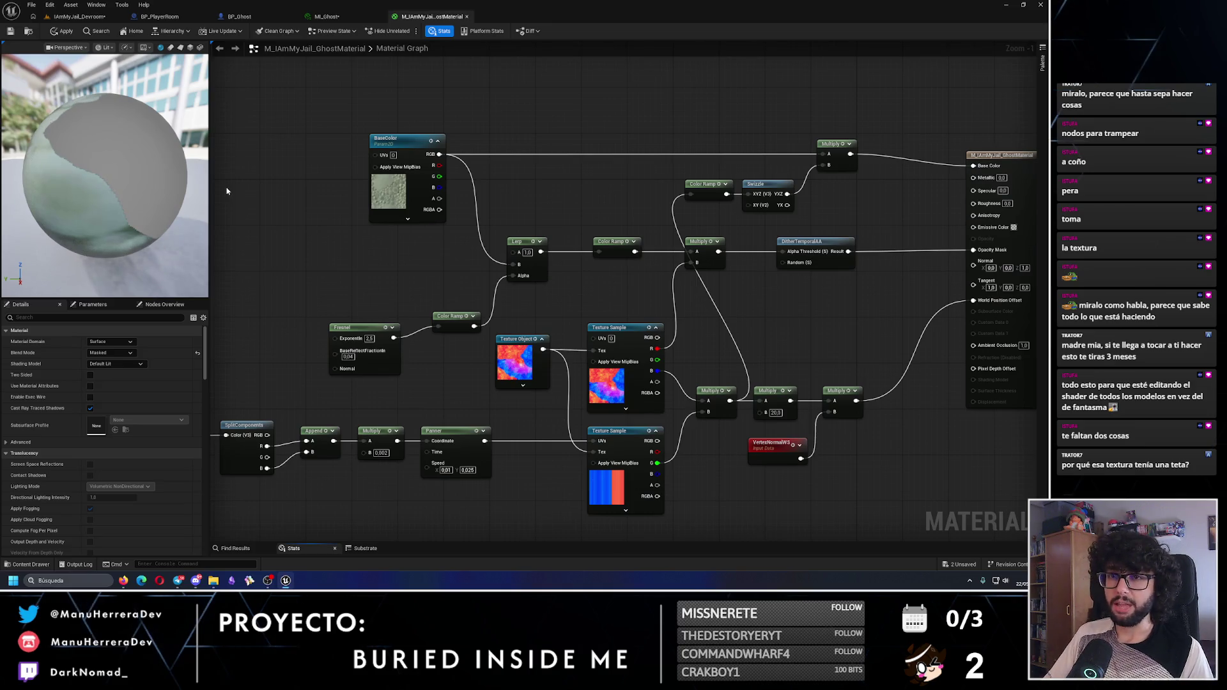
pyautogui.click(55, 31)
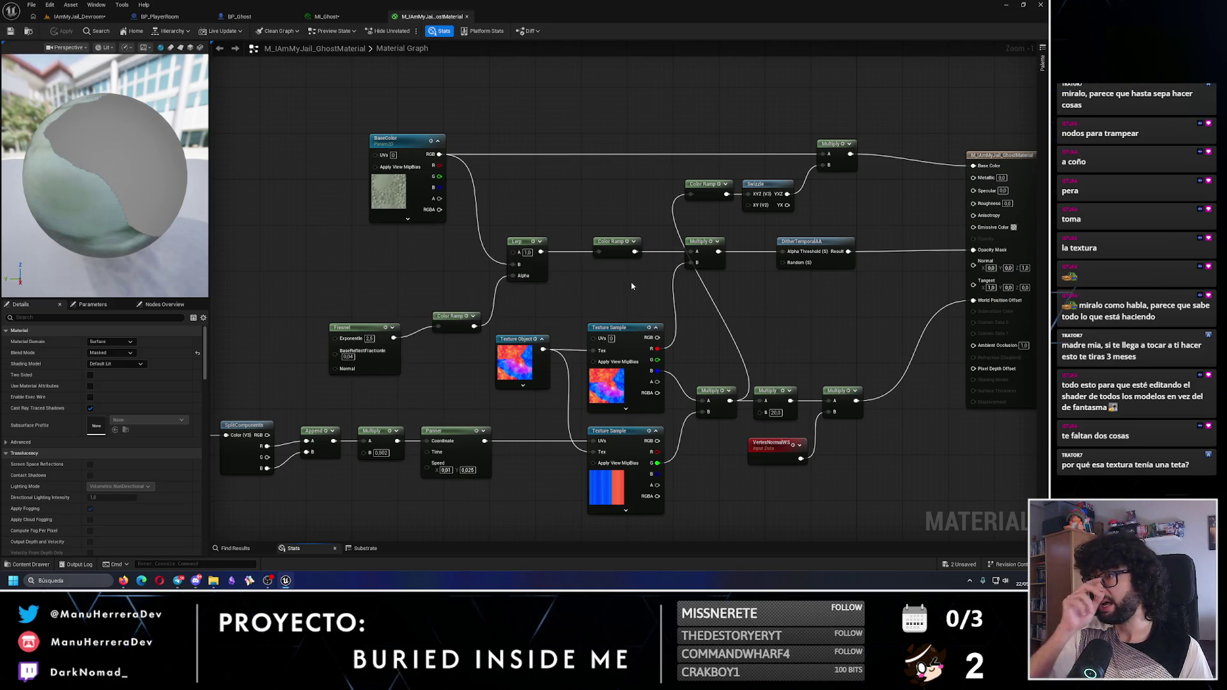
pyautogui.click(327, 16)
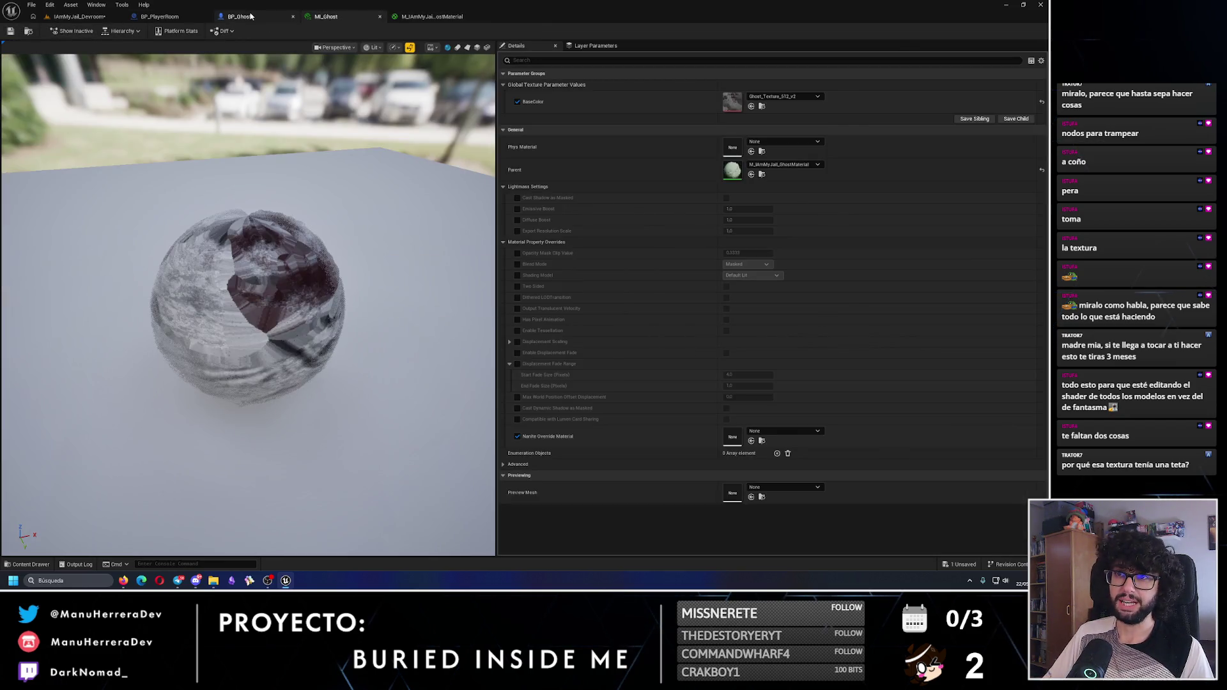
# Orbit and zoom around the ghost mesh in BP_Ghost to inspect its dithered, mottled surface
pyautogui.click(240, 17)
pyautogui.click(602, 251)
pyautogui.scroll(-10, 603, 251)
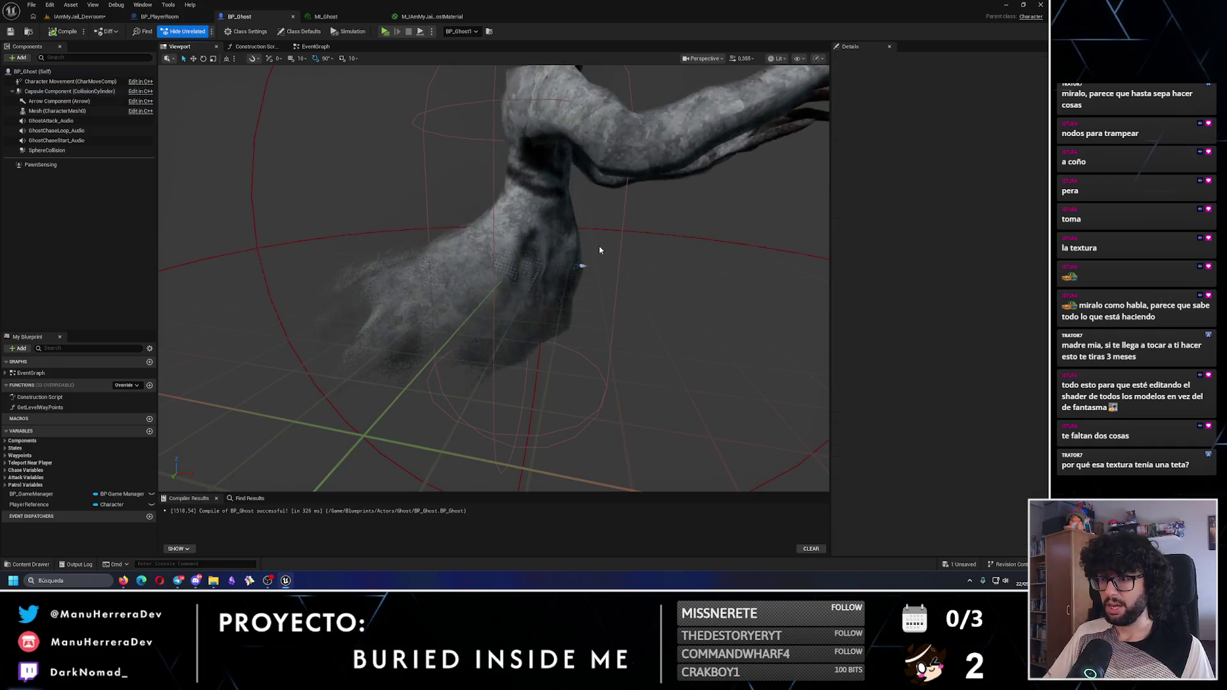
pyautogui.moveTo(604, 247)
pyautogui.mouseDown()
pyautogui.moveTo(563, 237)
pyautogui.moveTo(547, 248)
pyautogui.moveTo(573, 231)
pyautogui.moveTo(545, 240)
pyautogui.moveTo(562, 230)
pyautogui.mouseUp()
pyautogui.scroll(10, 575, 236)
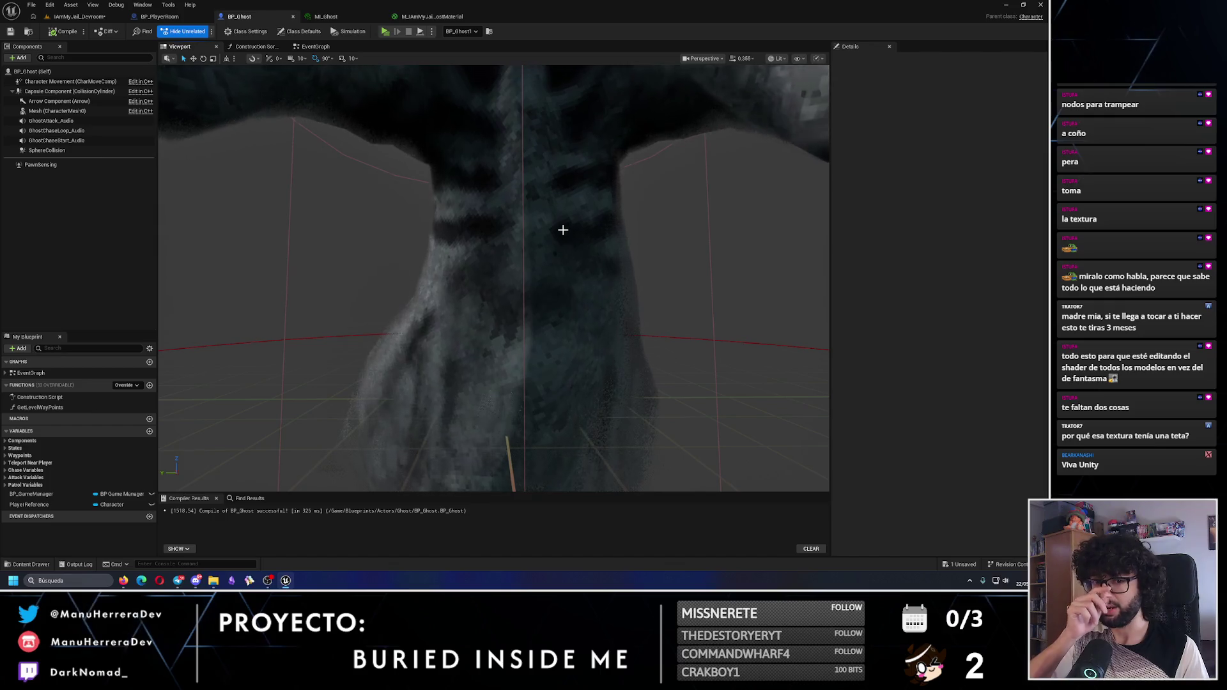
pyautogui.moveTo(563, 229)
pyautogui.mouseDown()
pyautogui.moveTo(540, 237)
pyautogui.moveTo(502, 299)
pyautogui.moveTo(575, 251)
pyautogui.moveTo(526, 274)
pyautogui.moveTo(469, 260)
pyautogui.mouseUp()
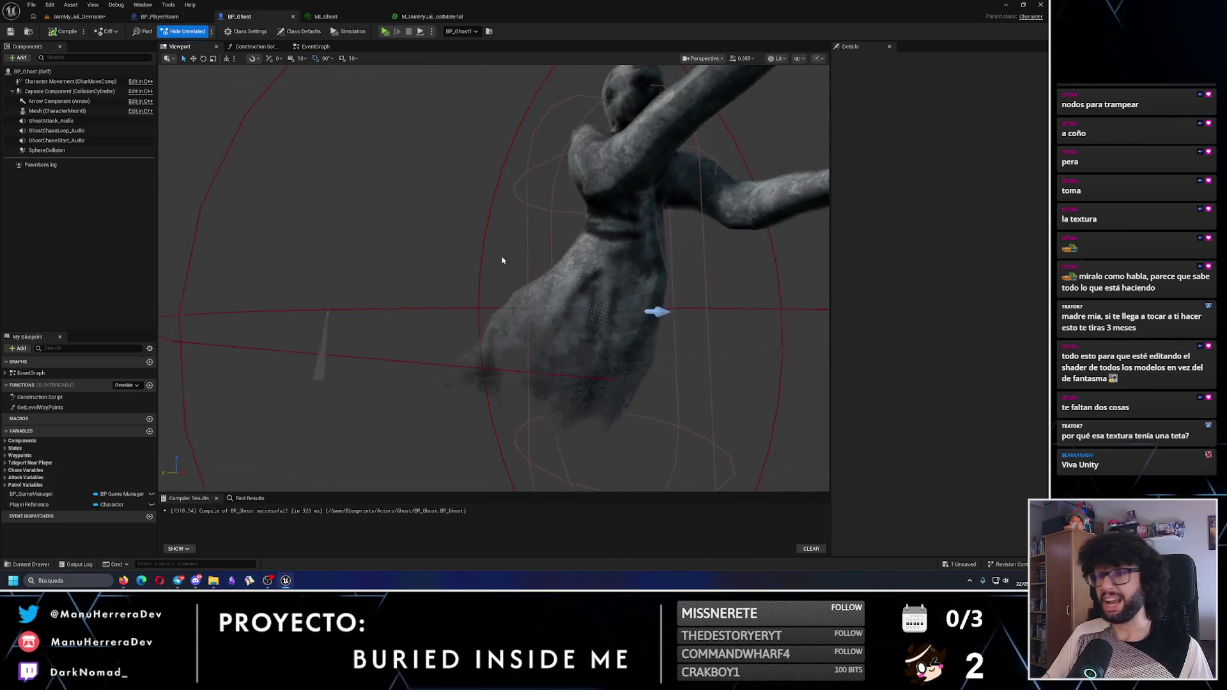
pyautogui.click(432, 16)
pyautogui.scroll(1, 519, 397)
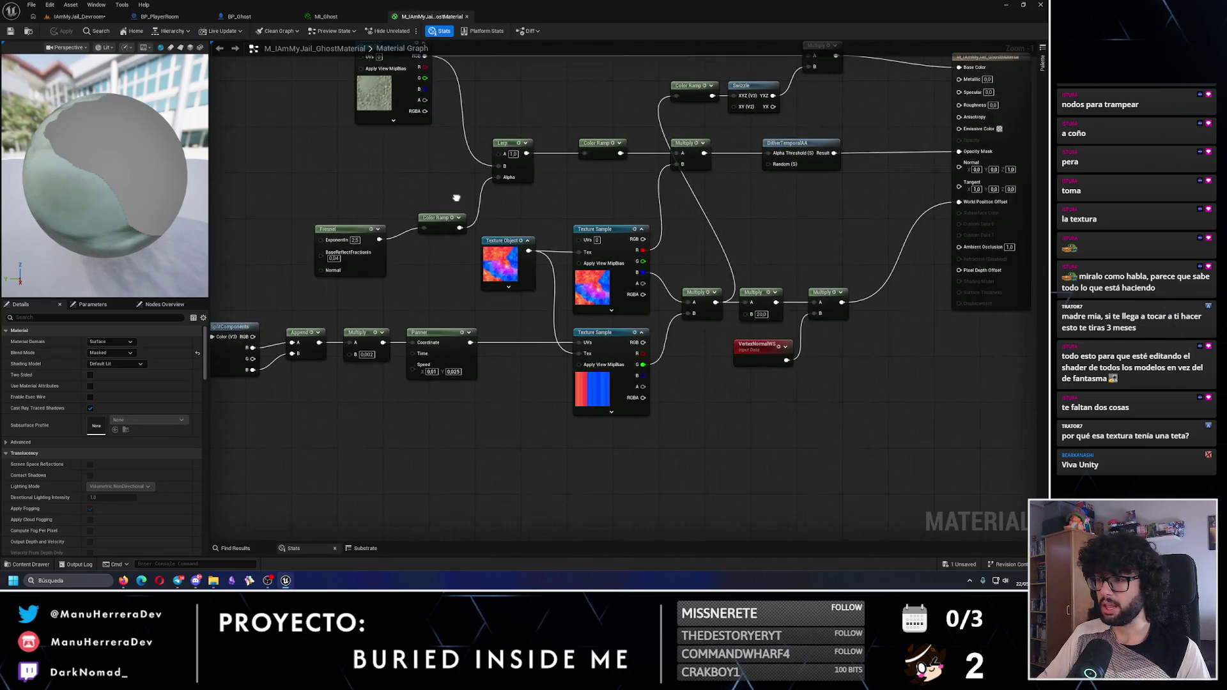
# Change the vertex offset Multiply node's B value from 20 to 40
pyautogui.moveTo(513, 398); pyautogui.dragTo(536, 399)
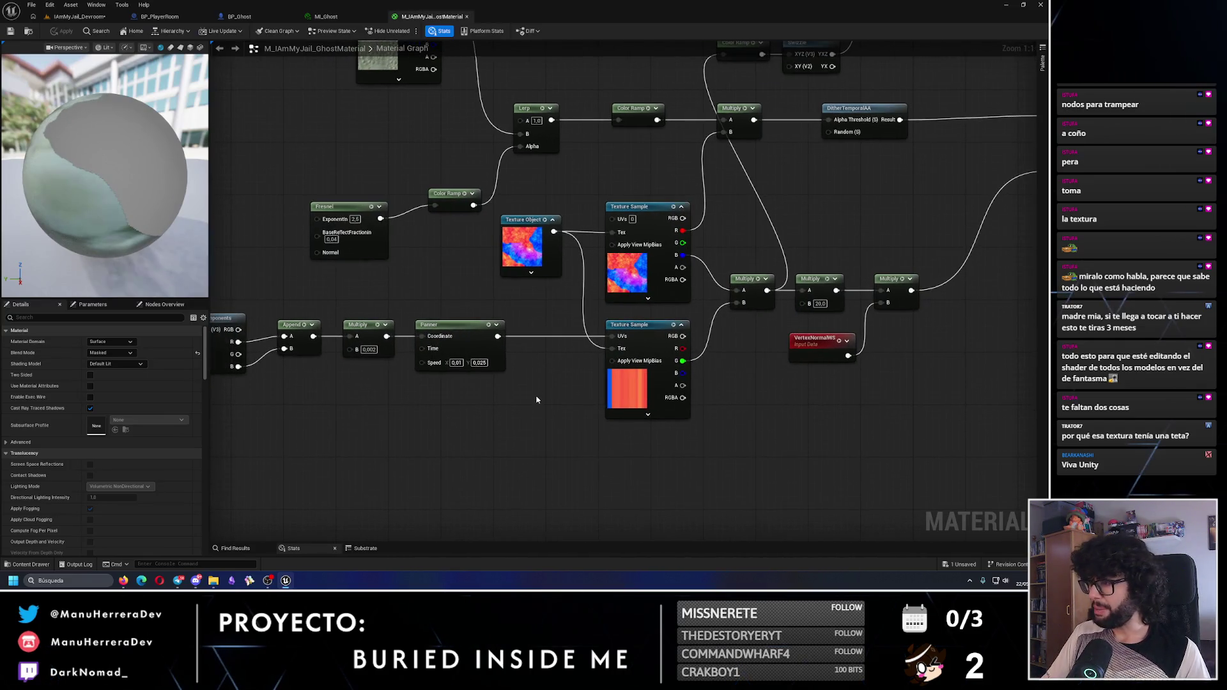
pyautogui.click(821, 305)
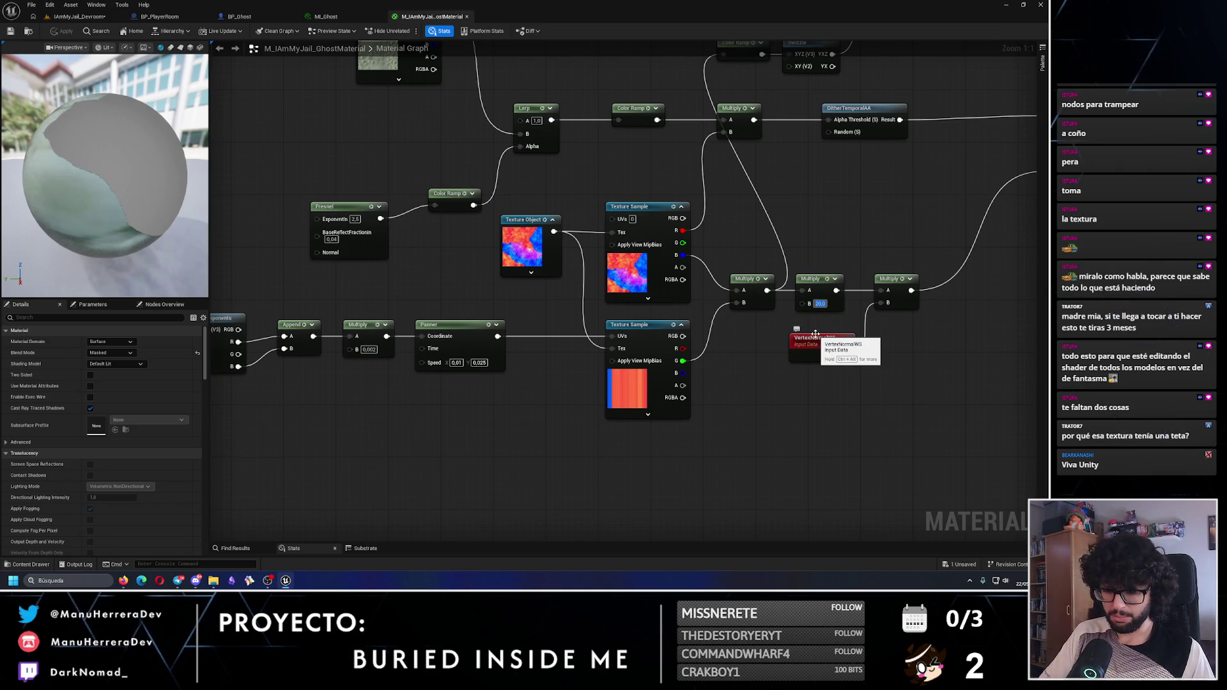
pyautogui.write('40')
pyautogui.press('Return')
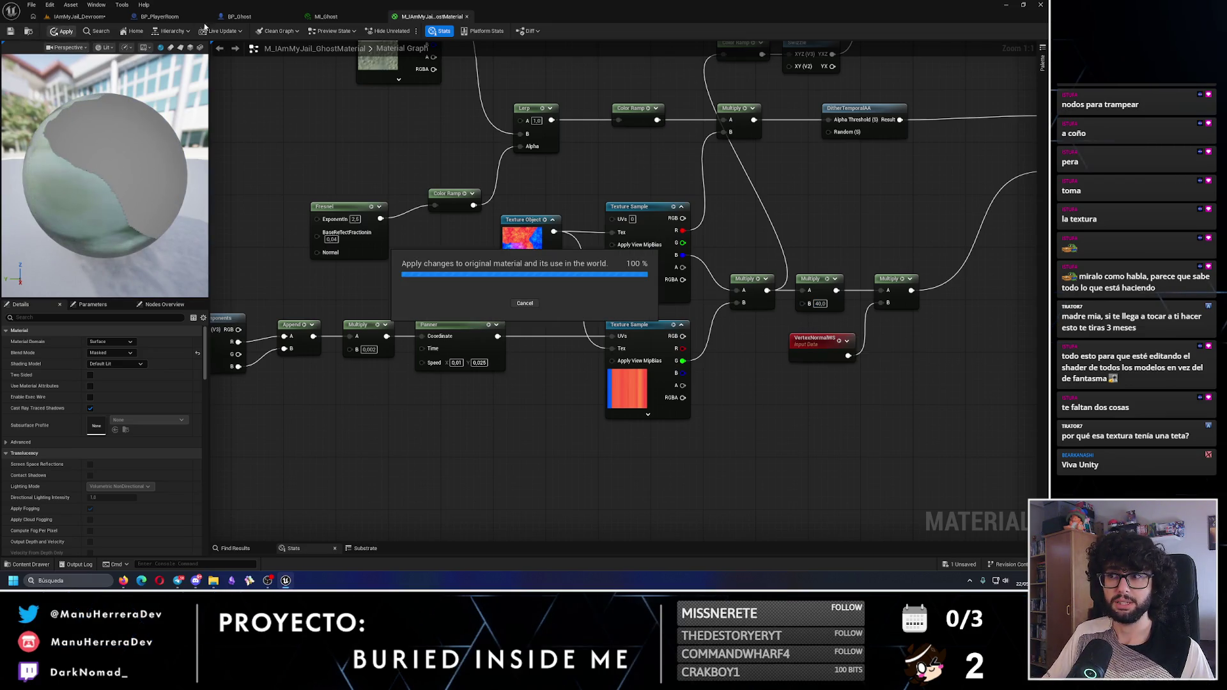
pyautogui.click(308, 19)
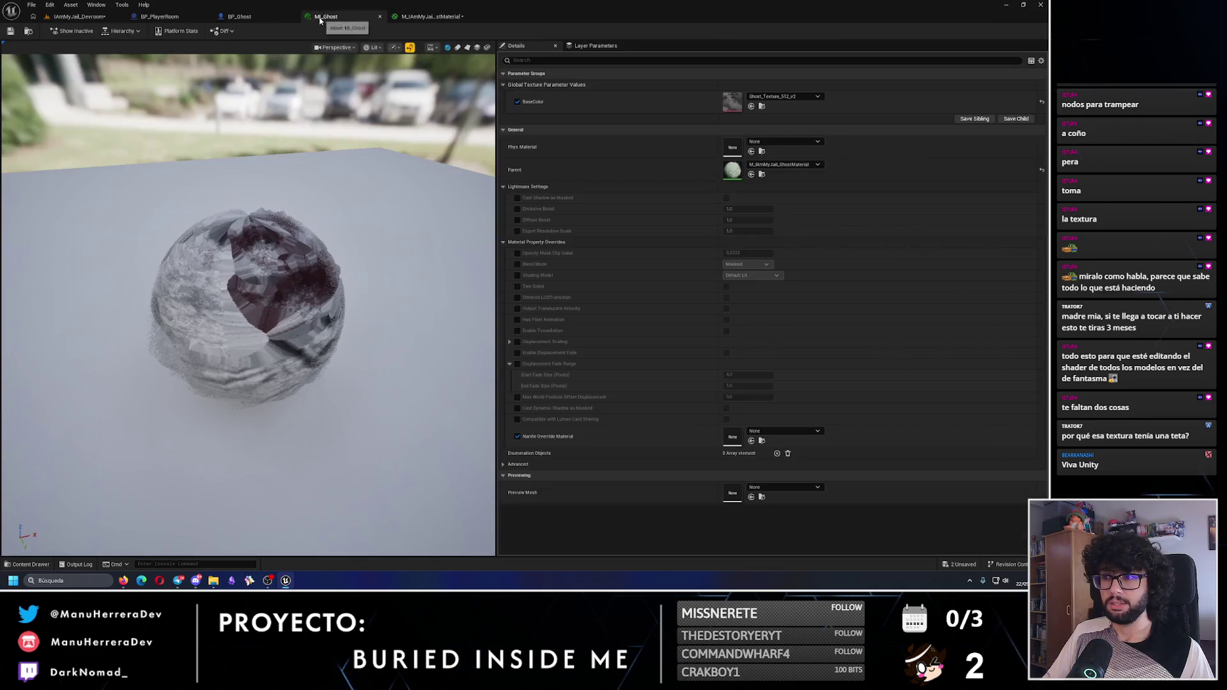
# Orbit and zoom around the BP_Ghost mesh to inspect the stronger 40 offset
pyautogui.click(240, 17)
pyautogui.scroll(5, 561, 296)
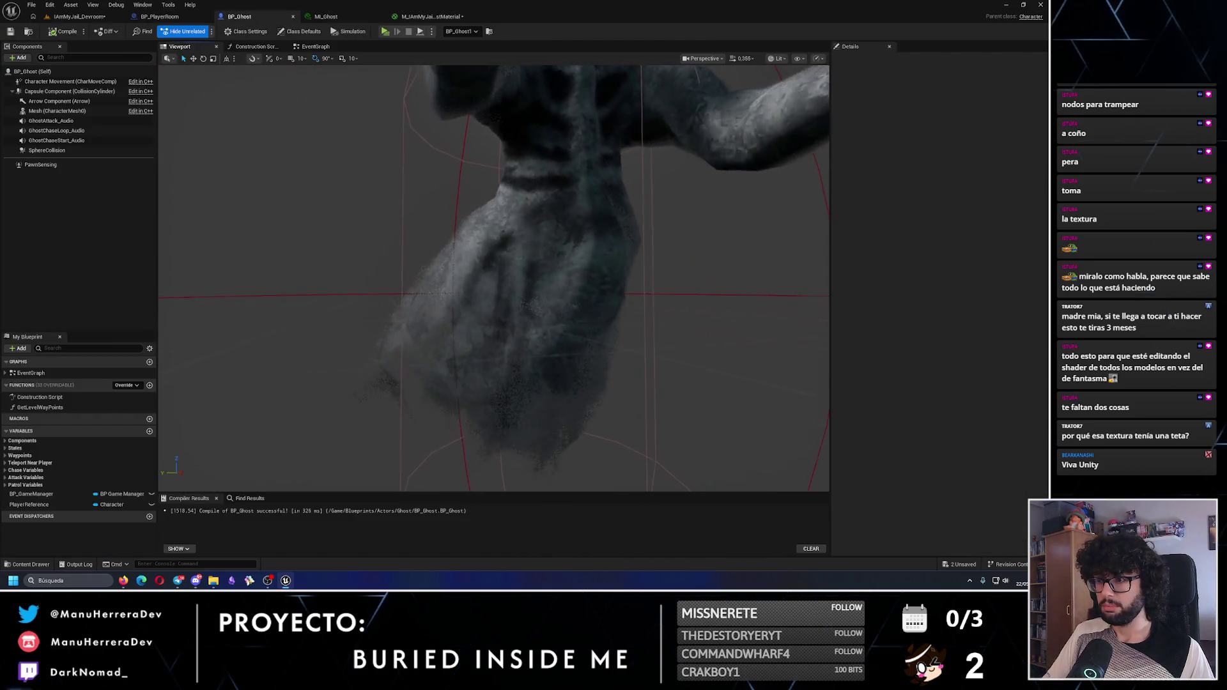
pyautogui.moveTo(561, 295); pyautogui.dragTo(472, 294)
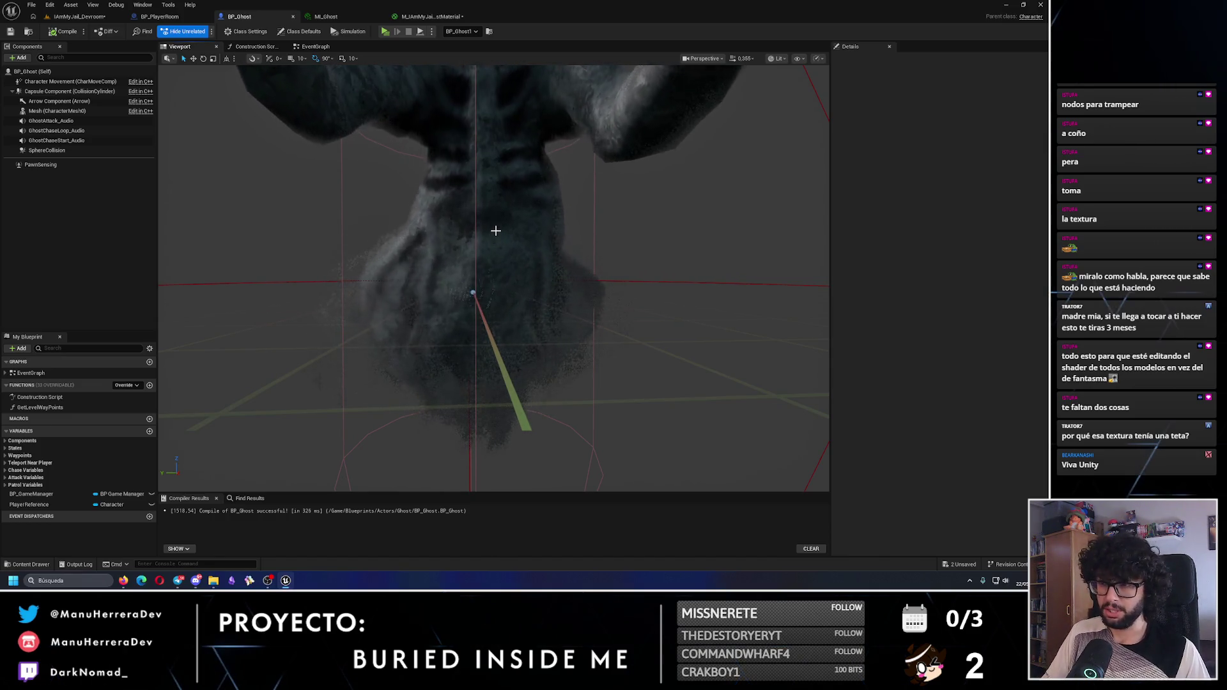
pyautogui.moveTo(481, 229)
pyautogui.mouseDown()
pyautogui.moveTo(480, 185)
pyautogui.moveTo(480, 269)
pyautogui.moveTo(456, 252)
pyautogui.moveTo(492, 249)
pyautogui.moveTo(543, 199)
pyautogui.mouseUp()
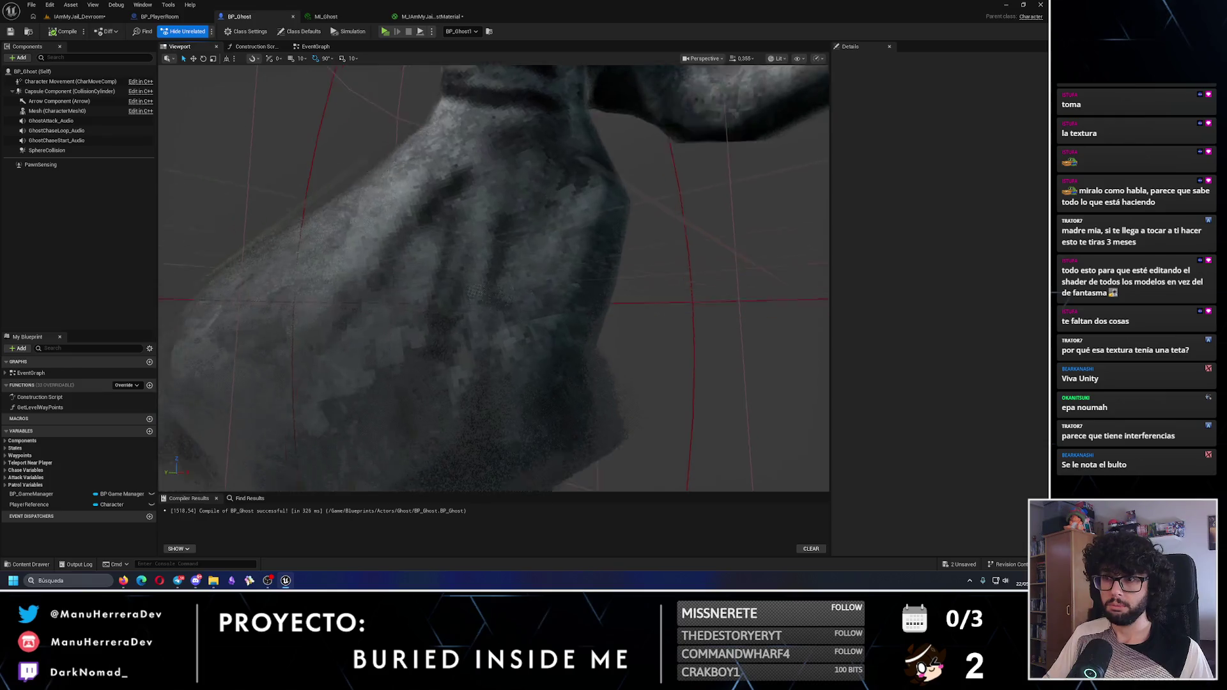
pyautogui.scroll(-5, 538, 209)
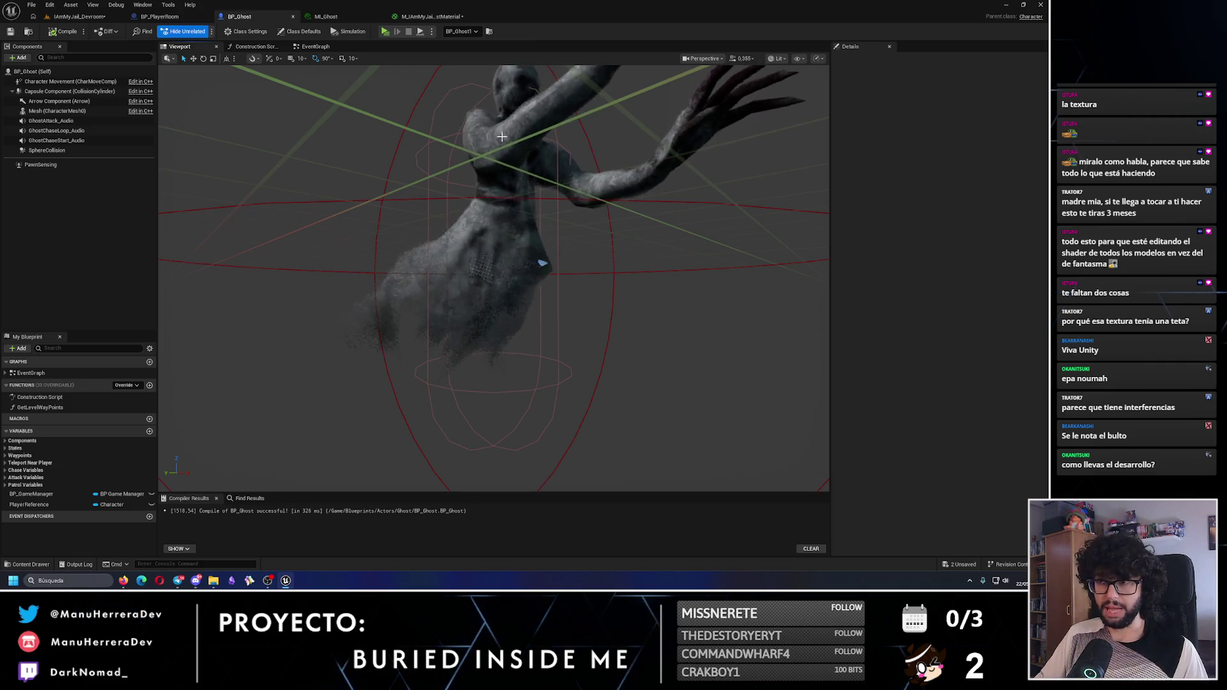
pyautogui.scroll(3, 500, 209)
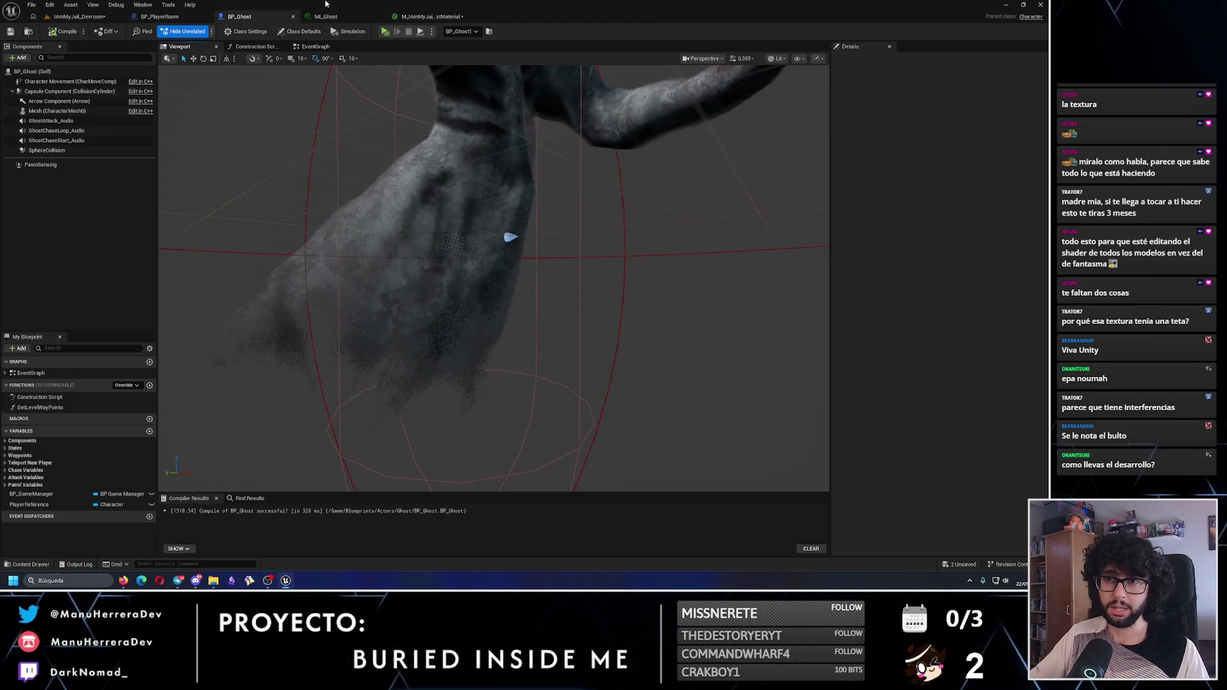
pyautogui.scroll(-5, 518, 360)
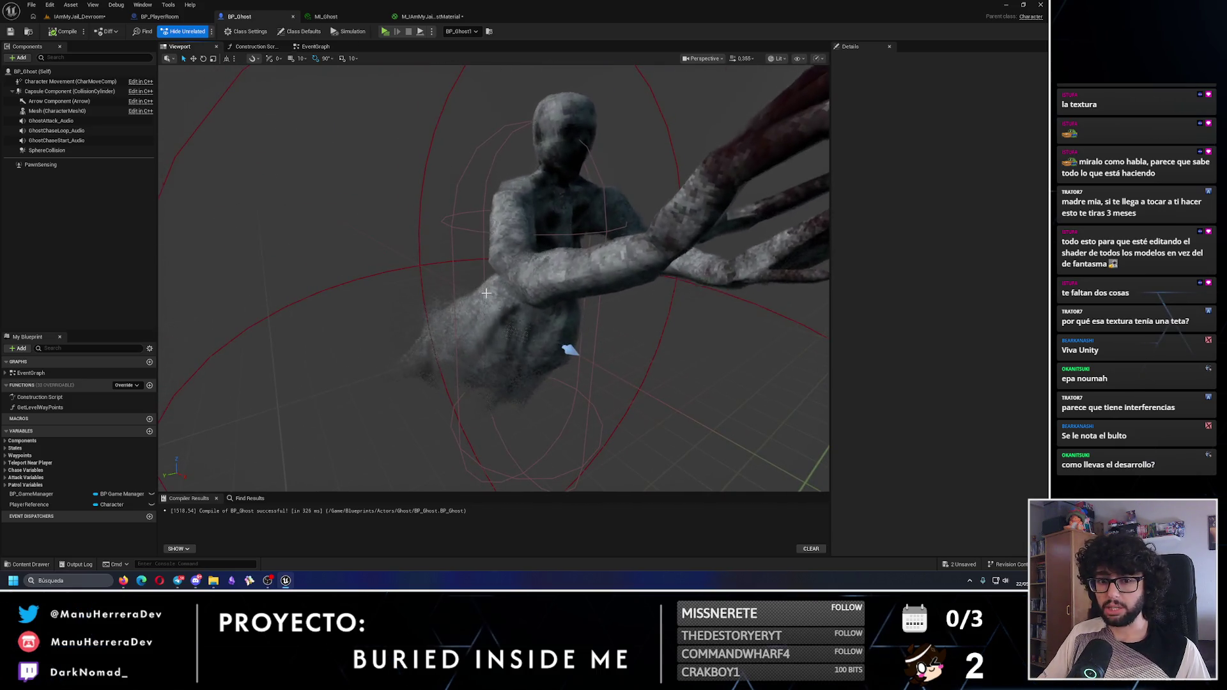
pyautogui.moveTo(518, 360)
pyautogui.mouseDown()
pyautogui.moveTo(492, 339)
pyautogui.moveTo(438, 356)
pyautogui.moveTo(430, 231)
pyautogui.moveTo(572, 219)
pyautogui.moveTo(617, 276)
pyautogui.moveTo(412, 246)
pyautogui.moveTo(486, 237)
pyautogui.moveTo(505, 256)
pyautogui.moveTo(492, 262)
pyautogui.moveTo(460, 416)
pyautogui.mouseUp()
pyautogui.scroll(5, 432, 365)
pyautogui.click(431, 17)
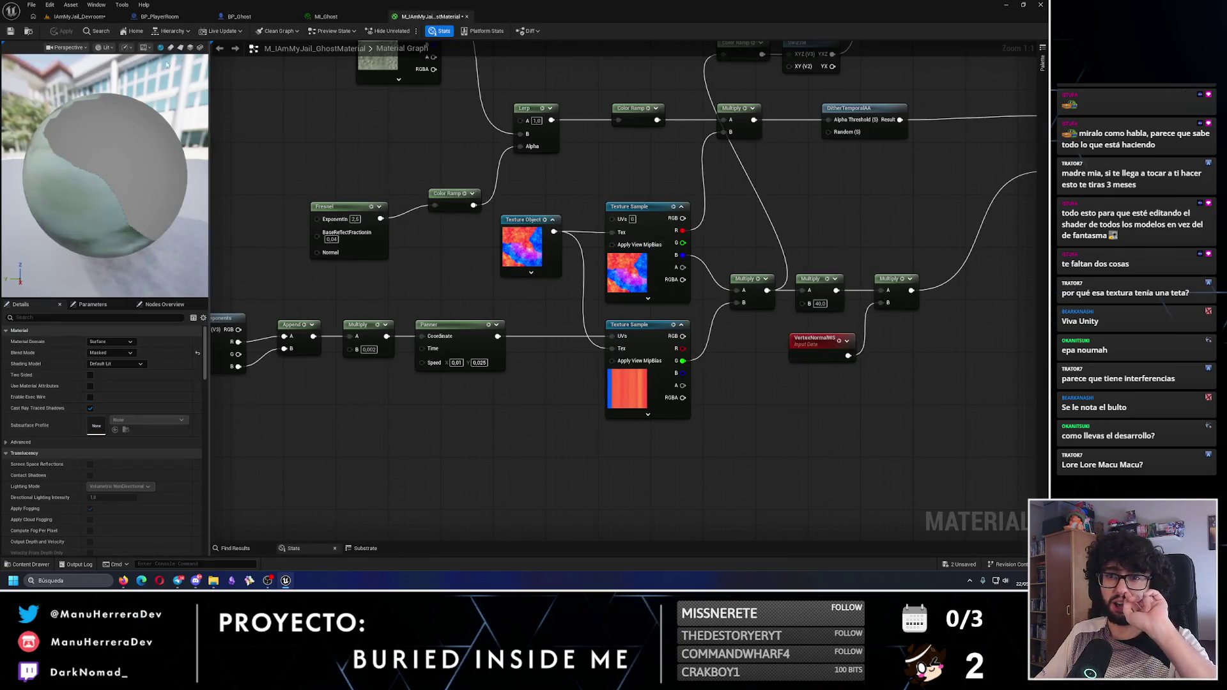
# Save the ghost material and close the BP_PlayerRoom Blueprint
pyautogui.click(13, 31)
pyautogui.click(148, 18)
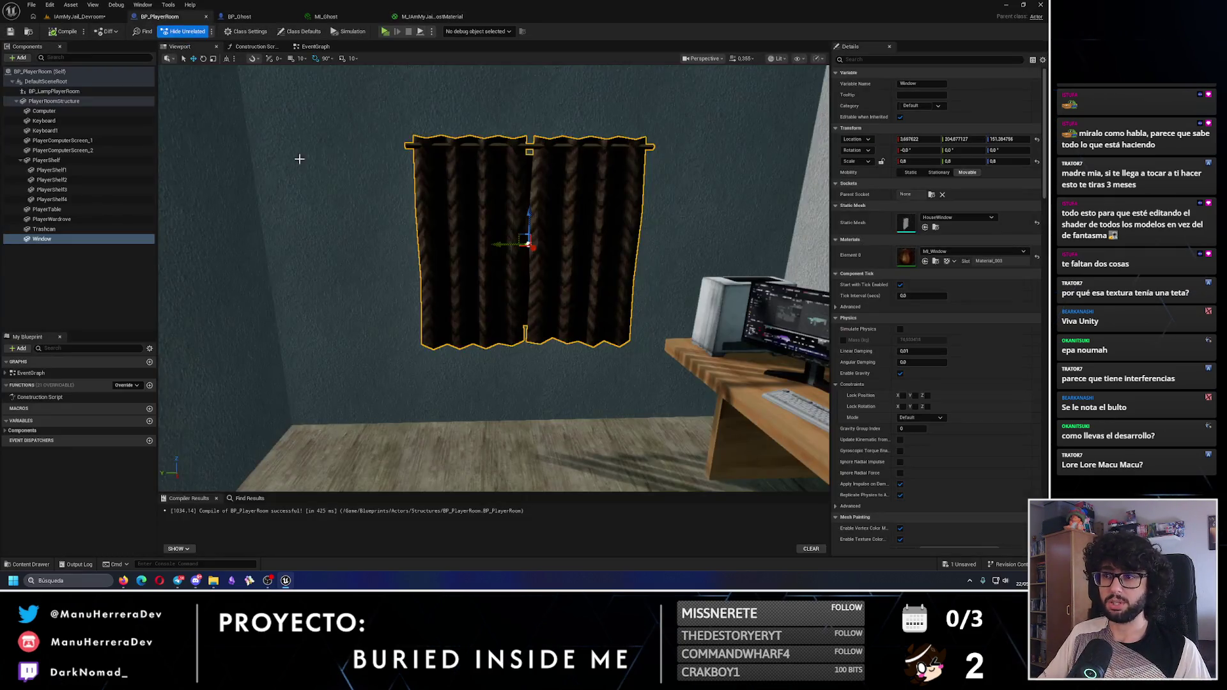
pyautogui.click(327, 19)
pyautogui.click(205, 17)
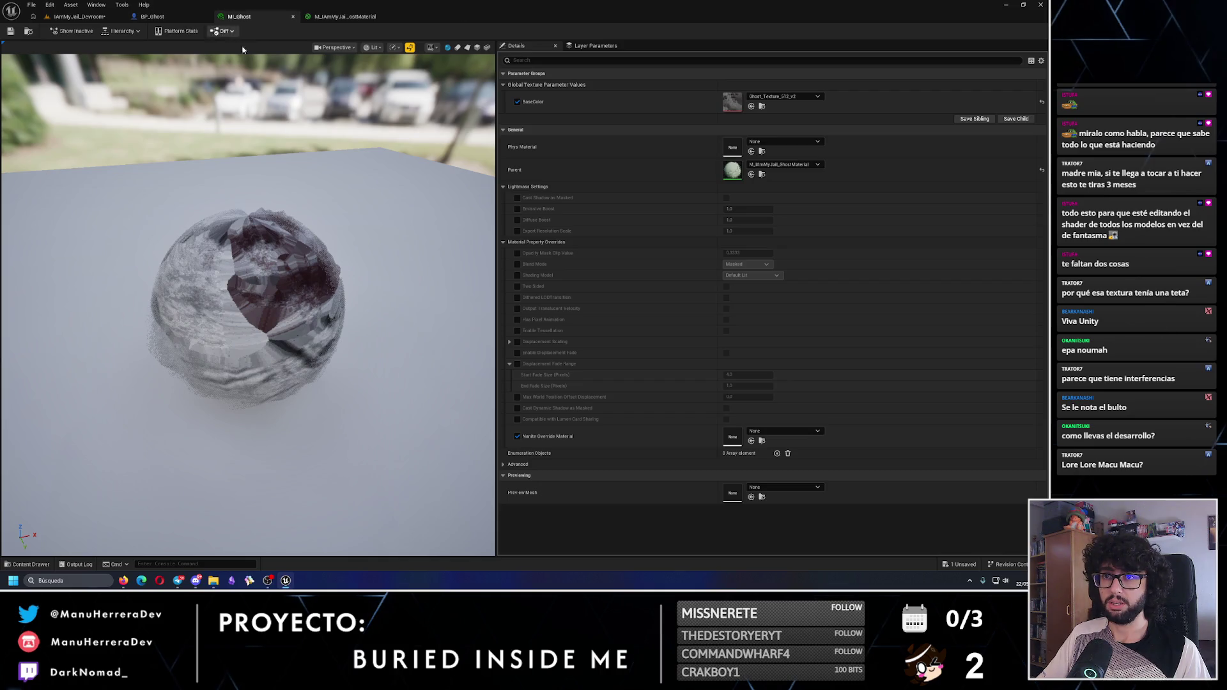
# Review the ghost in BP_Ghost and the material graph's world-position panning nodes
pyautogui.click(152, 16)
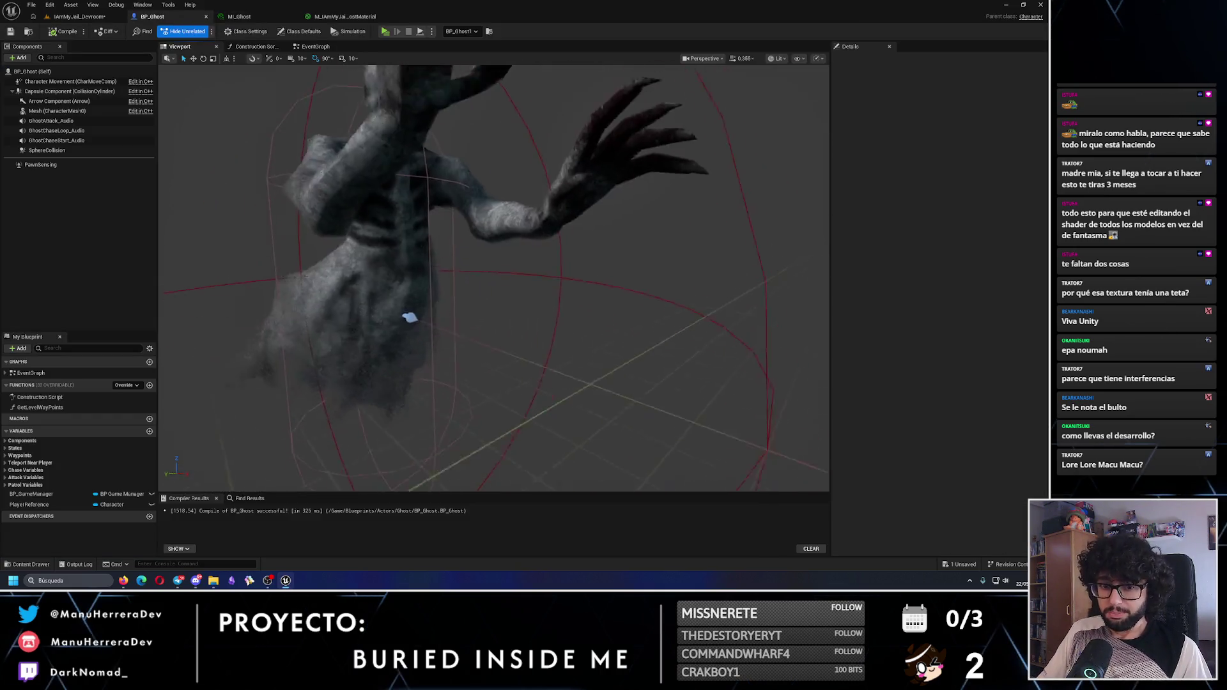
pyautogui.moveTo(488, 249); pyautogui.dragTo(524, 243)
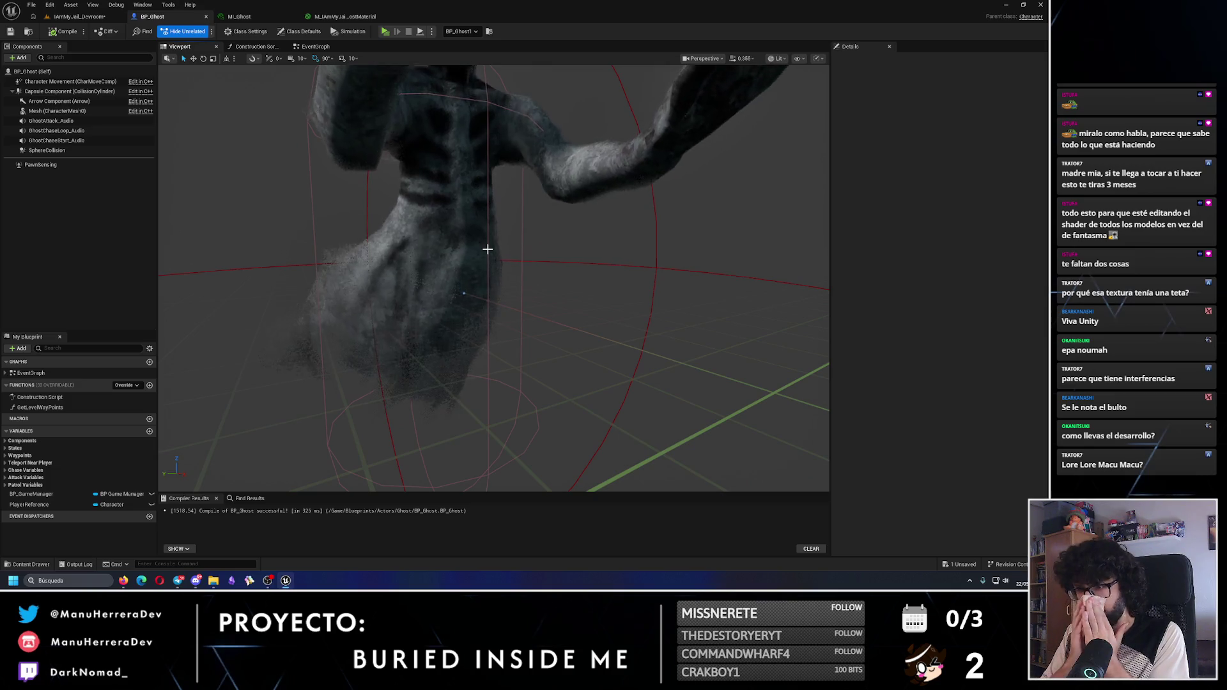
pyautogui.moveTo(448, 268); pyautogui.dragTo(473, 272)
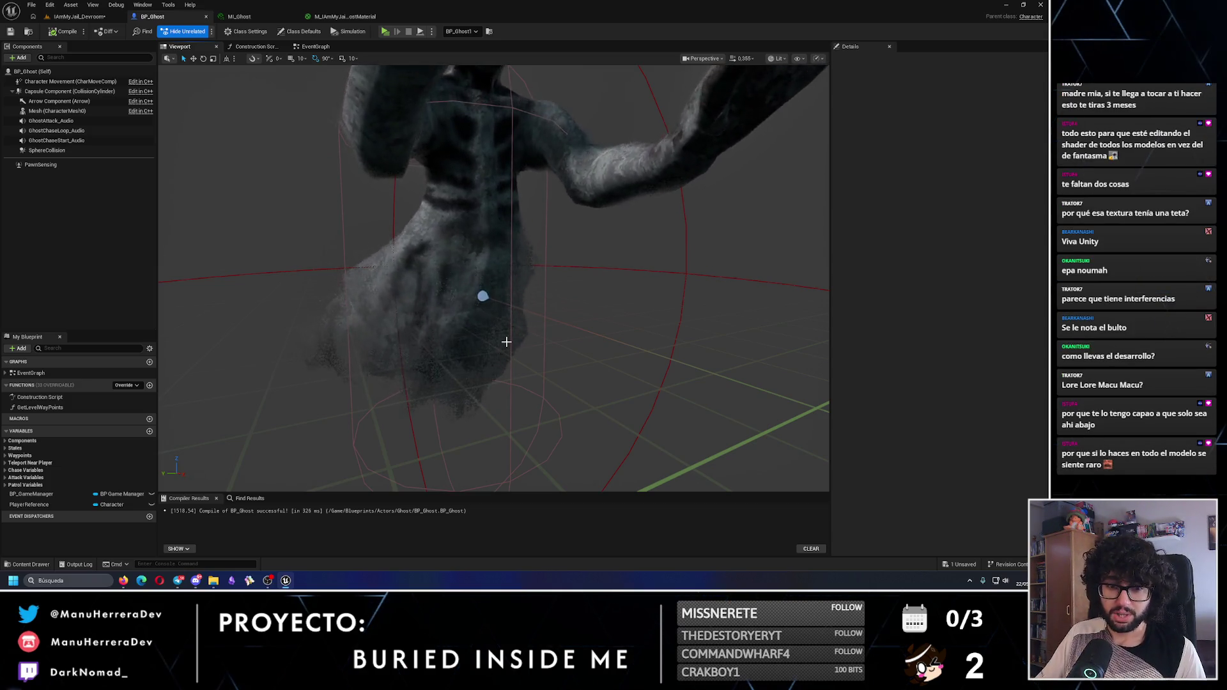
pyautogui.click(350, 19)
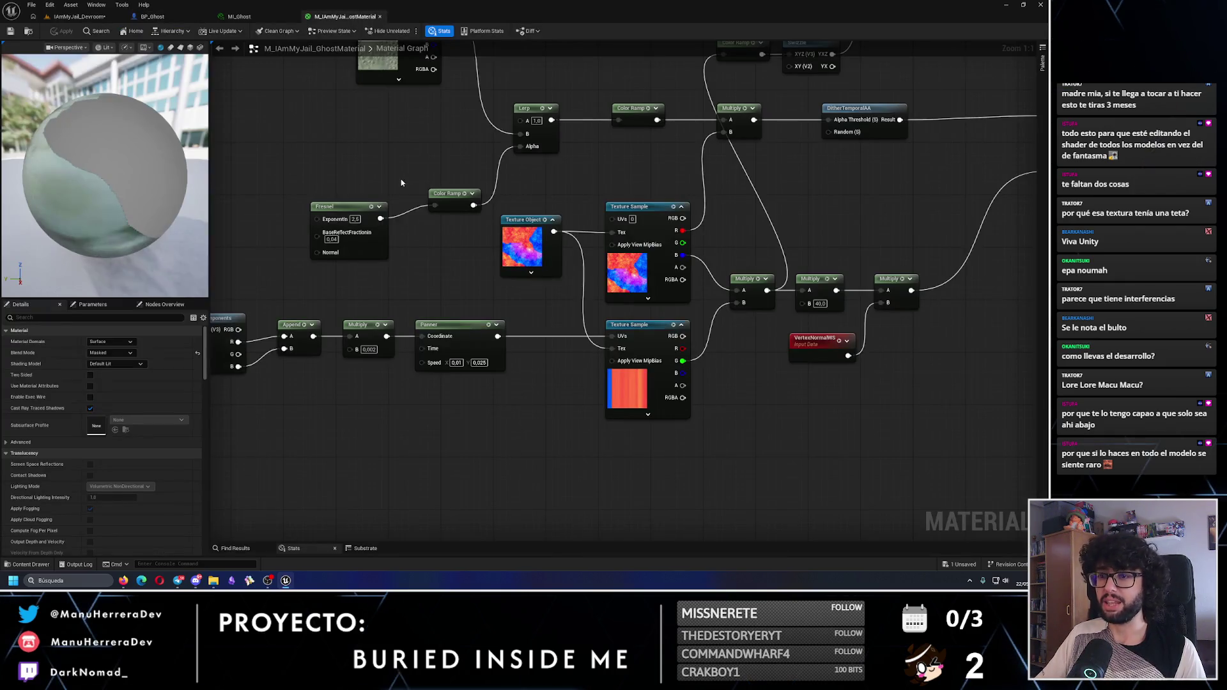
pyautogui.moveTo(456, 278); pyautogui.dragTo(576, 243)
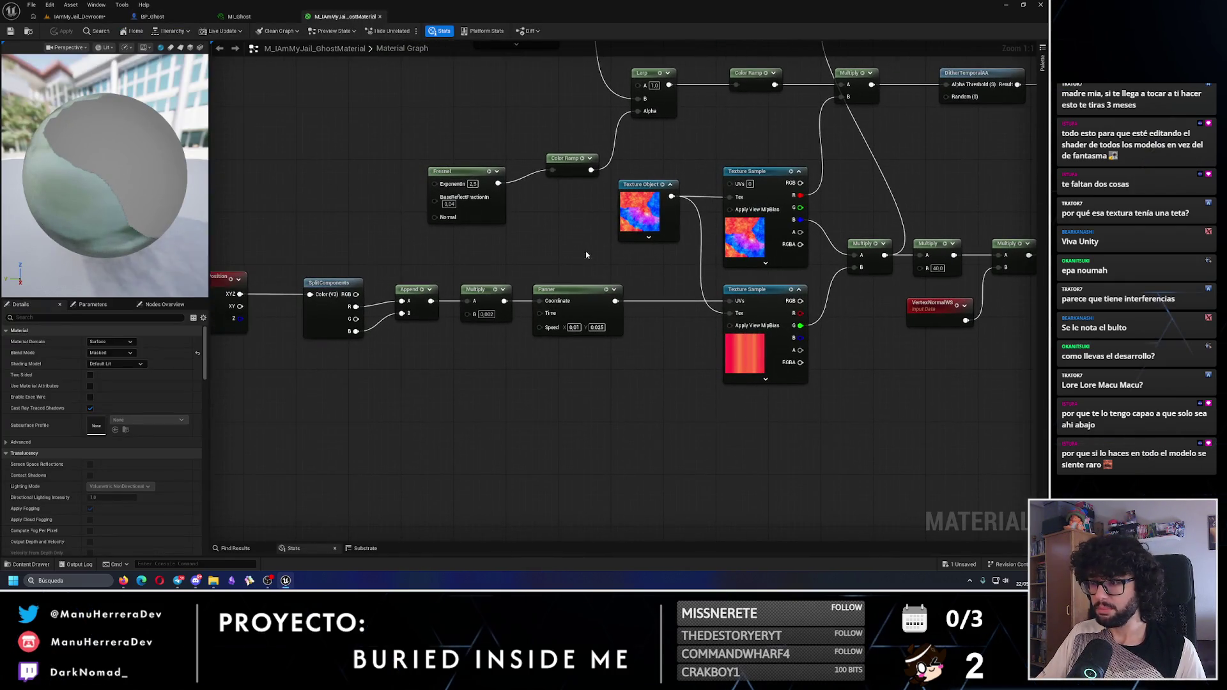
pyautogui.moveTo(503, 278)
pyautogui.mouseDown()
pyautogui.moveTo(630, 273)
pyautogui.moveTo(360, 242)
pyautogui.mouseUp()
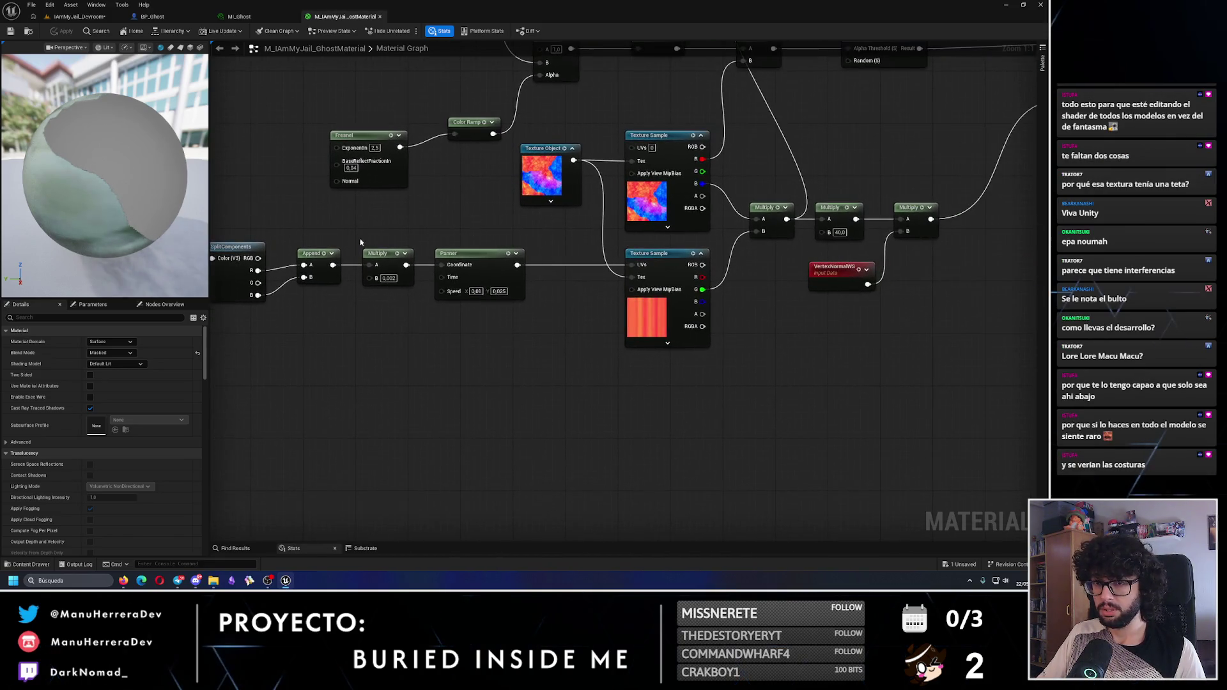
pyautogui.moveTo(169, 216); pyautogui.dragTo(95, 207)
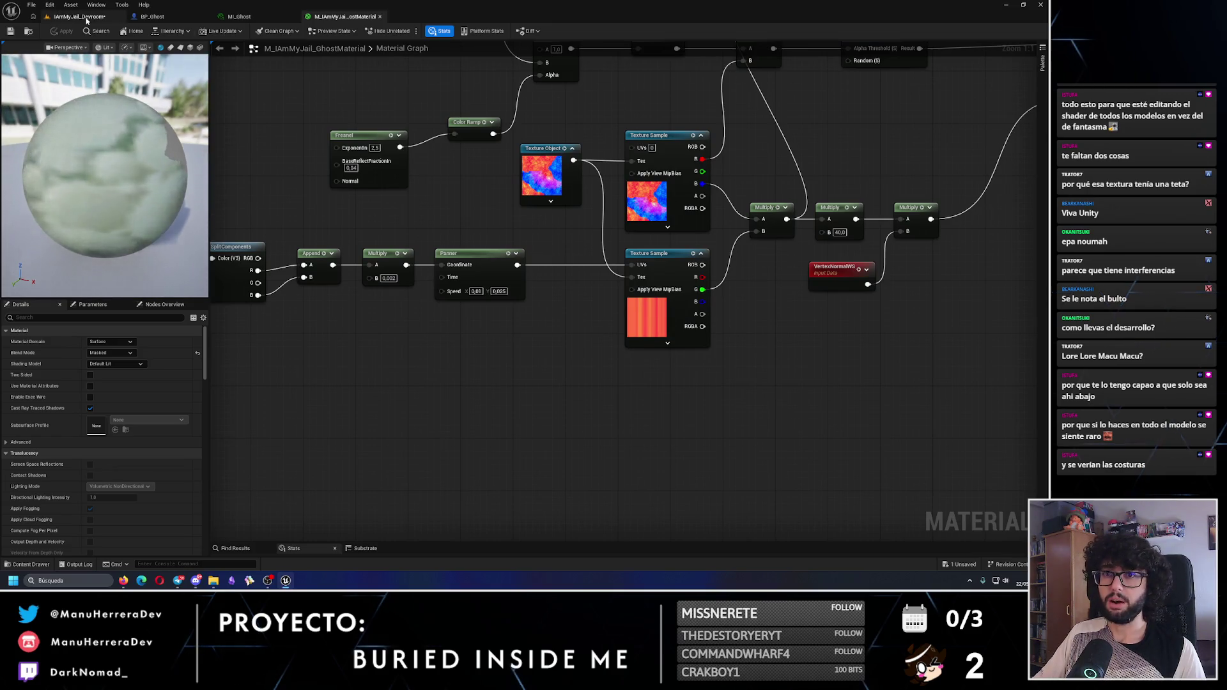
pyautogui.click(79, 17)
pyautogui.moveTo(204, 307)
pyautogui.mouseDown()
pyautogui.moveTo(129, 242)
pyautogui.moveTo(180, 56)
pyautogui.mouseUp()
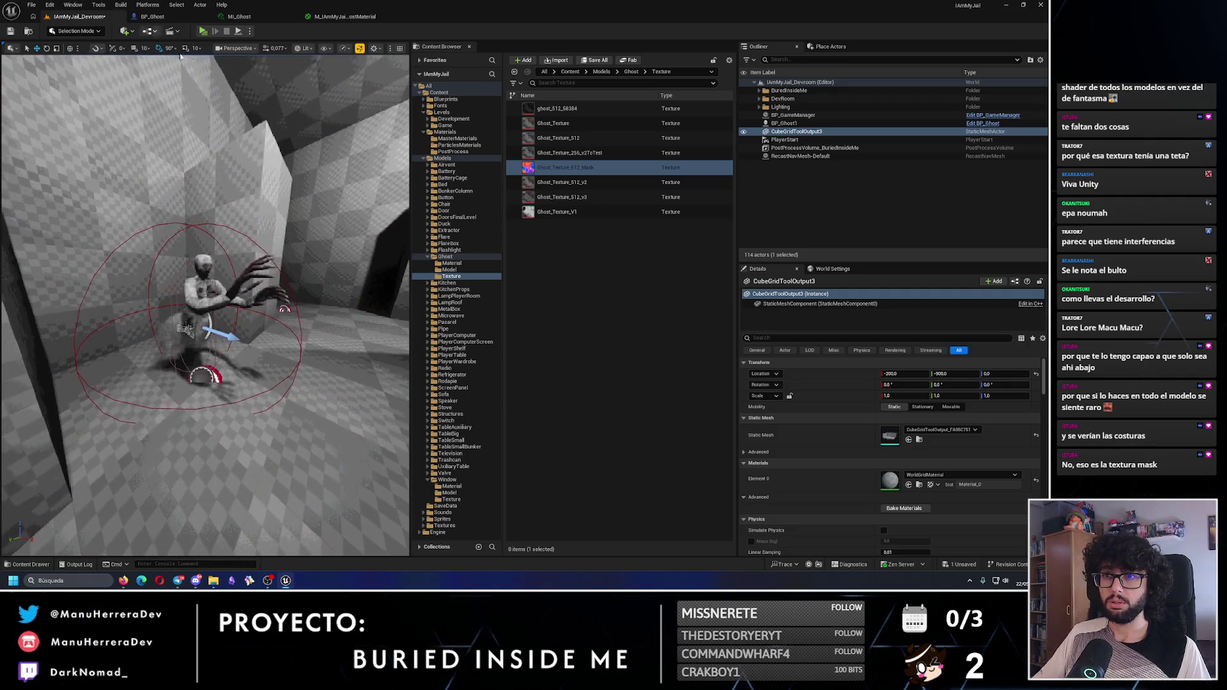
pyautogui.click(202, 33)
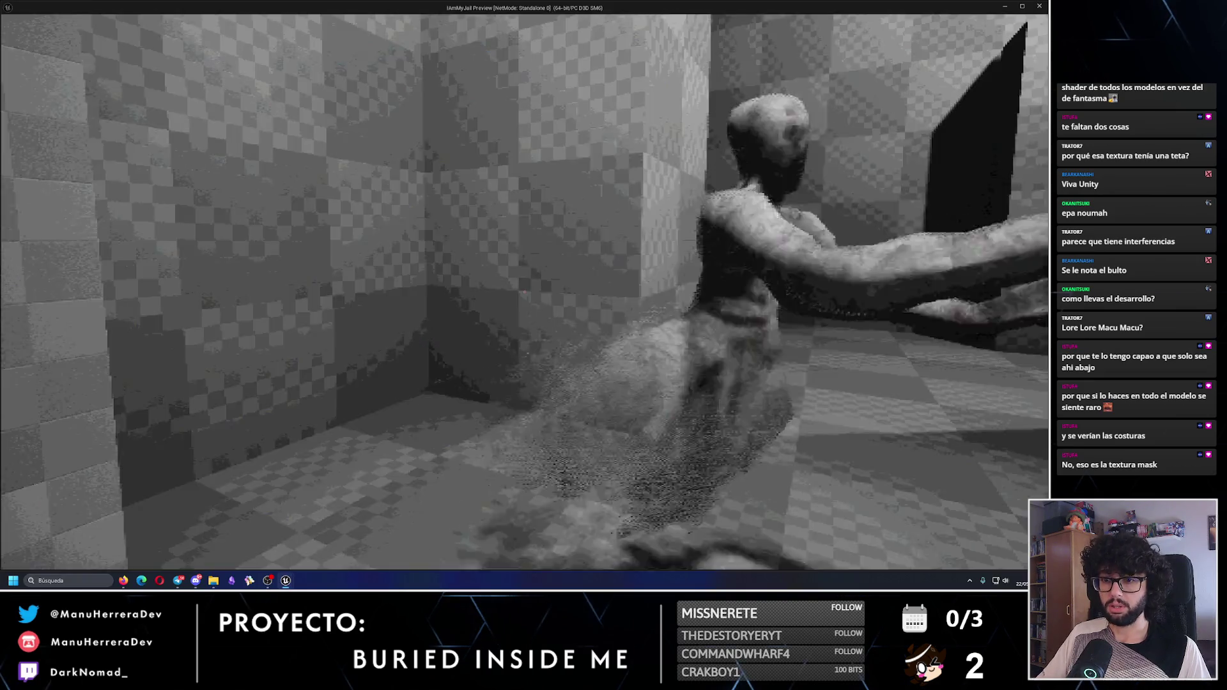
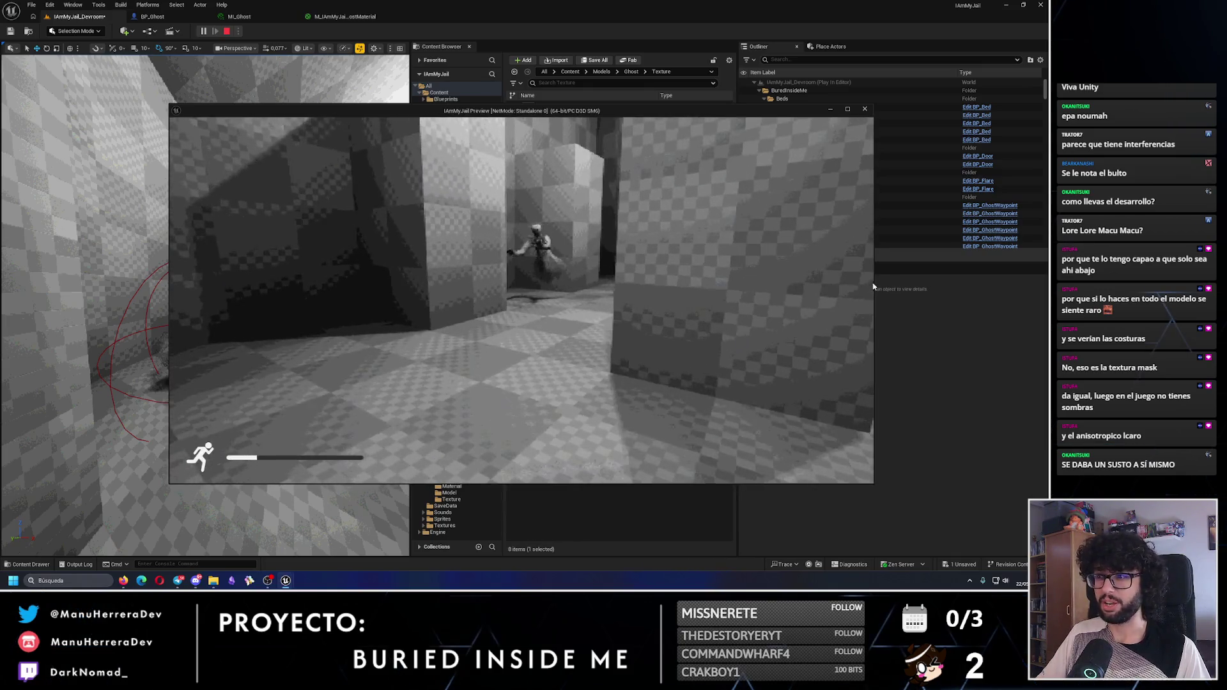
# End the playtest and bring up the browser showing the past Buried Inside Me stream
pyautogui.press('Escape')
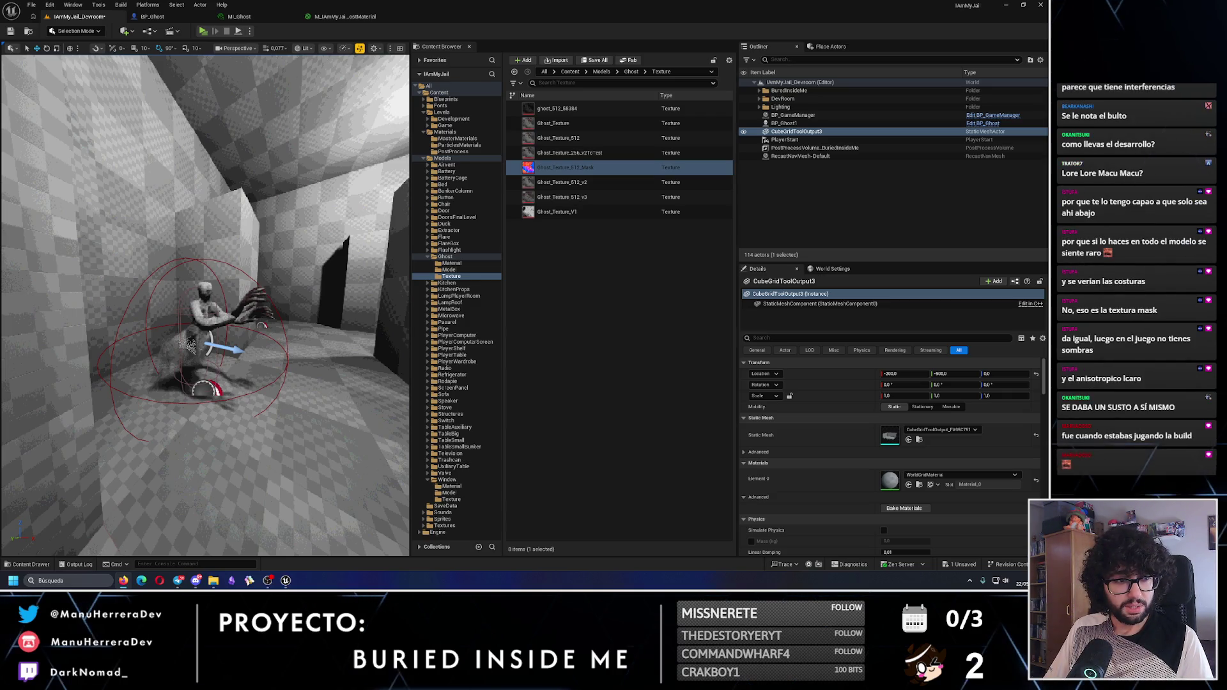
pyautogui.click(124, 580)
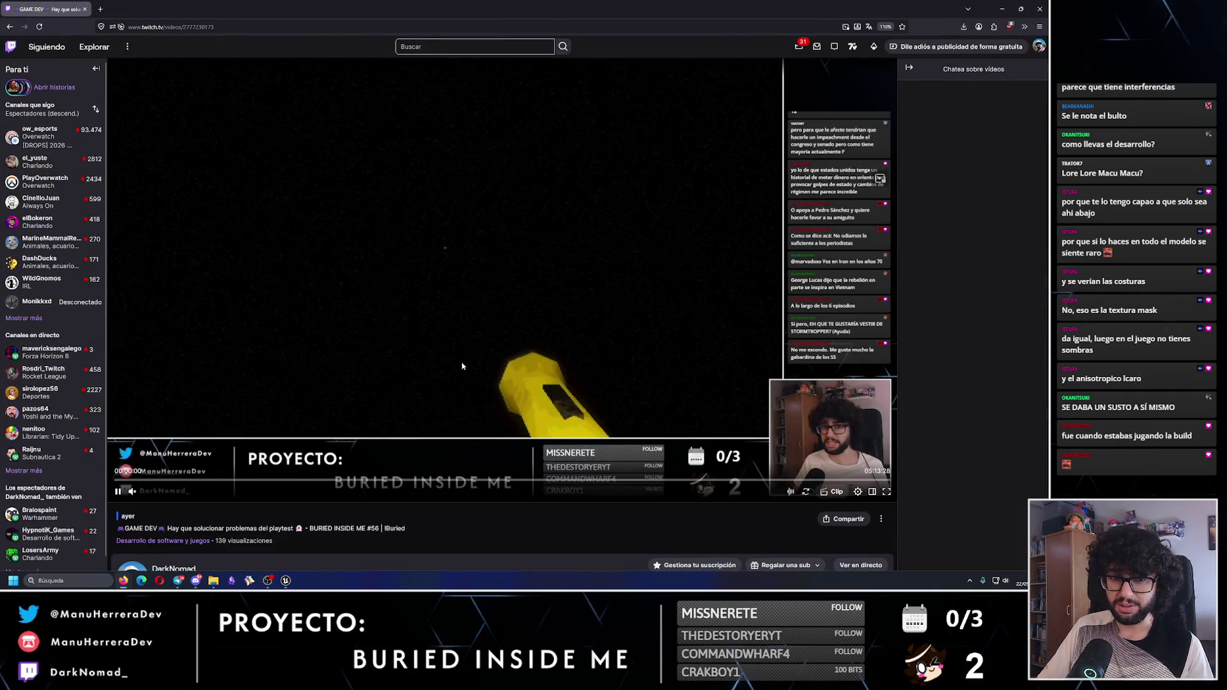
# Scrub the Twitch replay's seek bar around 3:35–3:58, settling back at about 3:19
pyautogui.click(673, 480)
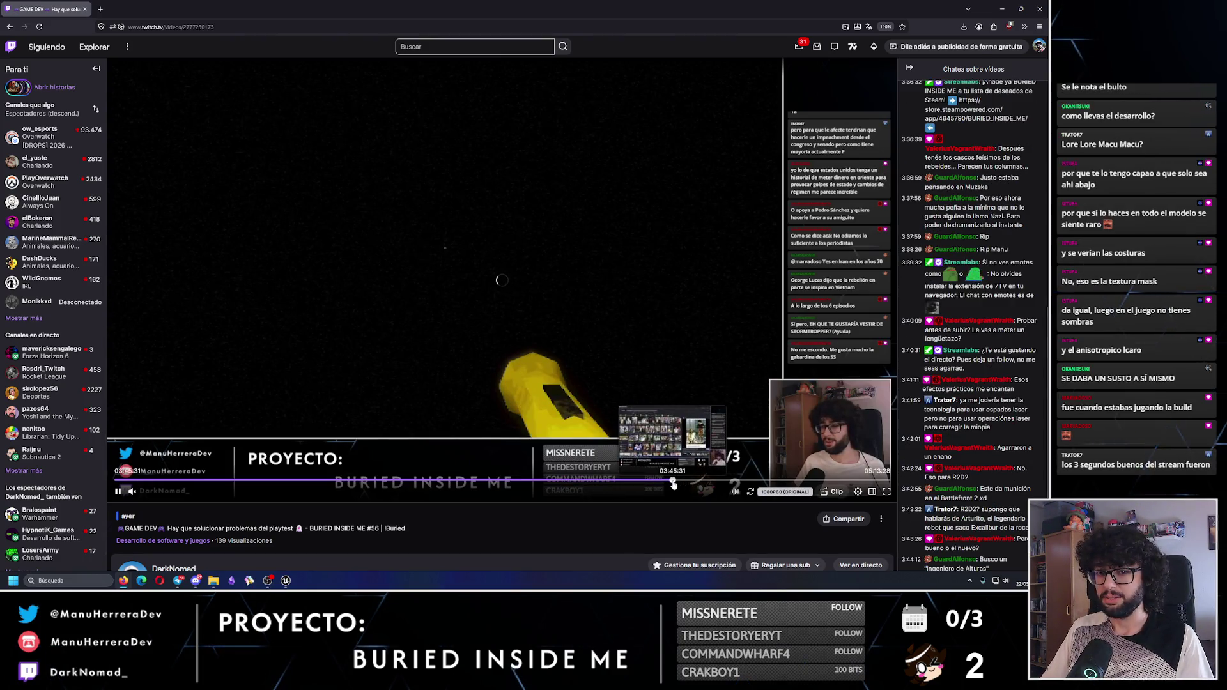
pyautogui.click(705, 480)
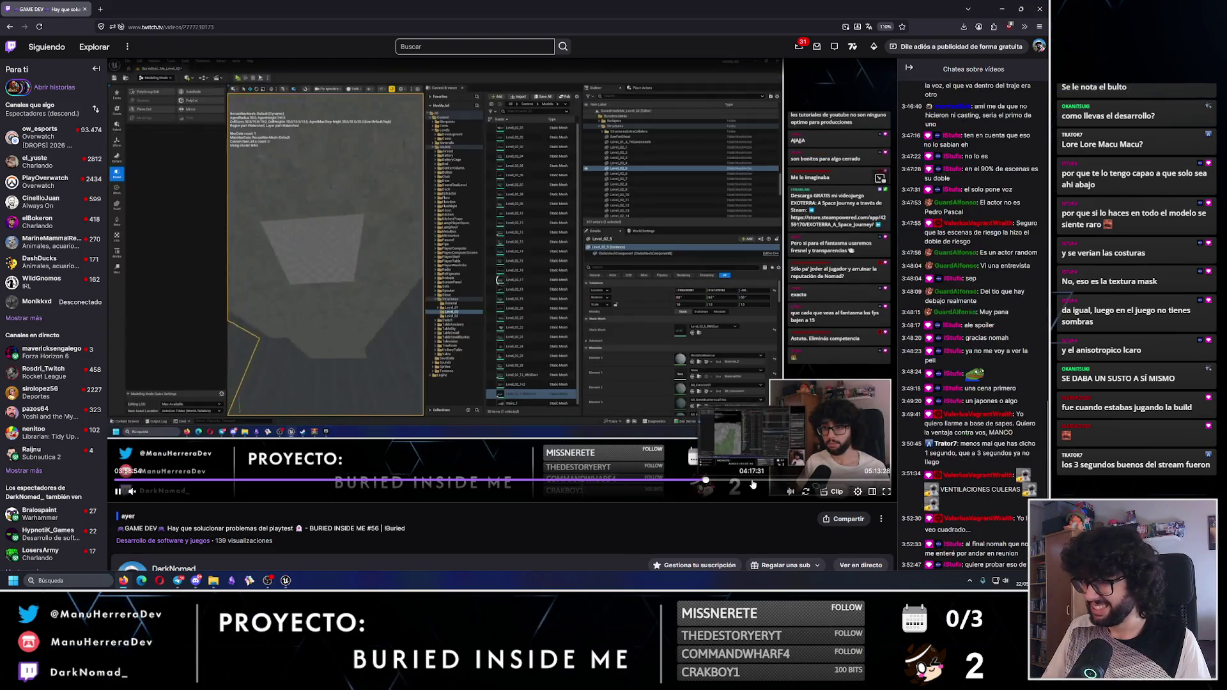
pyautogui.click(648, 481)
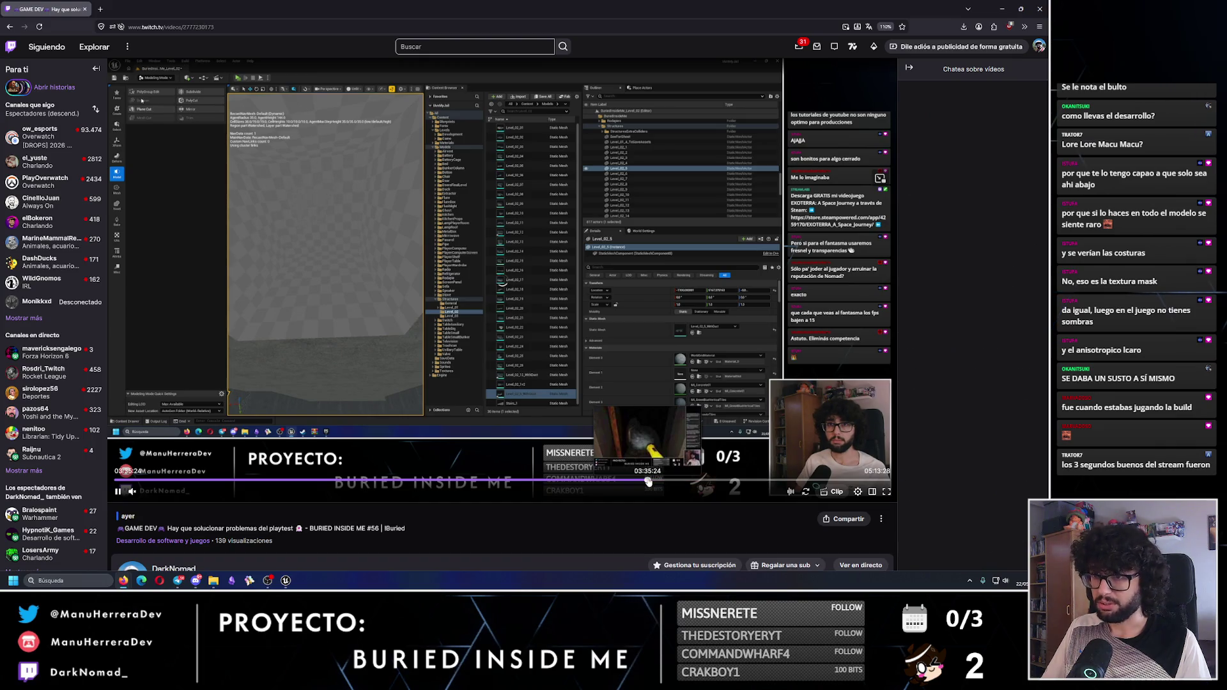
pyautogui.click(660, 481)
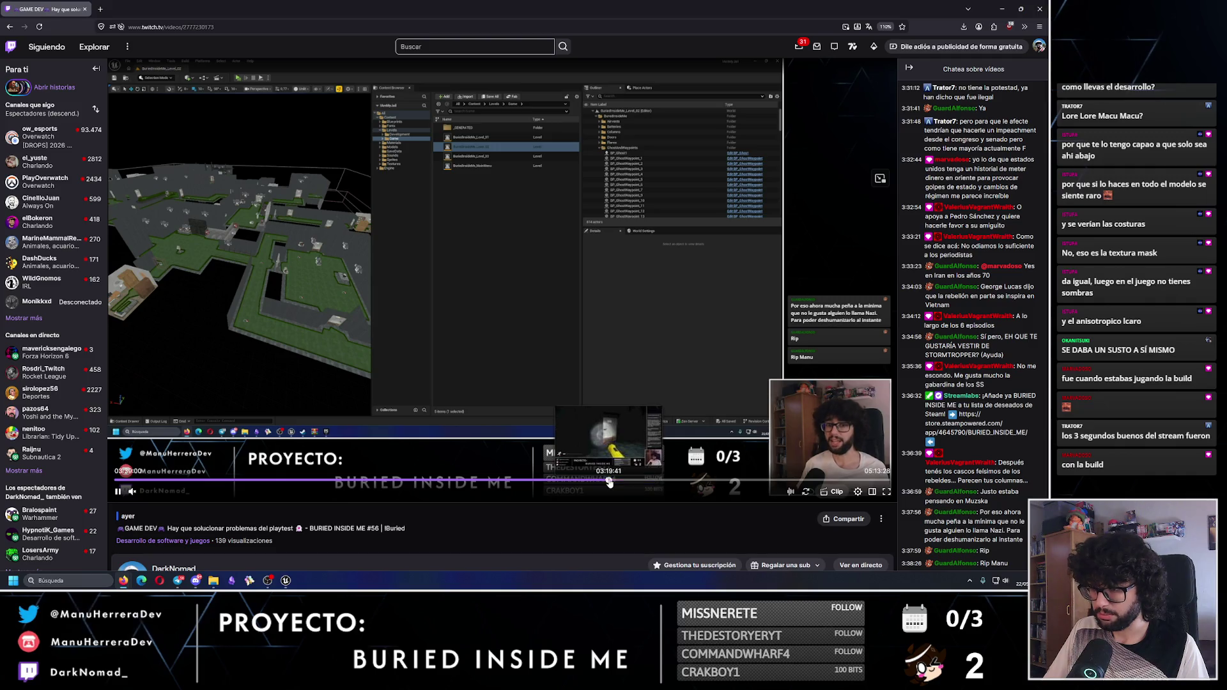
pyautogui.click(608, 484)
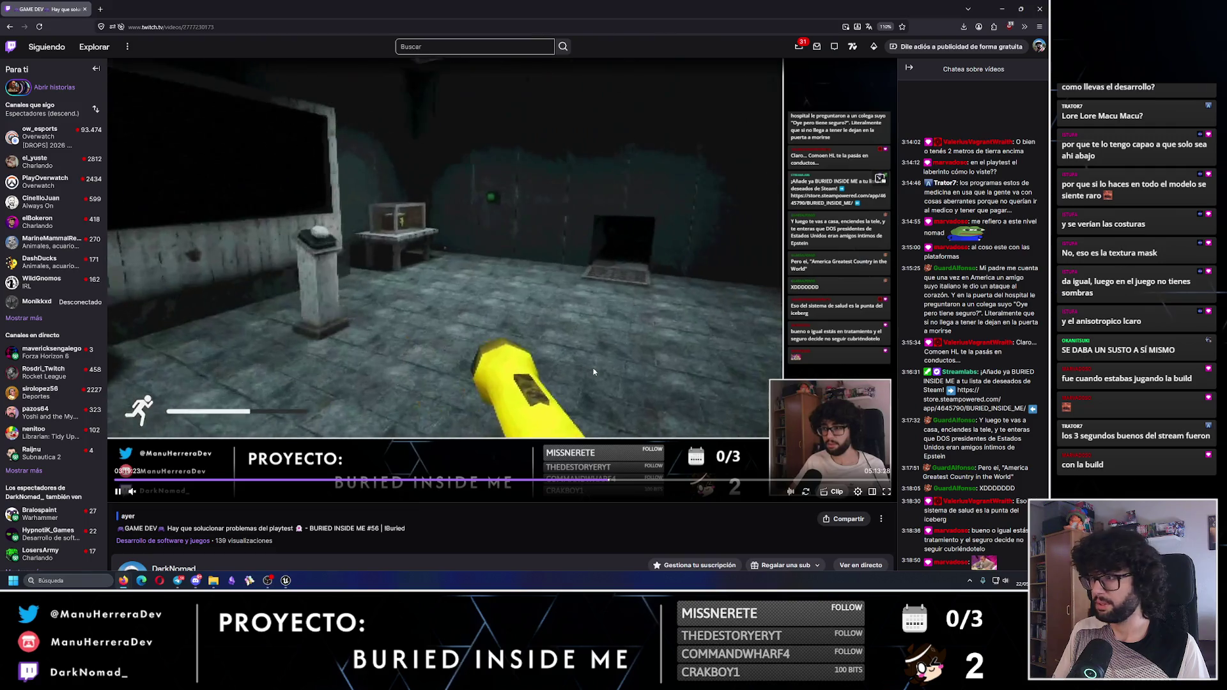
# Rewind the replay to just before the ghost scare and play it through
pyautogui.press('Left')
pyautogui.press('Left')
pyautogui.press('Left')
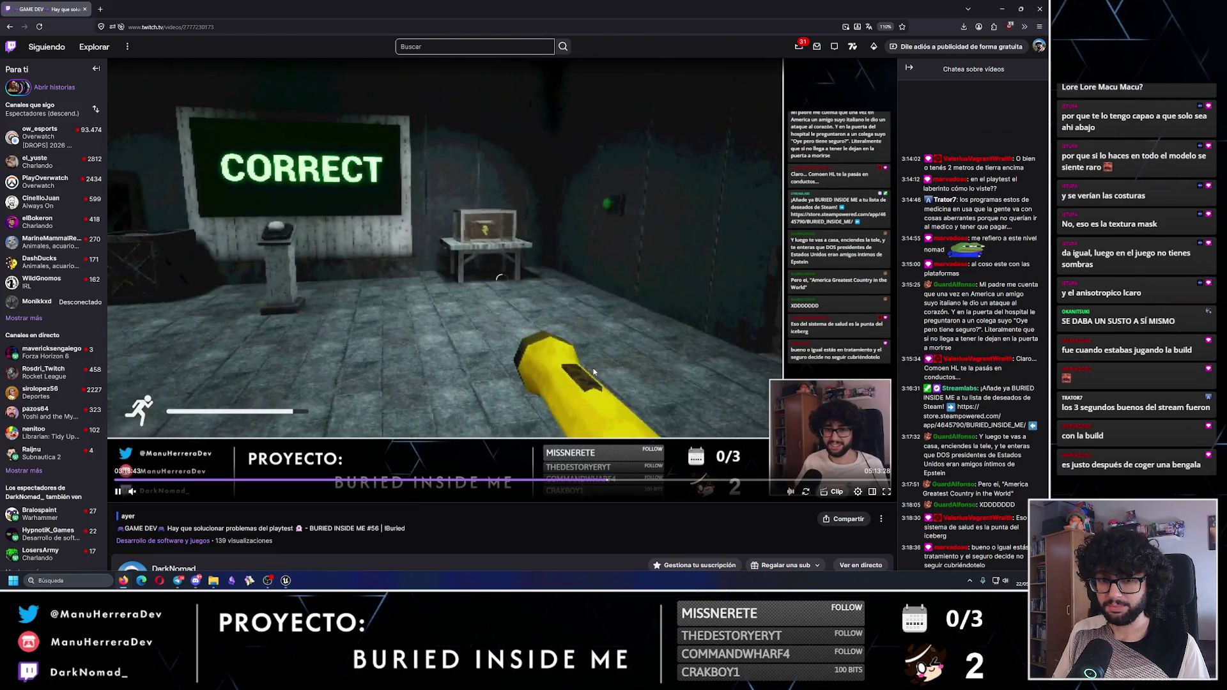
pyautogui.press('Left')
pyautogui.press('Left')
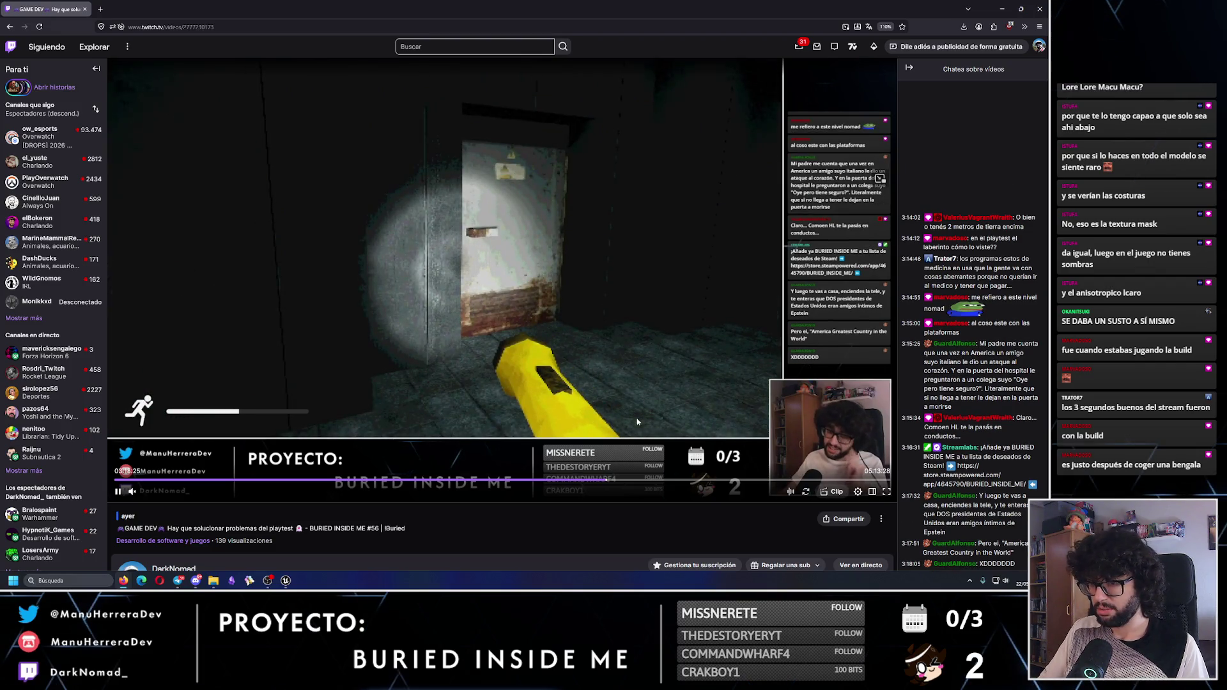
pyautogui.press('Left')
pyautogui.press('Left')
pyautogui.press('Left')
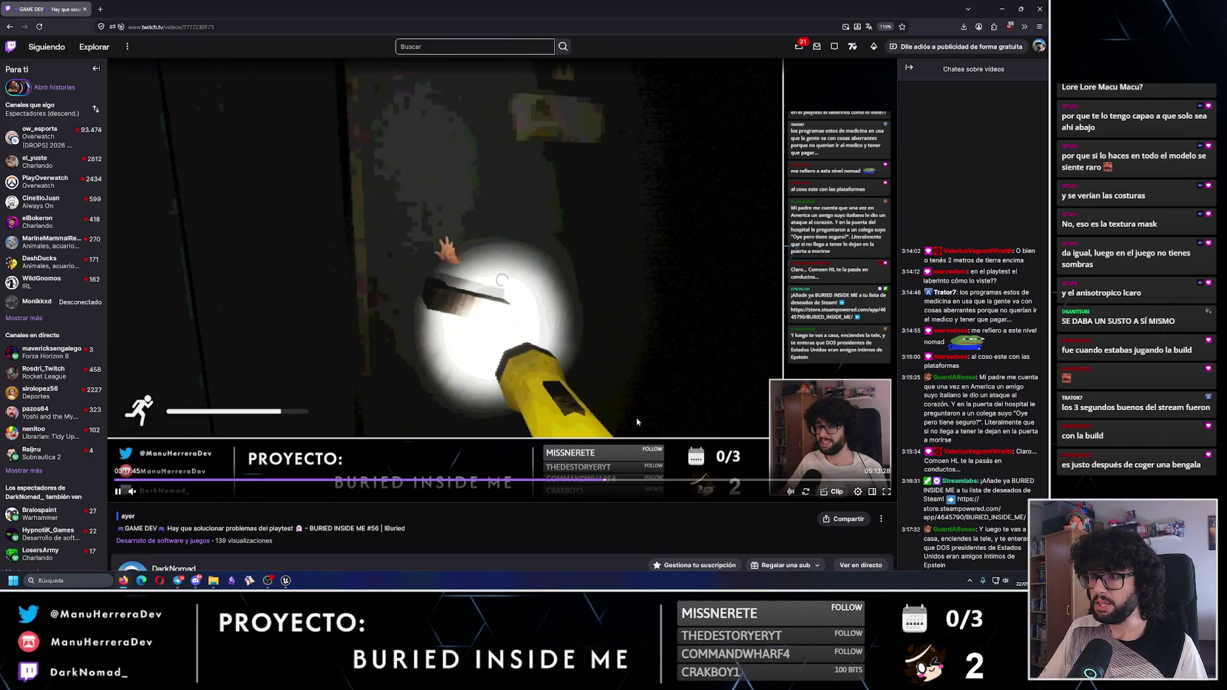
pyautogui.press('Left')
pyautogui.press('Left')
pyautogui.press('Left')
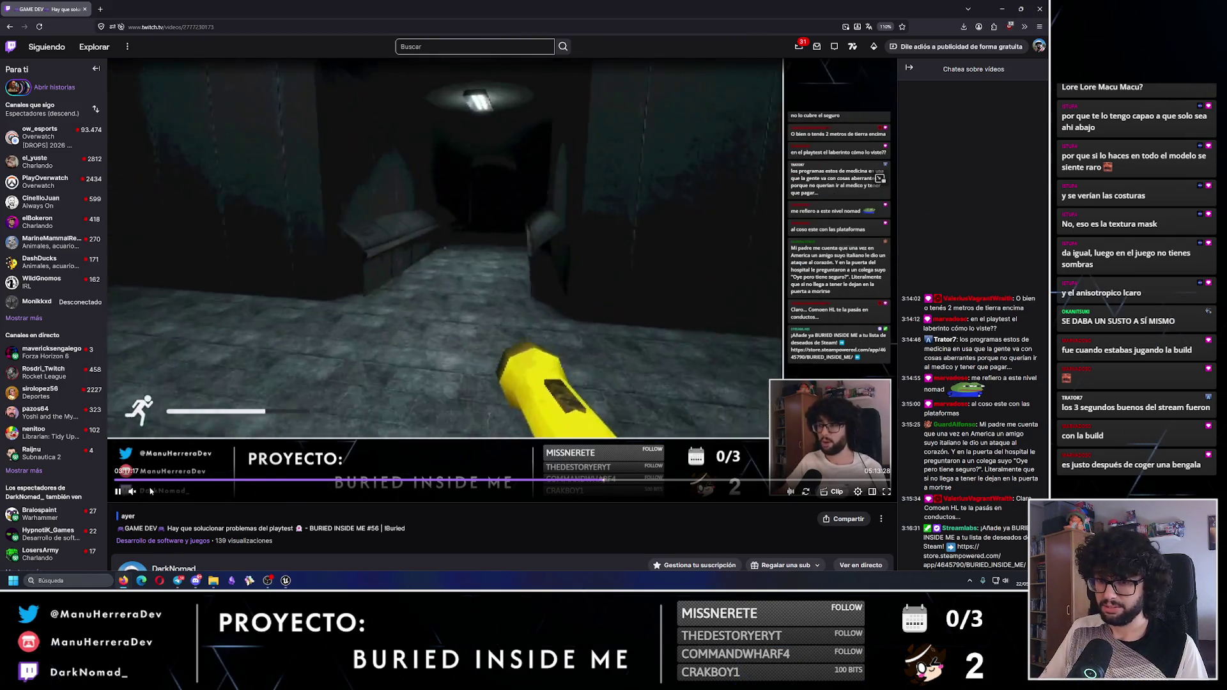
pyautogui.click(405, 348)
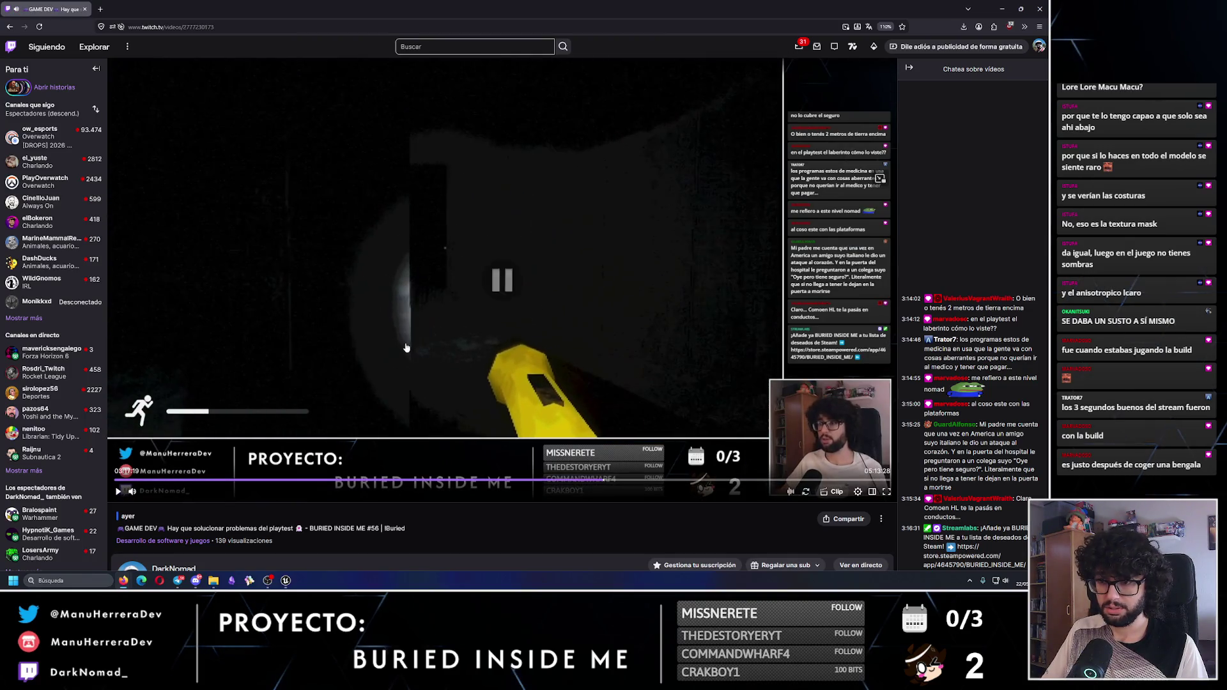
pyautogui.click(407, 345)
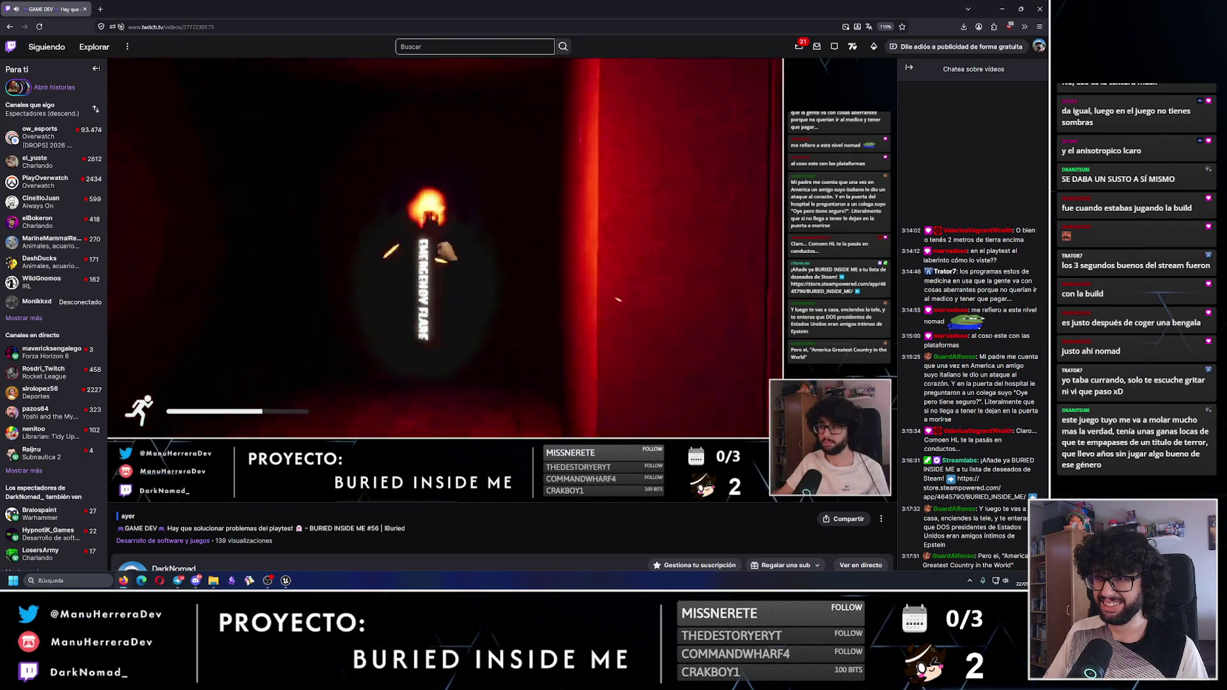
pyautogui.moveTo(425, 345)
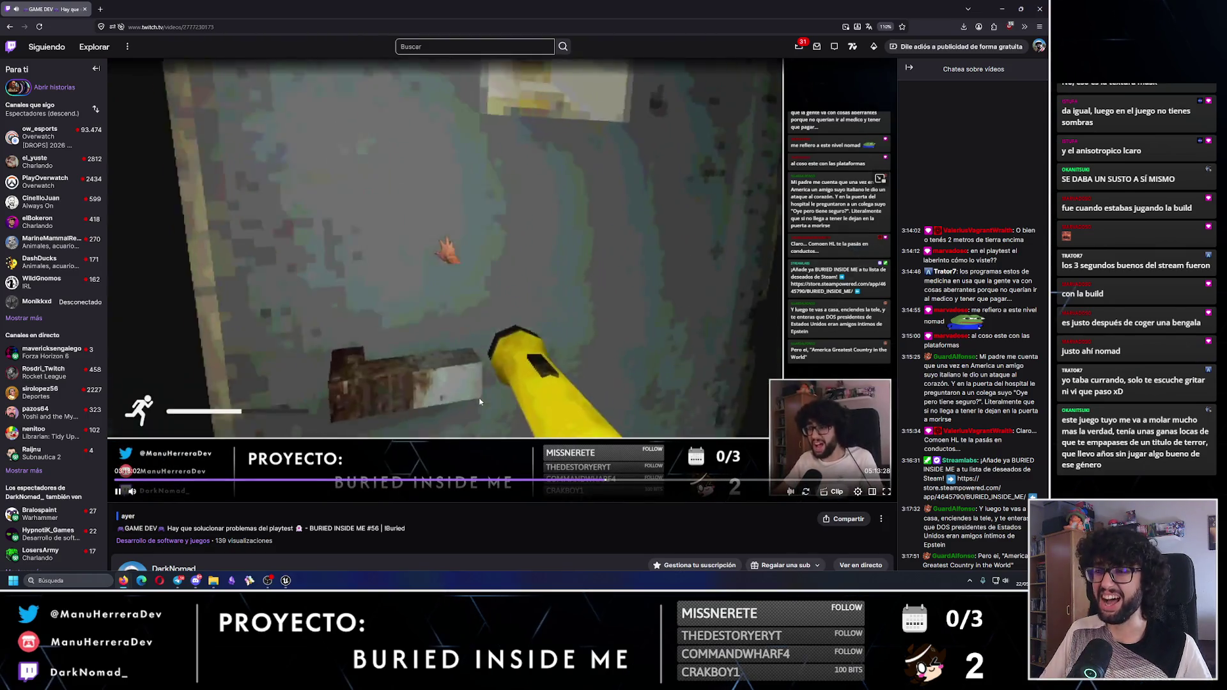
# Step through the flare scene and monster appearance moment by moment, then close the browser
pyautogui.click(480, 403)
pyautogui.click(480, 403)
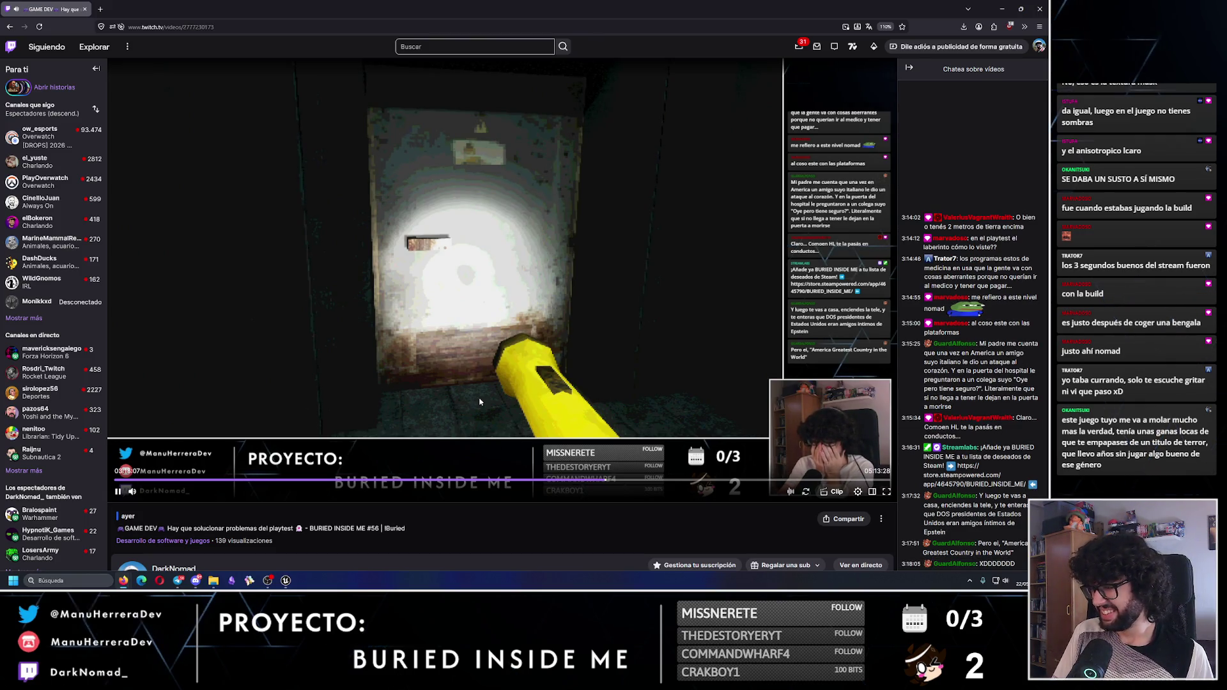
pyautogui.press('Left')
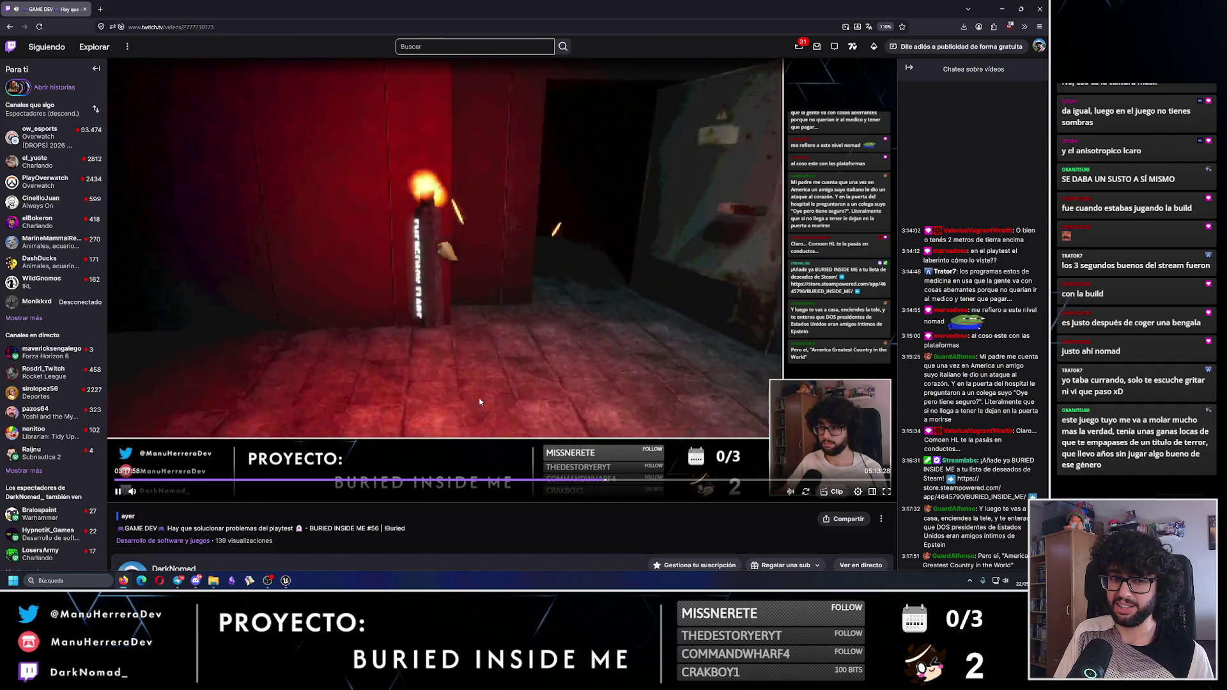
pyautogui.click(480, 402)
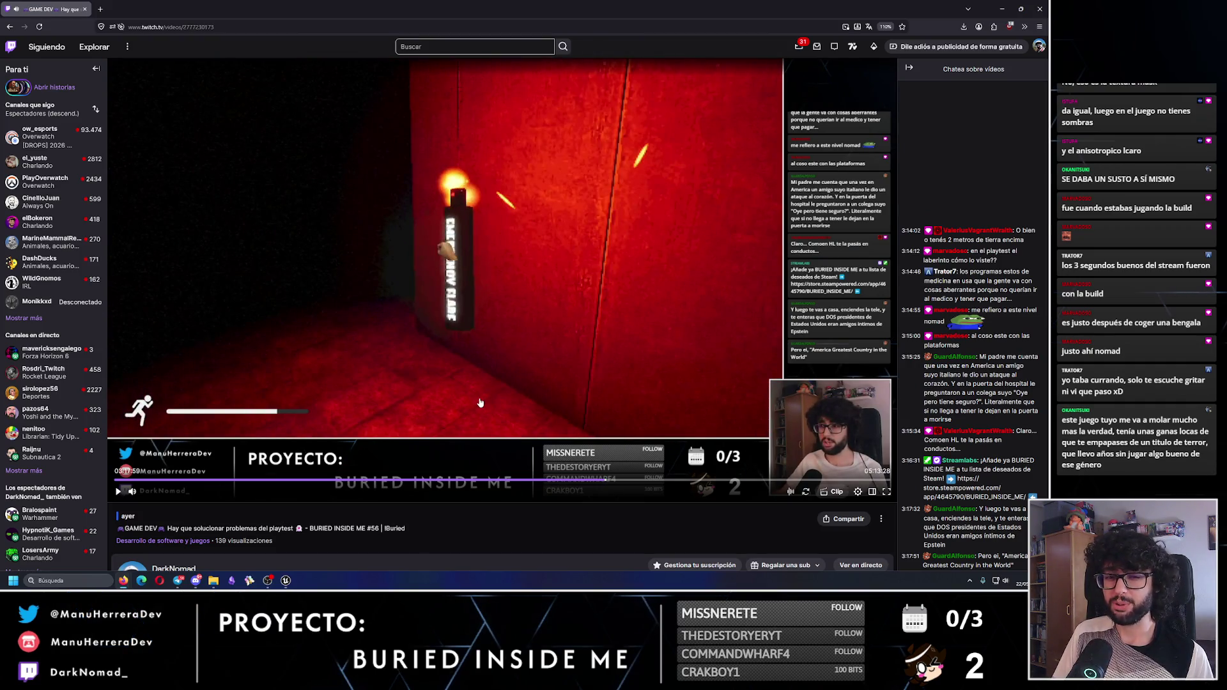
pyautogui.click(480, 403)
pyautogui.click(480, 403)
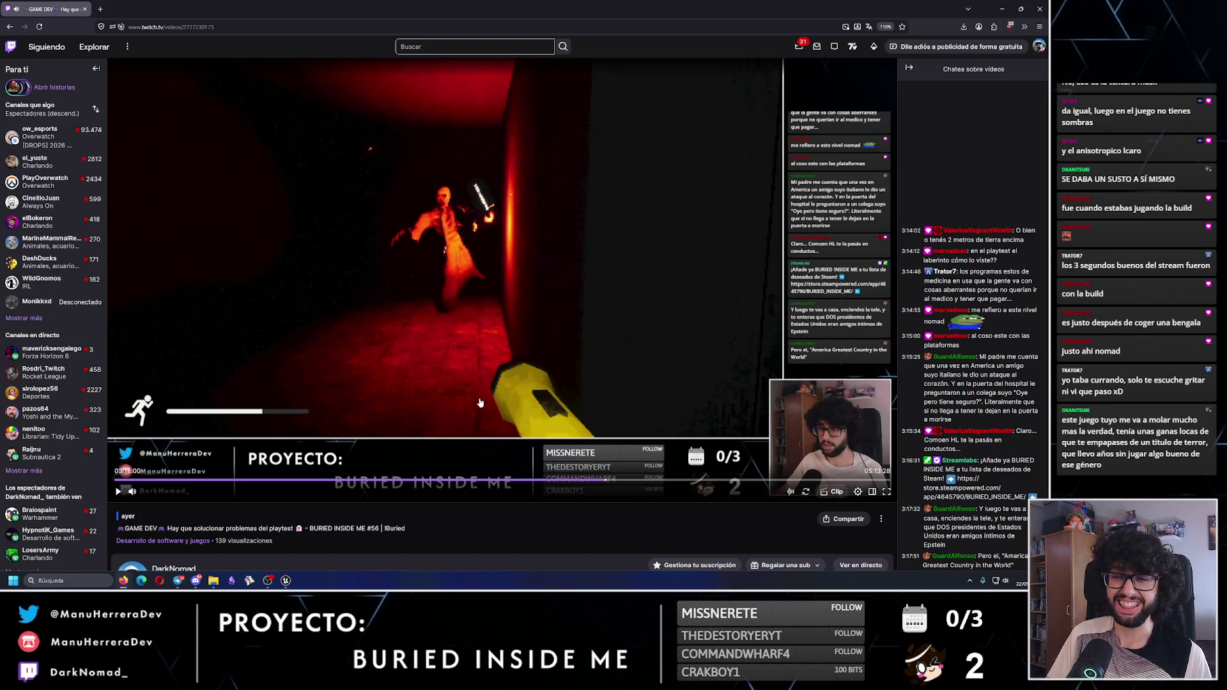
pyautogui.click(480, 403)
pyautogui.click(510, 392)
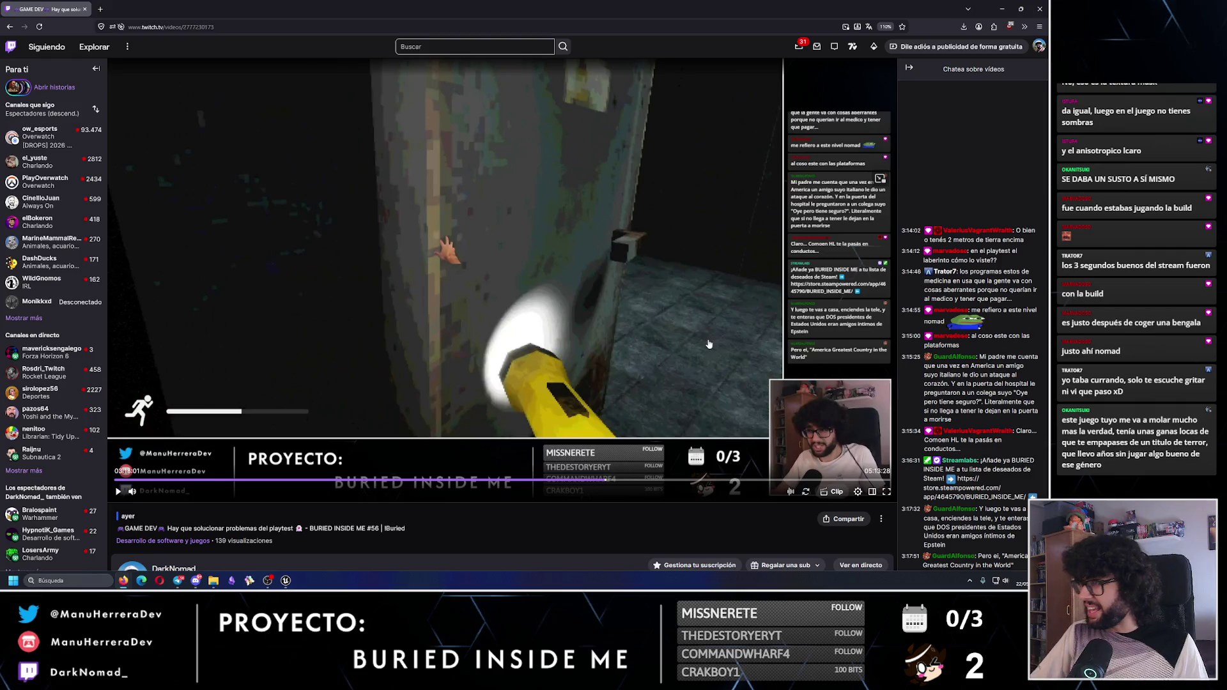
pyautogui.click(1047, 7)
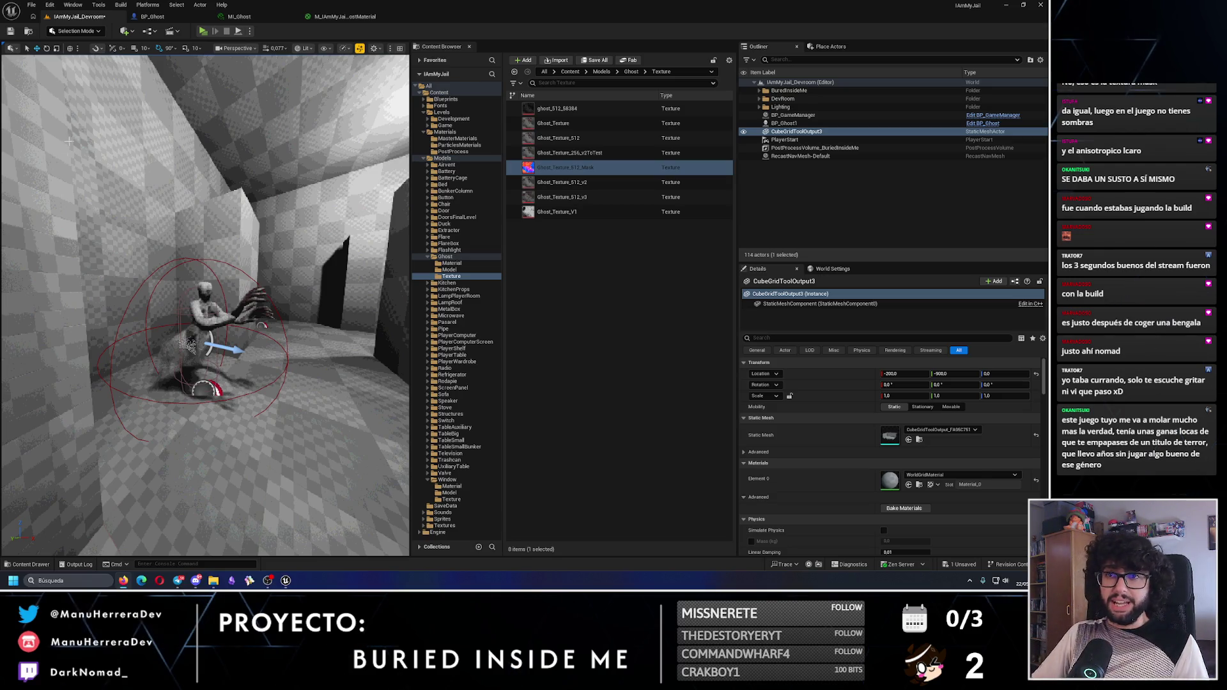
# Search Project Settings for a 'new window' play option, then close them without changes
pyautogui.moveTo(176, 286); pyautogui.dragTo(160, 351)
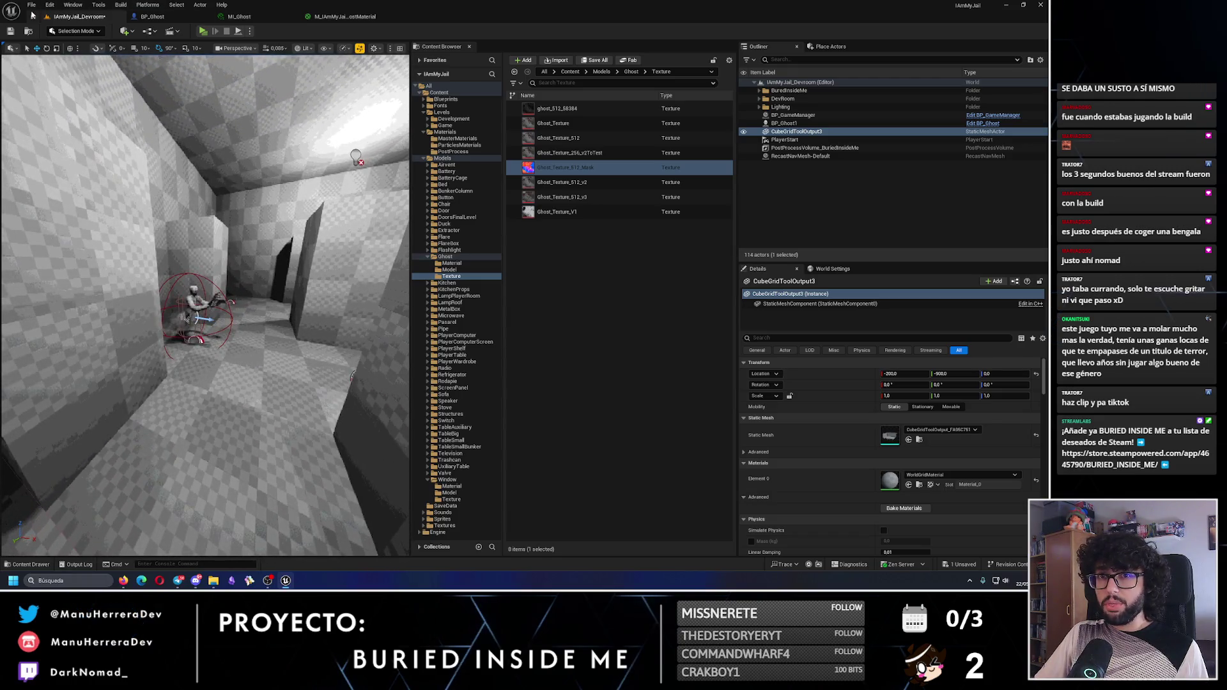
pyautogui.click(31, 5)
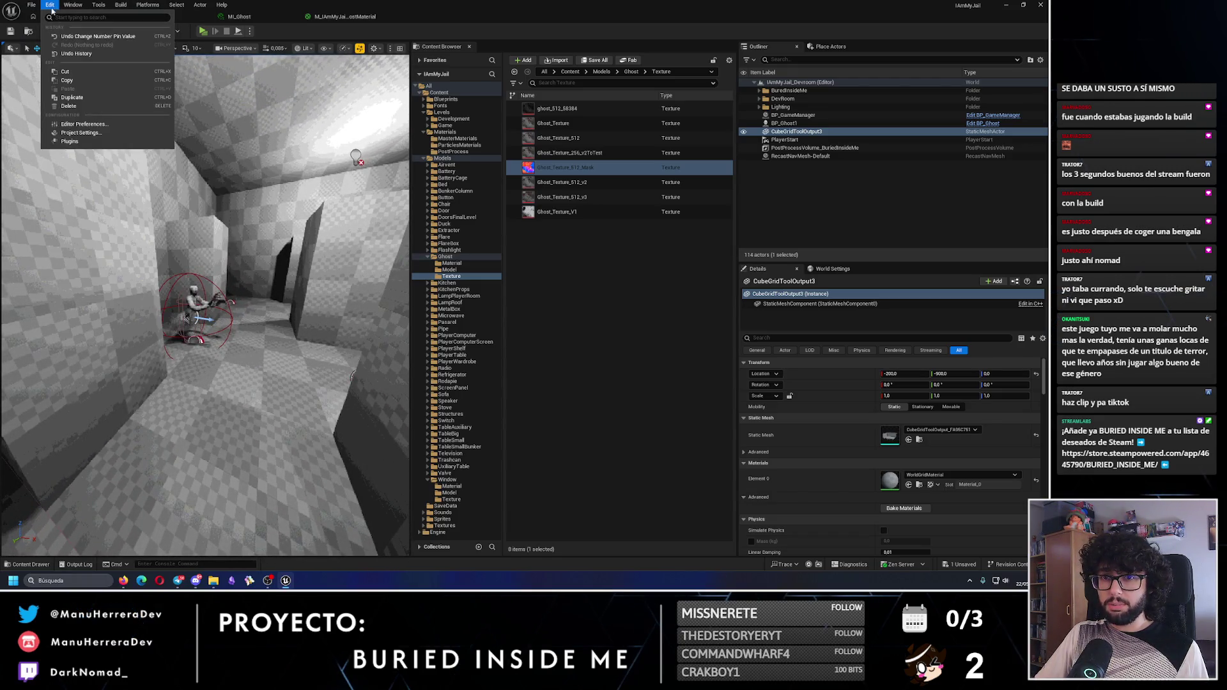
pyautogui.click(75, 133)
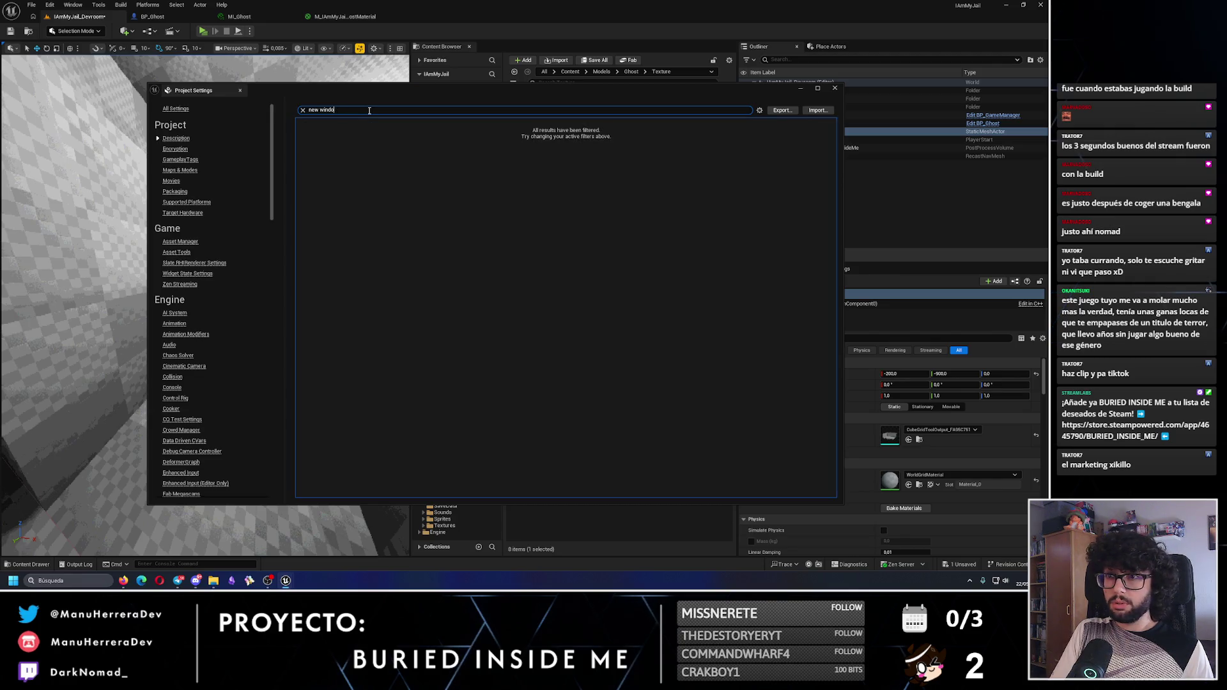
pyautogui.press('BackSpace')
pyautogui.press('BackSpace')
pyautogui.press('BackSpace')
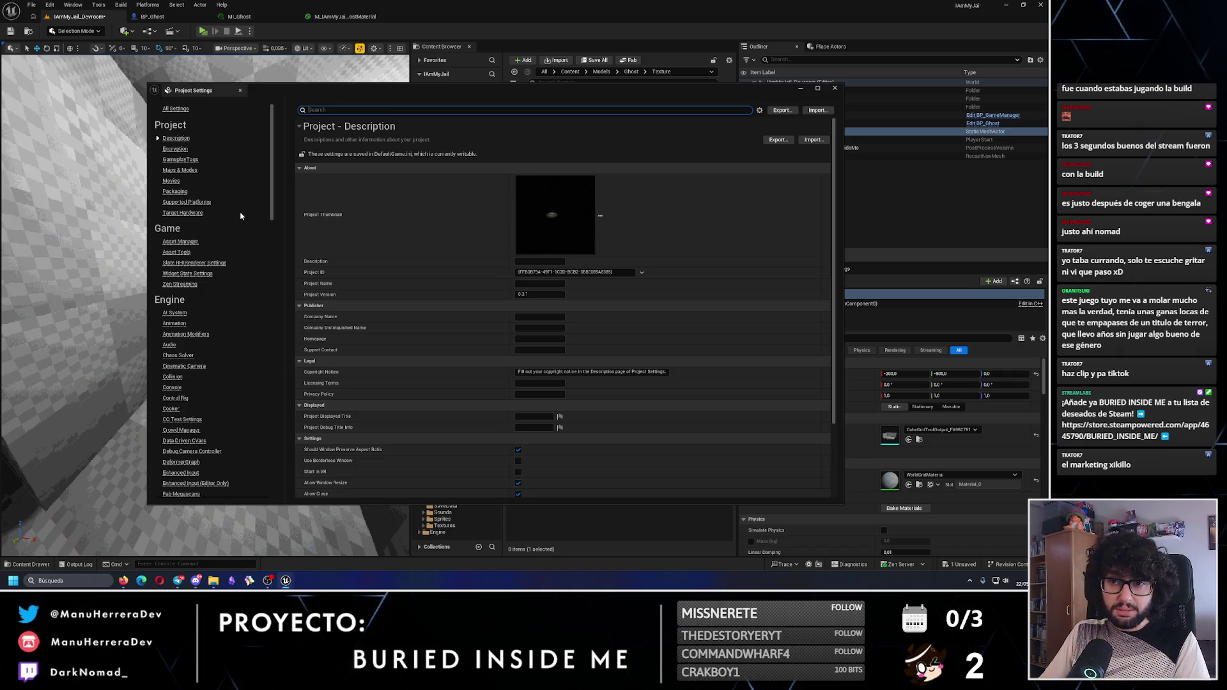
pyautogui.scroll(-1, 224, 256)
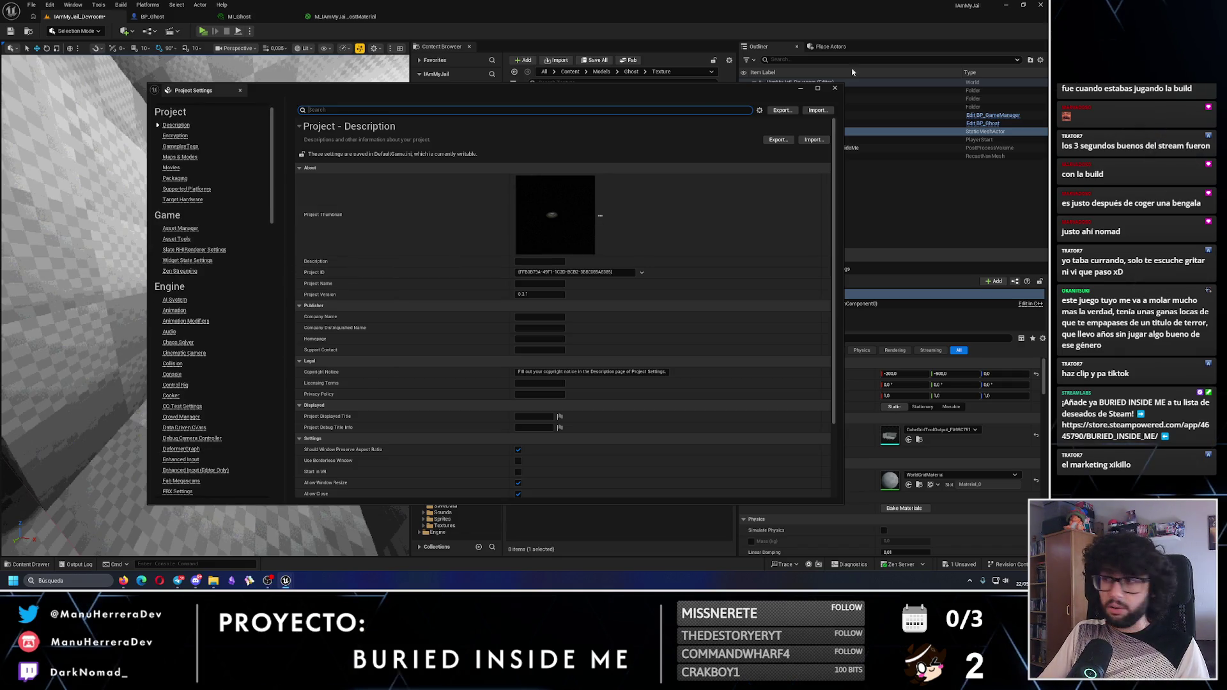
pyautogui.click(834, 88)
pyautogui.click(49, 5)
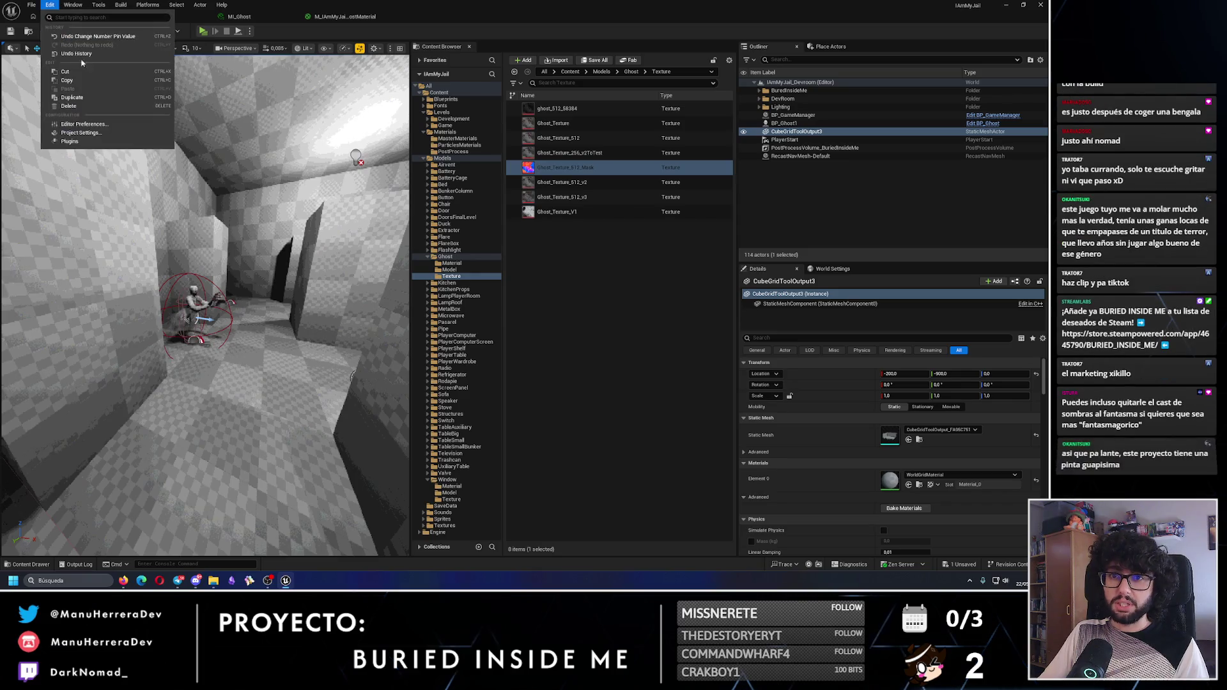
# In Editor Preferences, set the play viewport Width to 1920 and Height to 1080
pyautogui.click(83, 132)
pyautogui.write('game view')
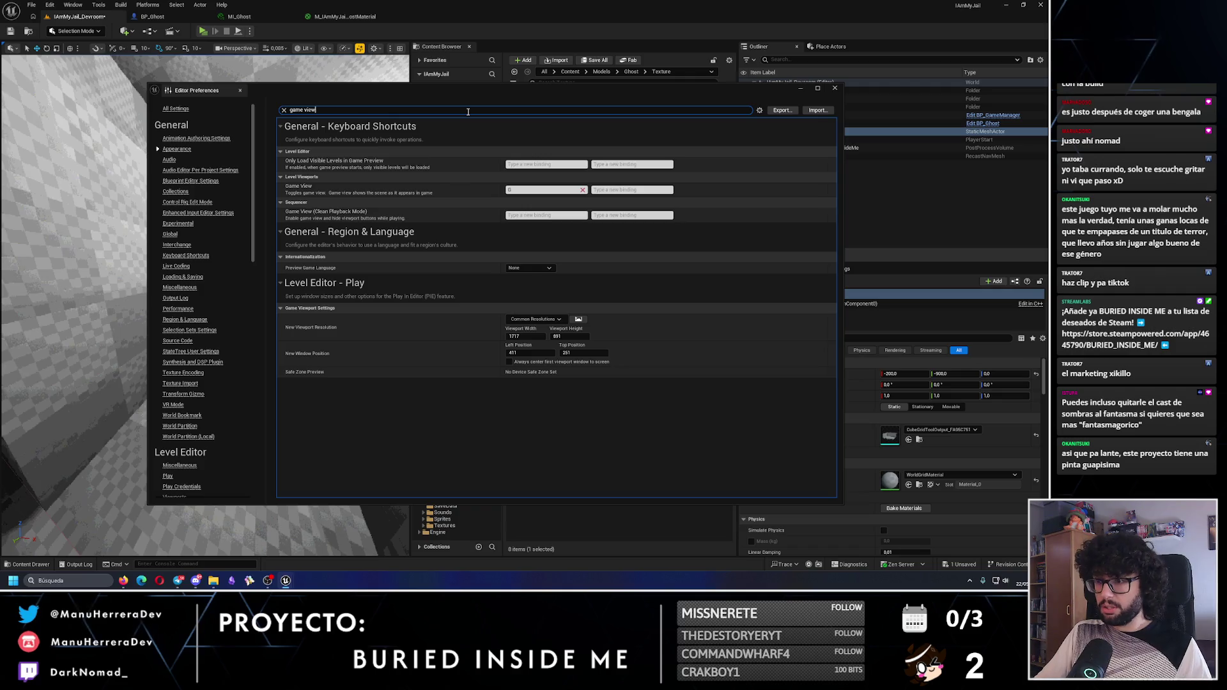
pyautogui.click(530, 336)
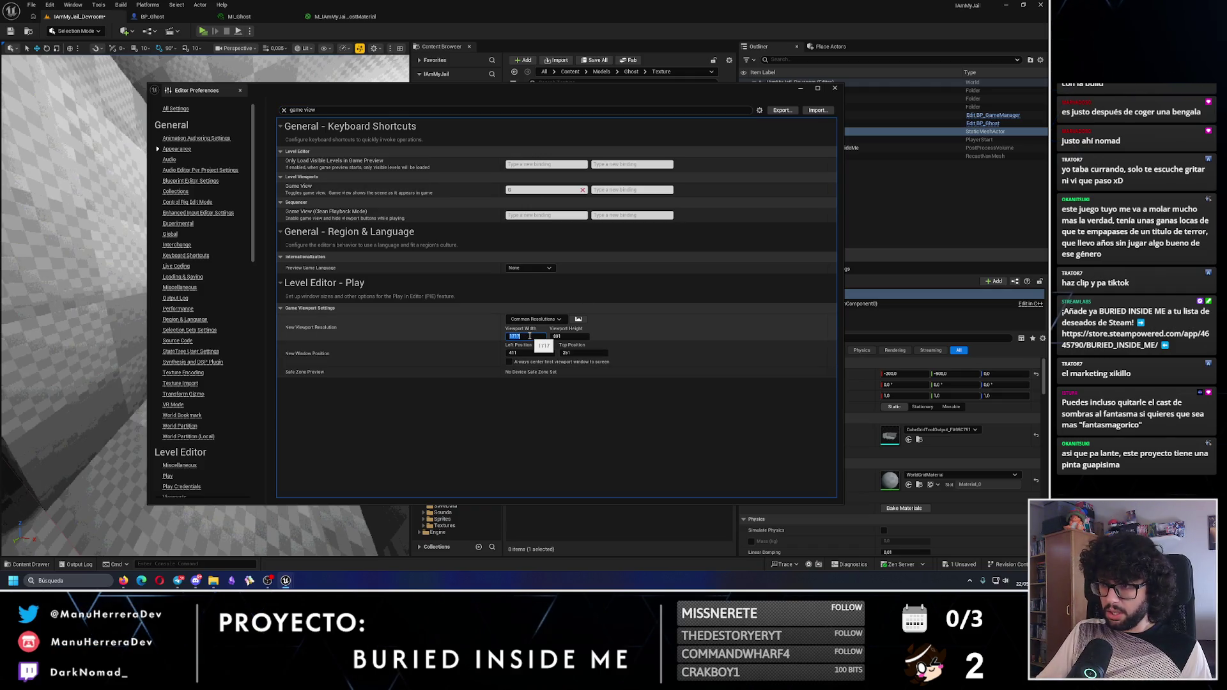
pyautogui.click(535, 319)
pyautogui.moveTo(540, 353)
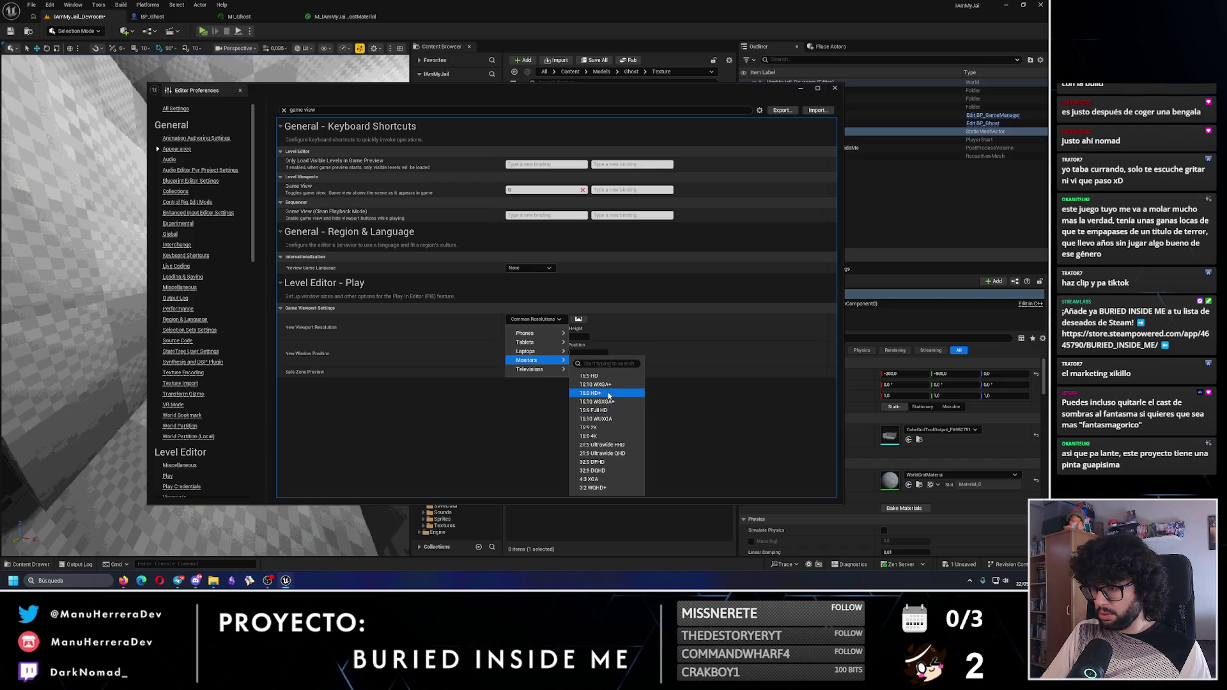
pyautogui.press('Escape')
pyautogui.click(523, 337)
pyautogui.write('0')
pyautogui.click(566, 336)
pyautogui.write('1080')
pyautogui.press('Return')
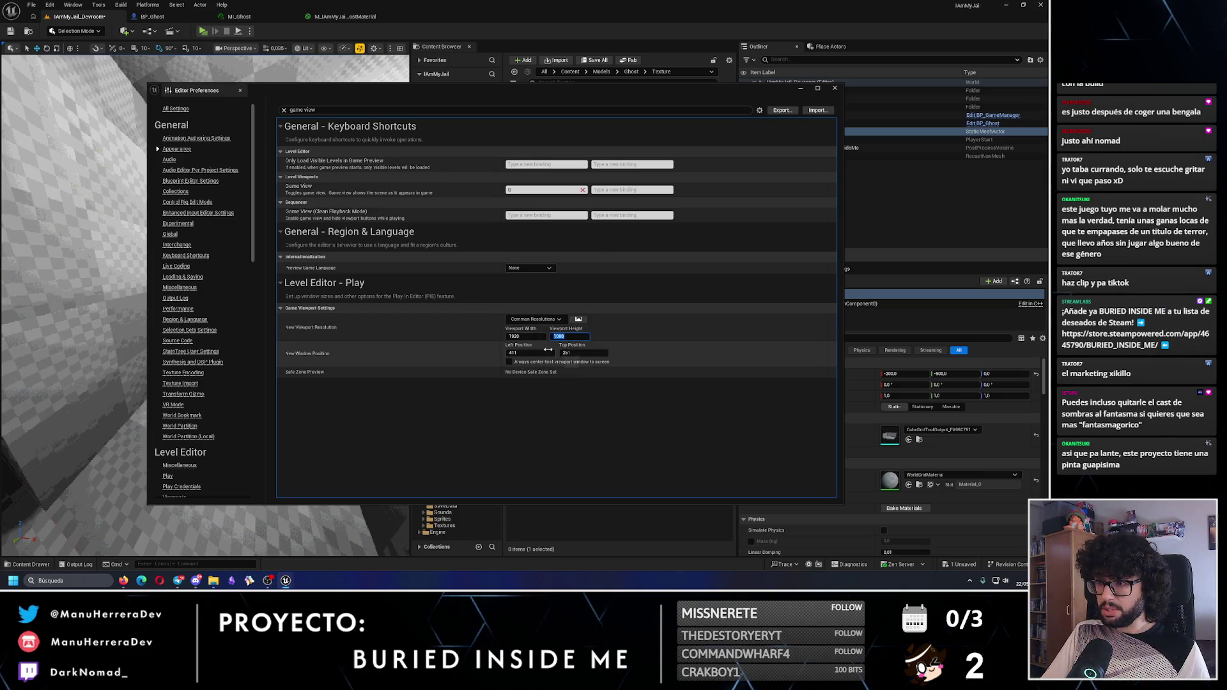
pyautogui.click(835, 89)
pyautogui.click(203, 32)
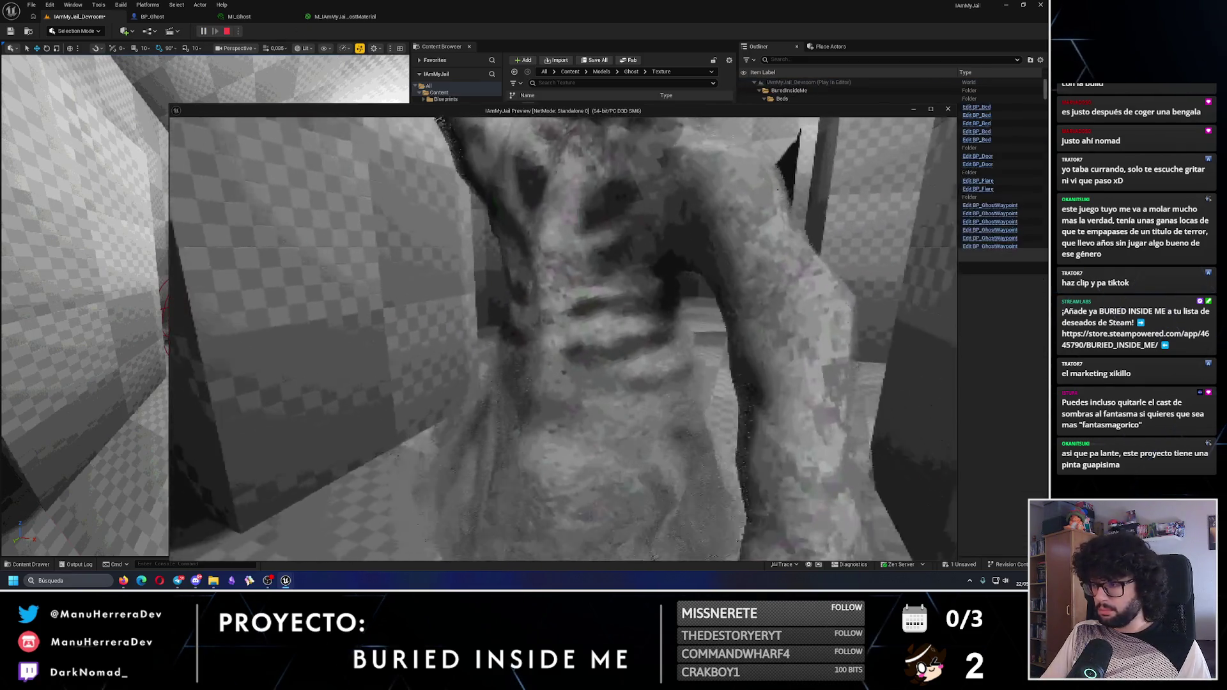
pyautogui.press('Escape')
pyautogui.click(201, 31)
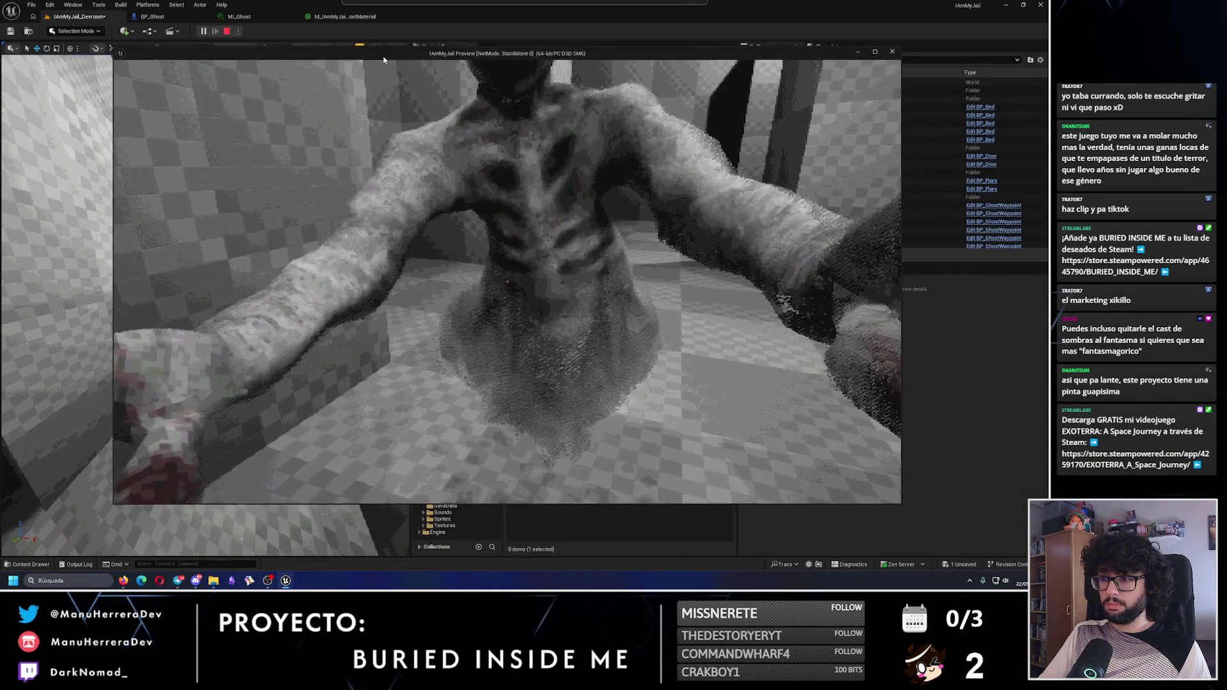
pyautogui.press('Escape')
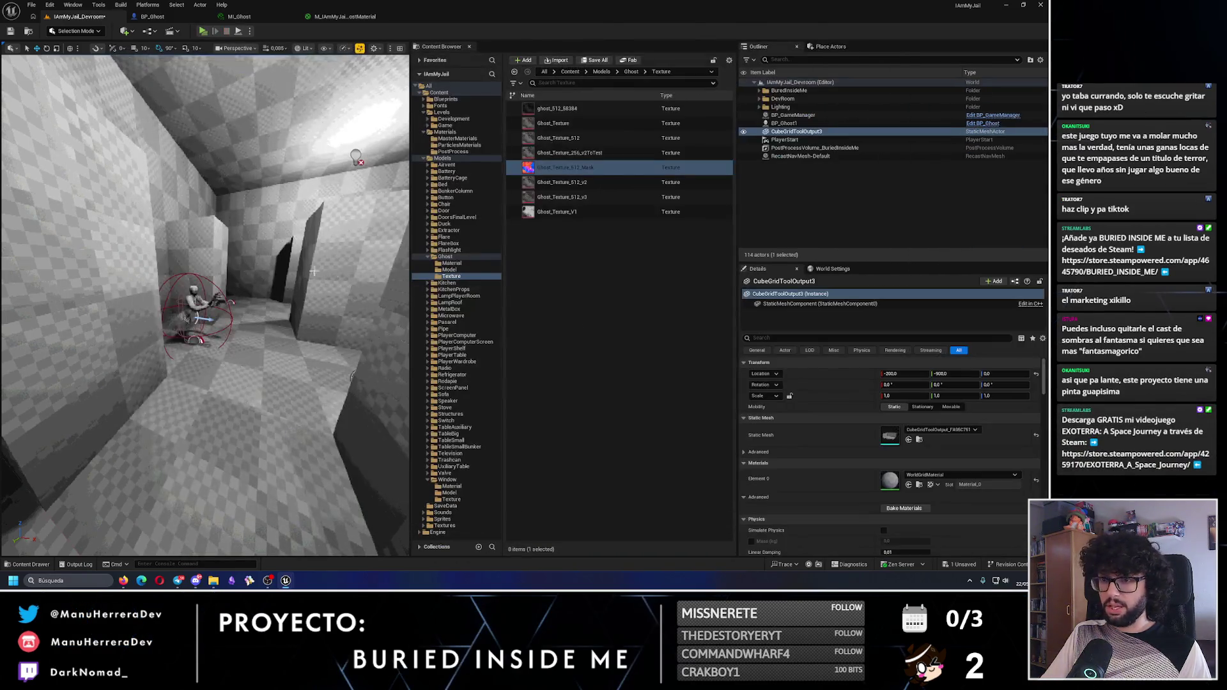
pyautogui.click(202, 31)
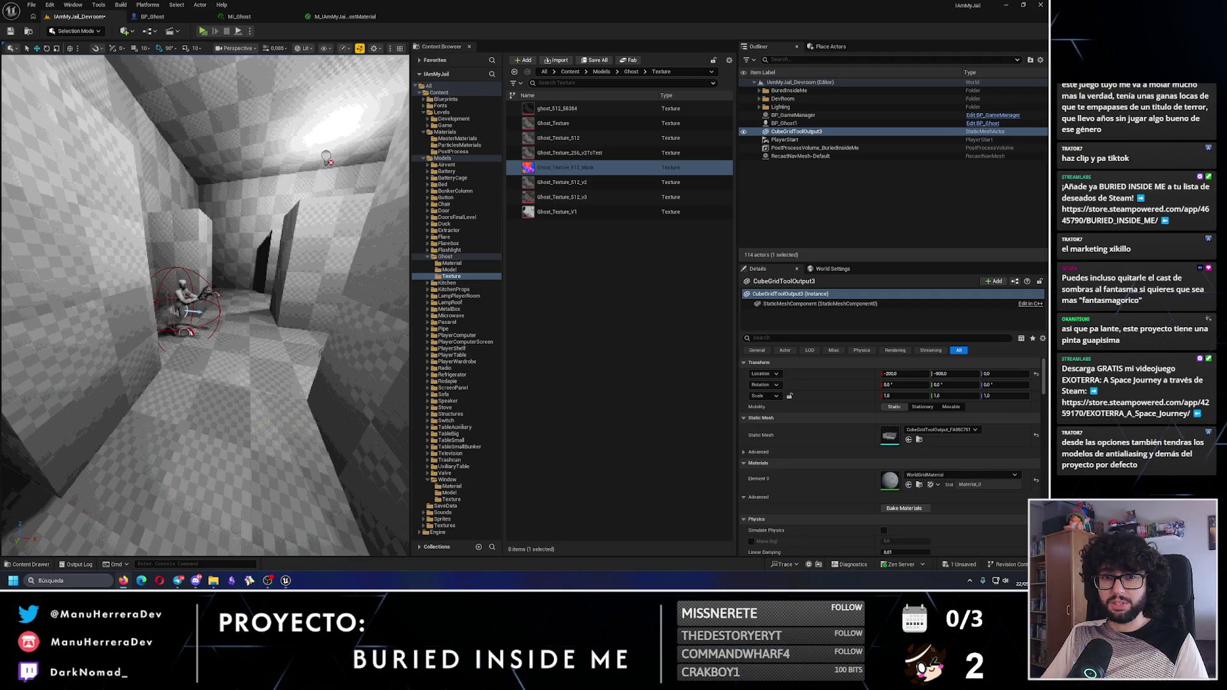
pyautogui.scroll(1, 204, 305)
pyautogui.press('w')
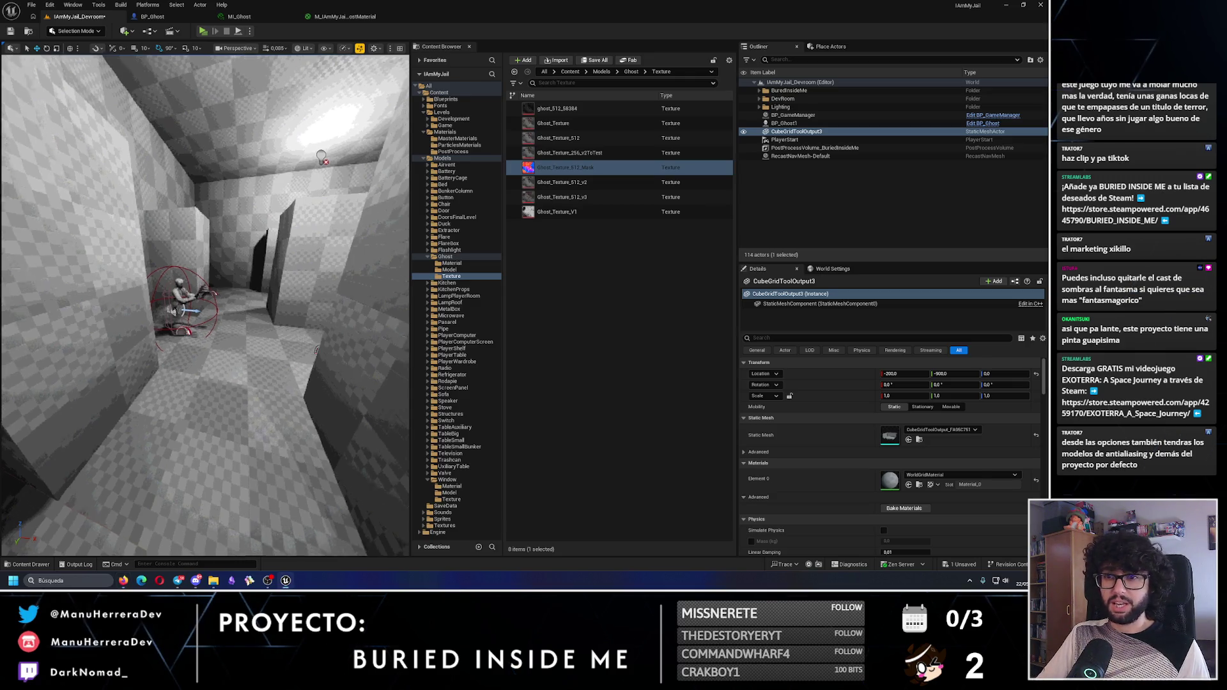
pyautogui.press('s')
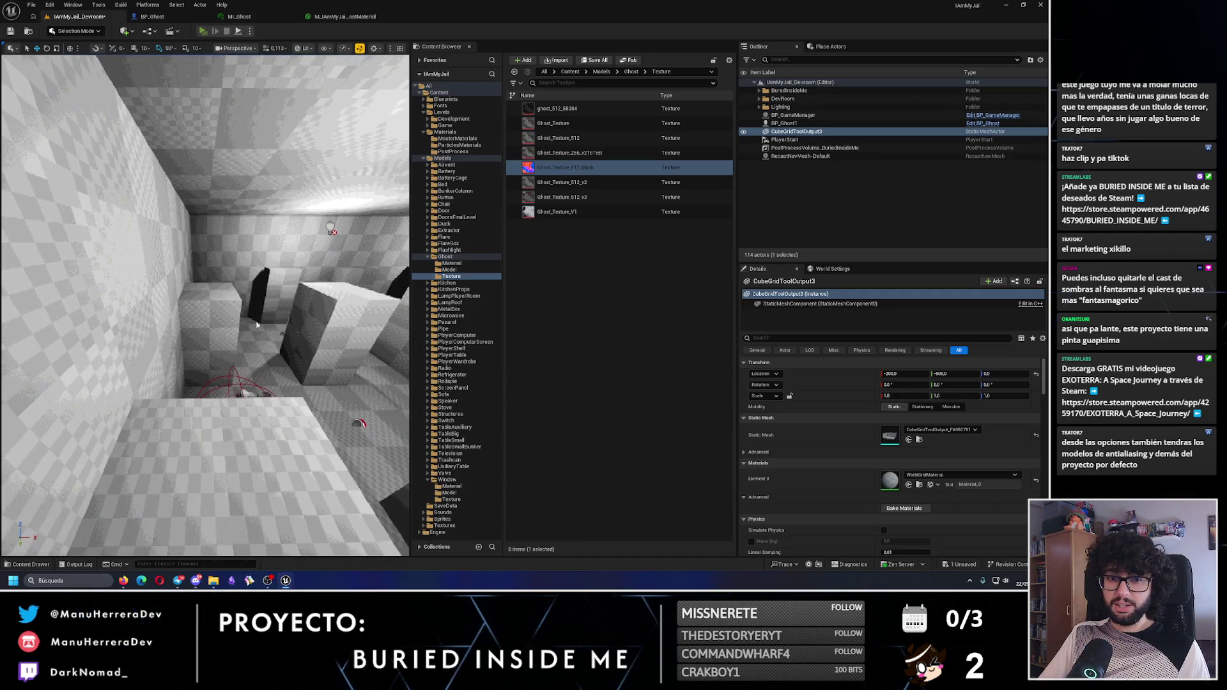
pyautogui.hotkey('alt', 'p')
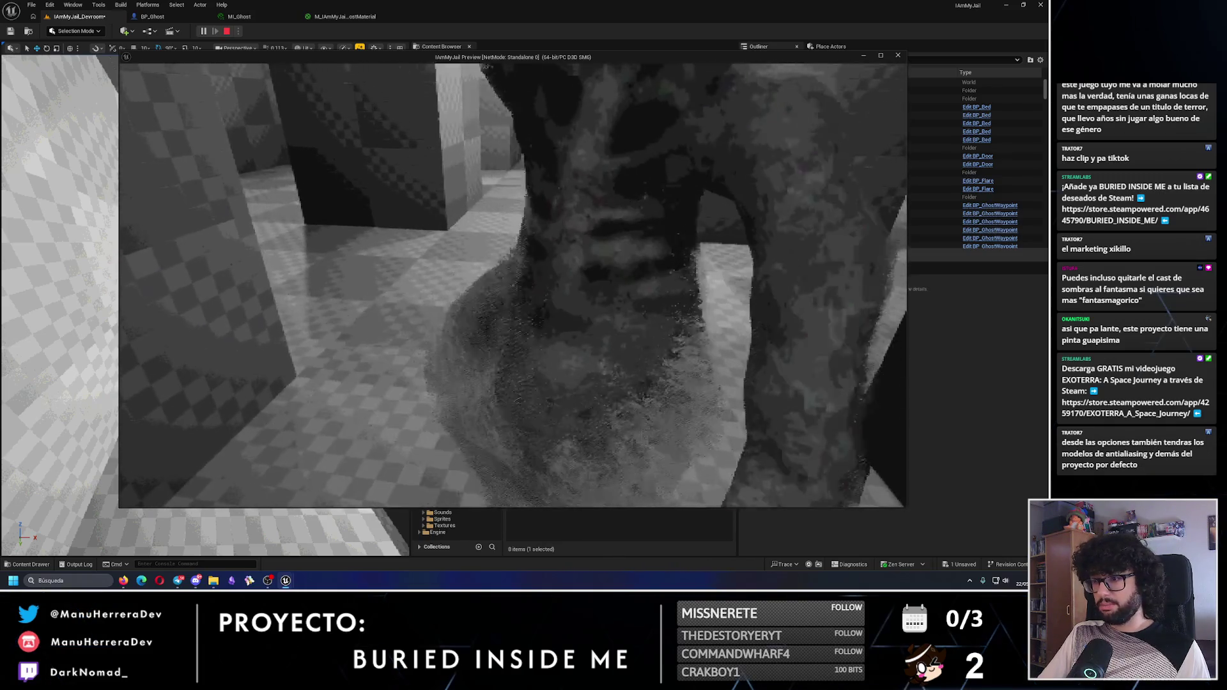
pyautogui.press('Escape')
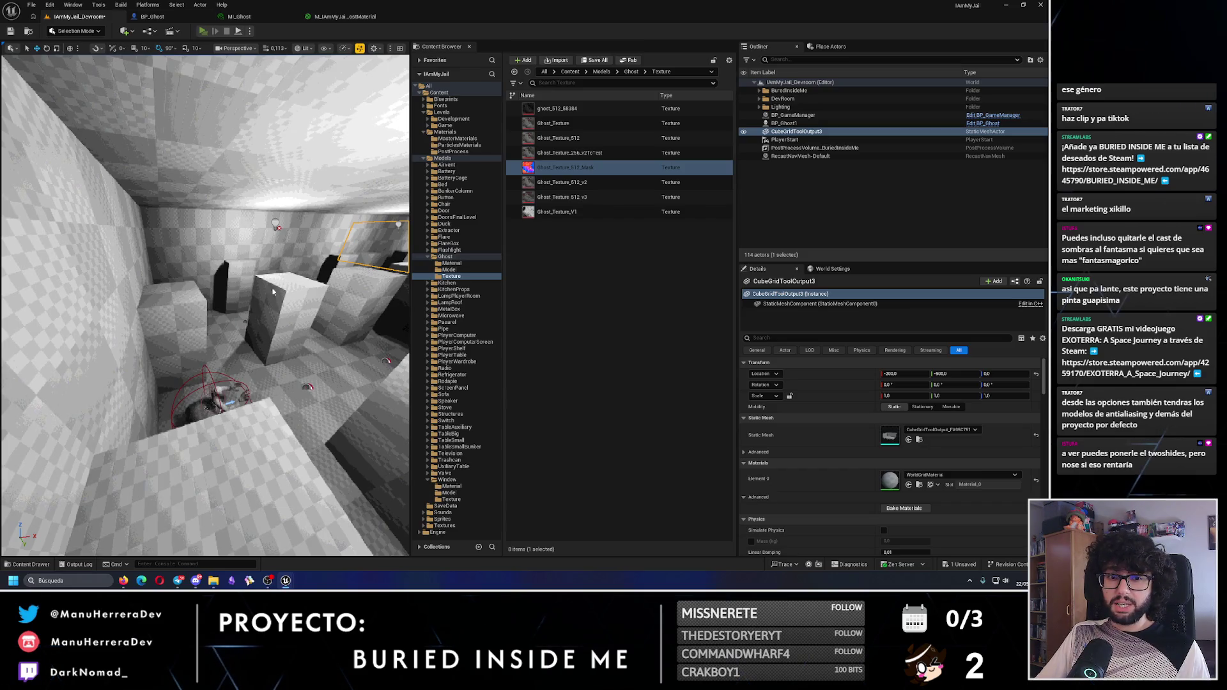
pyautogui.hotkey('alt', 'p')
pyautogui.press('Escape')
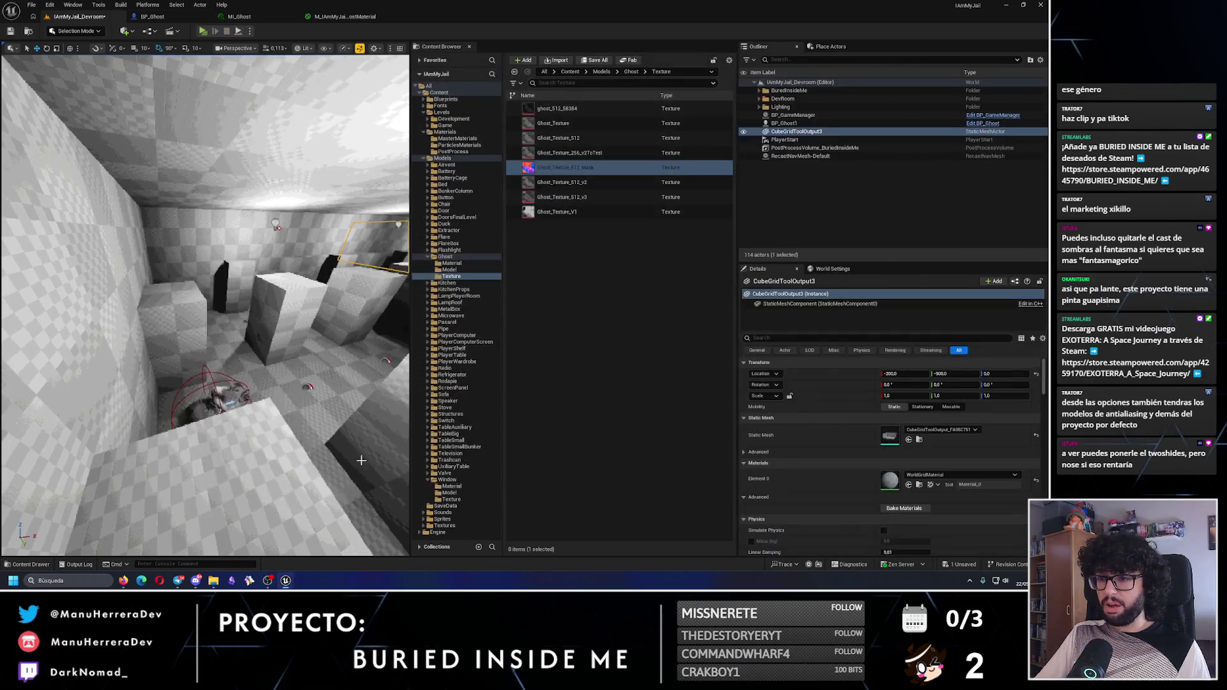
pyautogui.click(339, 16)
pyautogui.click(246, 16)
# Enable Two Sided on M_IAmMyJail_GhostMaterial, keeping Default Lit shading, and apply the change
pyautogui.click(339, 16)
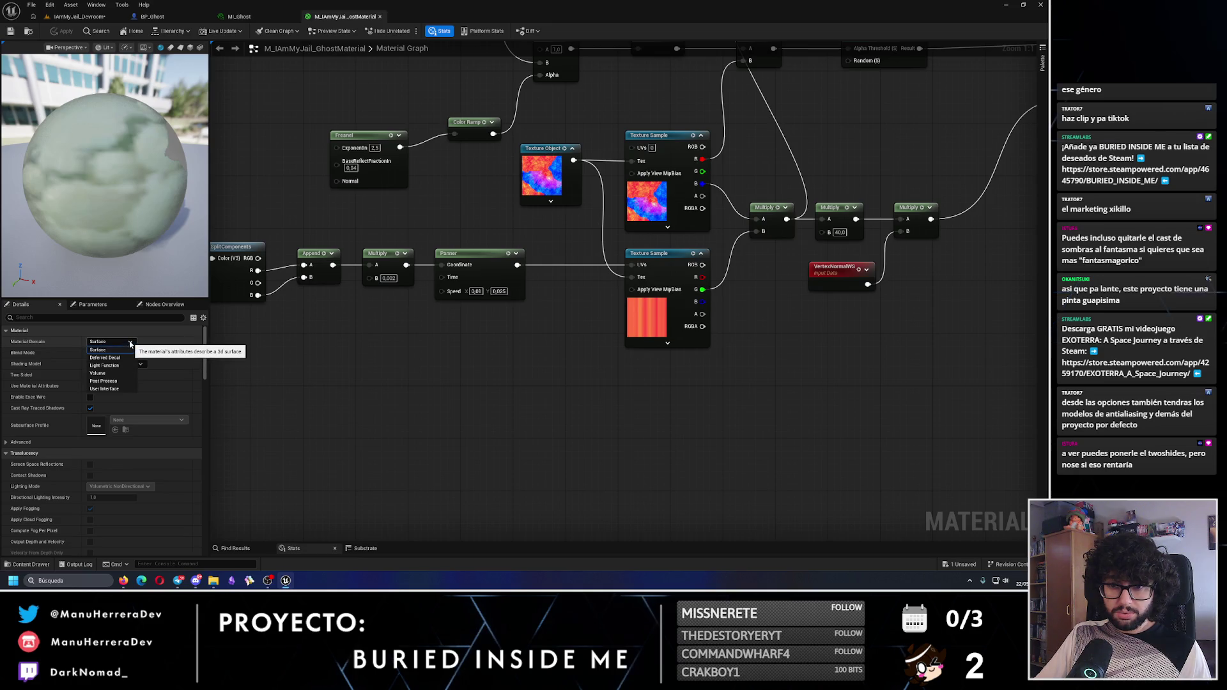
pyautogui.click(130, 365)
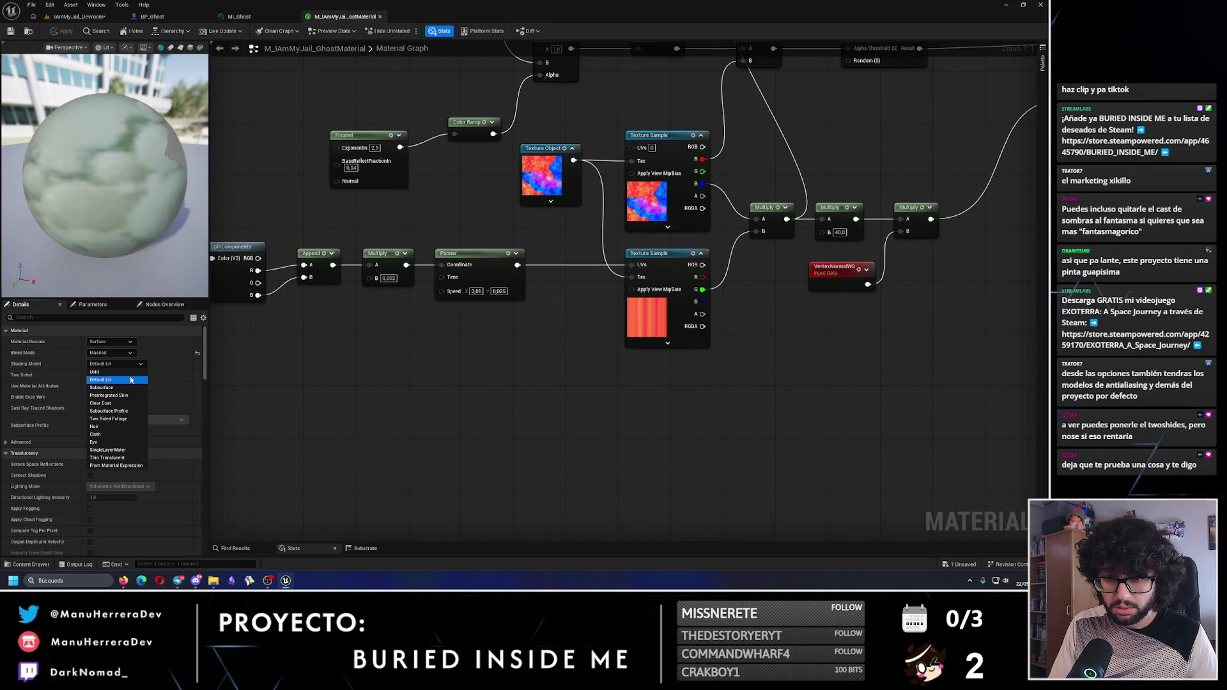
pyautogui.click(243, 381)
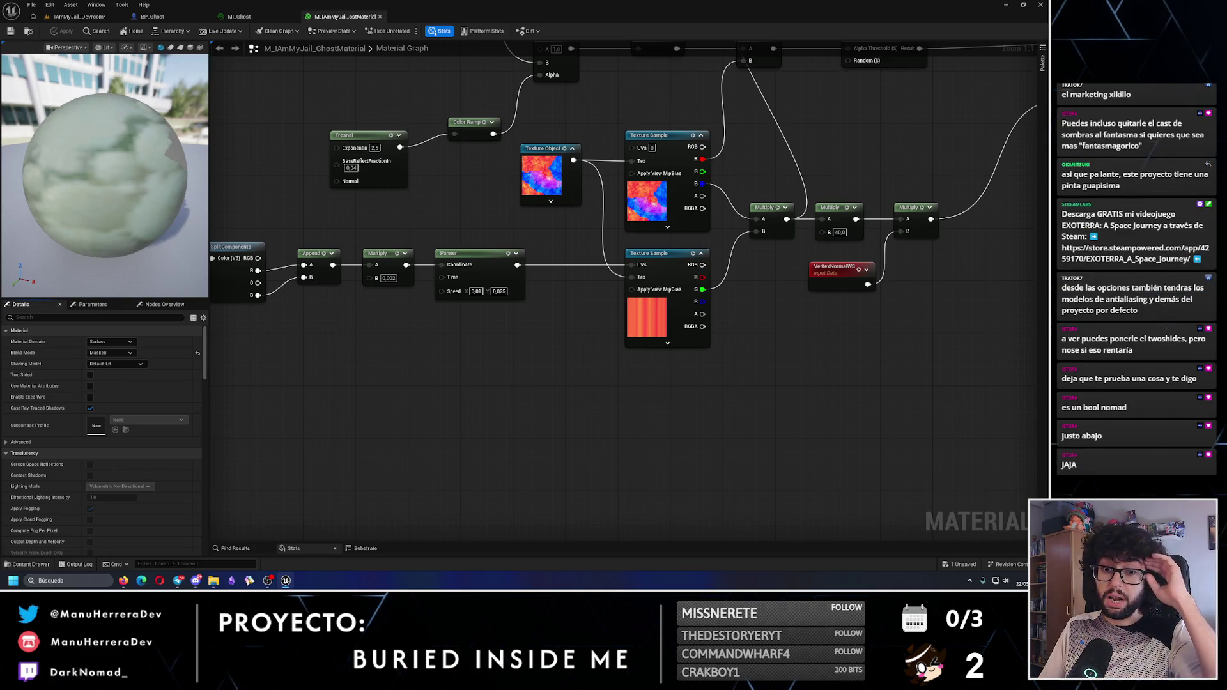
pyautogui.click(90, 375)
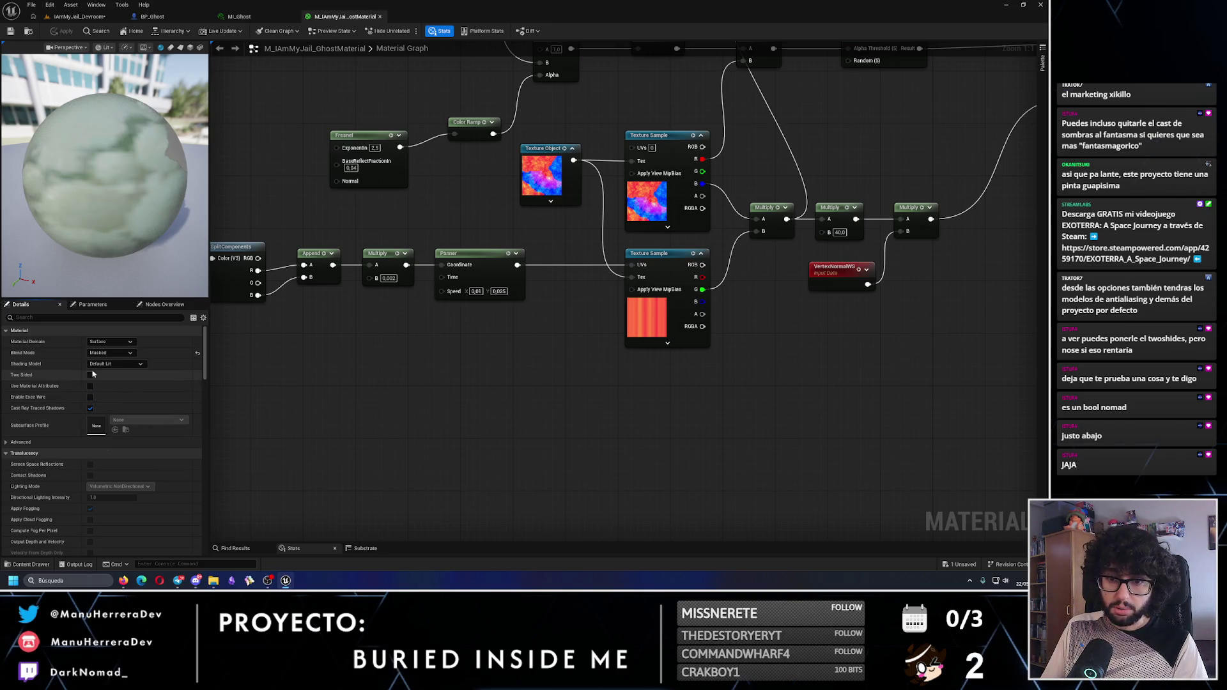
pyautogui.click(10, 31)
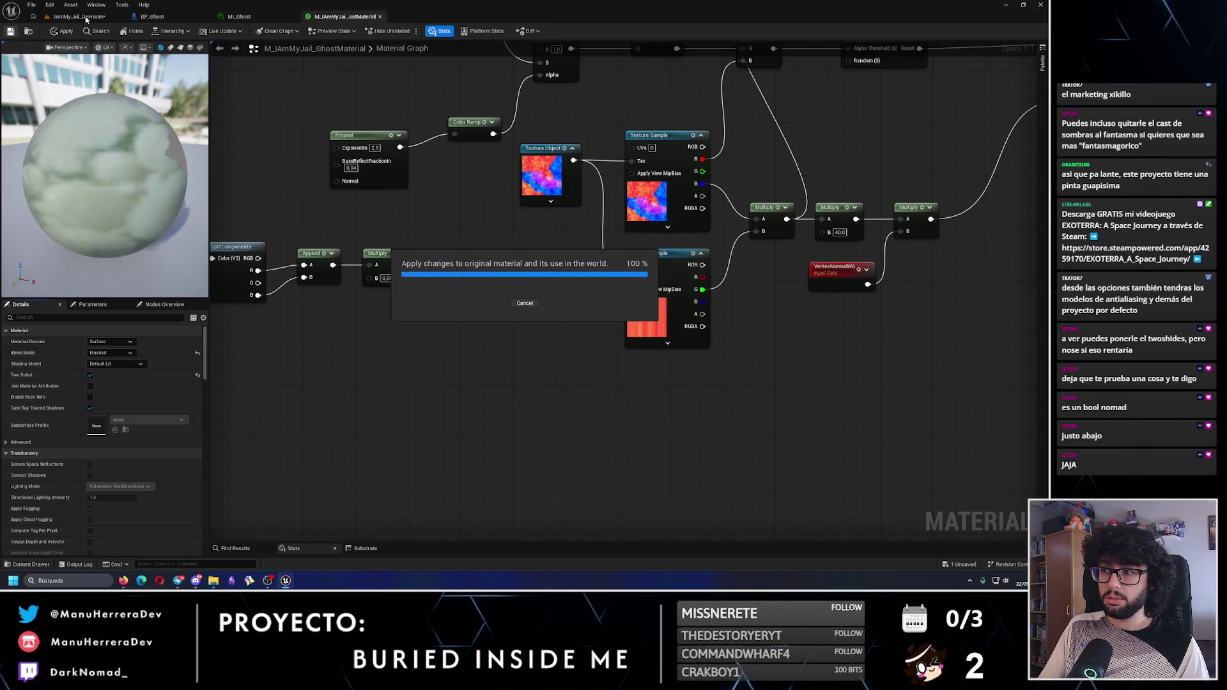
pyautogui.click(87, 17)
# Fly the camera around the ghost among the pillars, then launch a standalone playtest
pyautogui.moveTo(204, 307)
pyautogui.mouseDown()
pyautogui.moveTo(205, 256)
pyautogui.moveTo(217, 307)
pyautogui.moveTo(230, 306)
pyautogui.mouseUp()
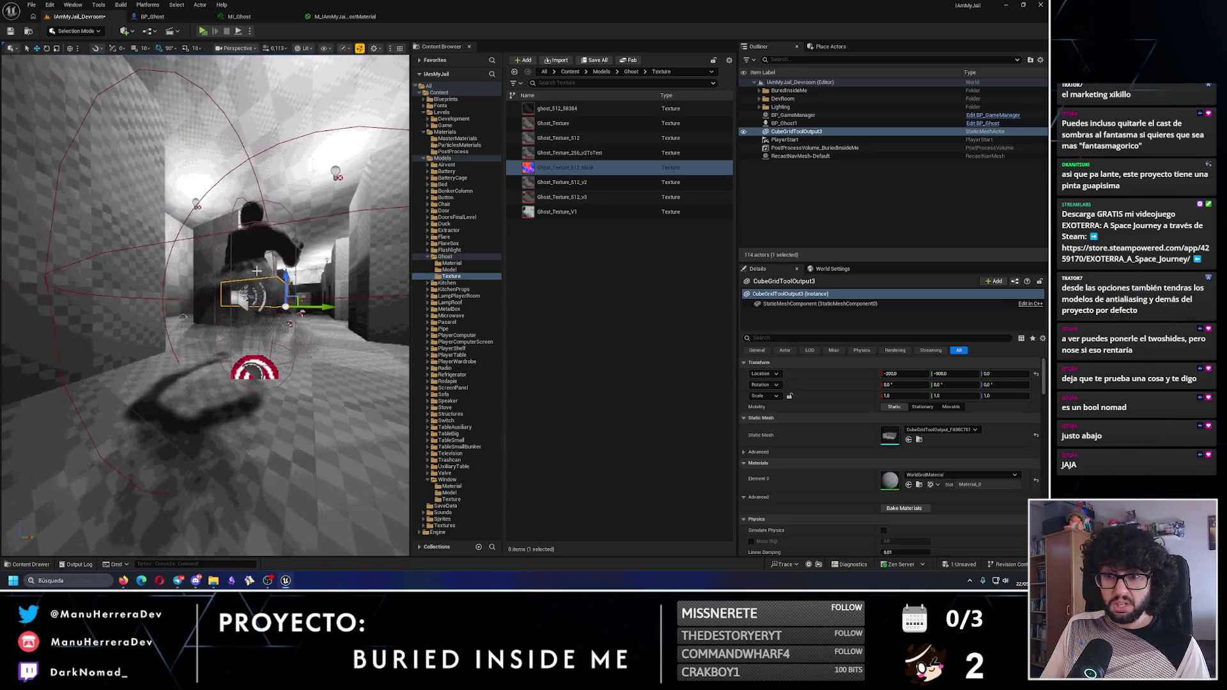
pyautogui.press('w')
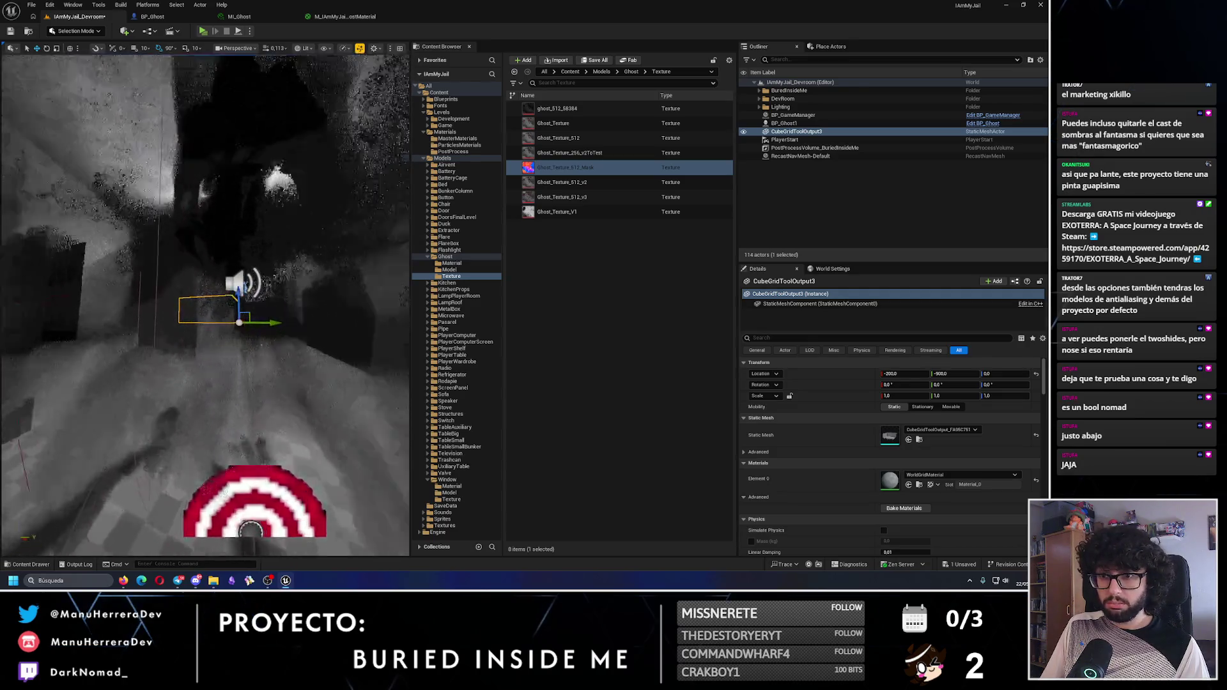
pyautogui.press('s')
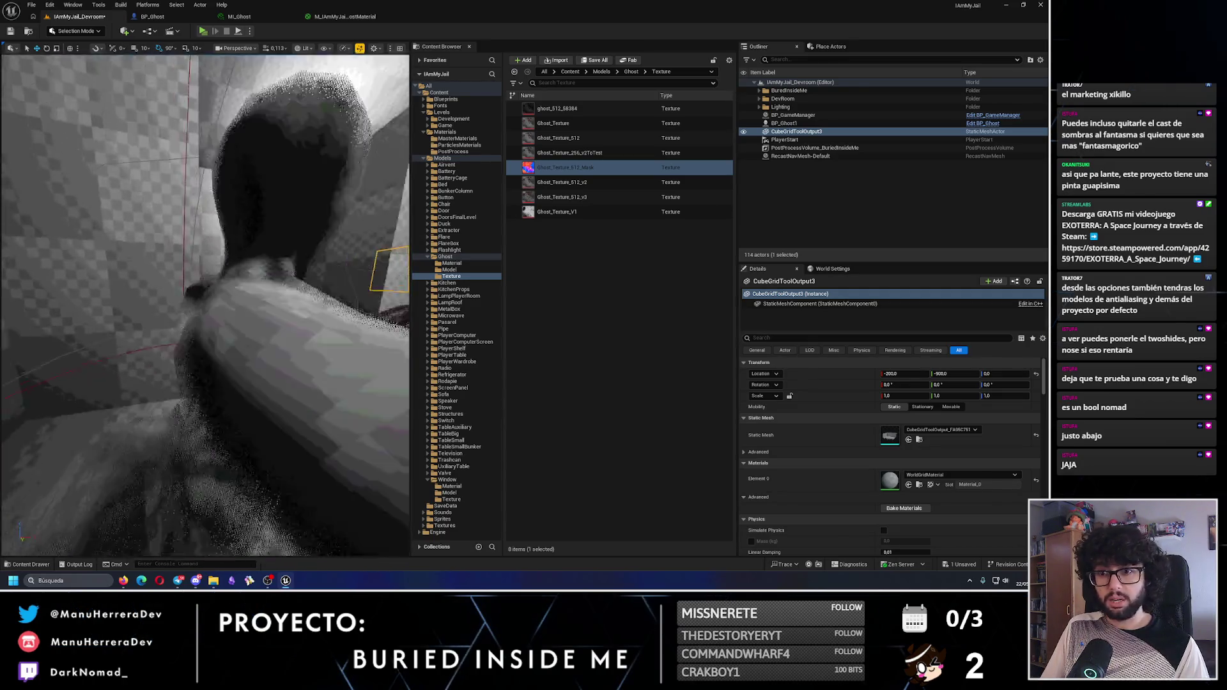
pyautogui.press('s')
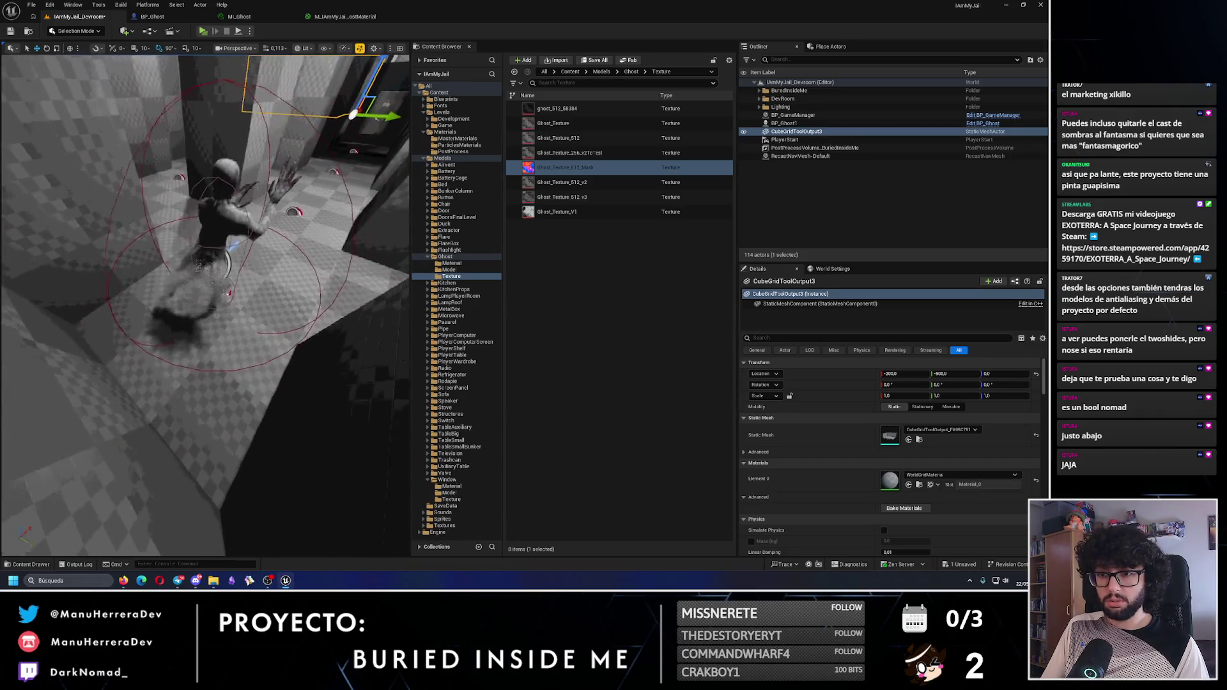
pyautogui.press('s')
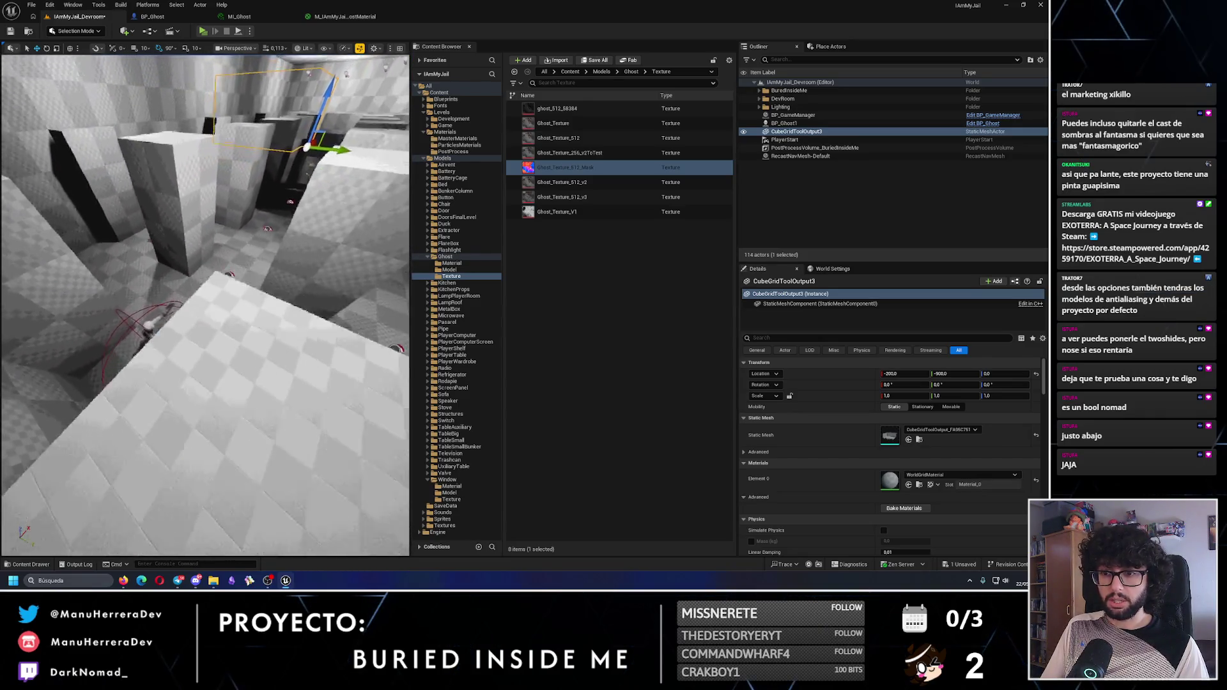
pyautogui.hotkey('alt', 'p')
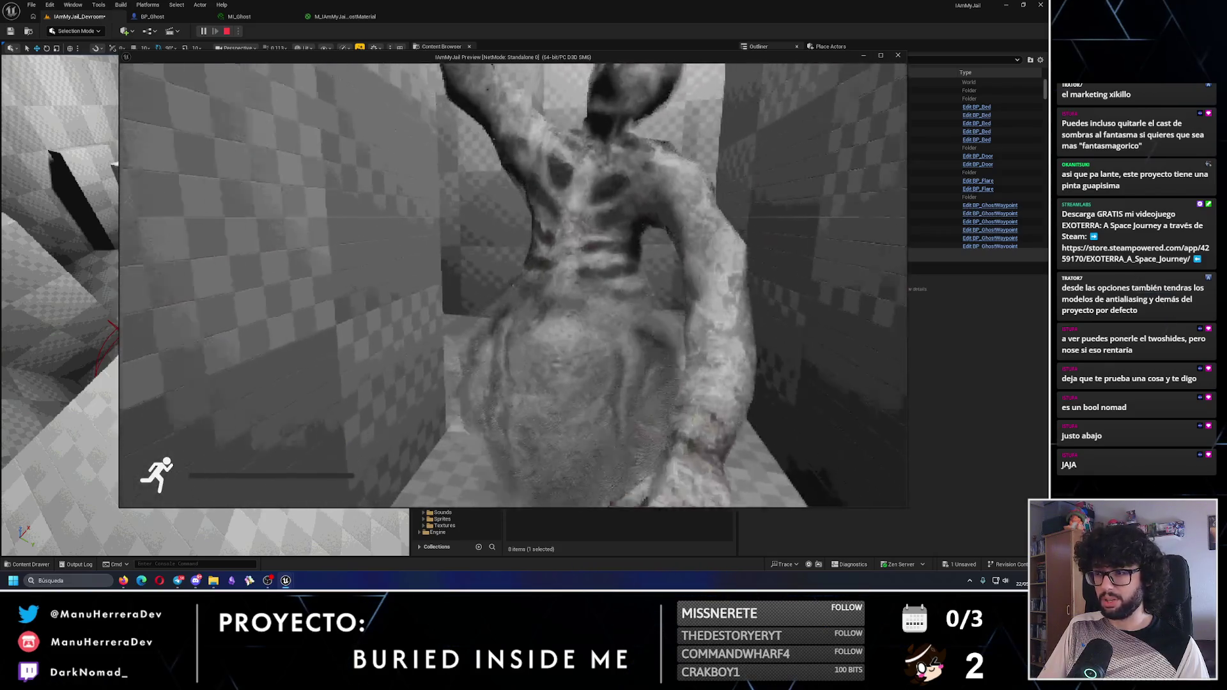
# End the preview and reposition the view over the devroom, close beside the ghost
pyautogui.press('Escape')
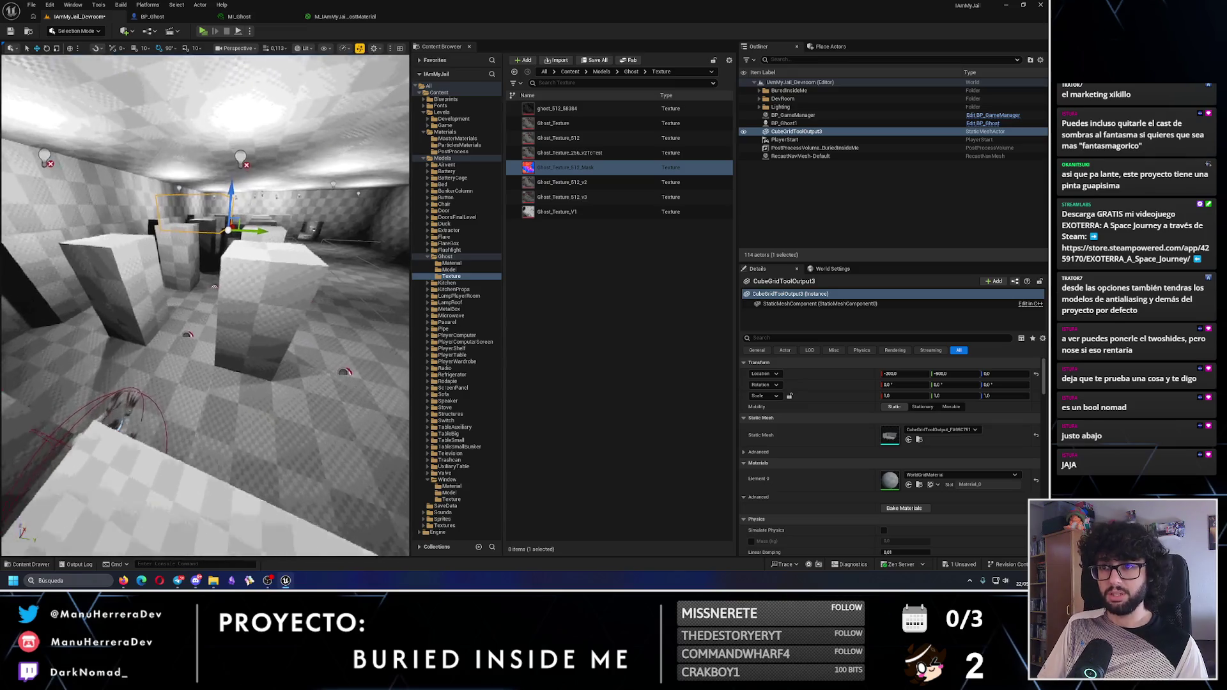
pyautogui.moveTo(283, 77); pyautogui.dragTo(283, 109)
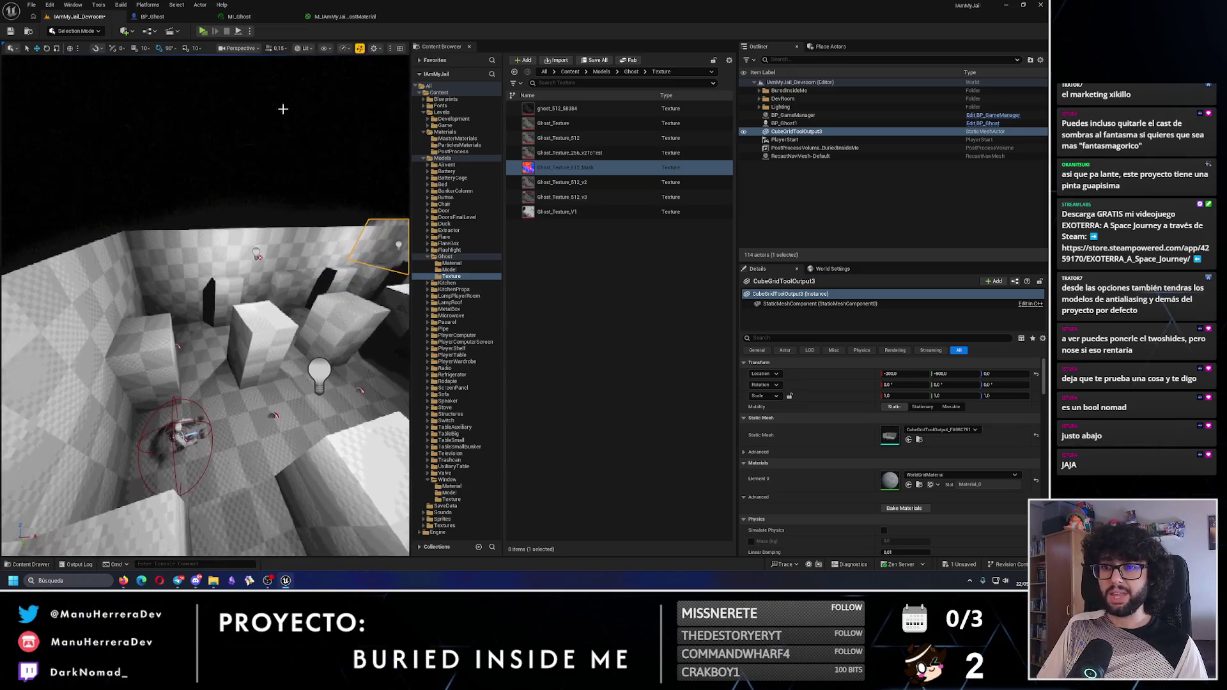
pyautogui.click(246, 188)
pyautogui.moveTo(247, 189); pyautogui.dragTo(246, 188)
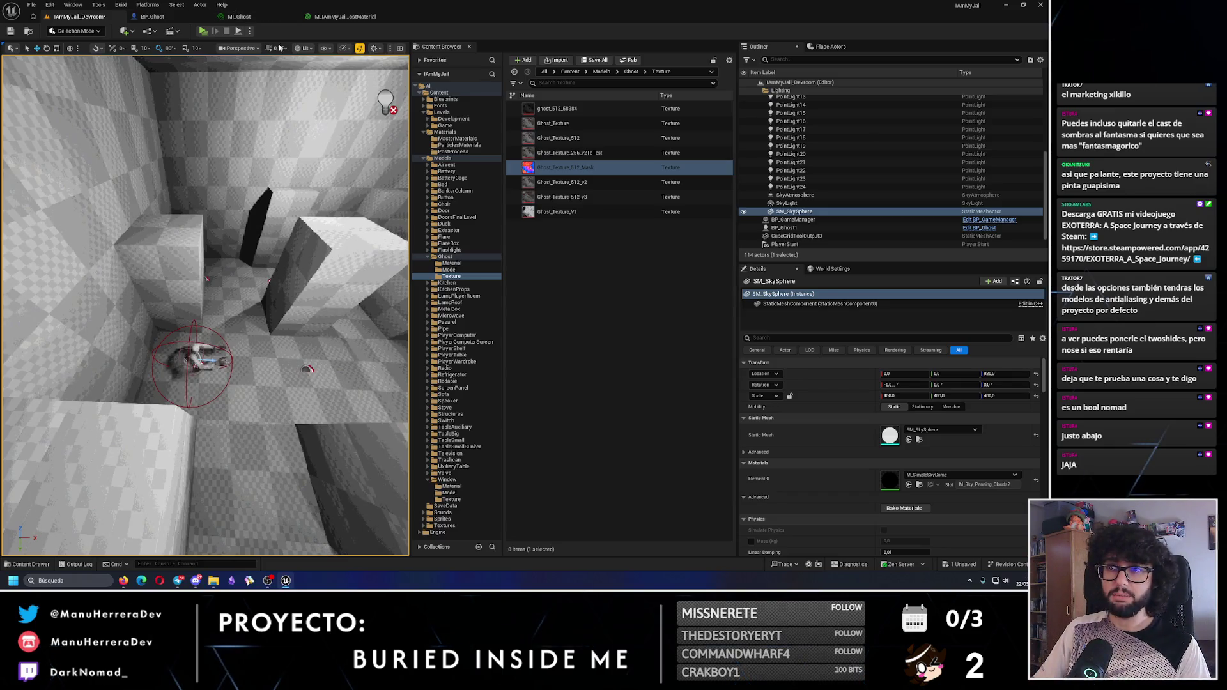
pyautogui.moveTo(246, 189); pyautogui.dragTo(247, 188)
pyautogui.moveTo(165, 224); pyautogui.dragTo(166, 224)
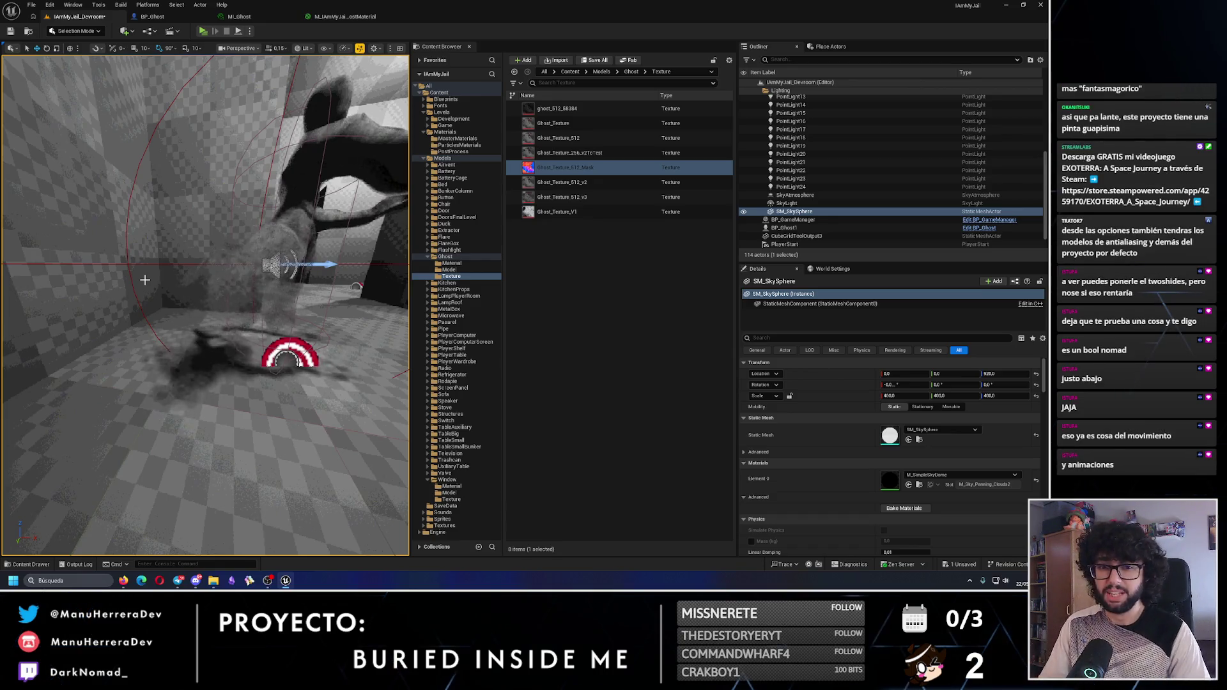
pyautogui.click(341, 17)
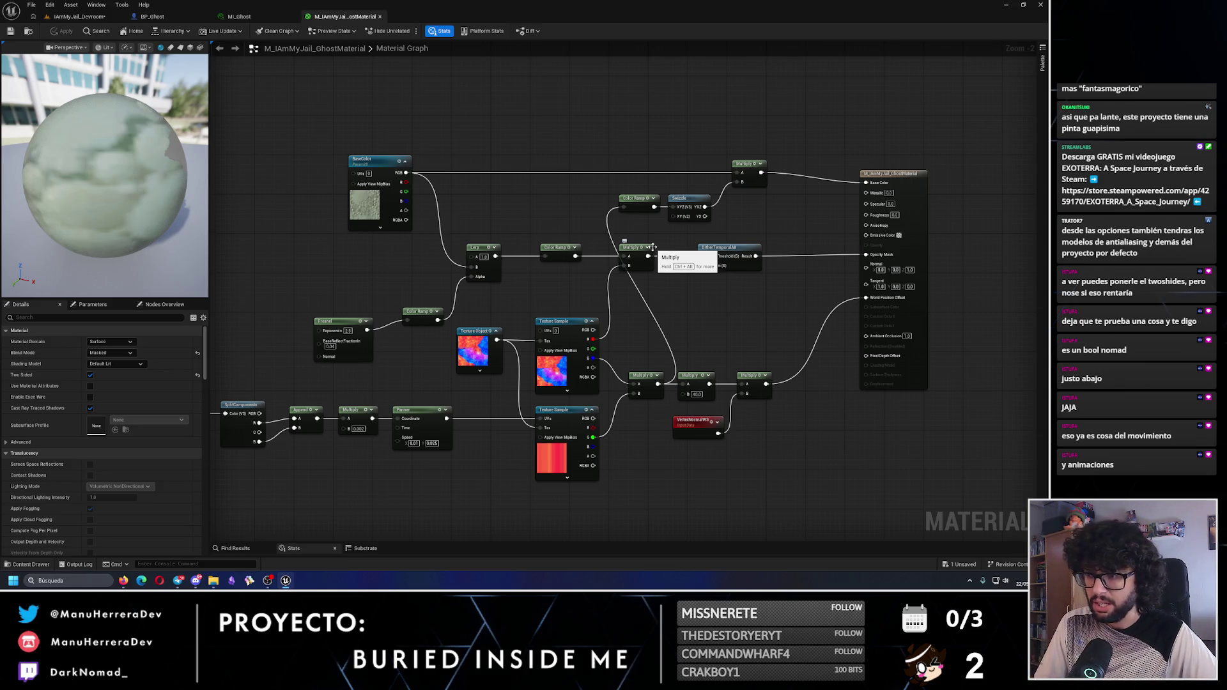
pyautogui.moveTo(216, 369)
pyautogui.mouseDown()
pyautogui.moveTo(290, 369)
pyautogui.moveTo(336, 343)
pyautogui.mouseUp()
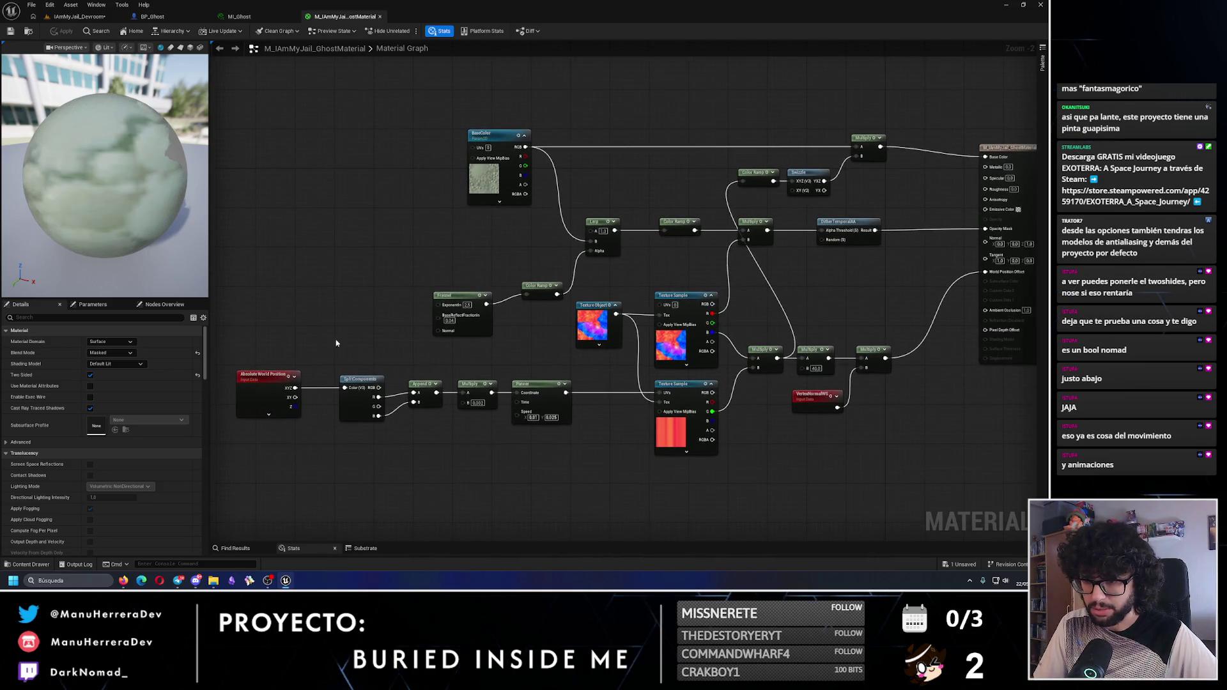
pyautogui.click(80, 16)
pyautogui.moveTo(205, 307)
pyautogui.mouseDown()
pyautogui.moveTo(185, 301)
pyautogui.moveTo(211, 320)
pyautogui.moveTo(204, 300)
pyautogui.moveTo(195, 313)
pyautogui.moveTo(262, 236)
pyautogui.mouseUp()
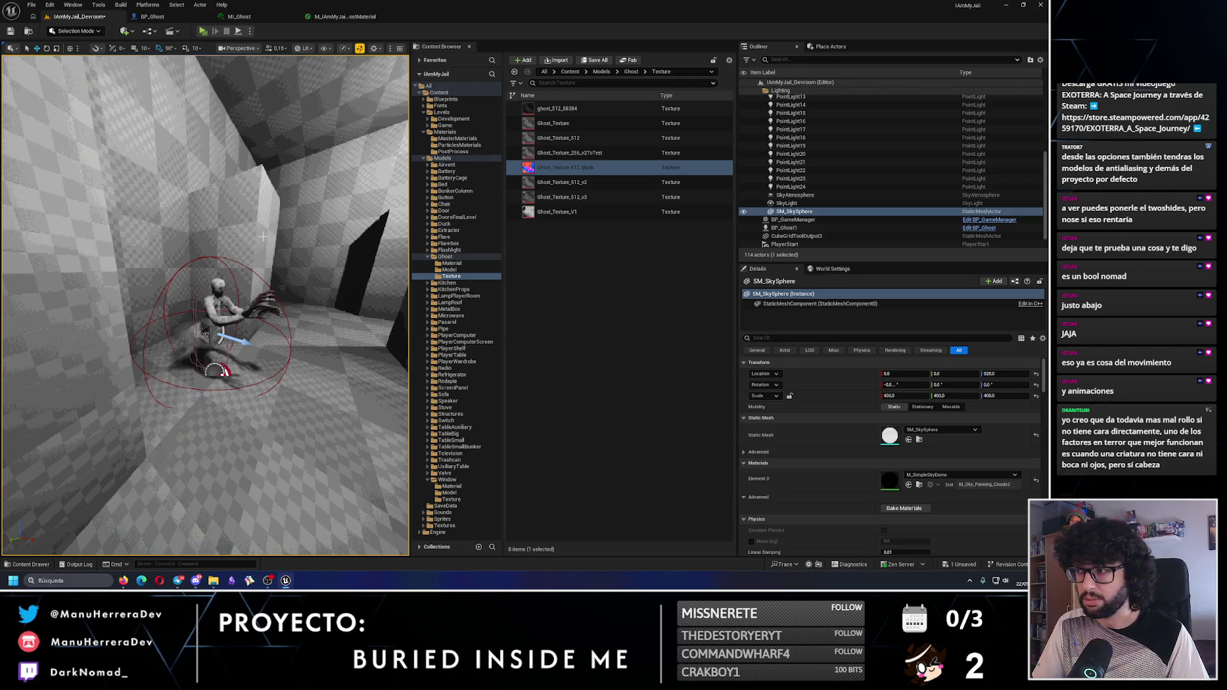
pyautogui.moveTo(205, 307); pyautogui.dragTo(263, 237)
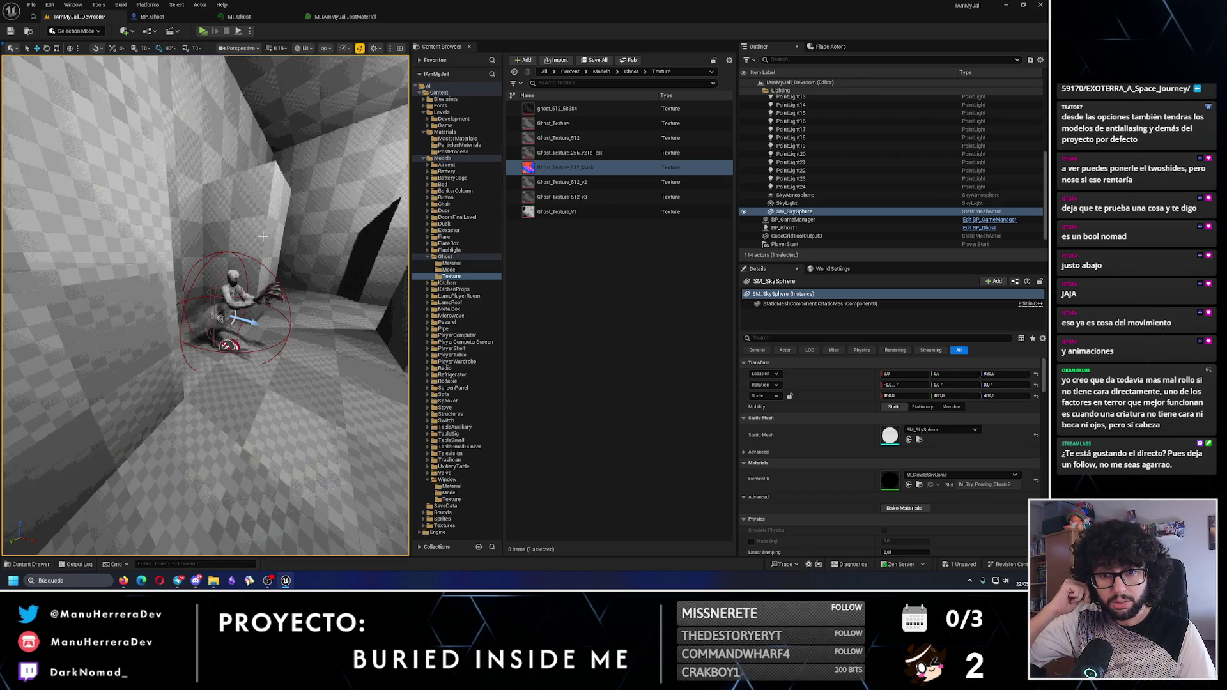
pyautogui.moveTo(334, 261)
pyautogui.mouseDown()
pyautogui.moveTo(334, 233)
pyautogui.moveTo(334, 261)
pyautogui.mouseUp()
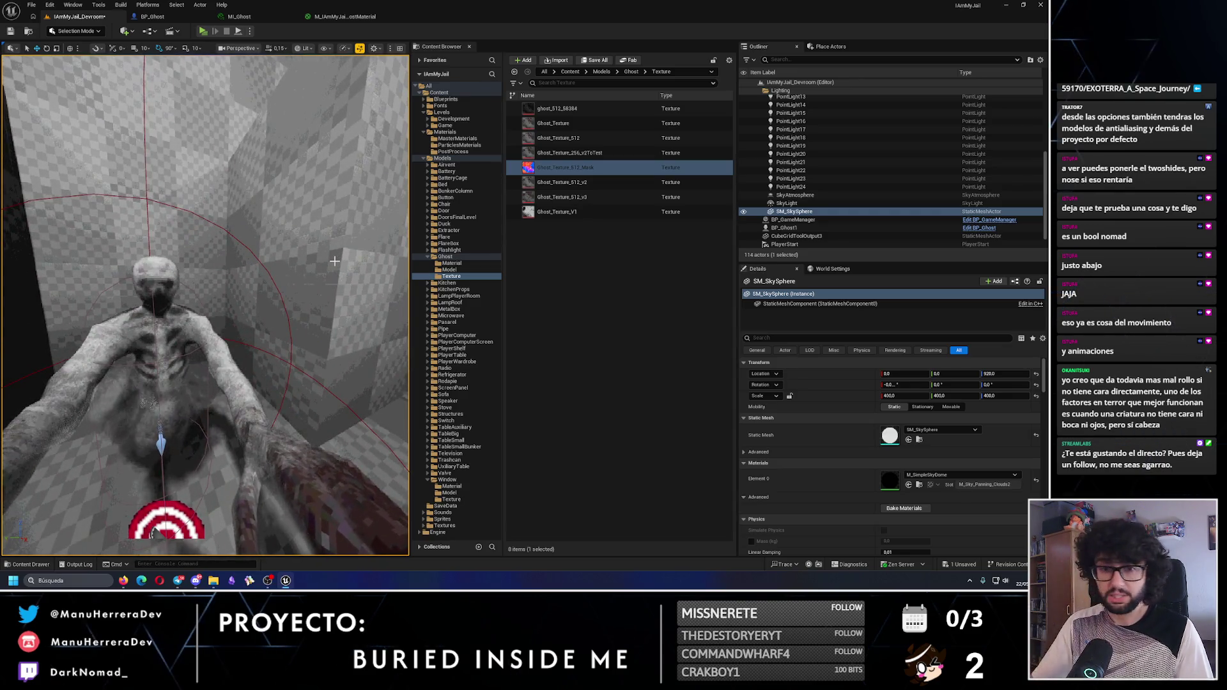
pyautogui.moveTo(334, 261); pyautogui.dragTo(337, 230)
pyautogui.moveTo(213, 281); pyautogui.dragTo(213, 305)
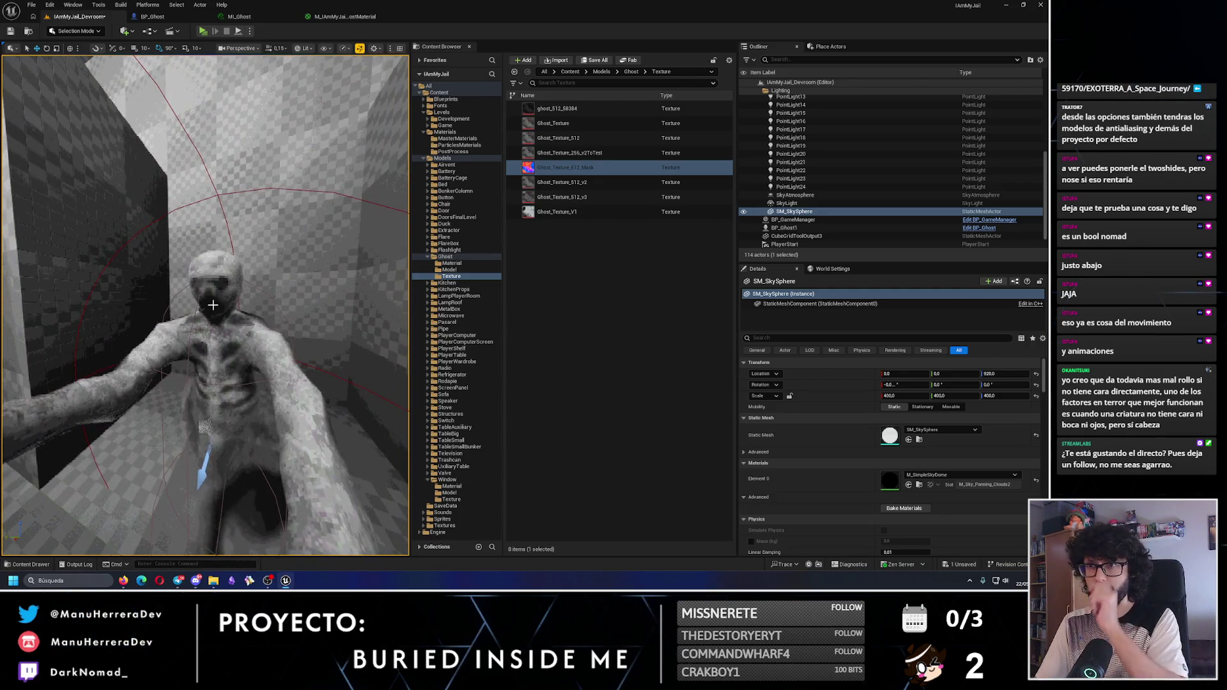
# Check MI_Ghost's BaseColor options, leave it unchanged, and browse to Ghost_Texture_512_v2
pyautogui.click(239, 16)
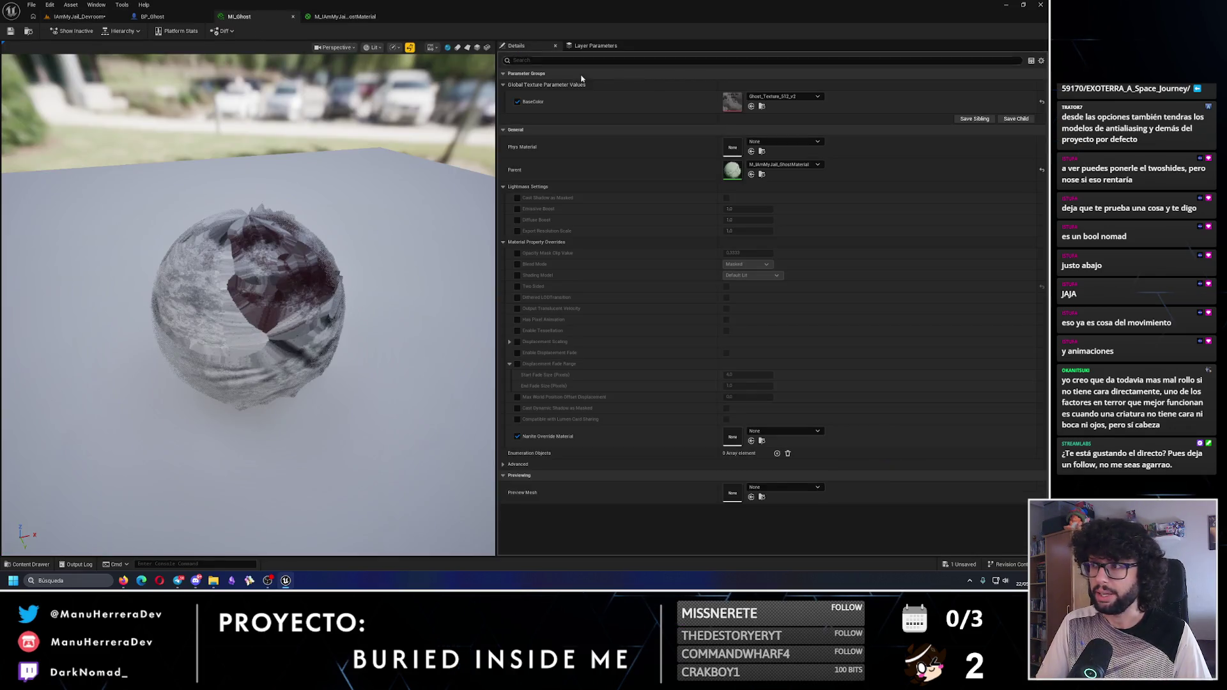
pyautogui.click(783, 96)
pyautogui.scroll(3, 811, 319)
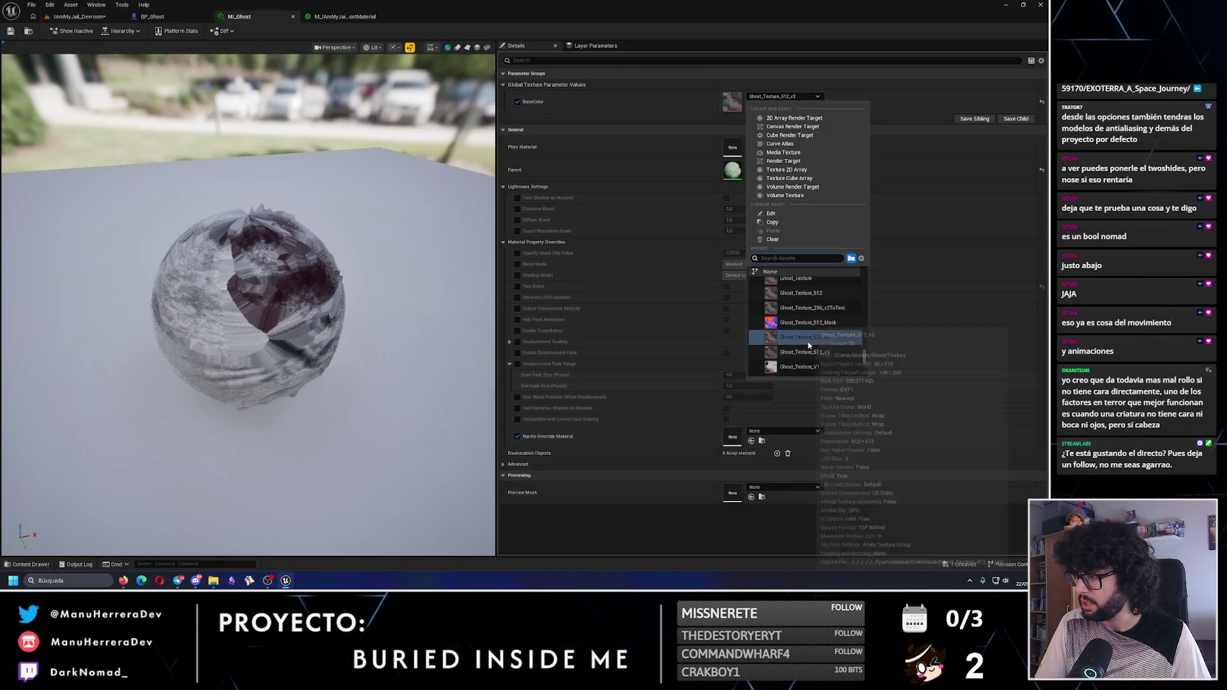
pyautogui.scroll(2, 799, 307)
pyautogui.scroll(-3, 786, 294)
pyautogui.press('Escape')
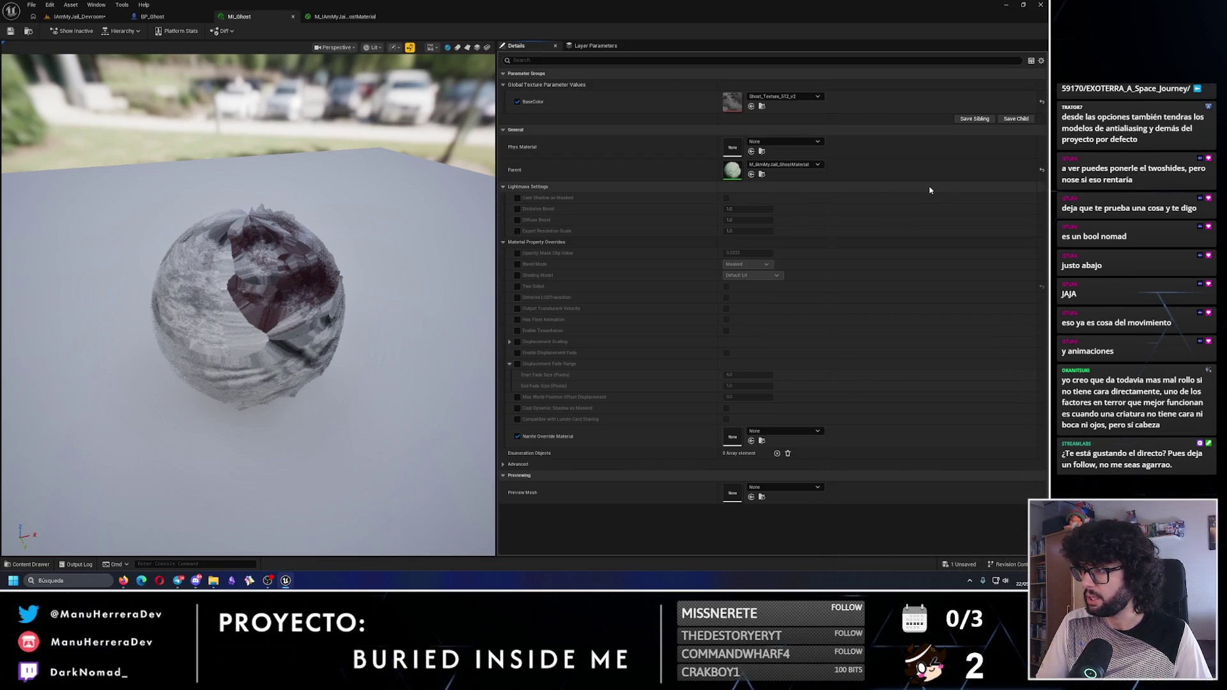
pyautogui.click(763, 109)
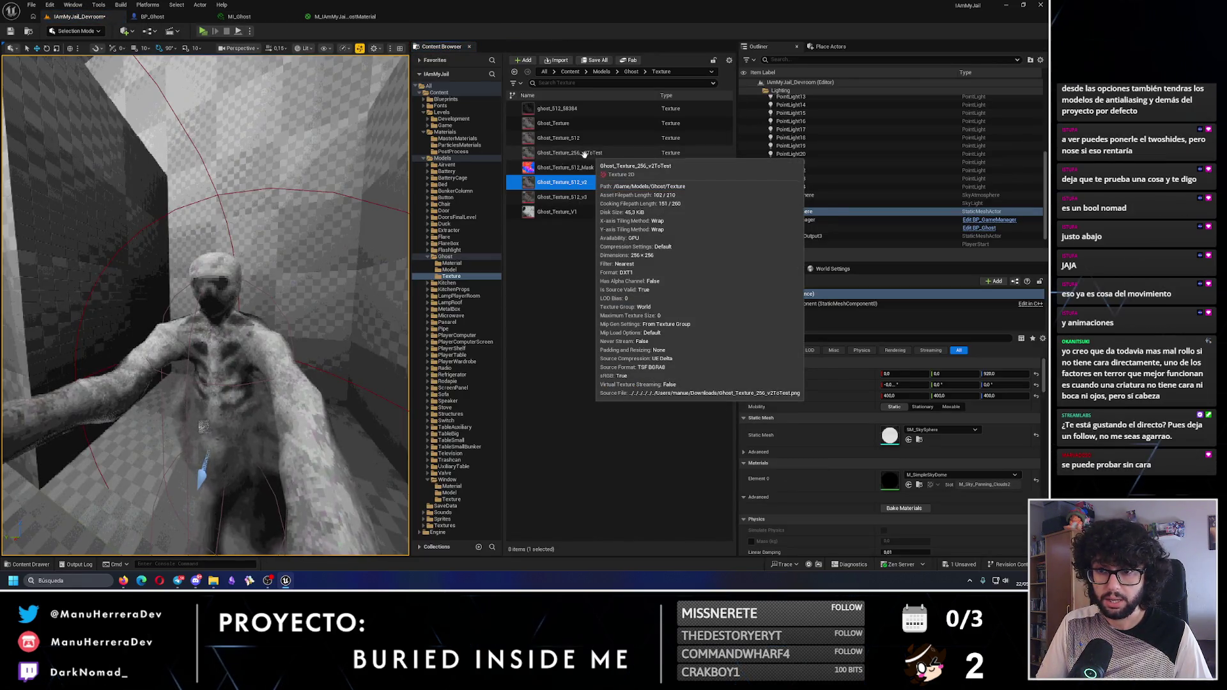
# Move the view closer to the ghost model and show the Ghost folder's contents
pyautogui.moveTo(205, 307)
pyautogui.mouseDown()
pyautogui.moveTo(224, 287)
pyautogui.moveTo(129, 226)
pyautogui.moveTo(150, 202)
pyautogui.moveTo(163, 214)
pyautogui.mouseUp()
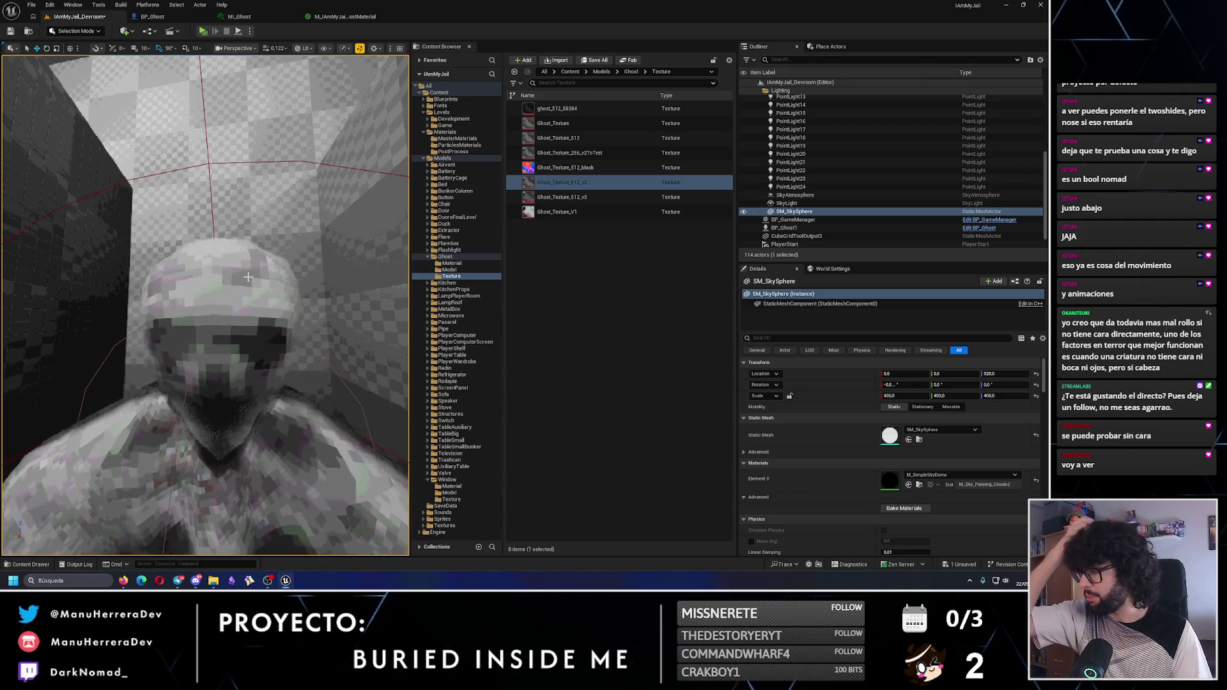
pyautogui.scroll(-5, 247, 276)
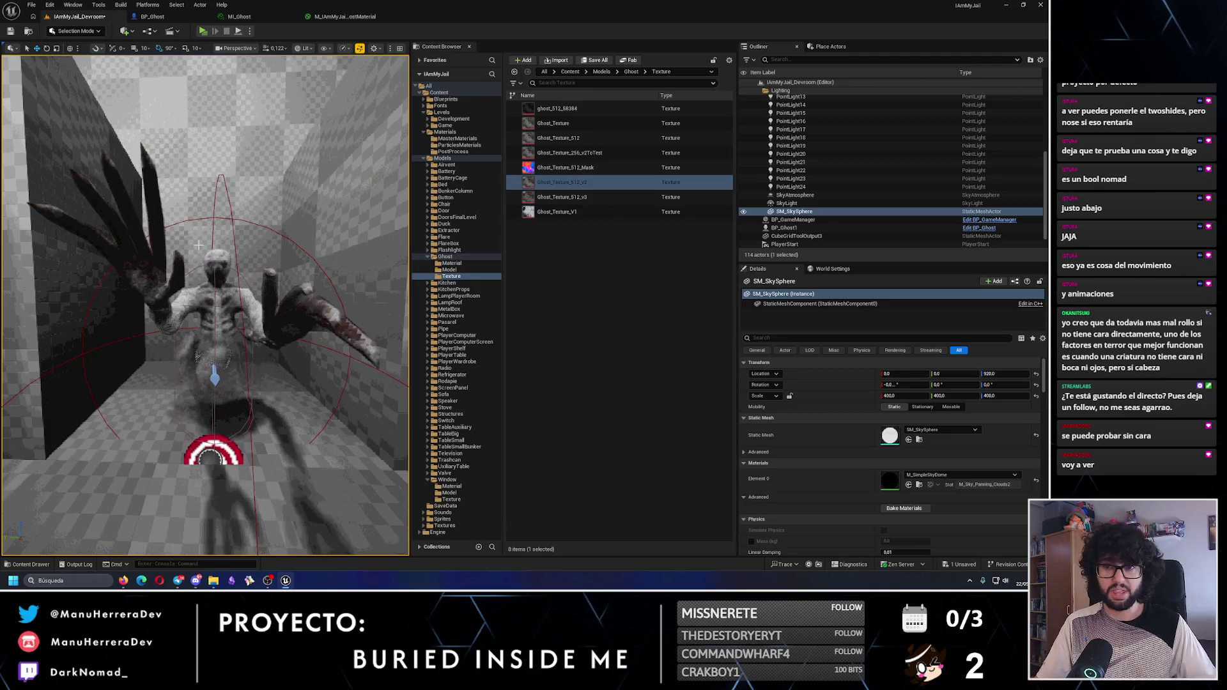
pyautogui.scroll(5, 201, 243)
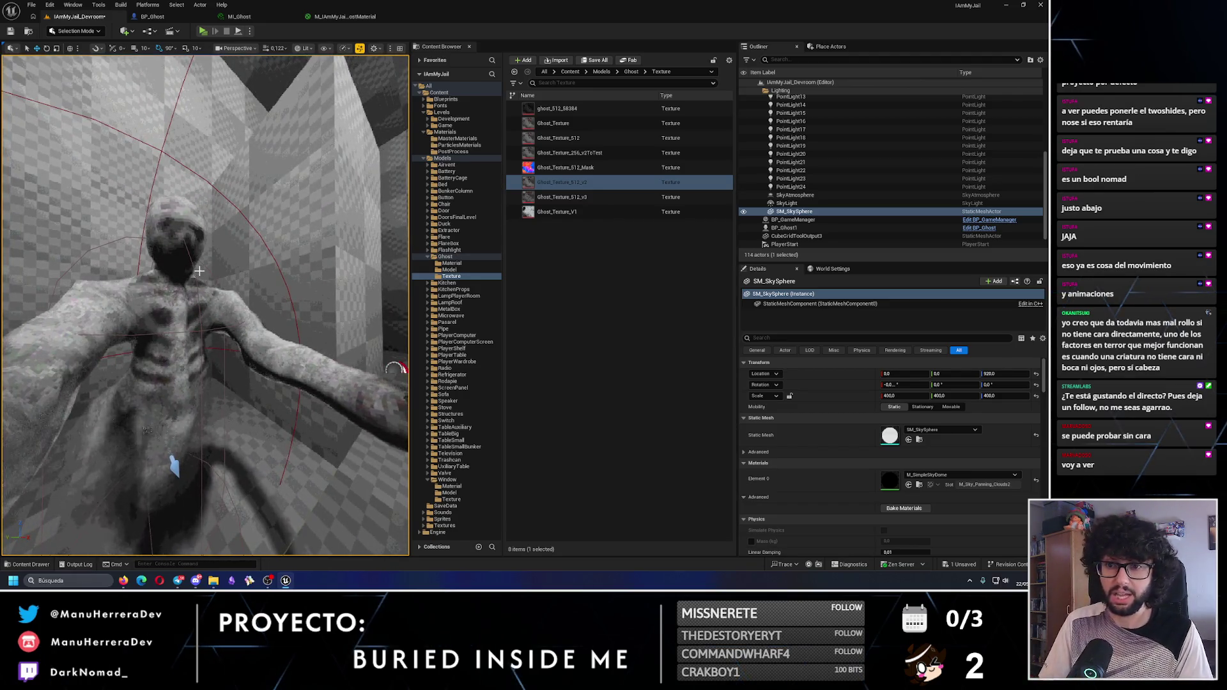
pyautogui.scroll(-3, 199, 271)
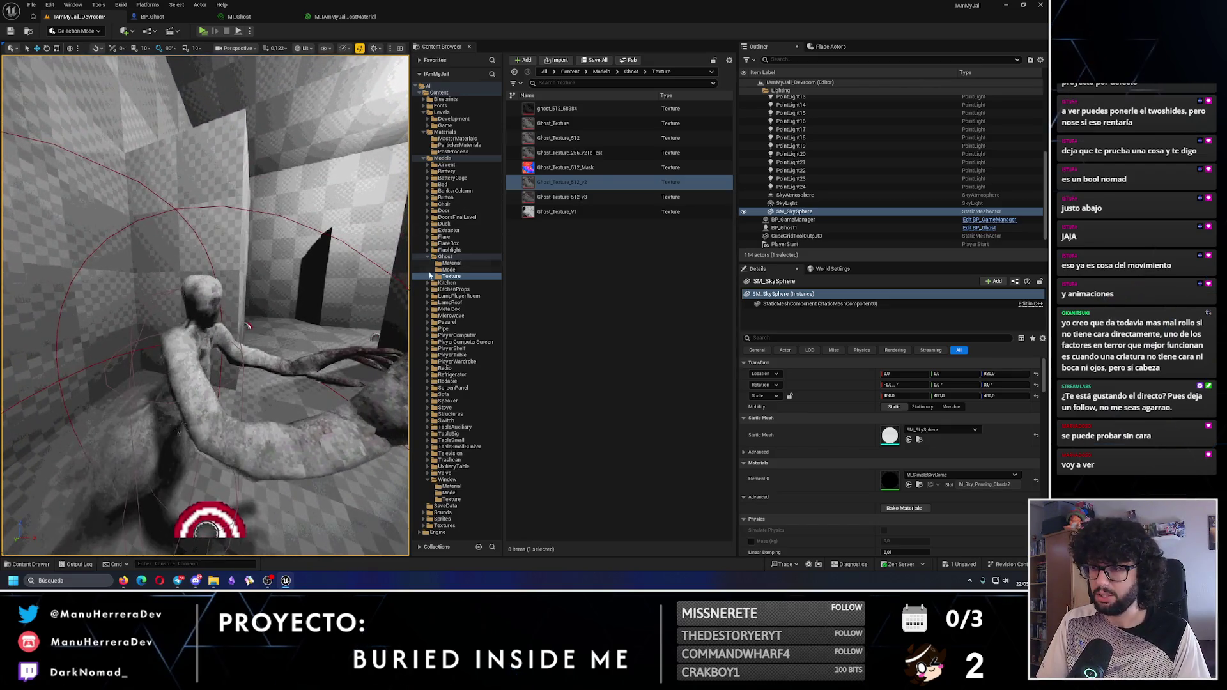
pyautogui.click(427, 257)
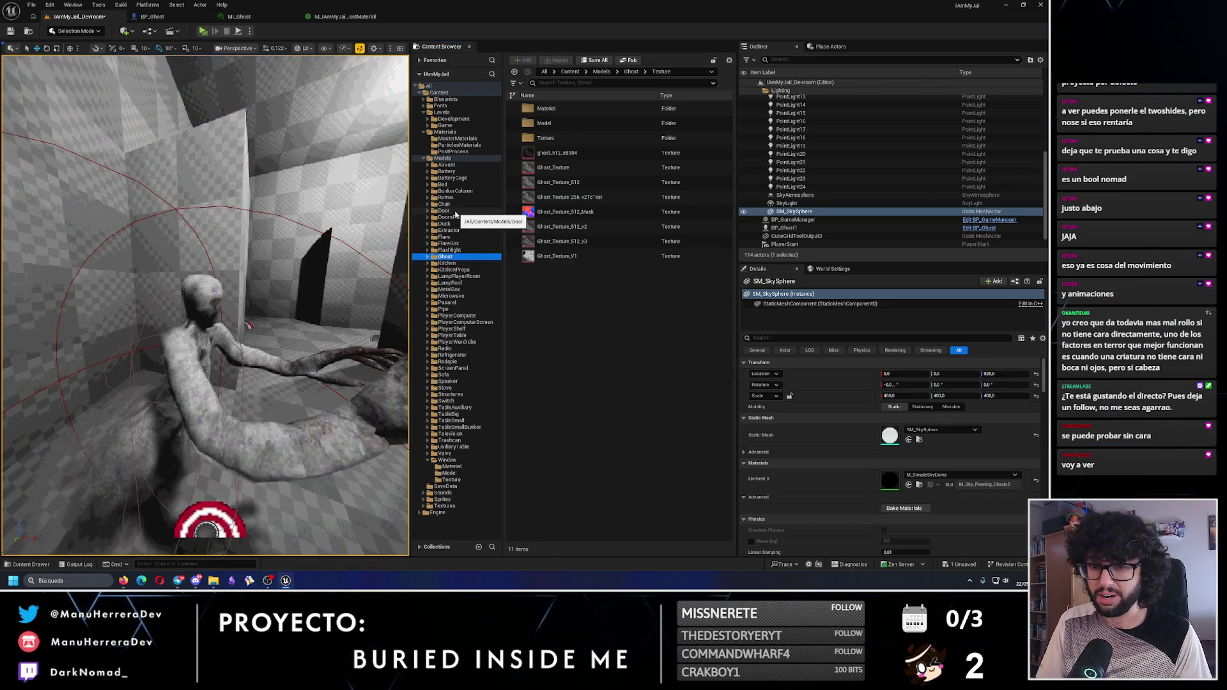
# Collapse the Content Browser folder tree and navigate to Levels/Game
pyautogui.click(430, 158)
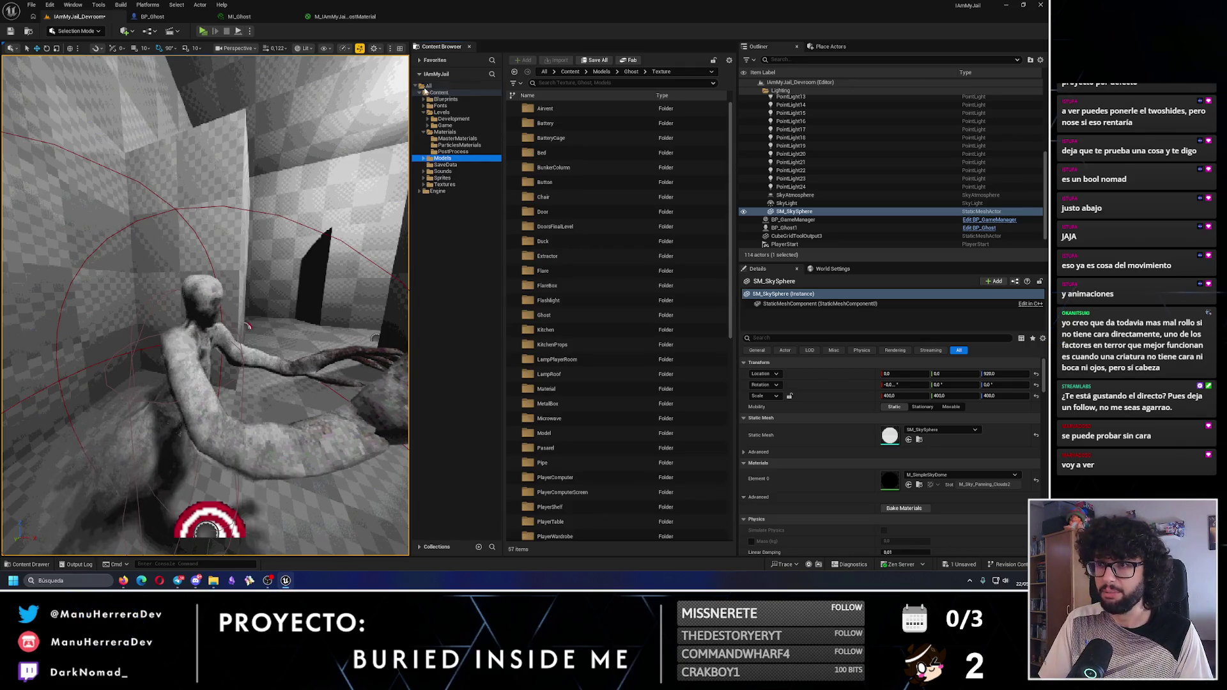
pyautogui.click(421, 93)
pyautogui.keyDown('ctrl'); pyautogui.click(428, 86); pyautogui.keyUp('ctrl')
pyautogui.keyDown('ctrl'); pyautogui.click(438, 93); pyautogui.keyUp('ctrl')
pyautogui.click(420, 92)
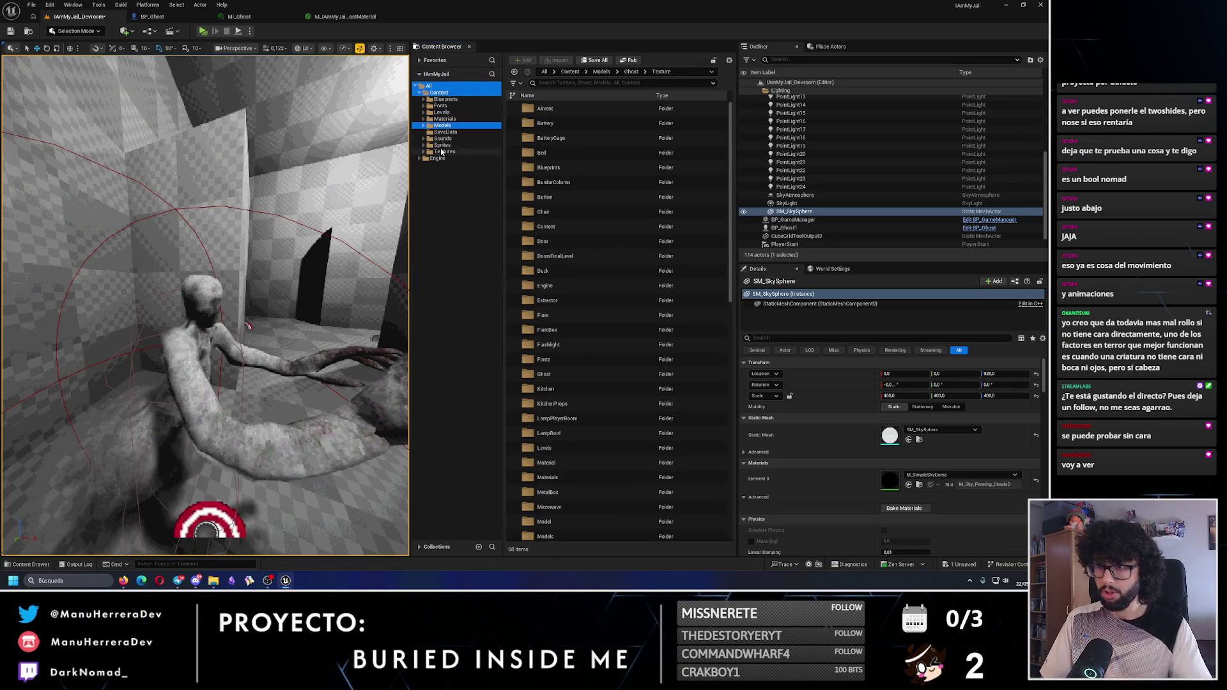
pyautogui.click(424, 113)
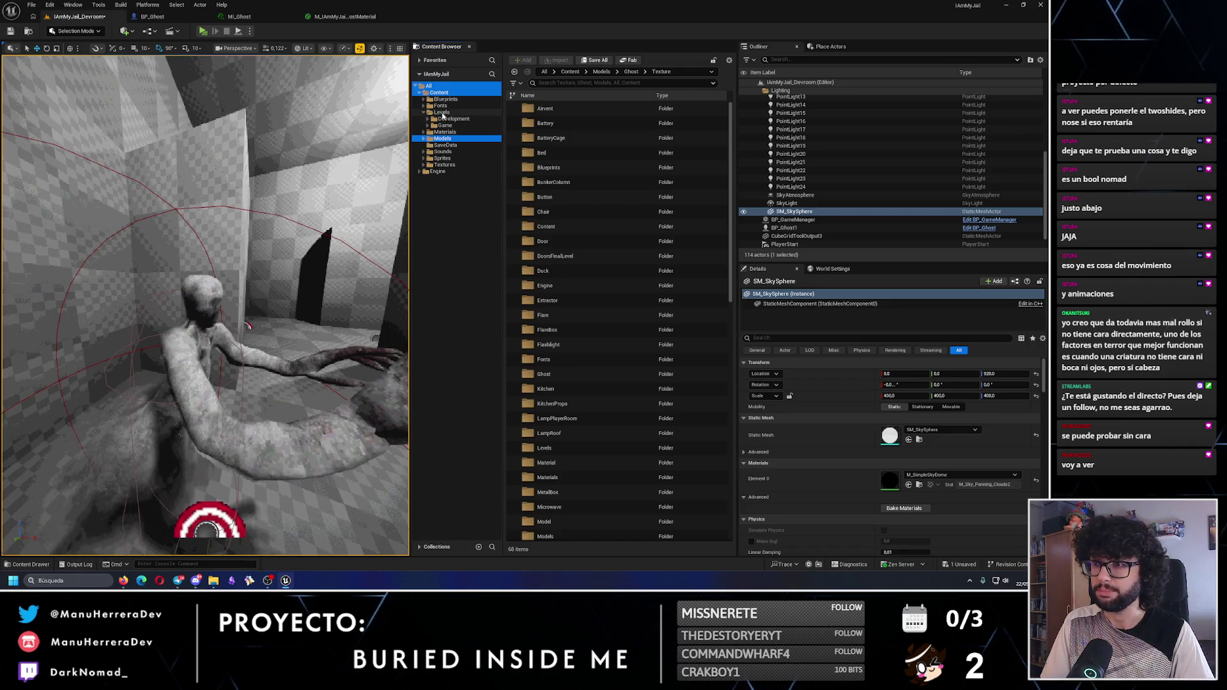
pyautogui.click(445, 126)
# Save the current level, then open BuriedInsideMe_Level_03, Level_02 and Level_01 to look them over
pyautogui.doubleClick(564, 153)
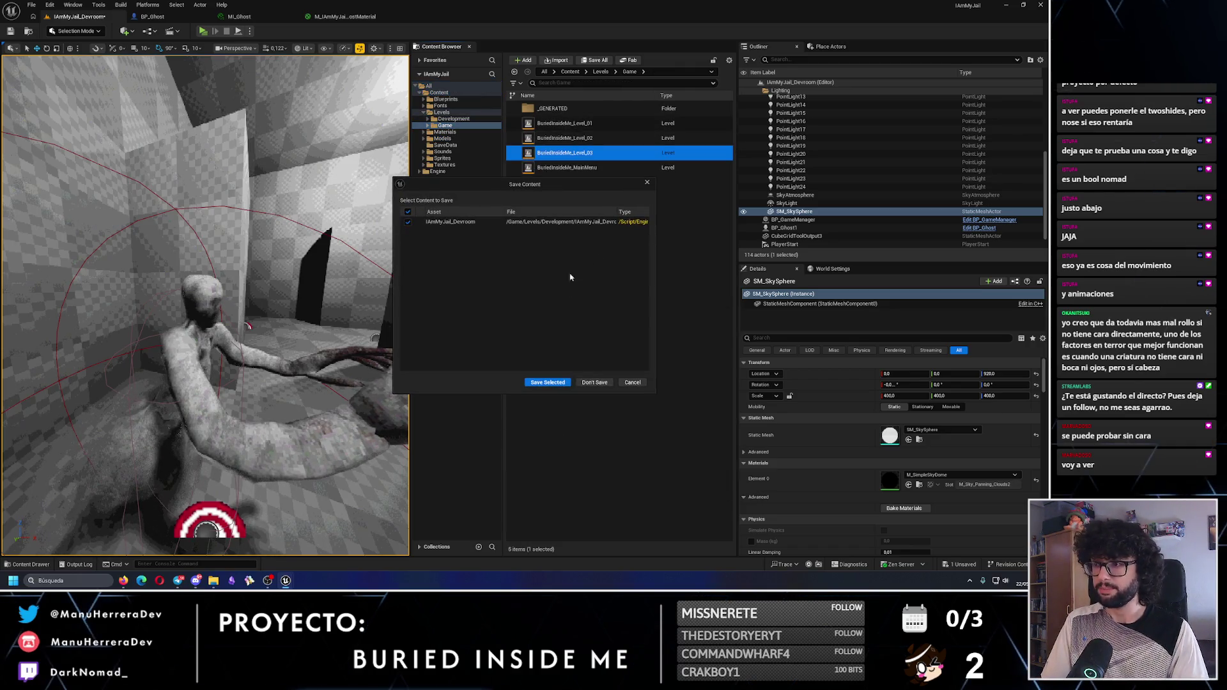
pyautogui.click(547, 382)
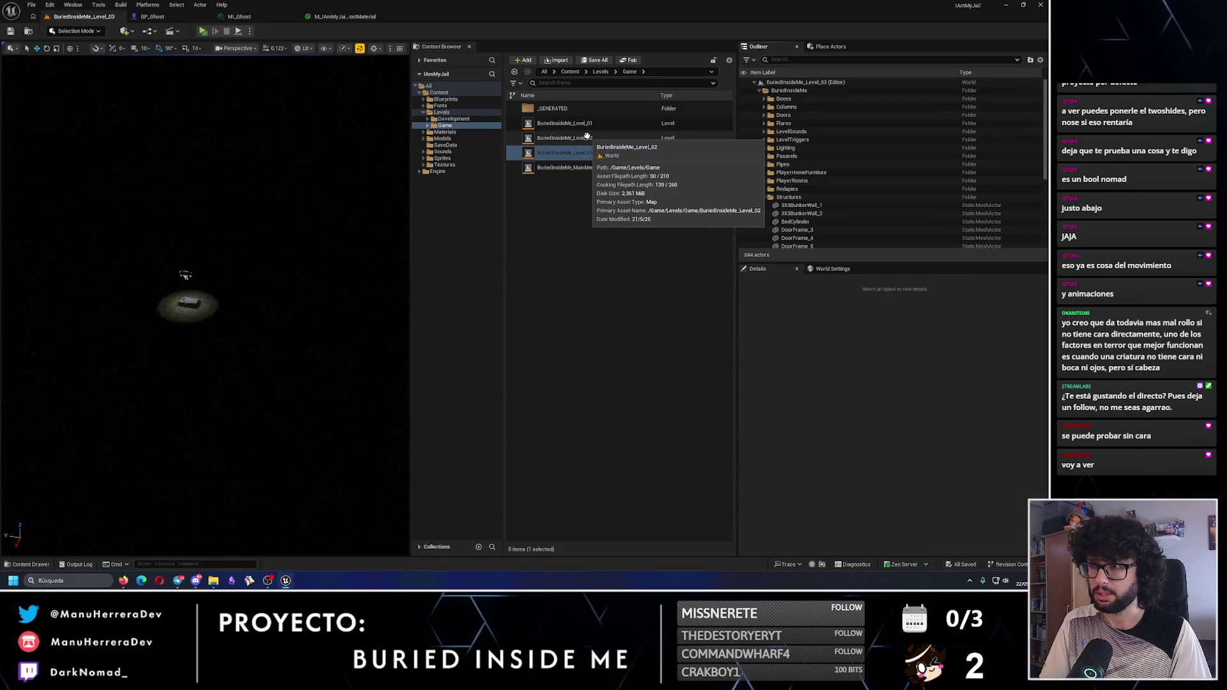
pyautogui.doubleClick(583, 140)
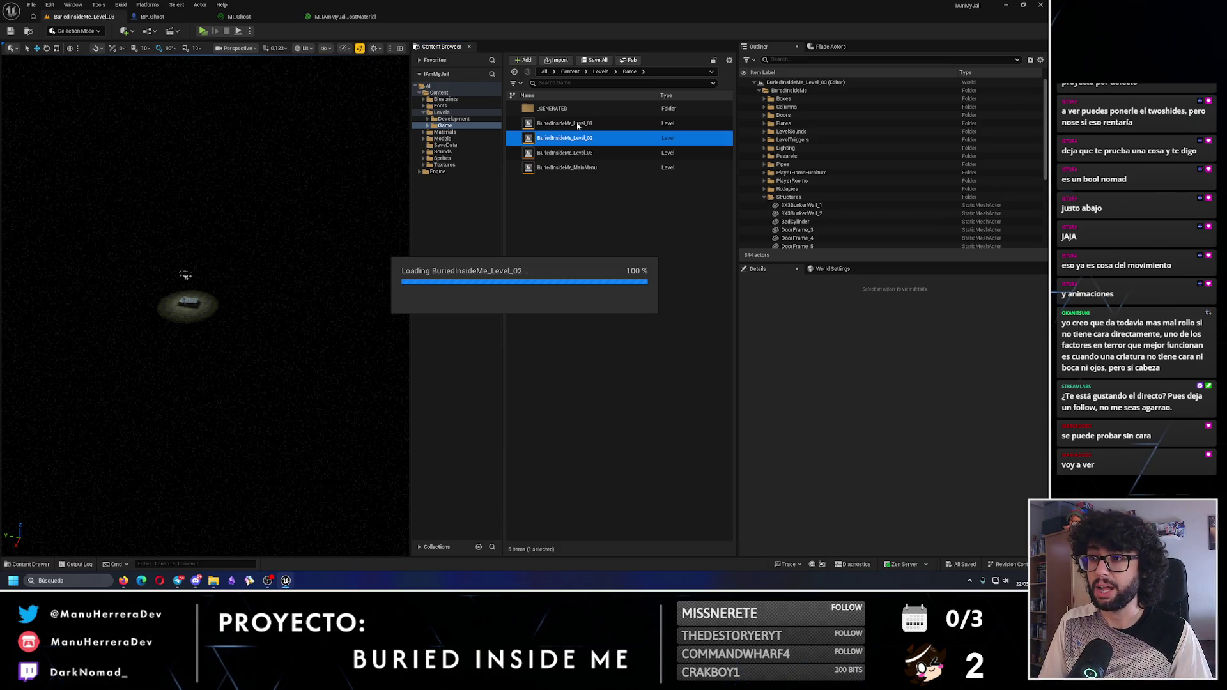
pyautogui.doubleClick(575, 123)
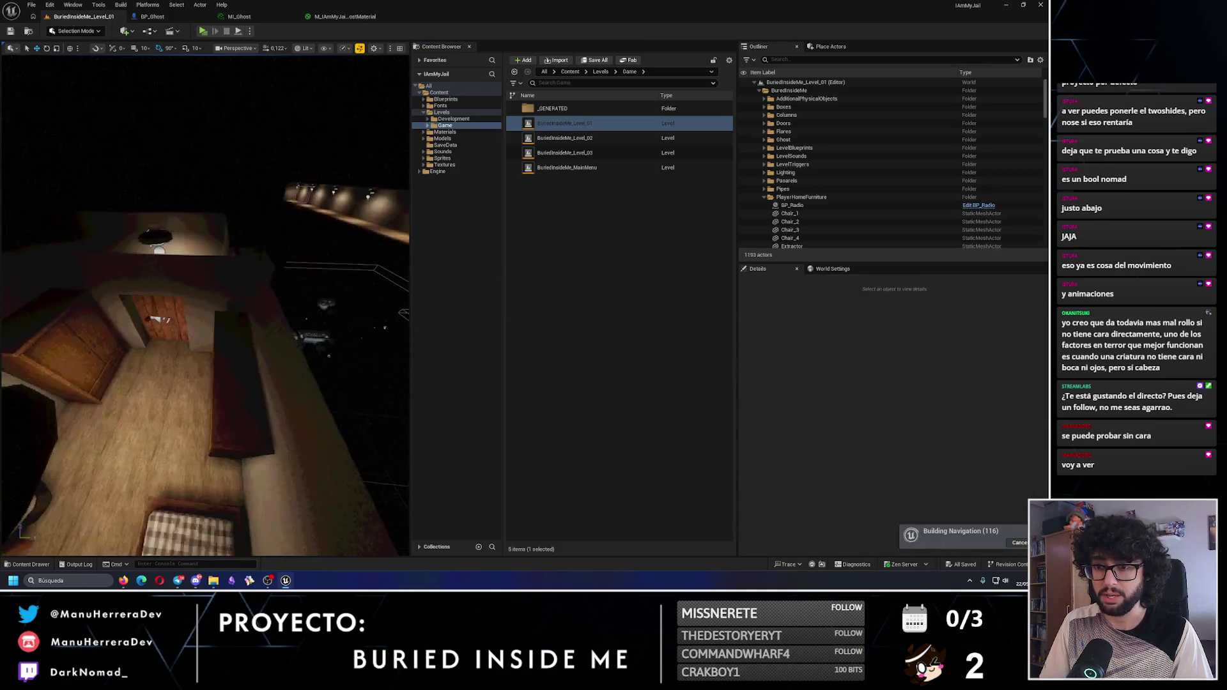
pyautogui.press('s')
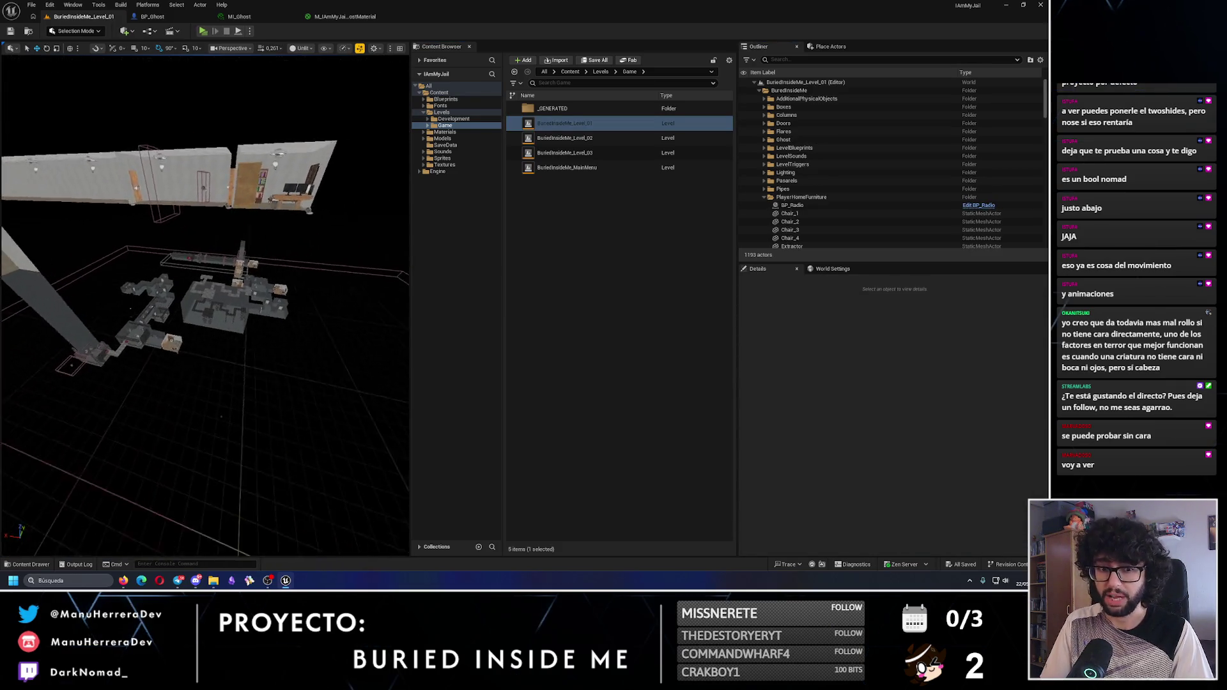
pyautogui.scroll(2, 204, 307)
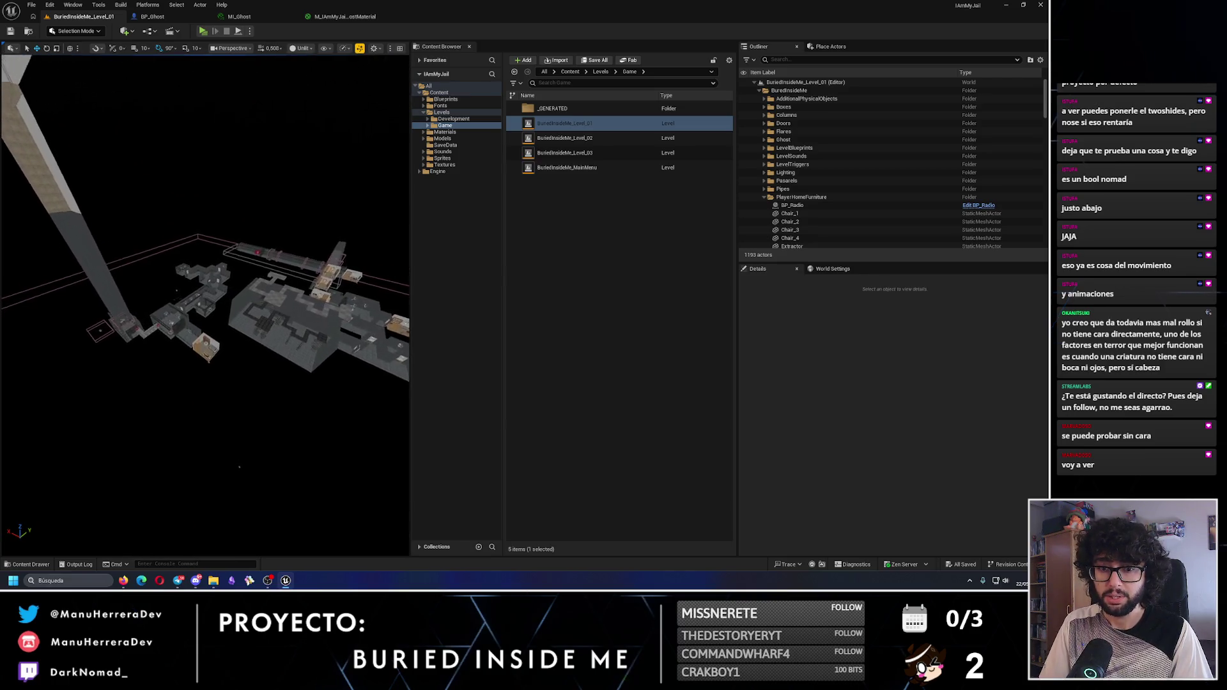
pyautogui.press('w')
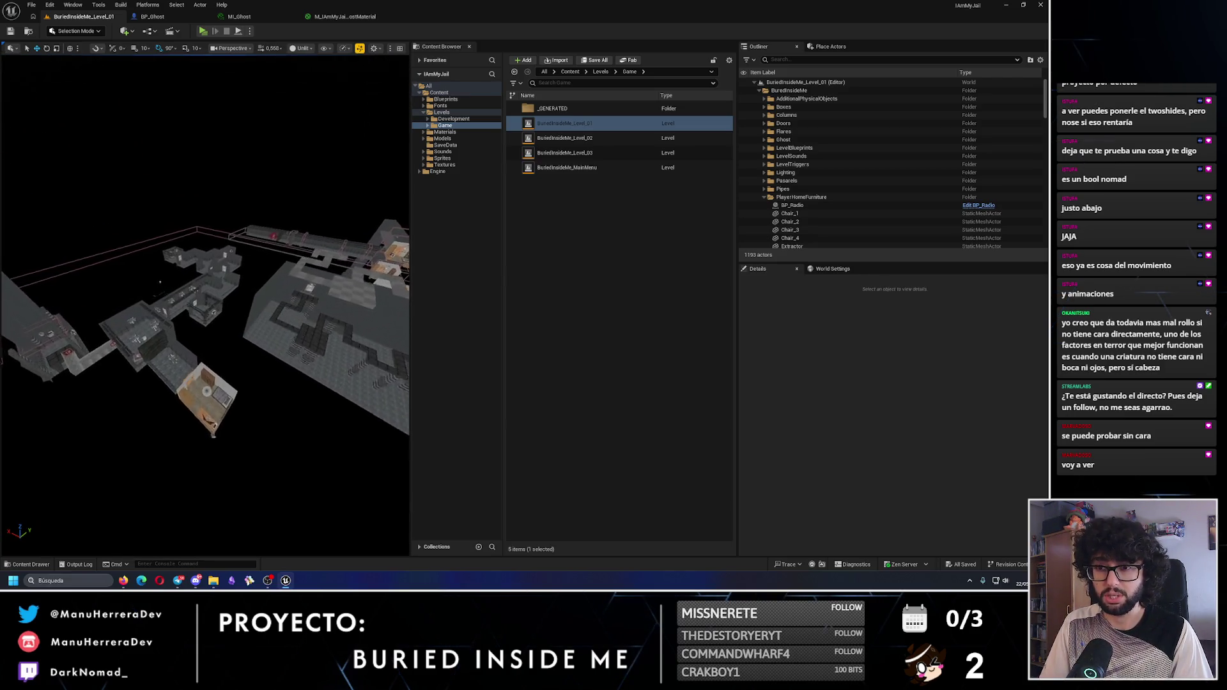
pyautogui.press('w')
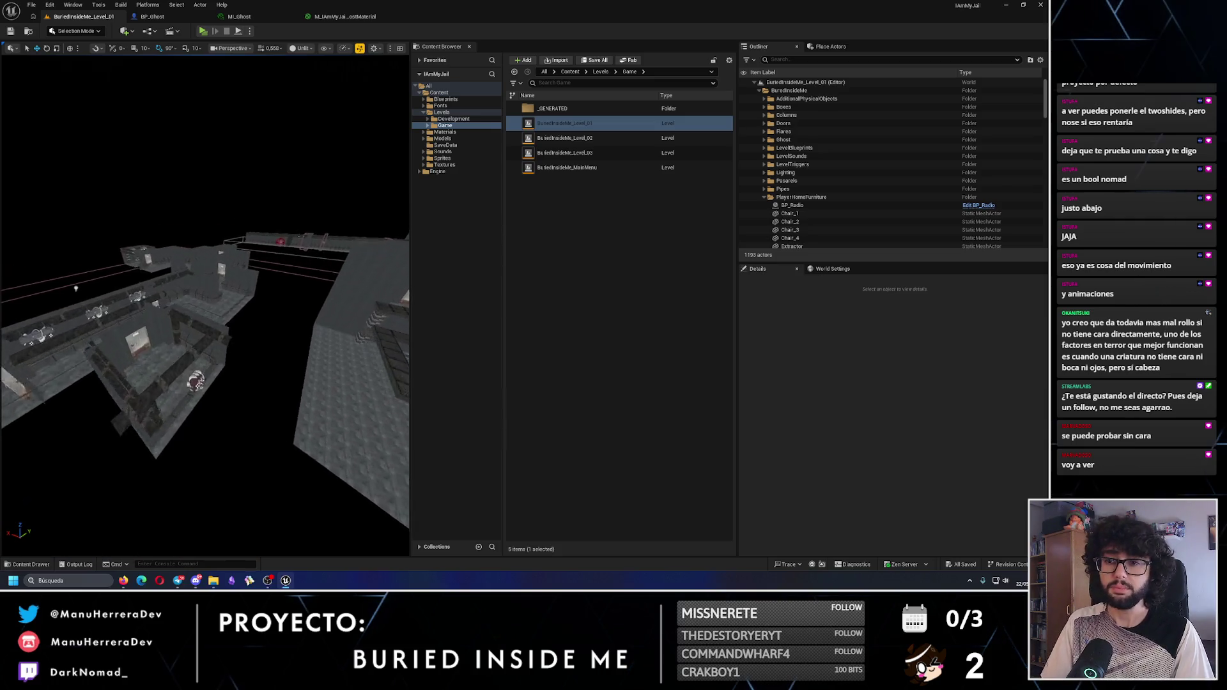
# Open BuriedInsideMe_Level_02 and pull the view back for an overview of its rooms
pyautogui.doubleClick(565, 137)
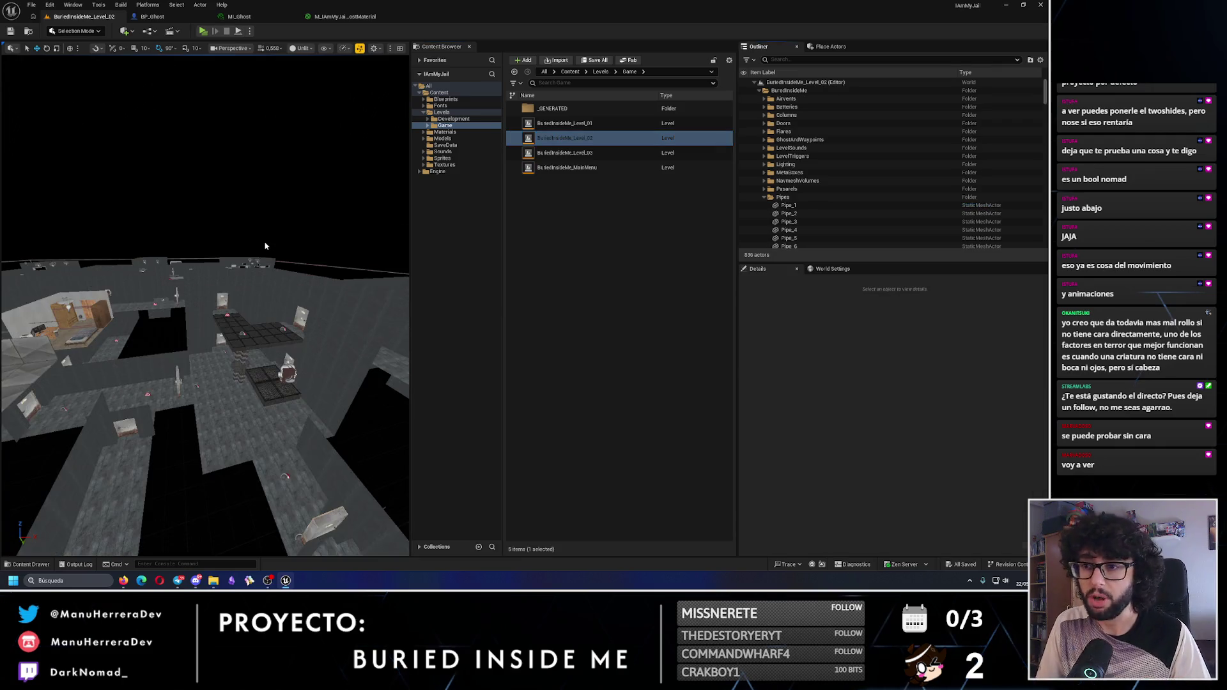
pyautogui.scroll(2, 204, 307)
pyautogui.press('s')
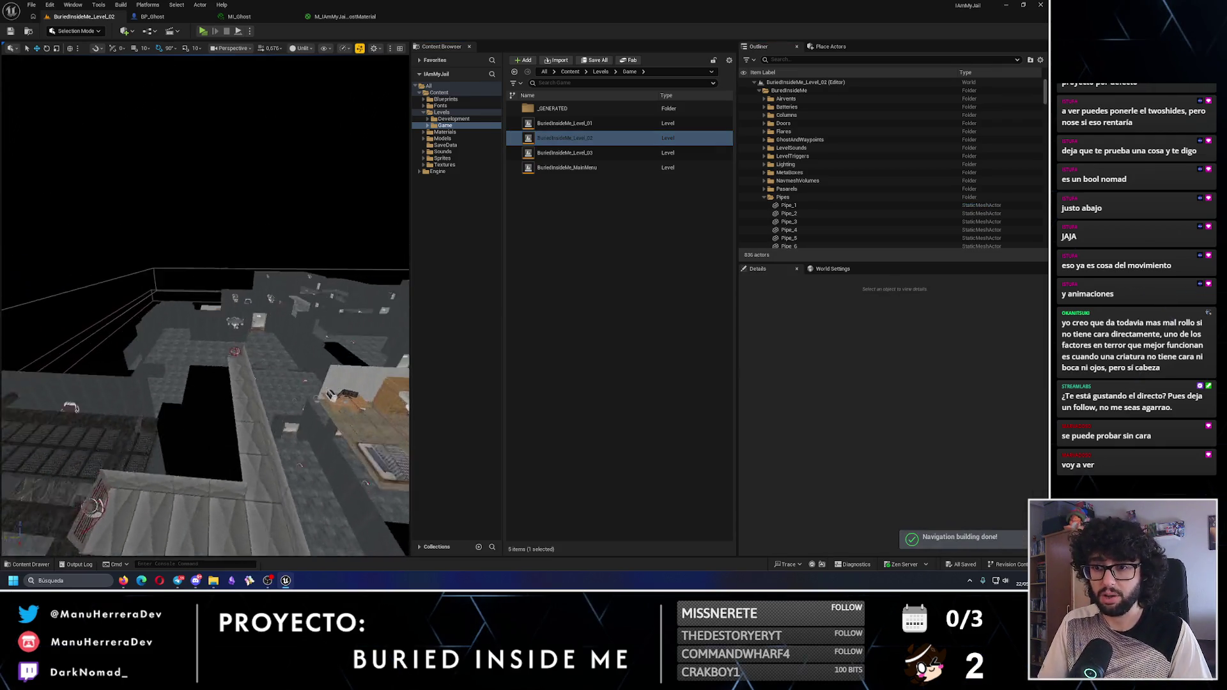
pyautogui.press('w')
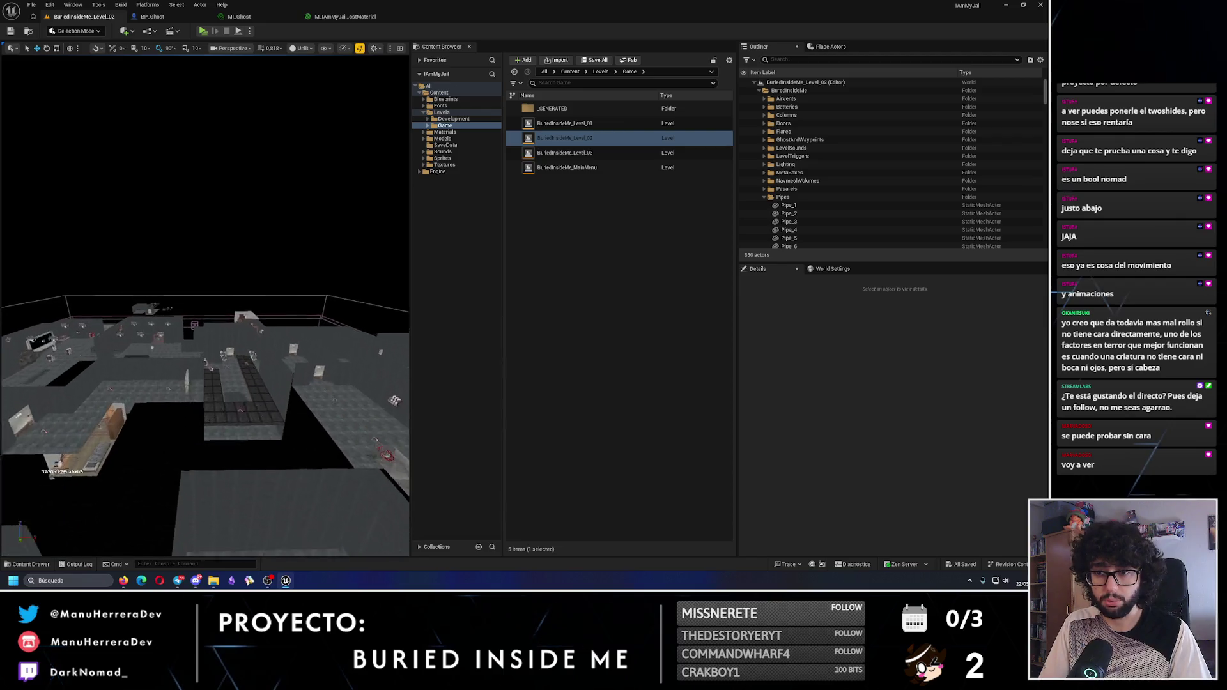
pyautogui.press('w')
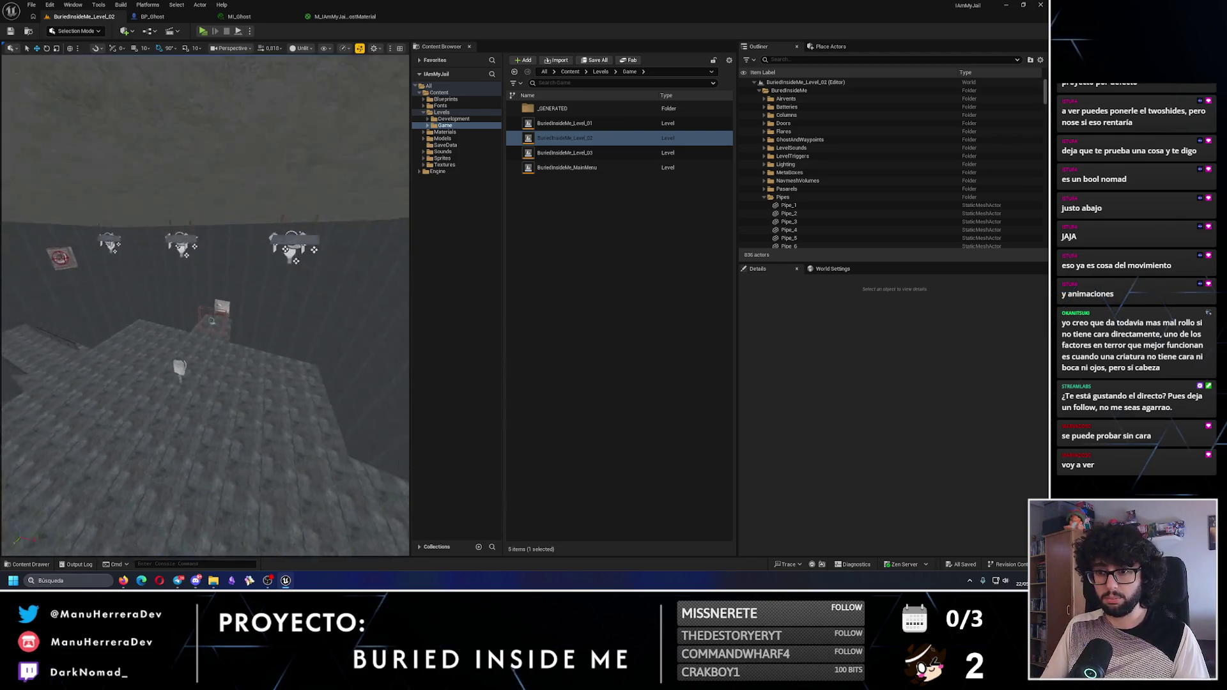
pyautogui.click(202, 31)
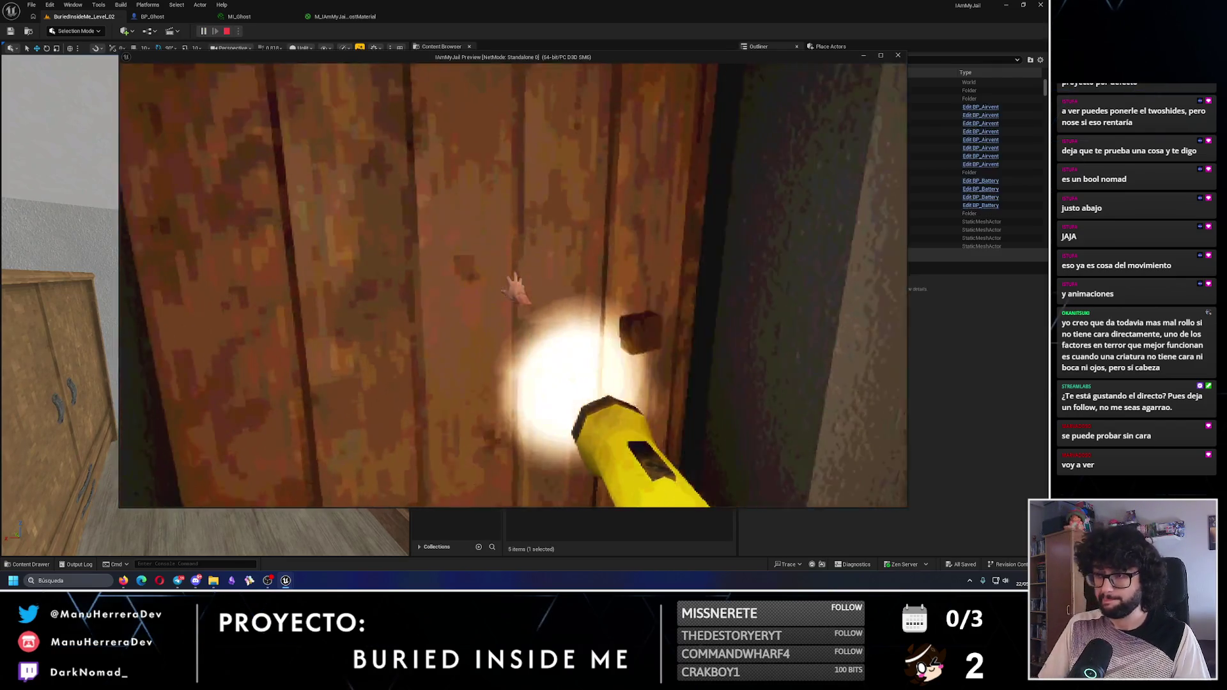
pyautogui.hotkey('shift', 'w')
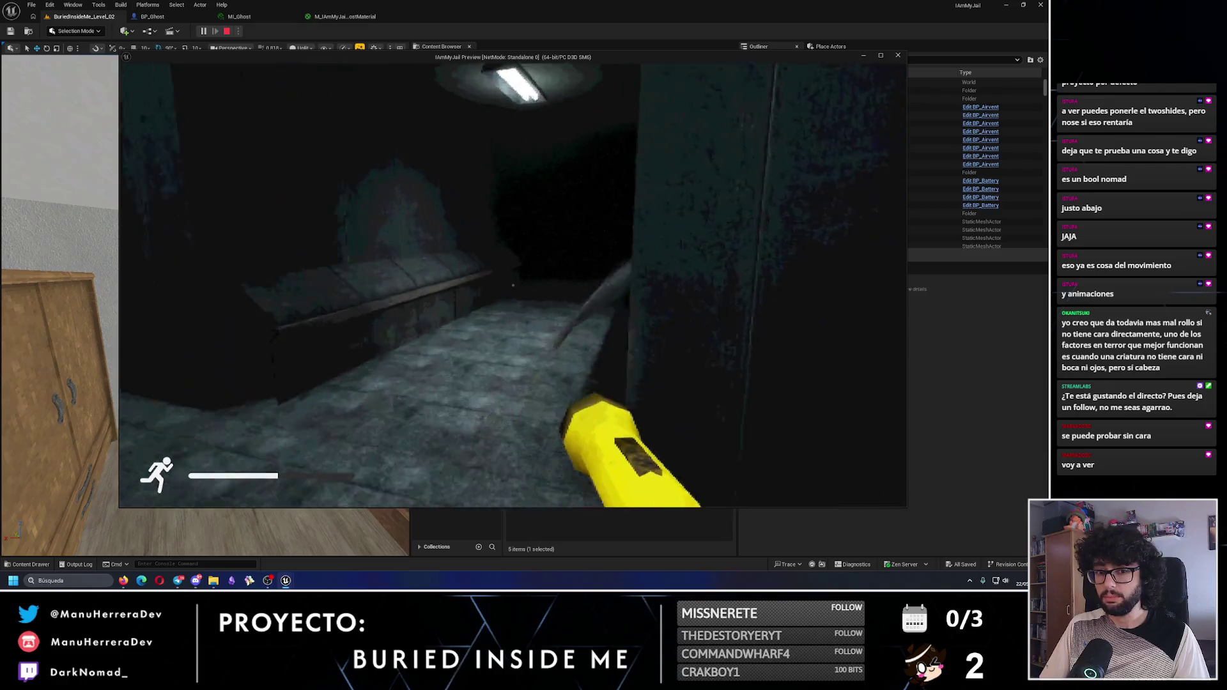
pyautogui.press('w')
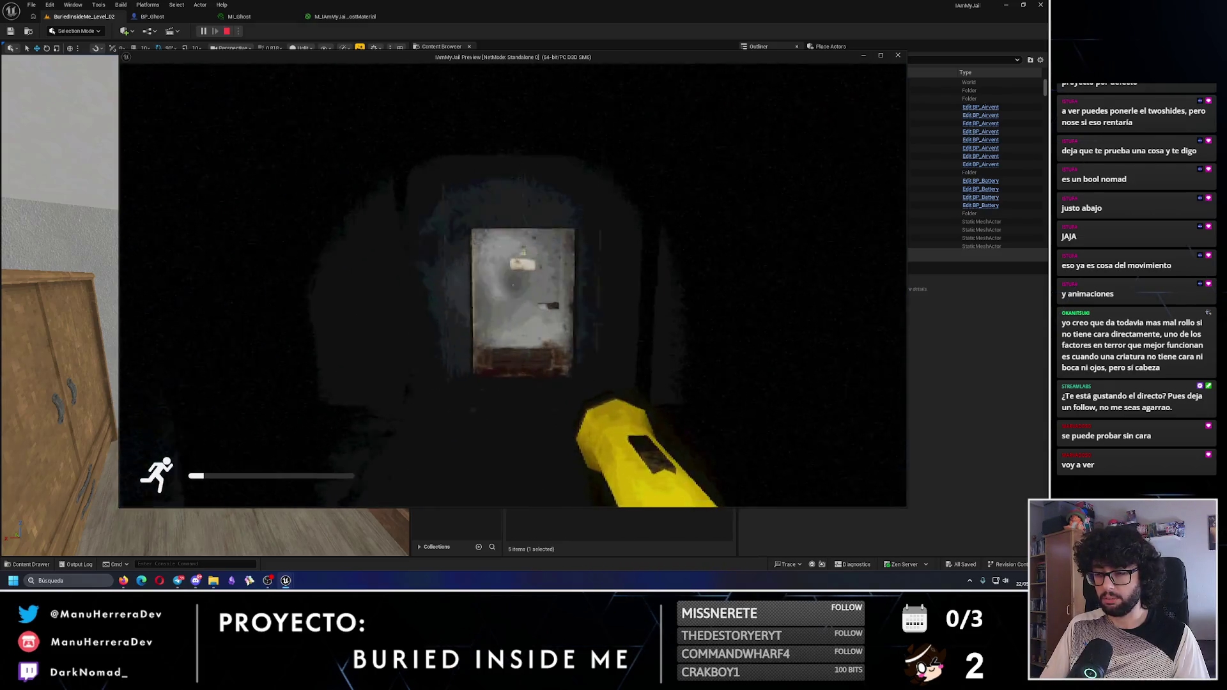
pyautogui.press('Escape')
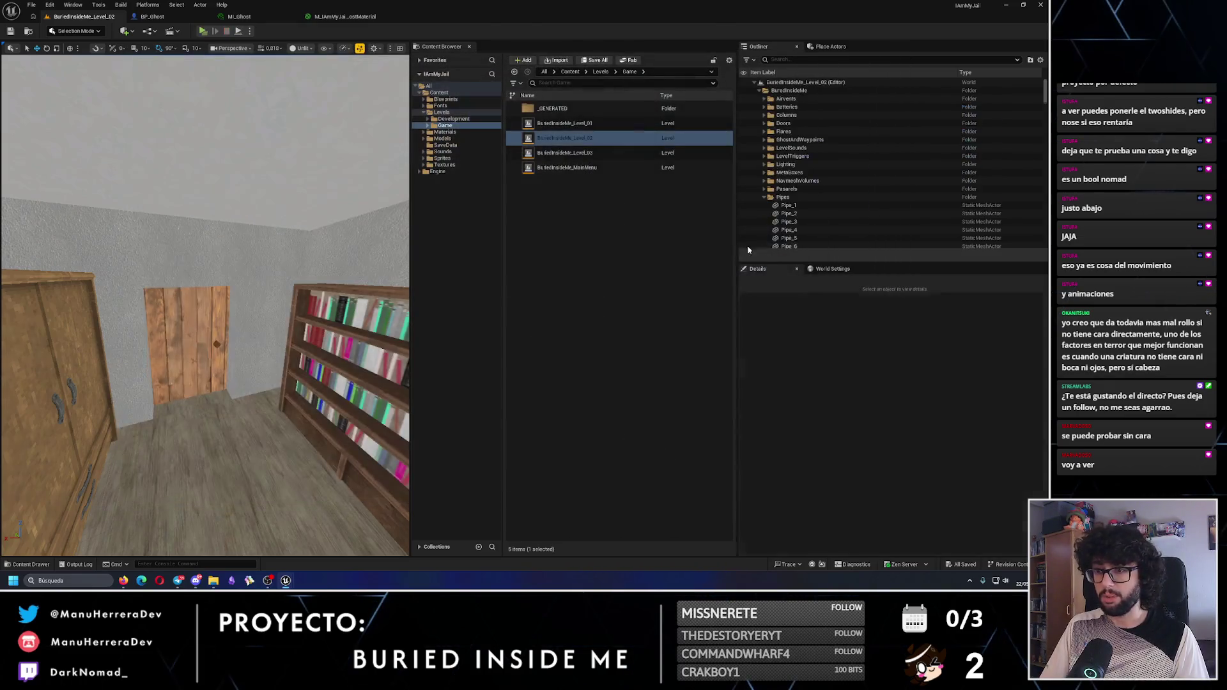
pyautogui.keyDown('shift'); pyautogui.click(760, 84); pyautogui.keyUp('shift')
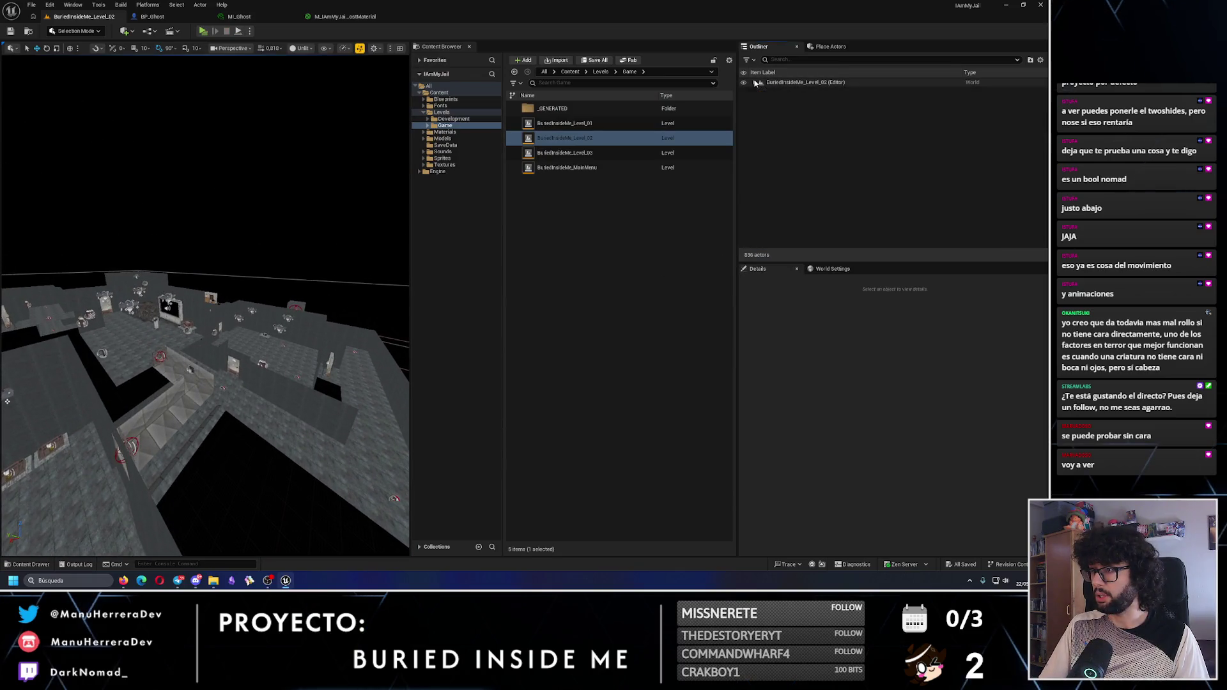
# Filter the Outliner by 'ghost' and select BP_Ghost1 to show its settings in Details
pyautogui.keyDown('shift'); pyautogui.click(760, 84); pyautogui.keyUp('shift')
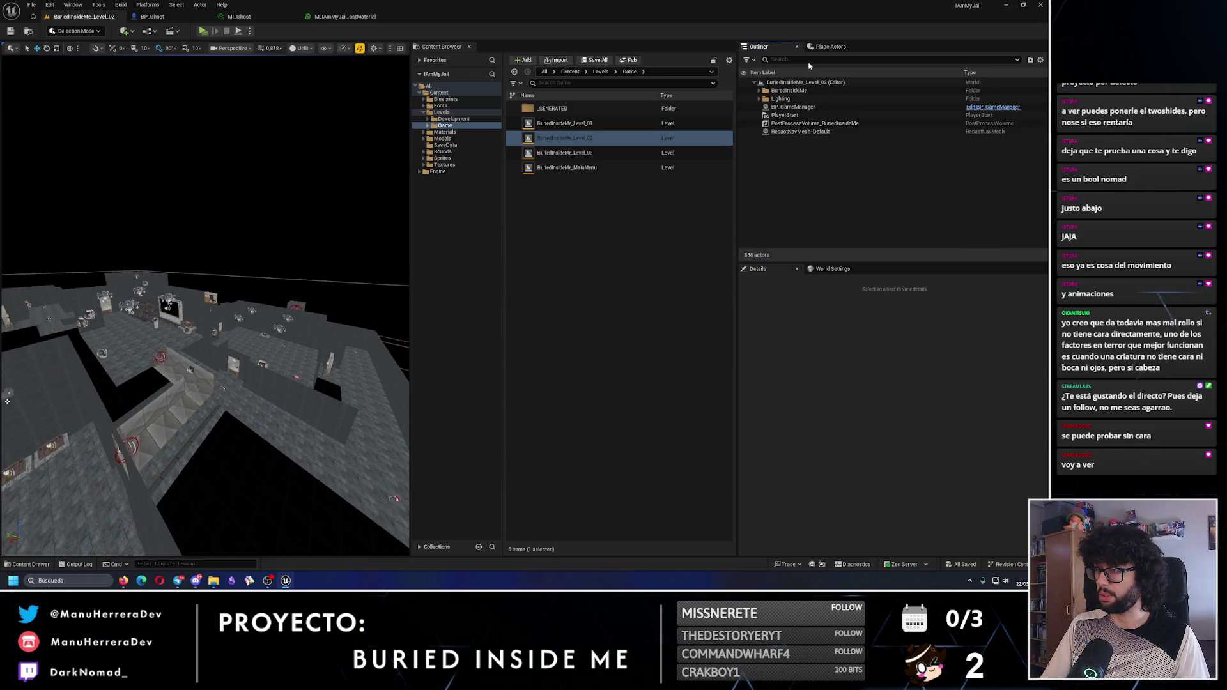
pyautogui.click(807, 60)
pyautogui.write('ghost')
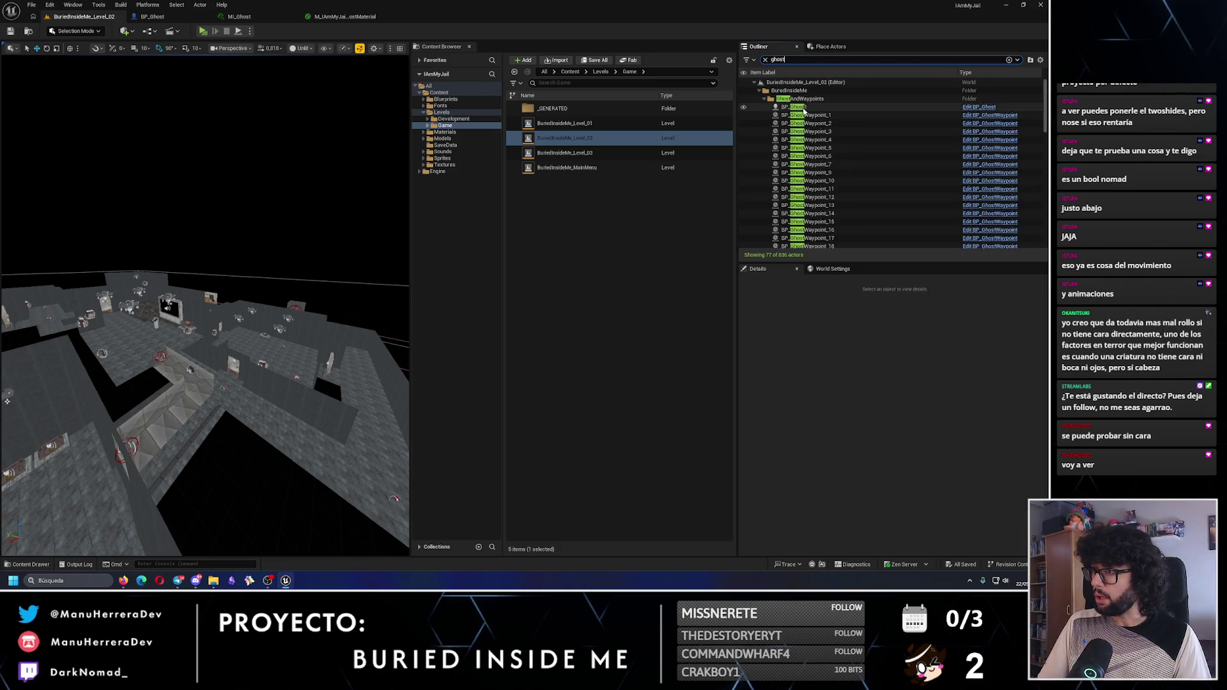
pyautogui.click(805, 107)
pyautogui.scroll(-3, 897, 460)
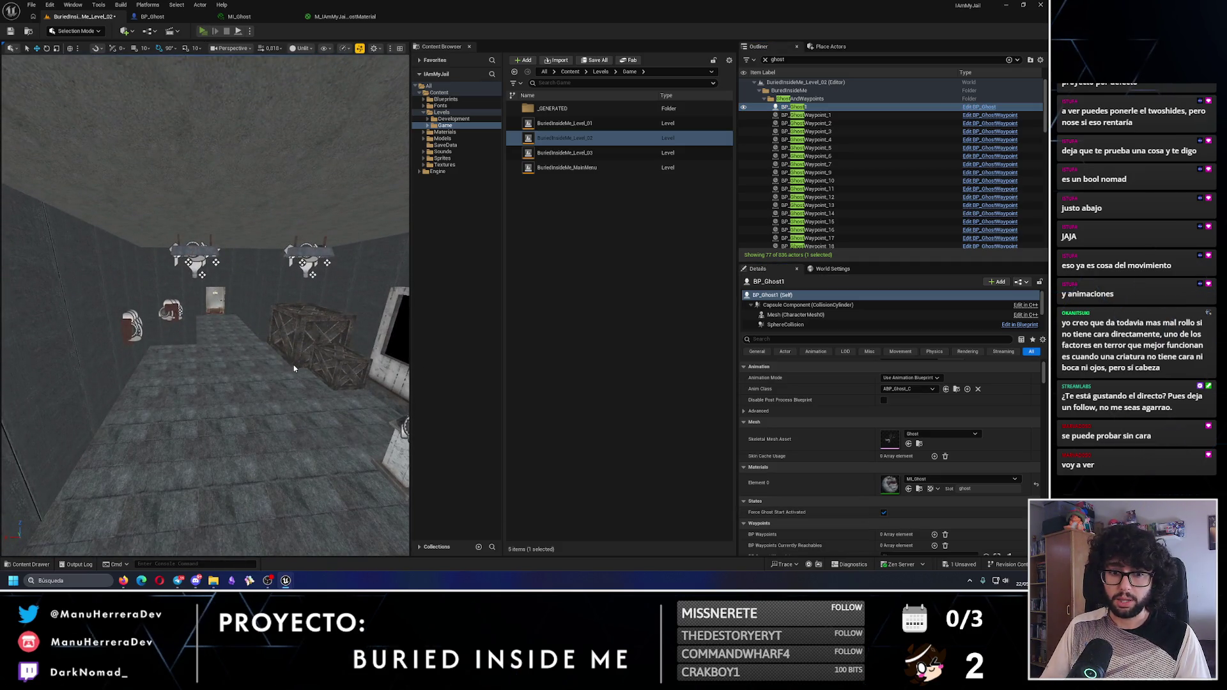
# Start the Level_02 playtest, walk and sprint through the dark corridors, and open the far door
pyautogui.hotkey('alt', 'p')
pyautogui.hotkey('shift', 'w')
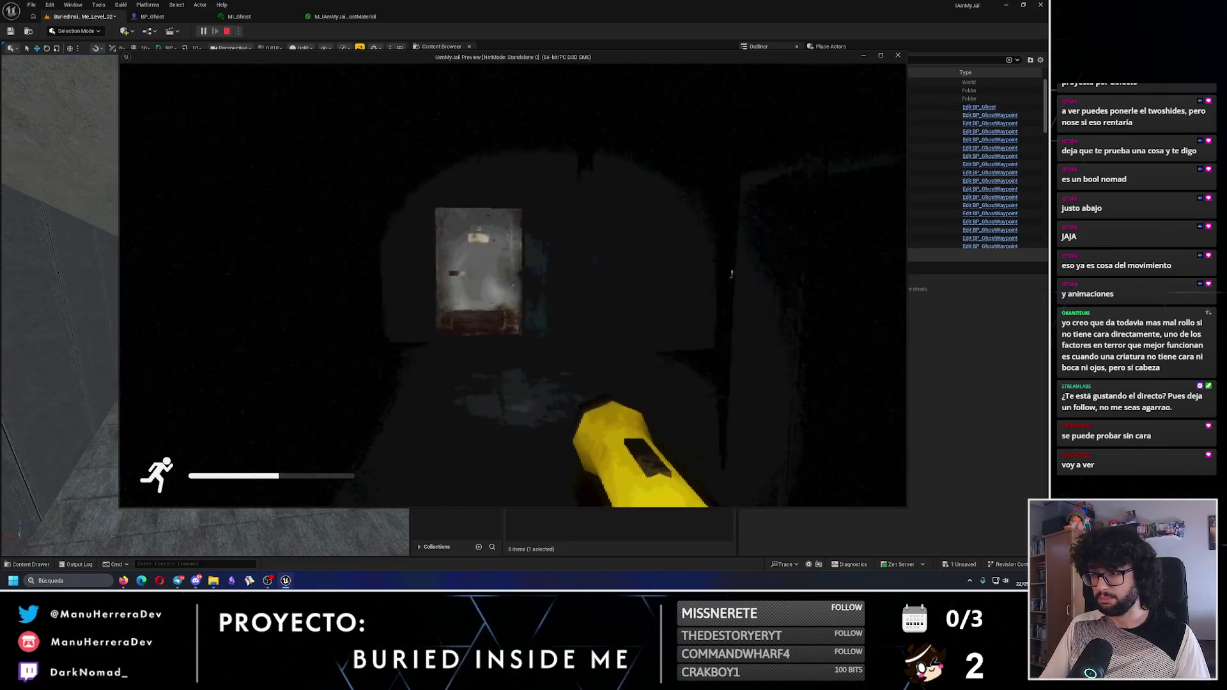
pyautogui.hotkey('shift', 'w')
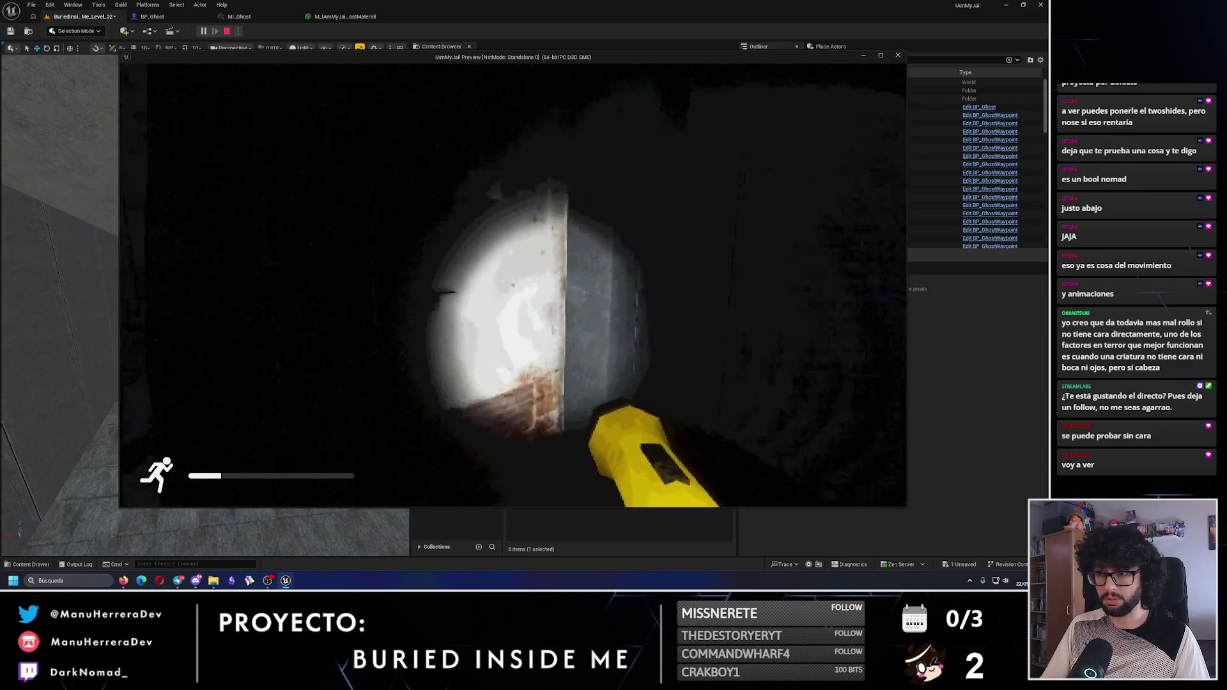
pyautogui.hotkey('shift', 'w')
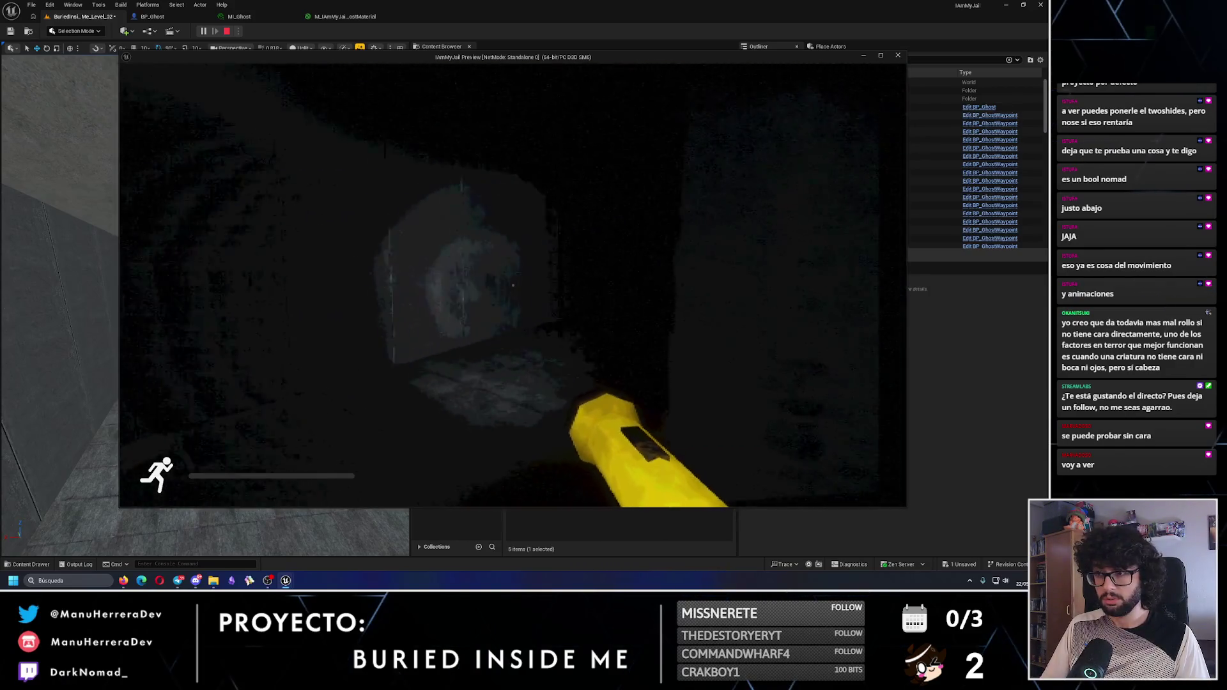
pyautogui.press('w')
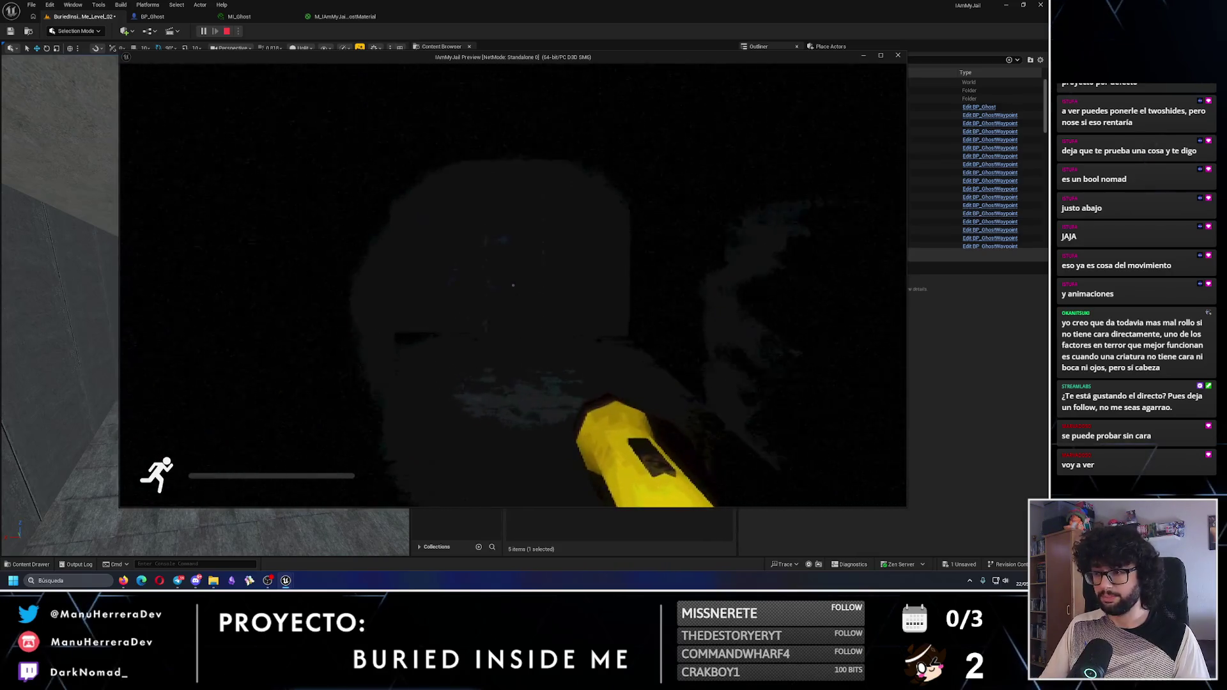
pyautogui.press('w')
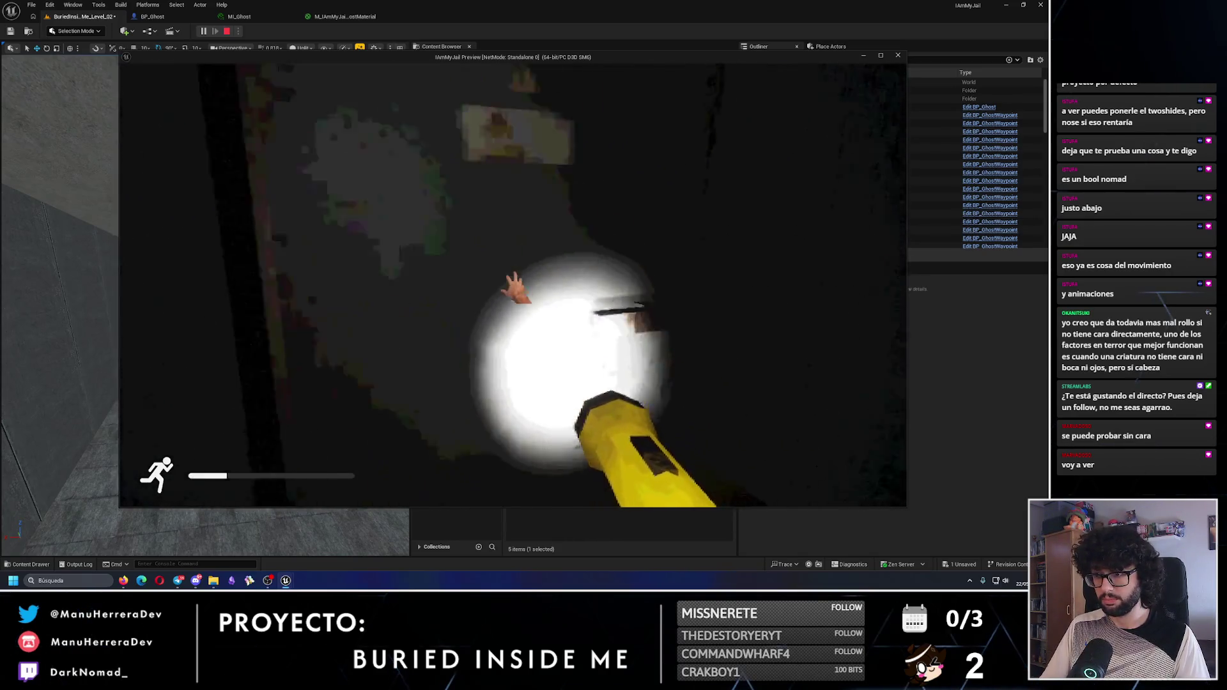
pyautogui.hotkey('shift', 'w')
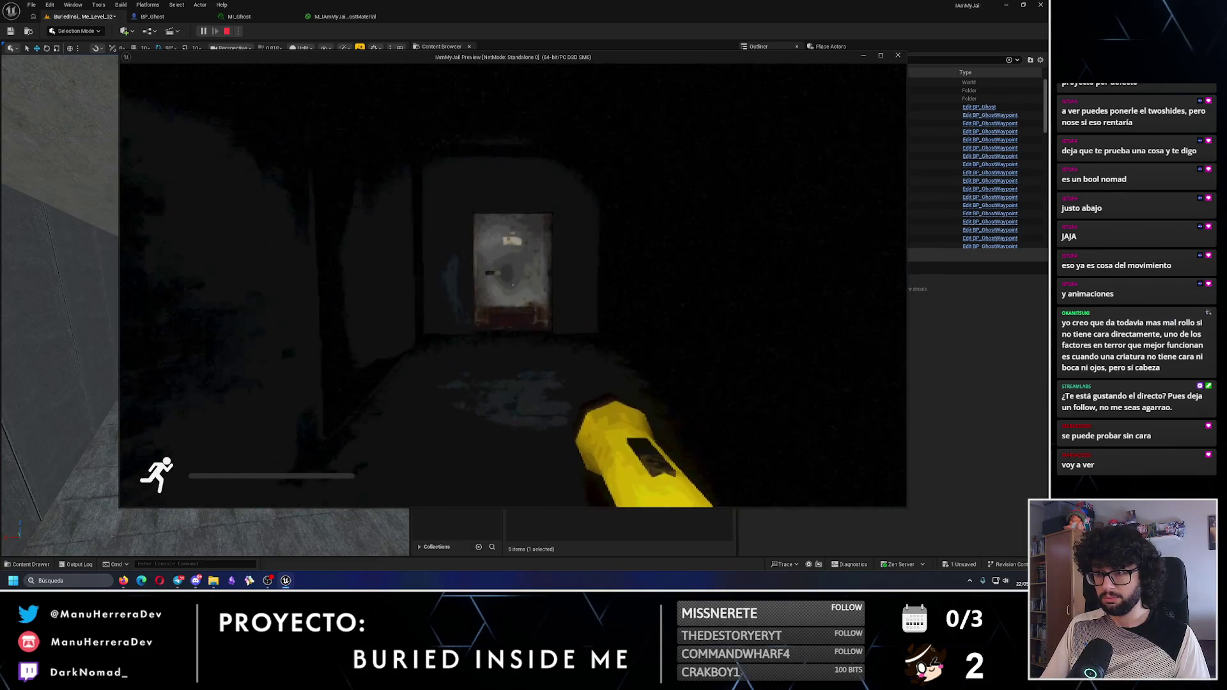
pyautogui.press('w')
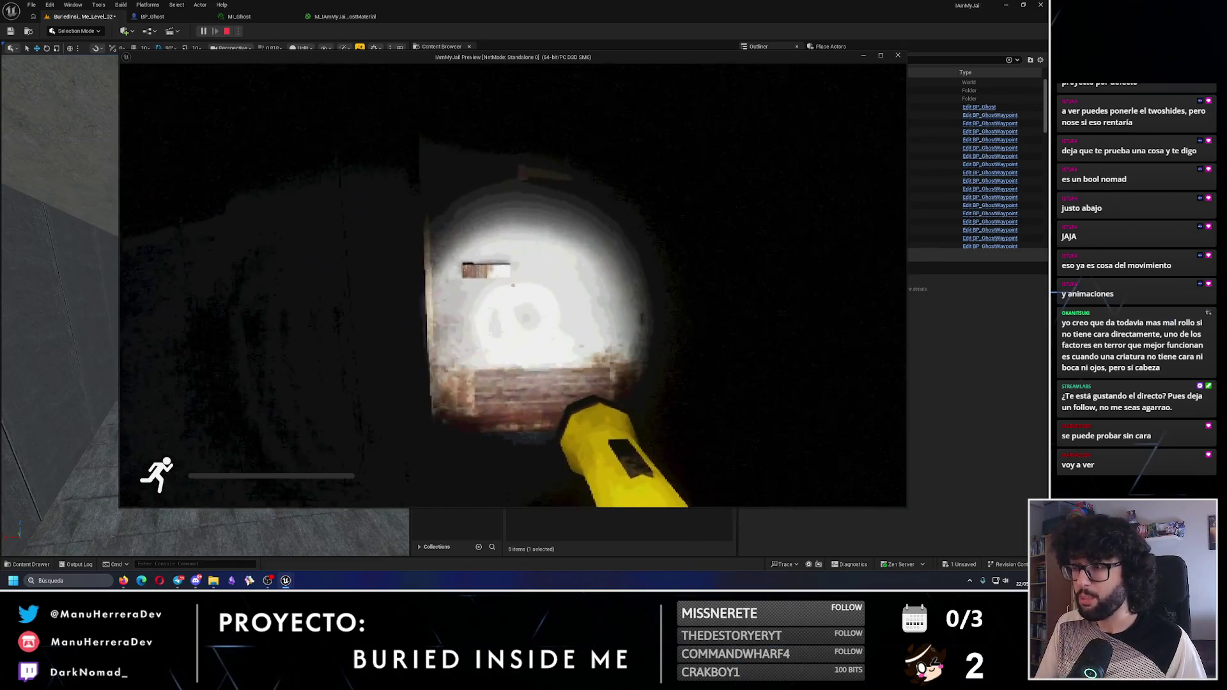
pyautogui.press('e')
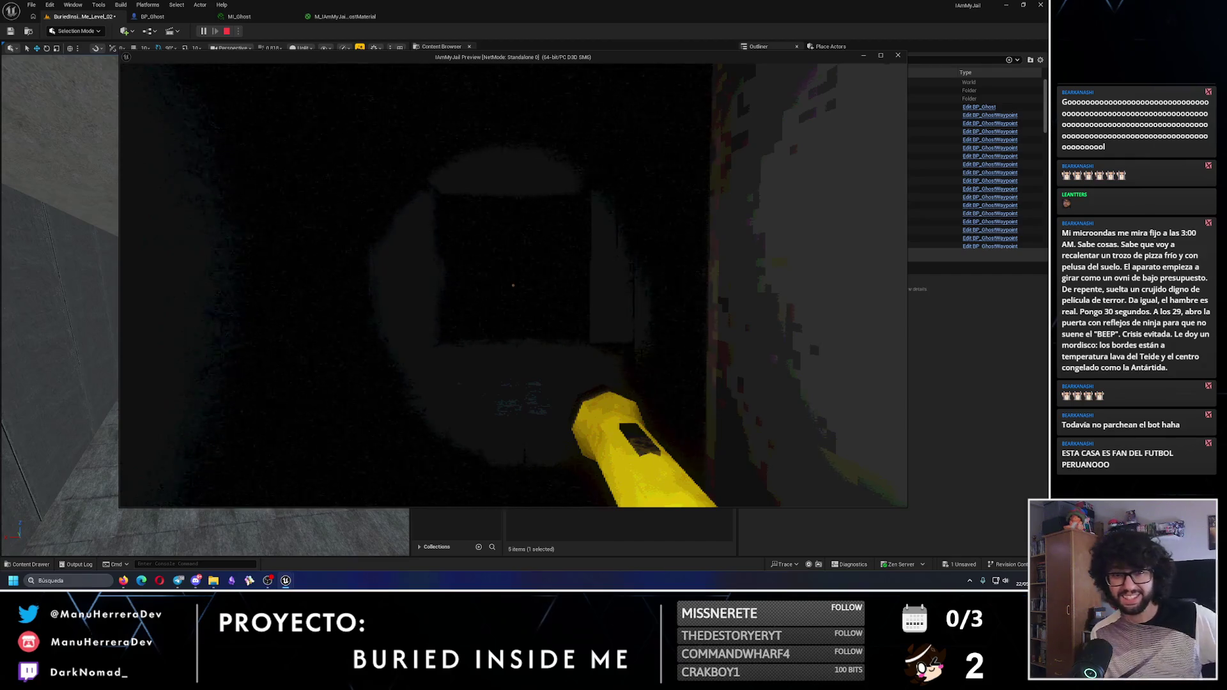
# Keep sprinting through the dark corridor until the ghost appears and gives chase
pyautogui.moveTo(513, 285)
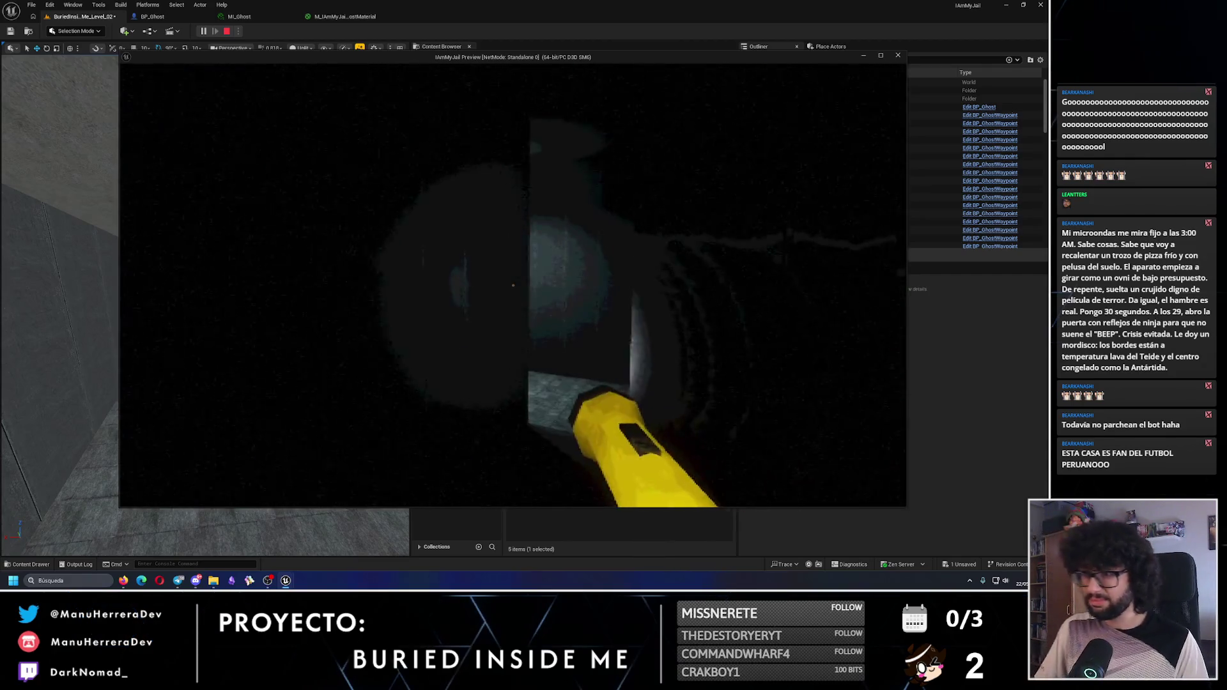
pyautogui.hotkey('shift', 'w')
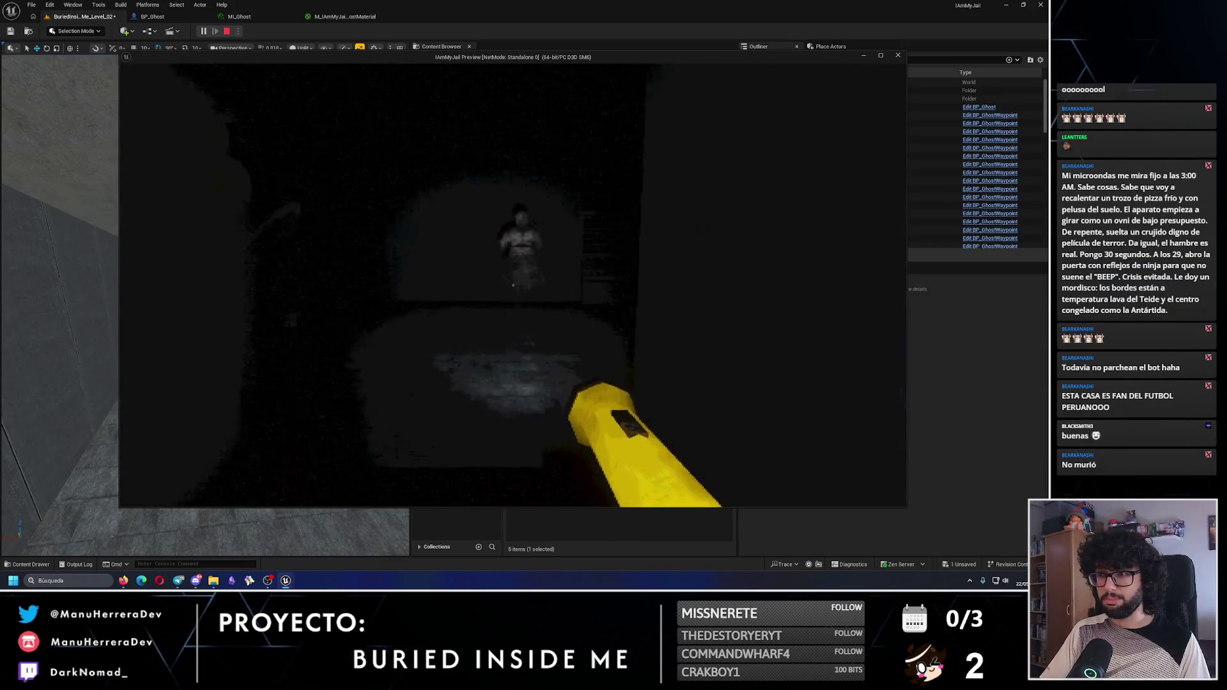
pyautogui.press('shift')
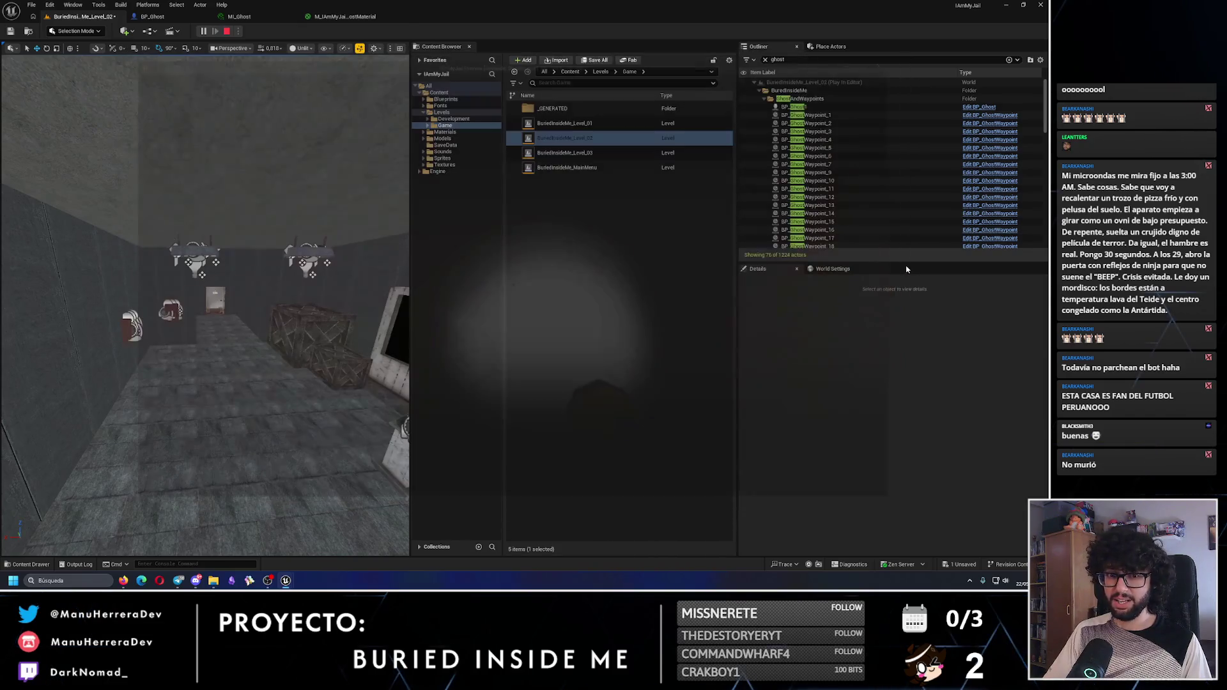
# Focus the viewport on BP_Ghost1 and orbit around it for close and head-on views
pyautogui.press('f')
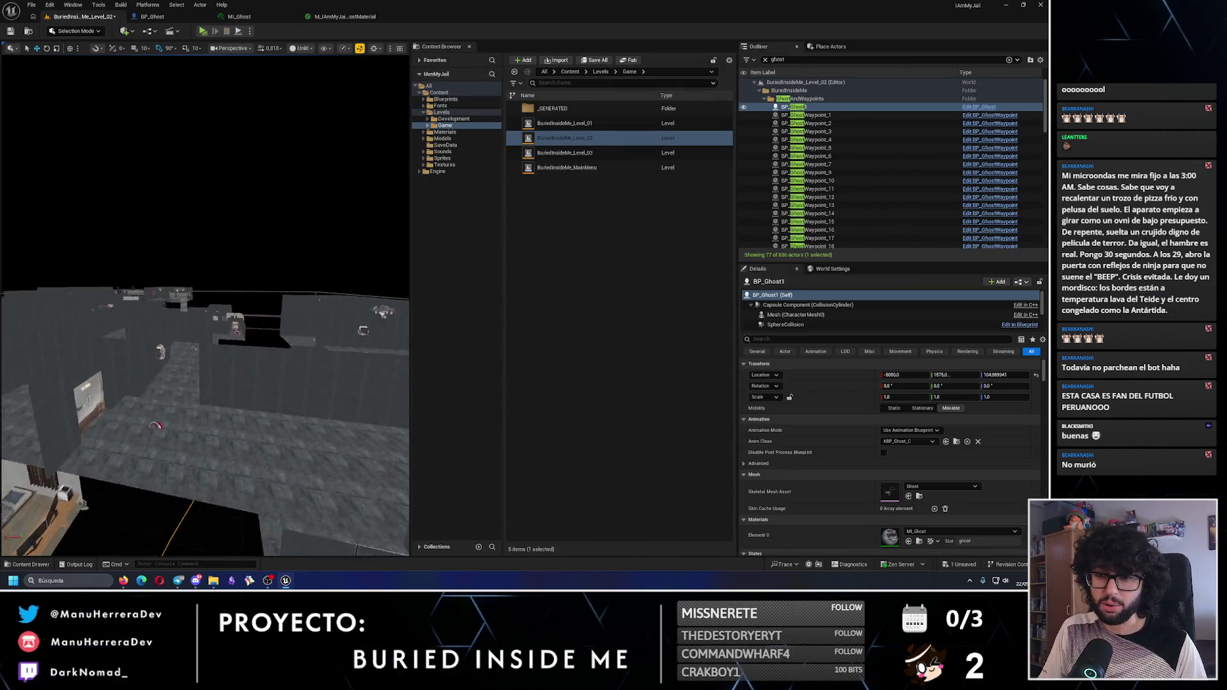
pyautogui.scroll(10, 194, 317)
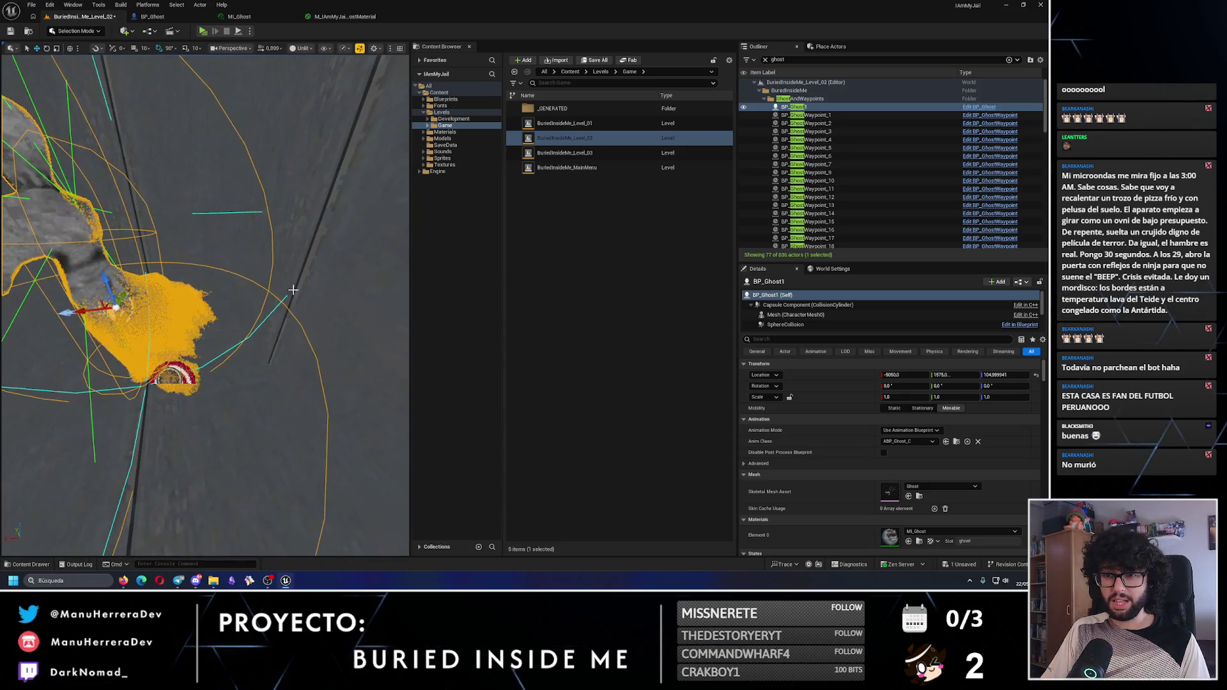
pyautogui.scroll(-10, 358, 246)
pyautogui.click(358, 246)
pyautogui.scroll(10, 358, 246)
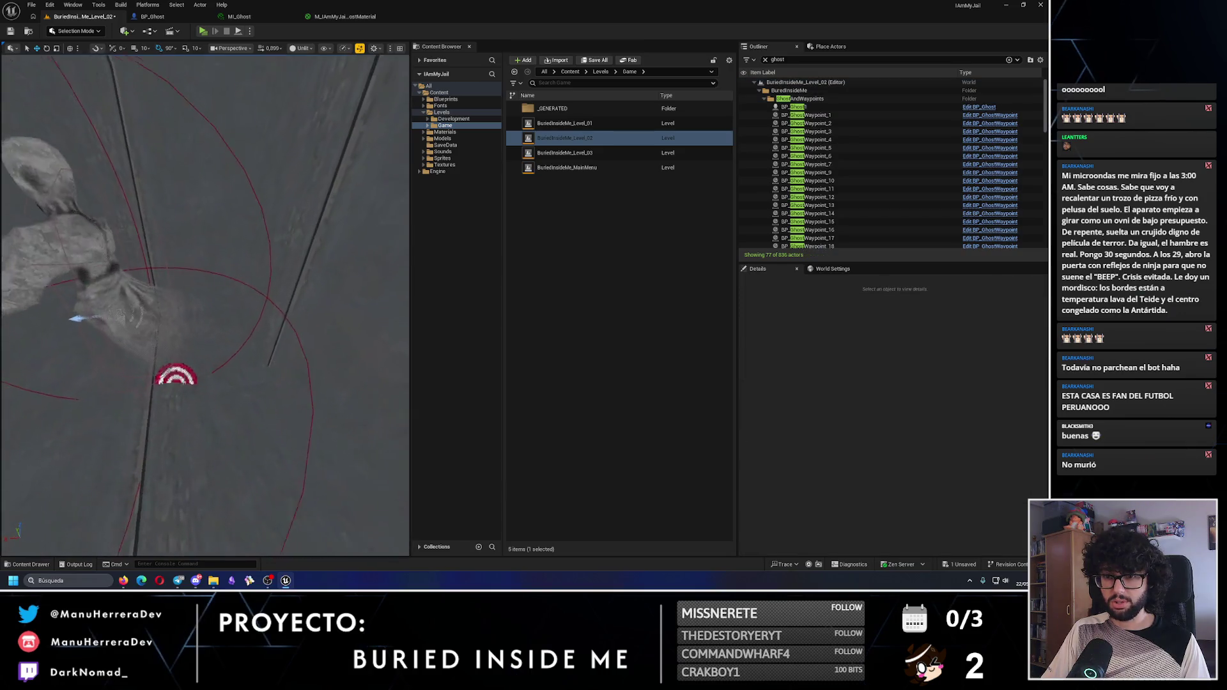
pyautogui.scroll(-5, 204, 305)
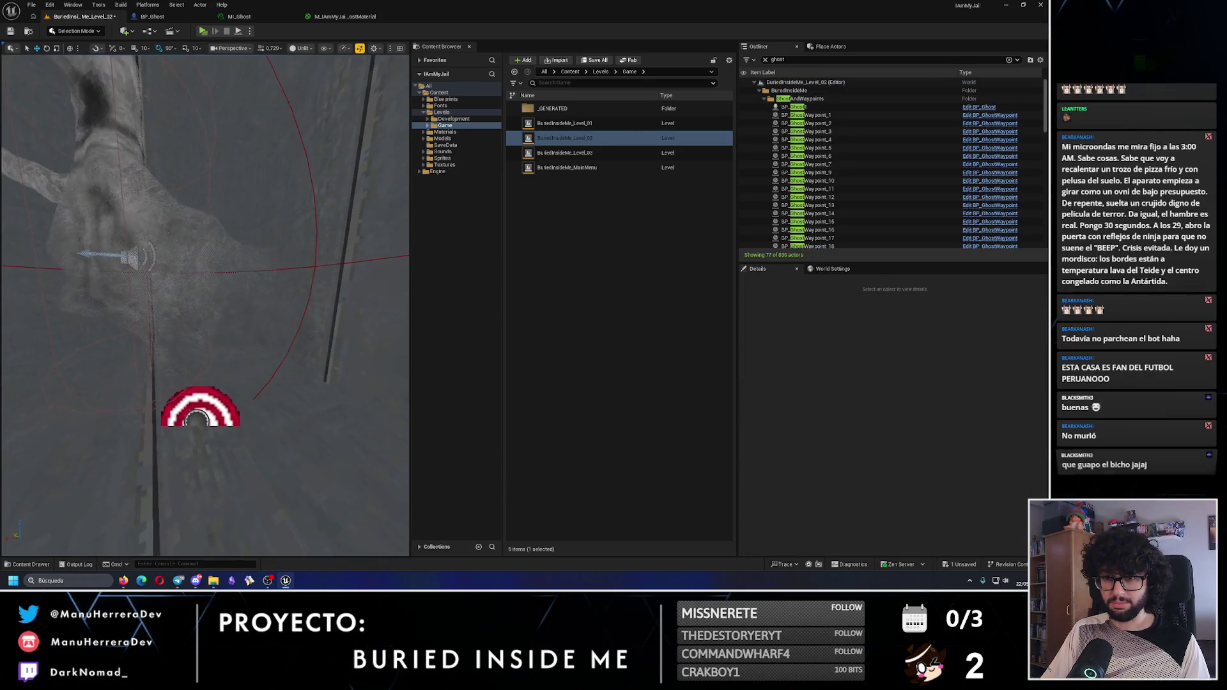
pyautogui.moveTo(358, 237)
pyautogui.mouseDown()
pyautogui.moveTo(349, 211)
pyautogui.moveTo(358, 237)
pyautogui.mouseUp()
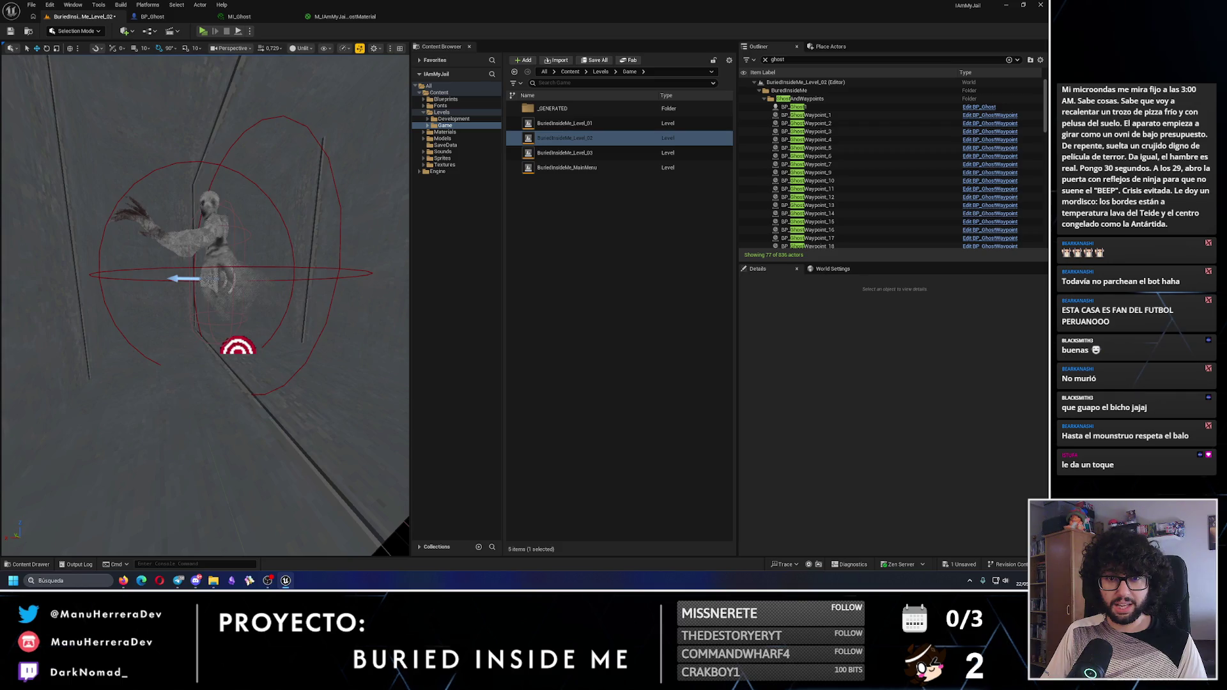
pyautogui.scroll(10, 228, 290)
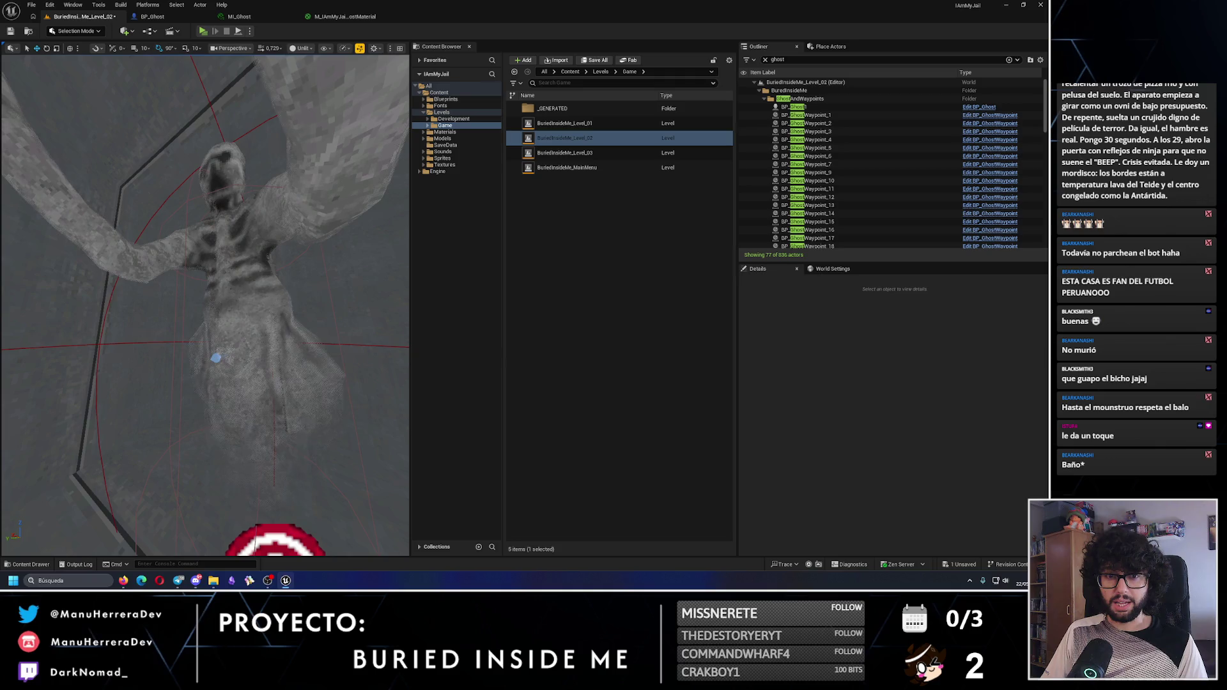
pyautogui.moveTo(204, 307); pyautogui.dragTo(191, 281)
pyautogui.moveTo(249, 396)
pyautogui.mouseDown()
pyautogui.moveTo(211, 332)
pyautogui.moveTo(222, 186)
pyautogui.mouseUp()
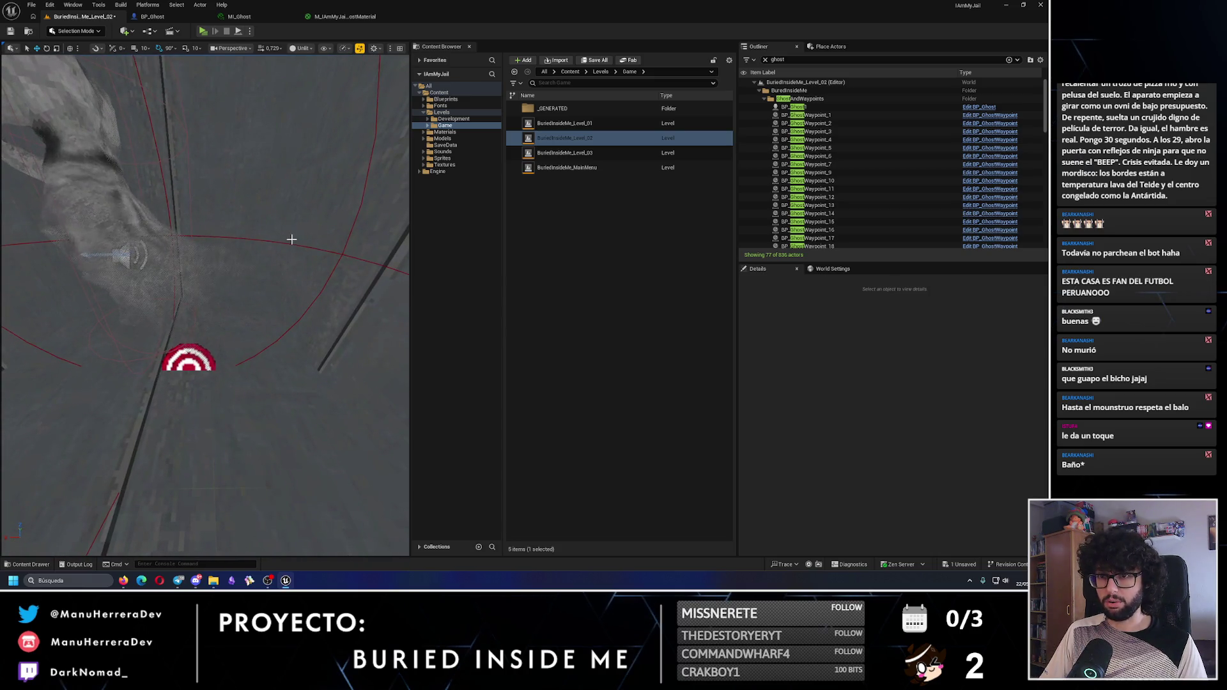
pyautogui.moveTo(90, 326); pyautogui.dragTo(118, 282)
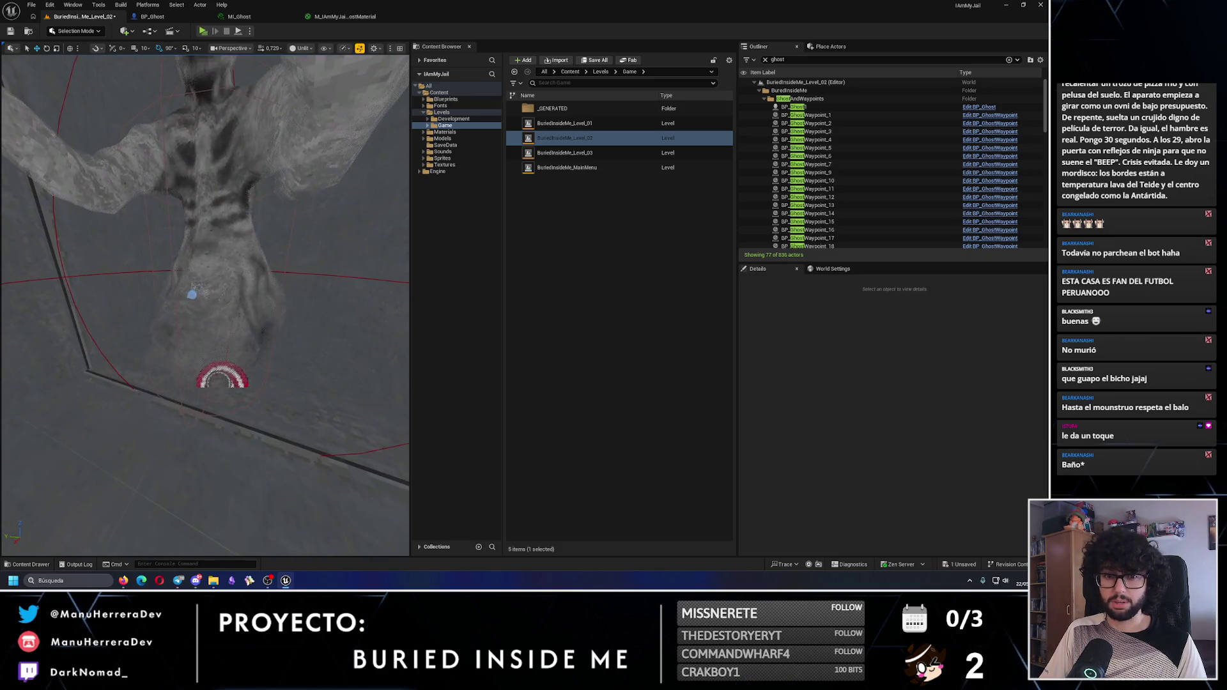
pyautogui.moveTo(200, 333)
pyautogui.mouseDown()
pyautogui.moveTo(204, 300)
pyautogui.moveTo(40, 50)
pyautogui.mouseUp()
# Save BuriedInsideMe_Level_02 and launch a fresh playtest of the level
pyautogui.click(10, 32)
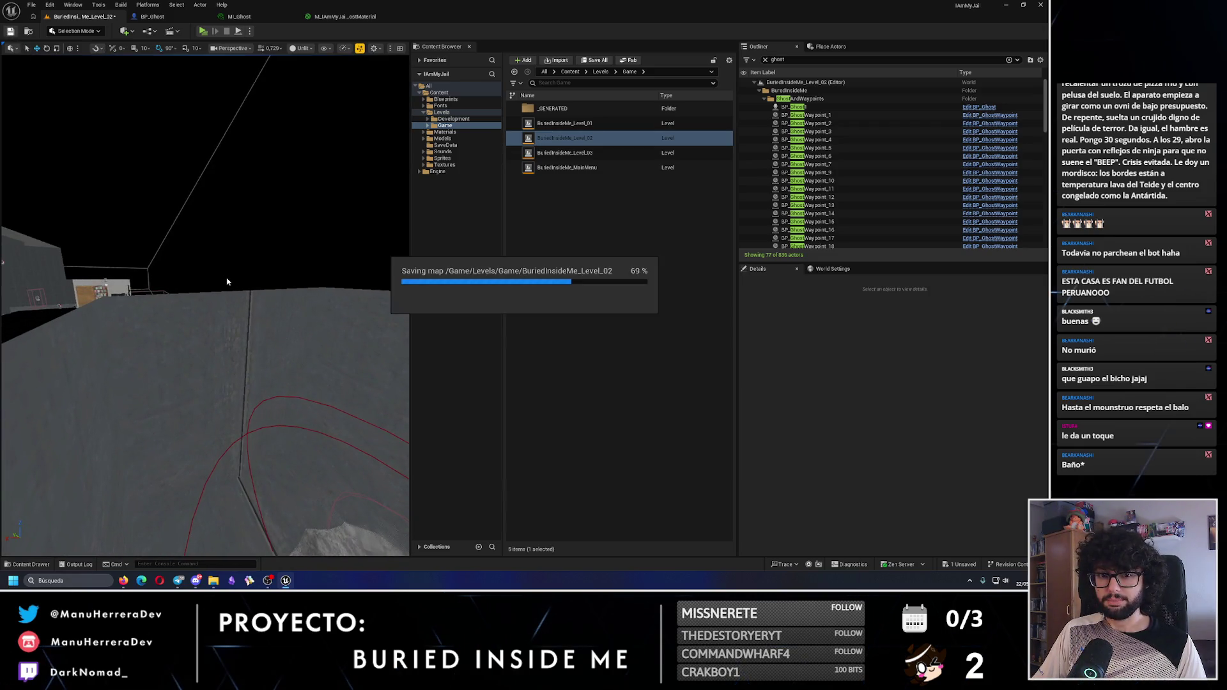
pyautogui.moveTo(204, 307)
pyautogui.mouseDown()
pyautogui.moveTo(192, 281)
pyautogui.moveTo(218, 293)
pyautogui.moveTo(210, 320)
pyautogui.moveTo(209, 301)
pyautogui.moveTo(134, 300)
pyautogui.mouseUp()
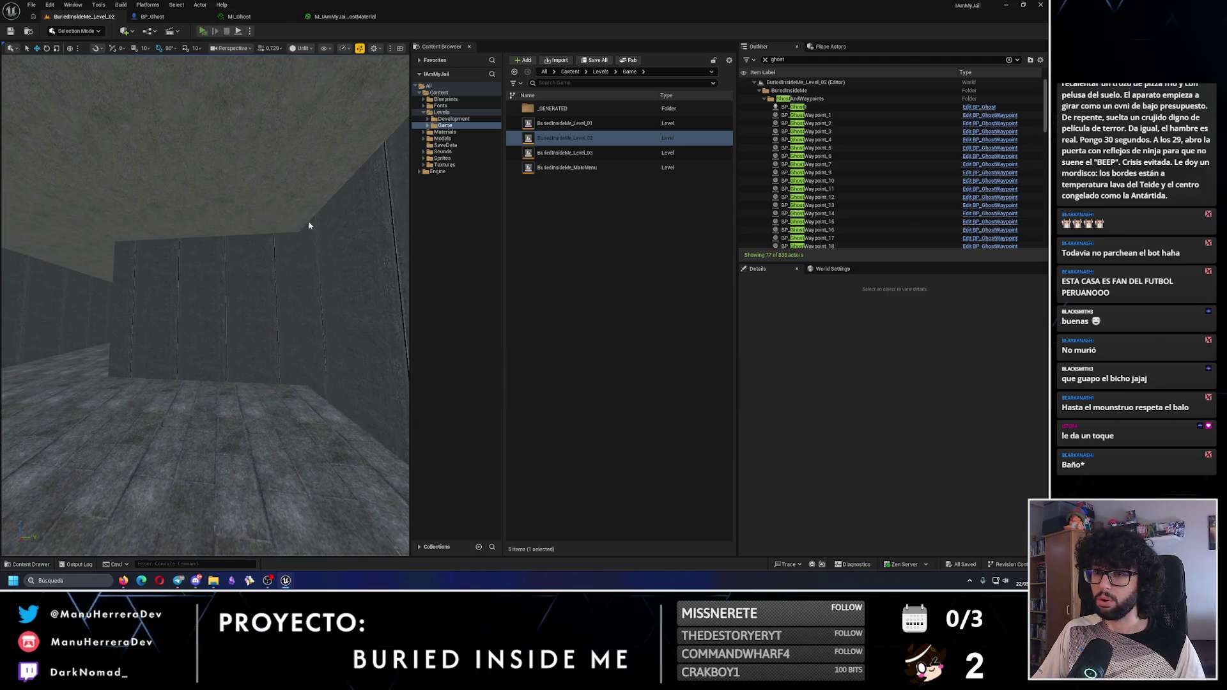
pyautogui.hotkey('alt', 'p')
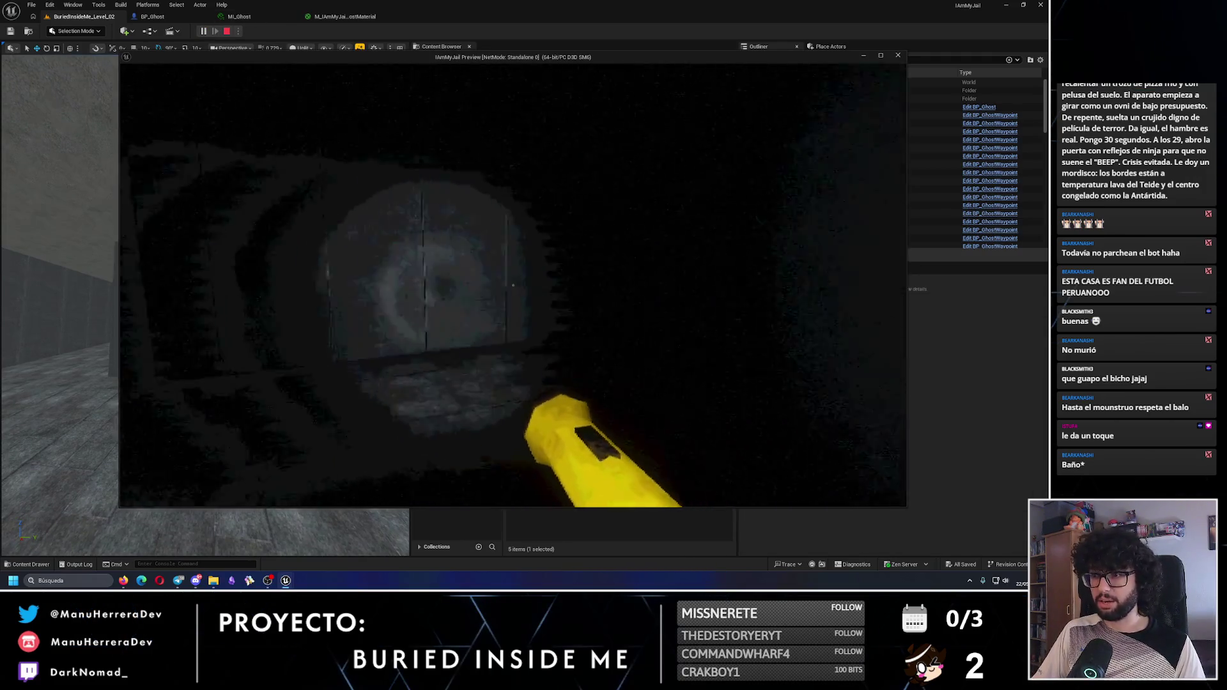
# Walk and sprint through the dark area and lit tunnel to the barred vent, triggering the hand scare
pyautogui.hotkey('shift', 'w')
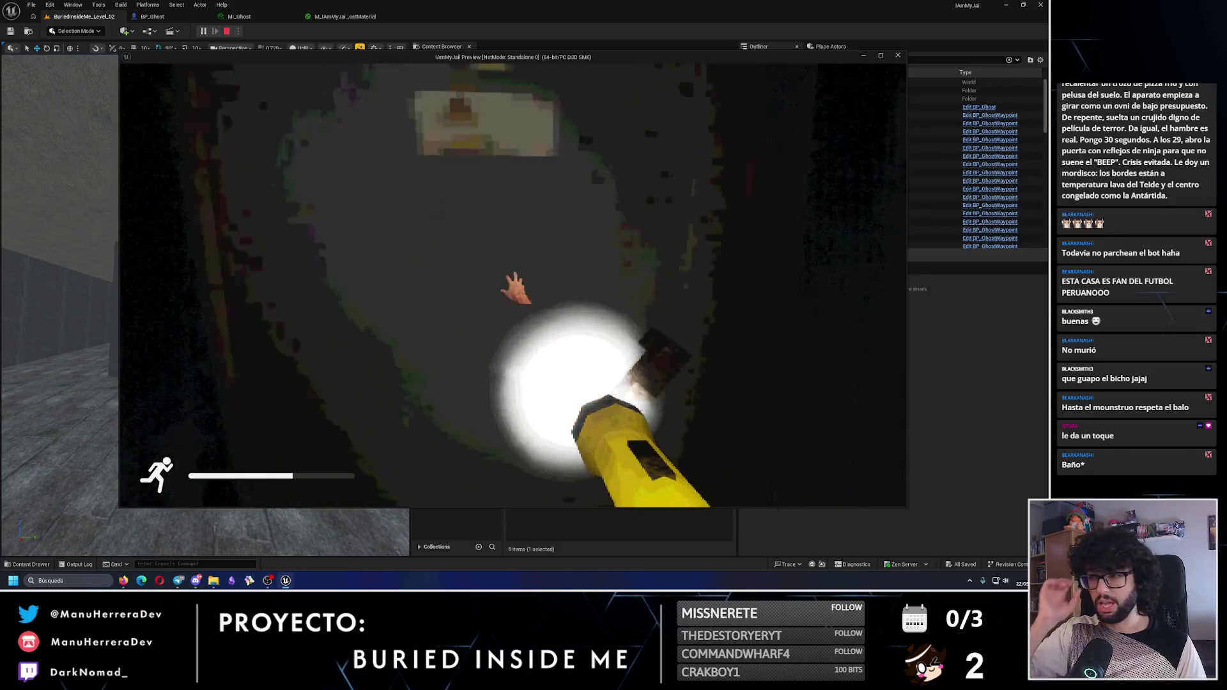
pyautogui.hotkey('shift', 'w')
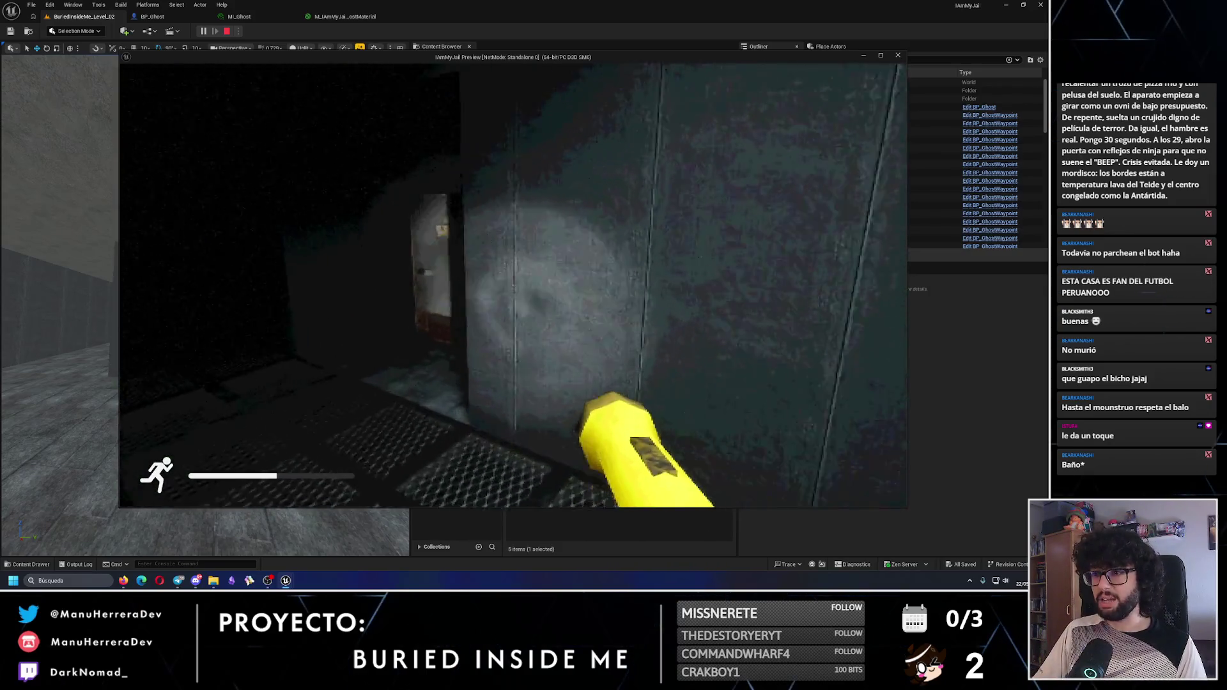
pyautogui.hotkey('shift', 'w')
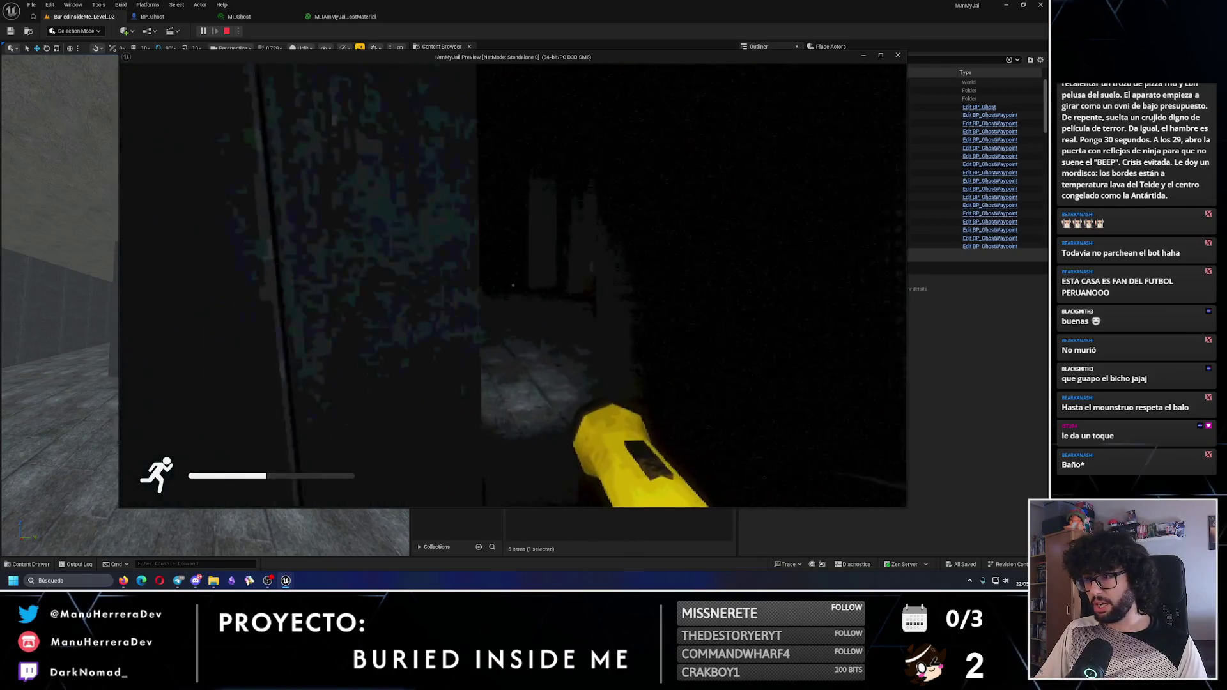
pyautogui.press('w')
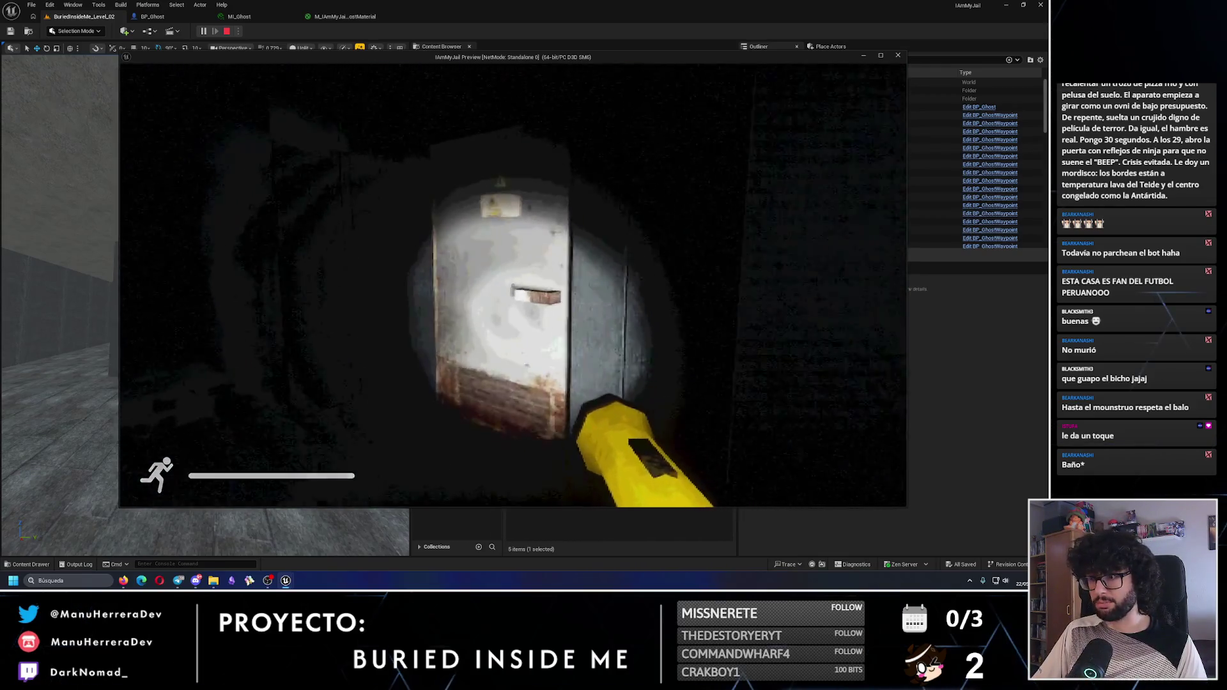
pyautogui.press('w')
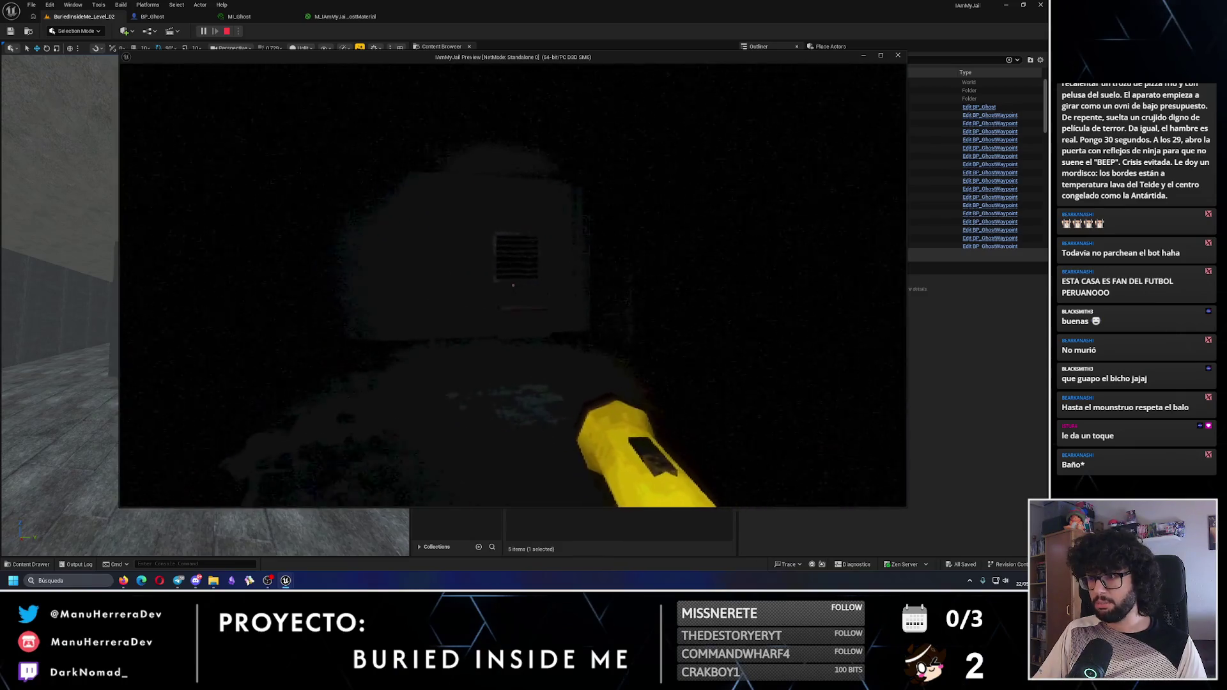
pyautogui.hotkey('shift', 'w')
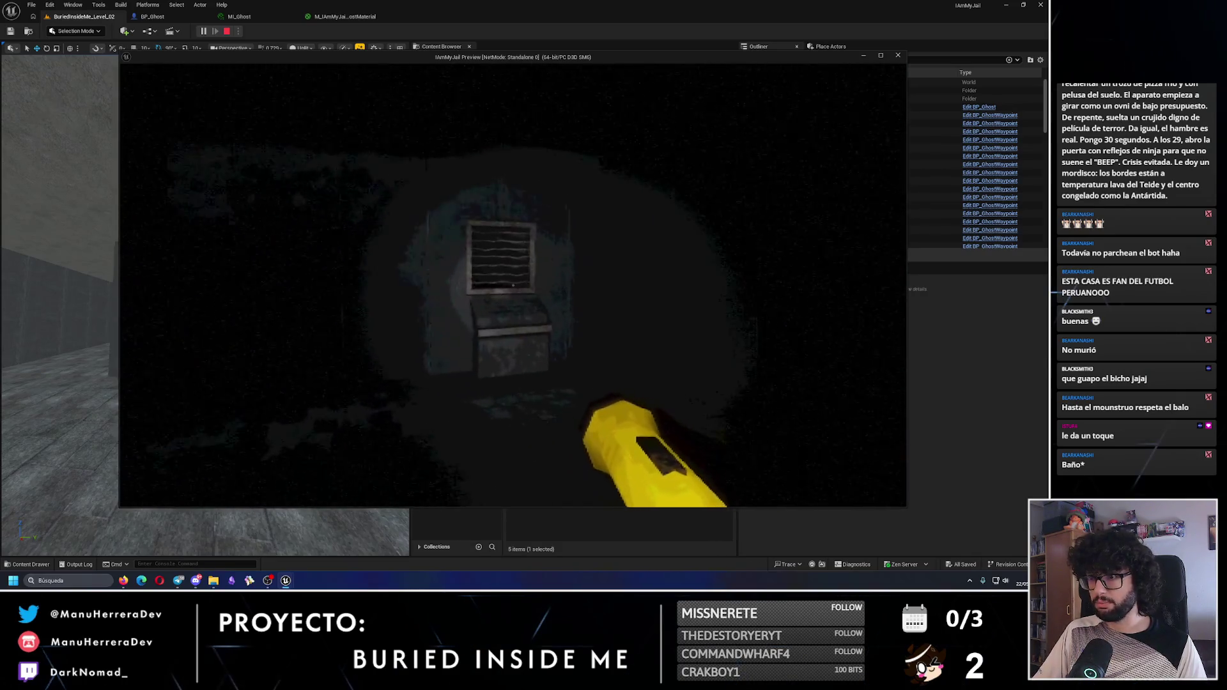
pyautogui.press('w')
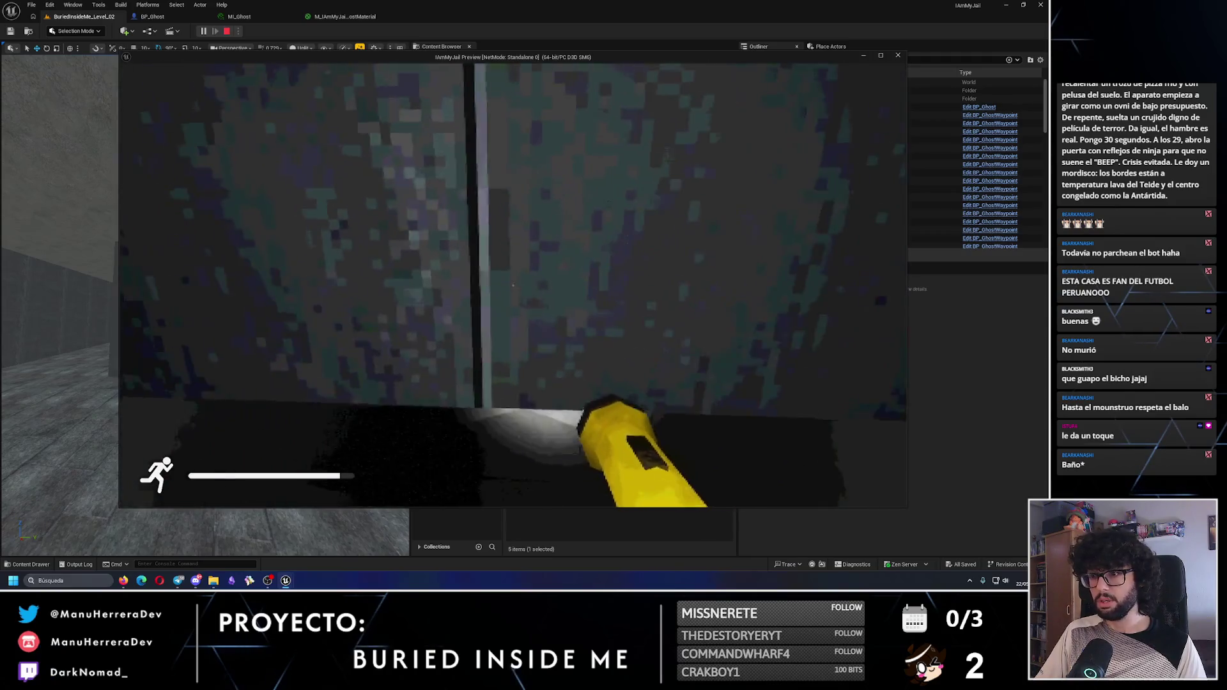
pyautogui.press('w')
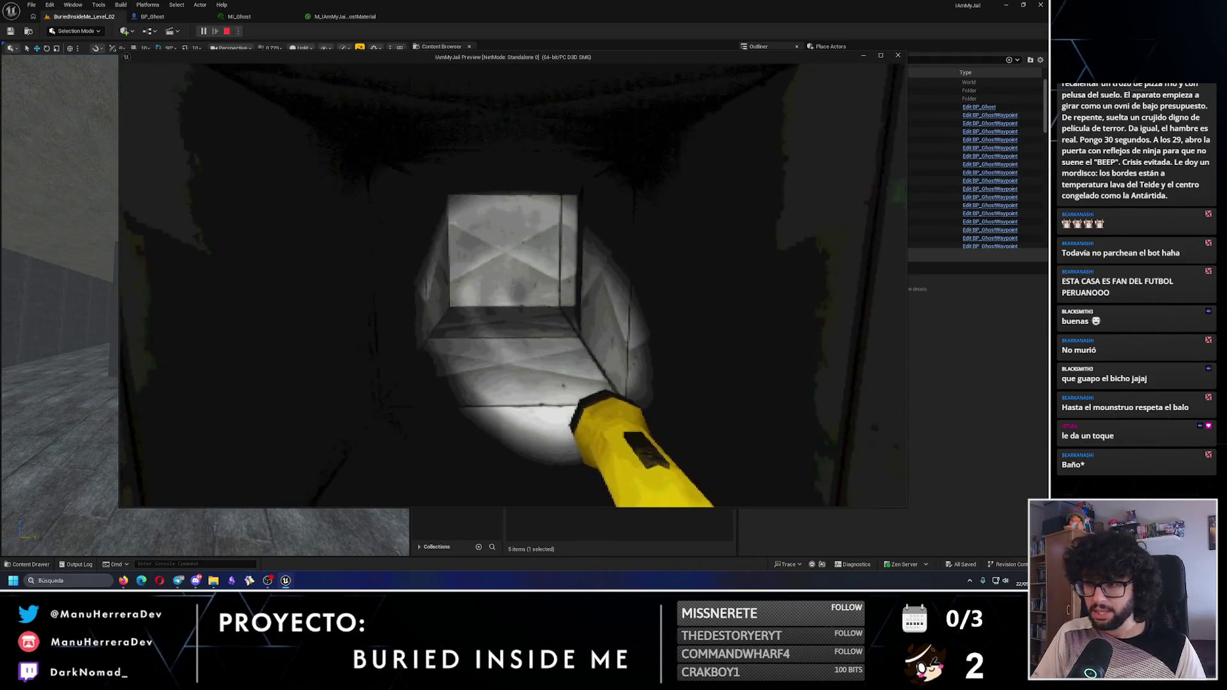
pyautogui.press('w')
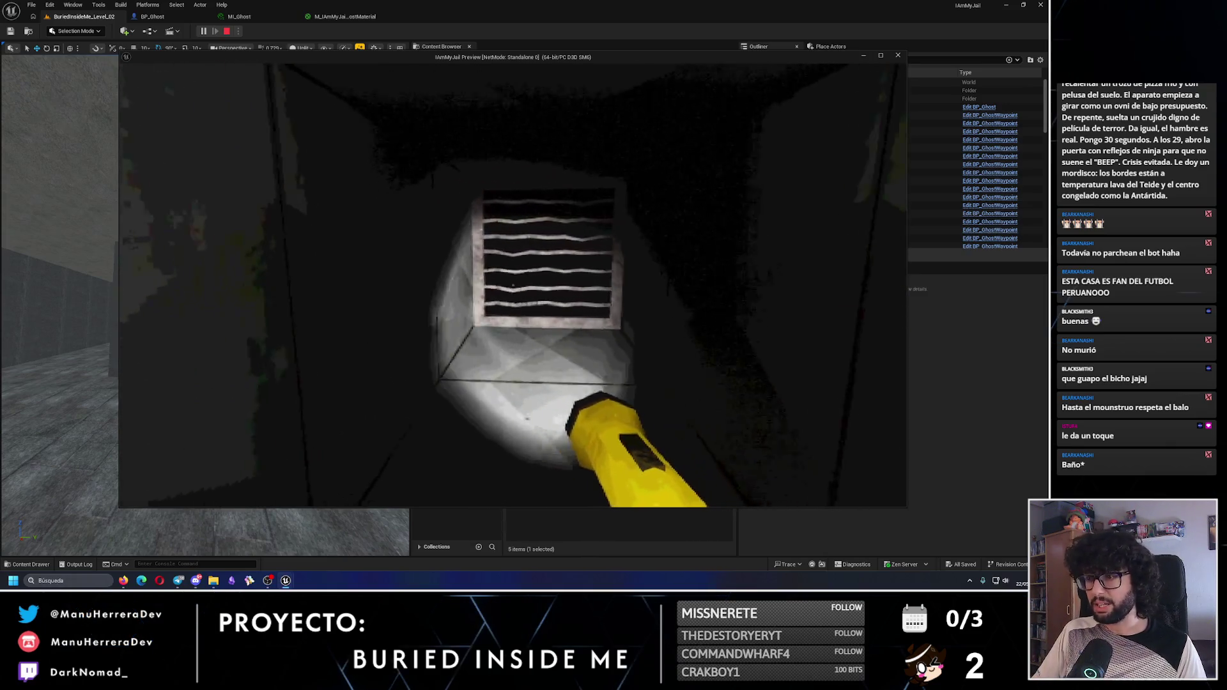
pyautogui.press('w')
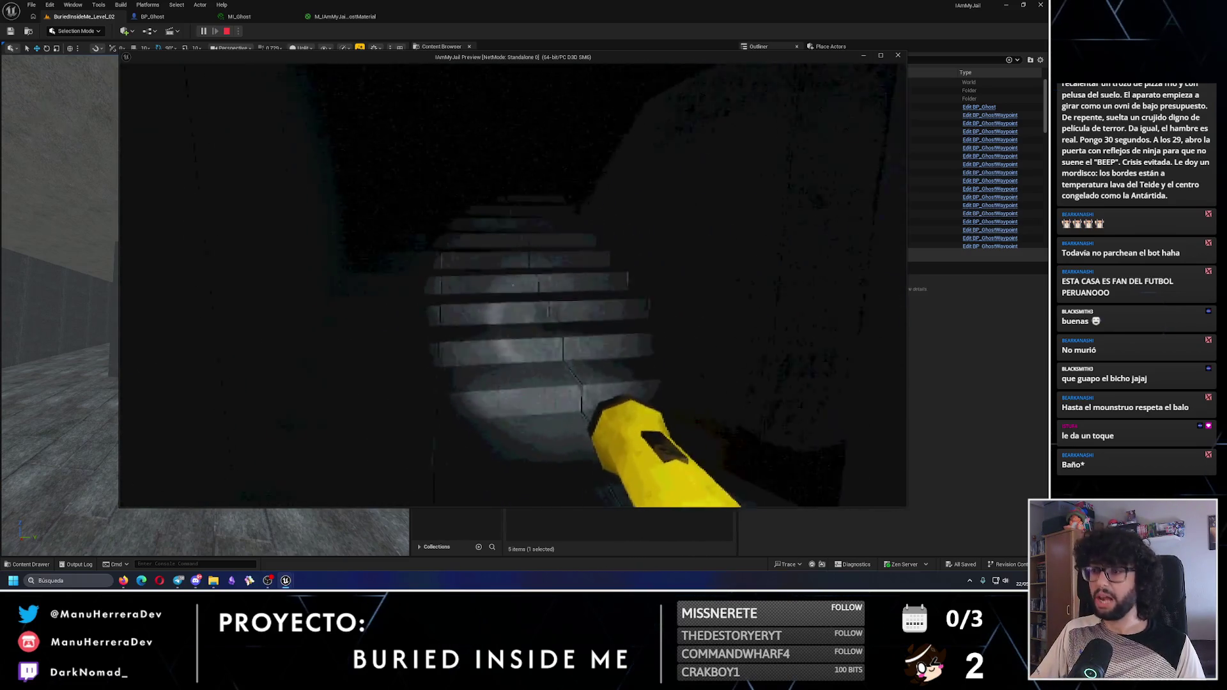
pyautogui.press('shift')
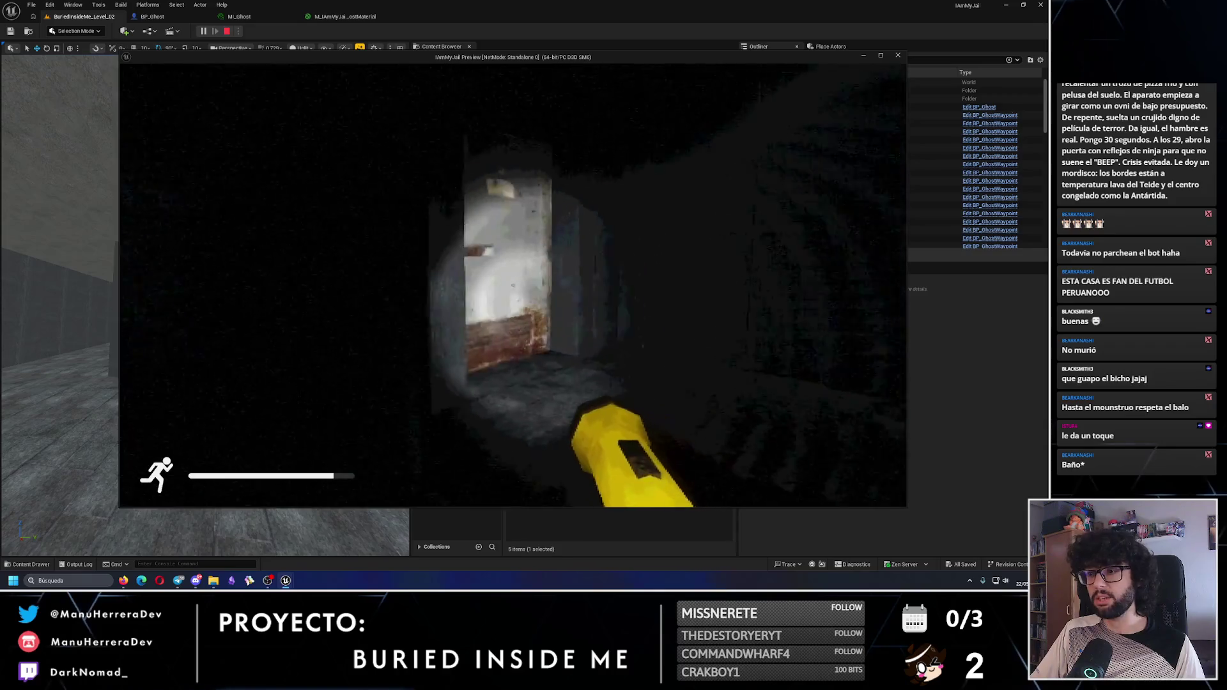
# Move around the lit door, spot the ghost, and interact with the rusty door
pyautogui.hotkey('shift', 'w')
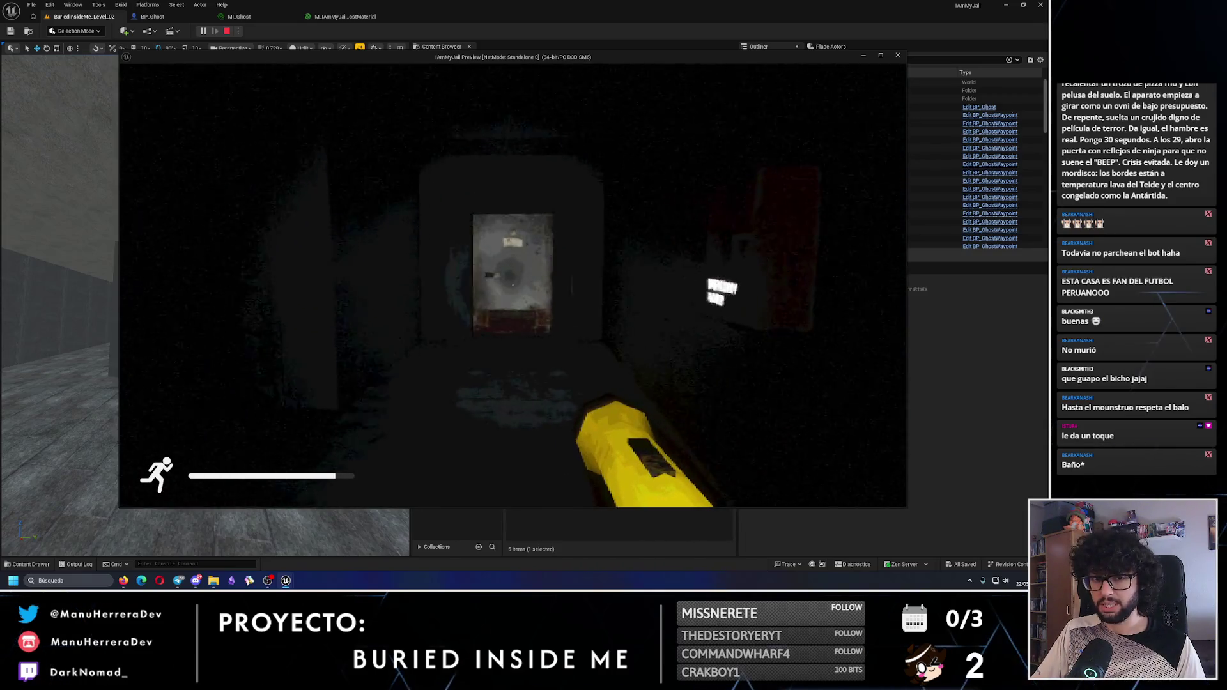
pyautogui.hotkey('shift', 'w')
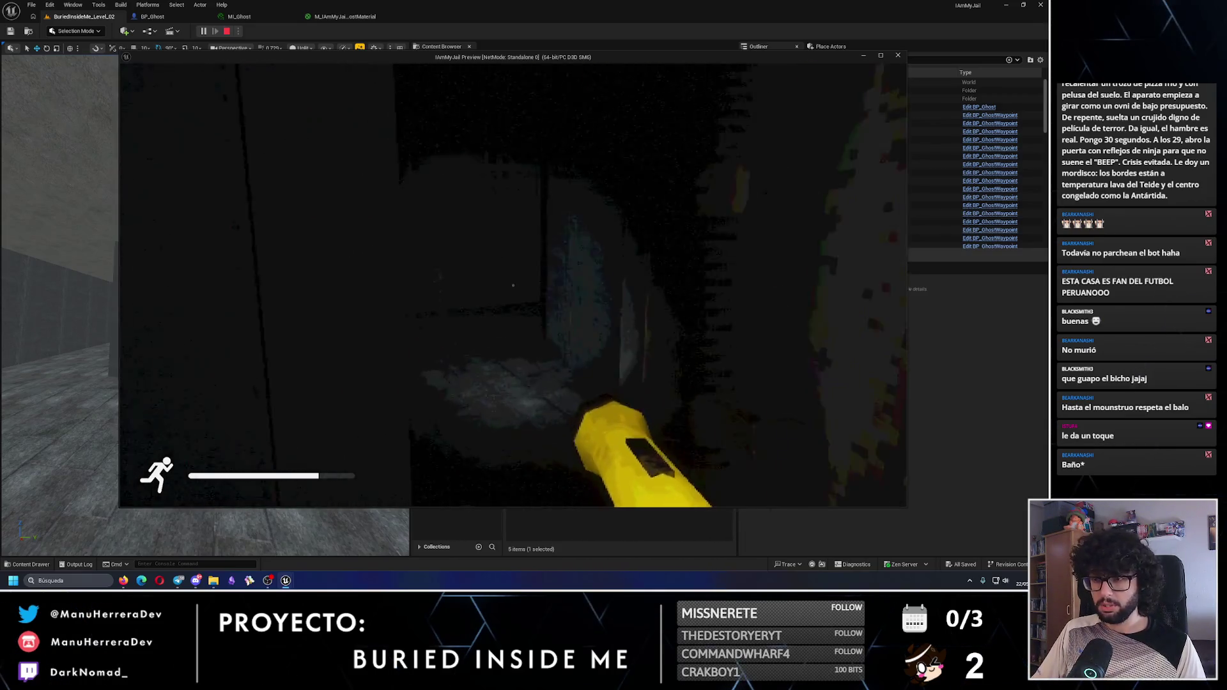
pyautogui.hotkey('shift', 'w')
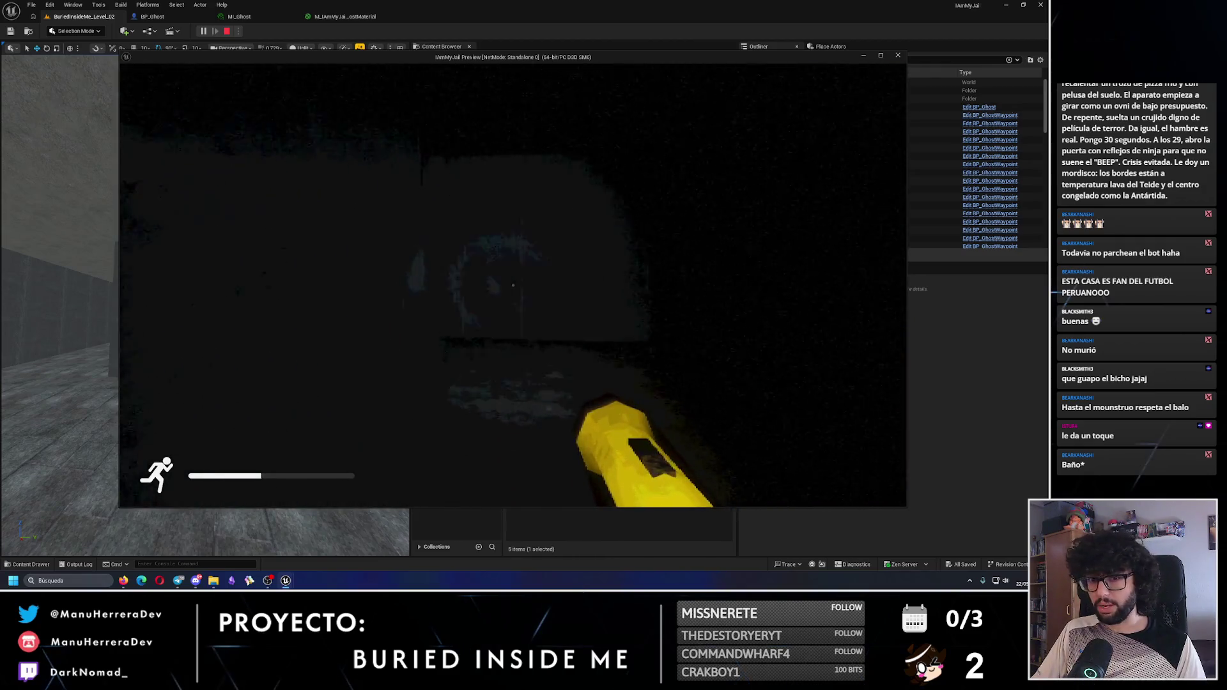
pyautogui.hotkey('shift', 'w')
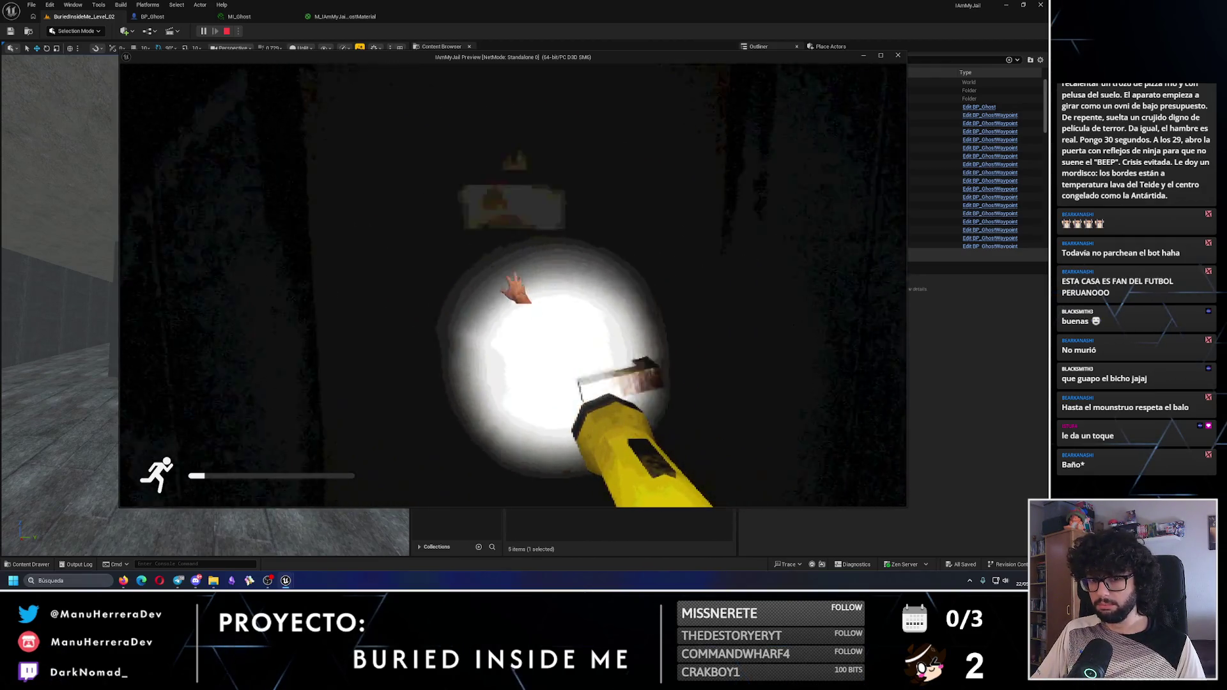
pyautogui.press('w')
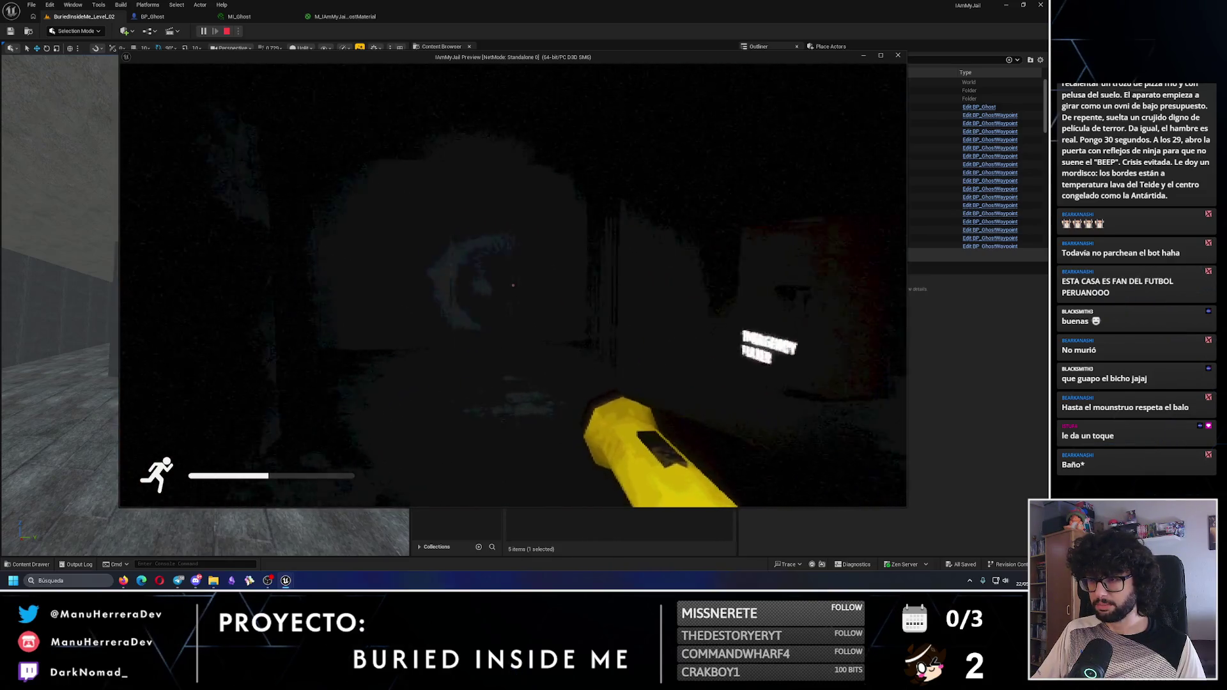
pyautogui.hotkey('shift', 'w')
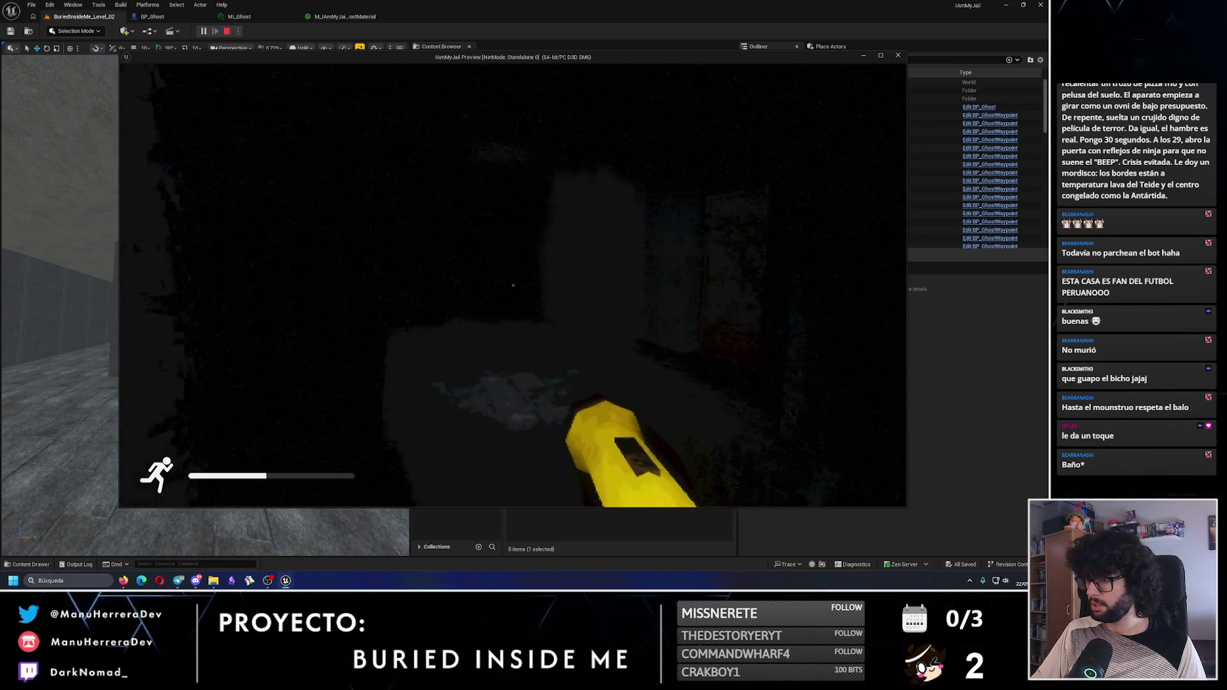
pyautogui.hotkey('shift', 'w')
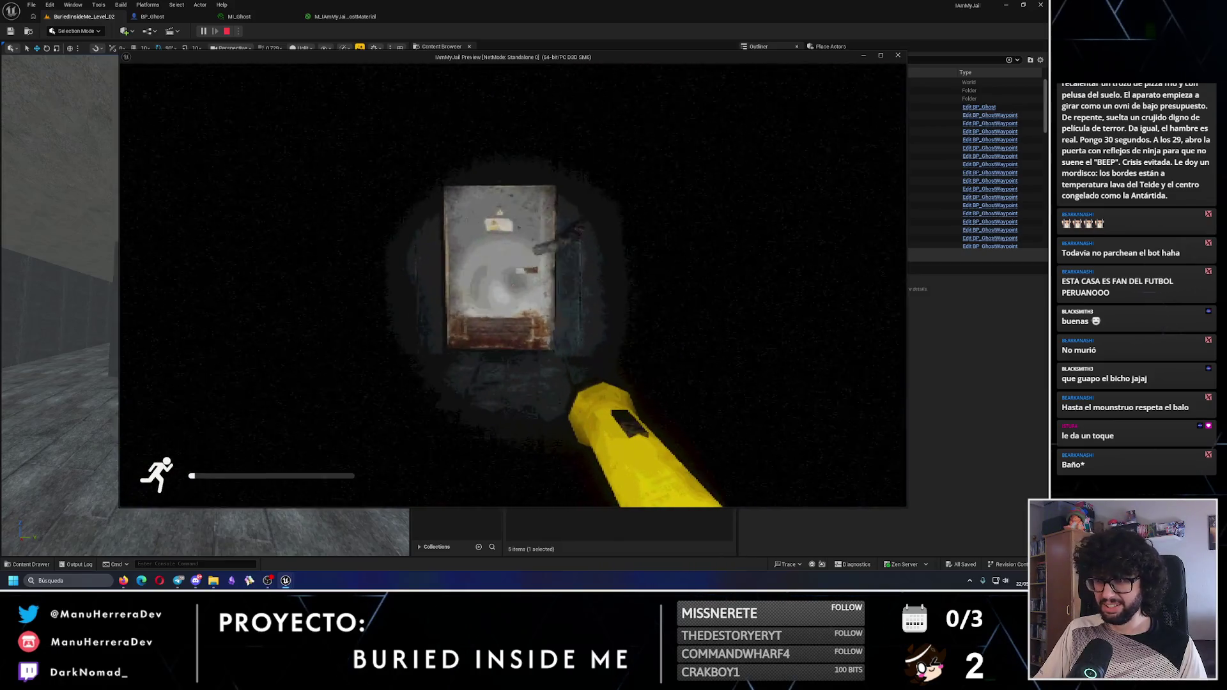
pyautogui.press('w')
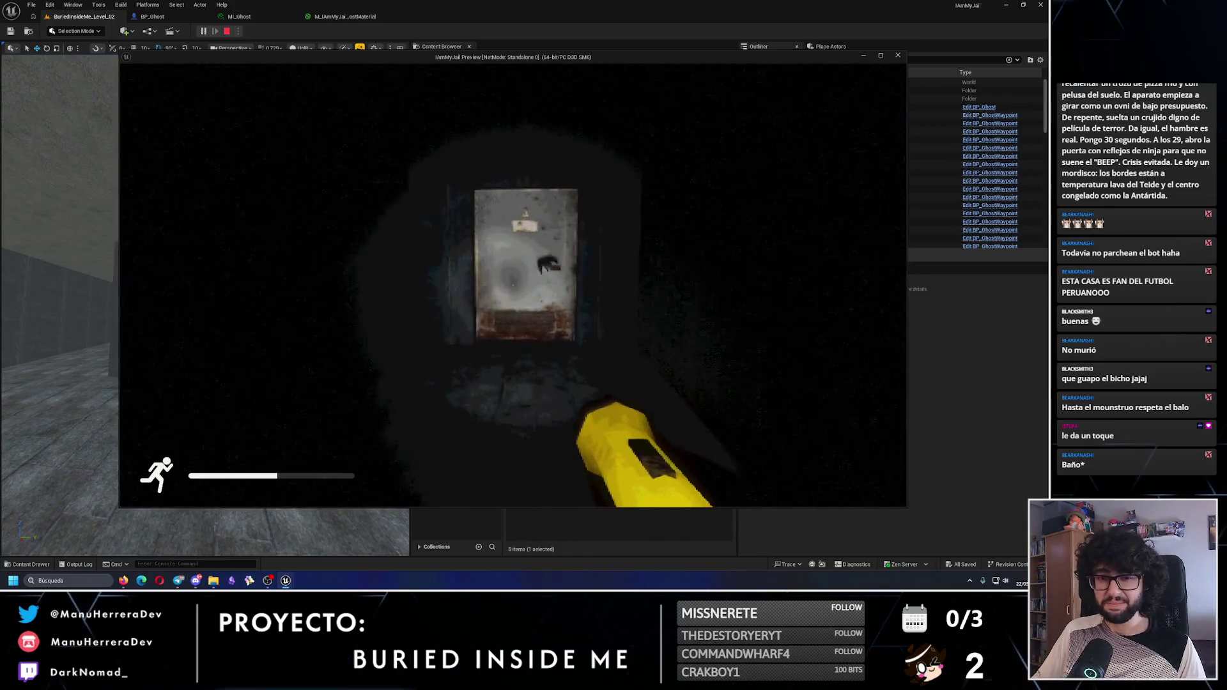
pyautogui.press('w')
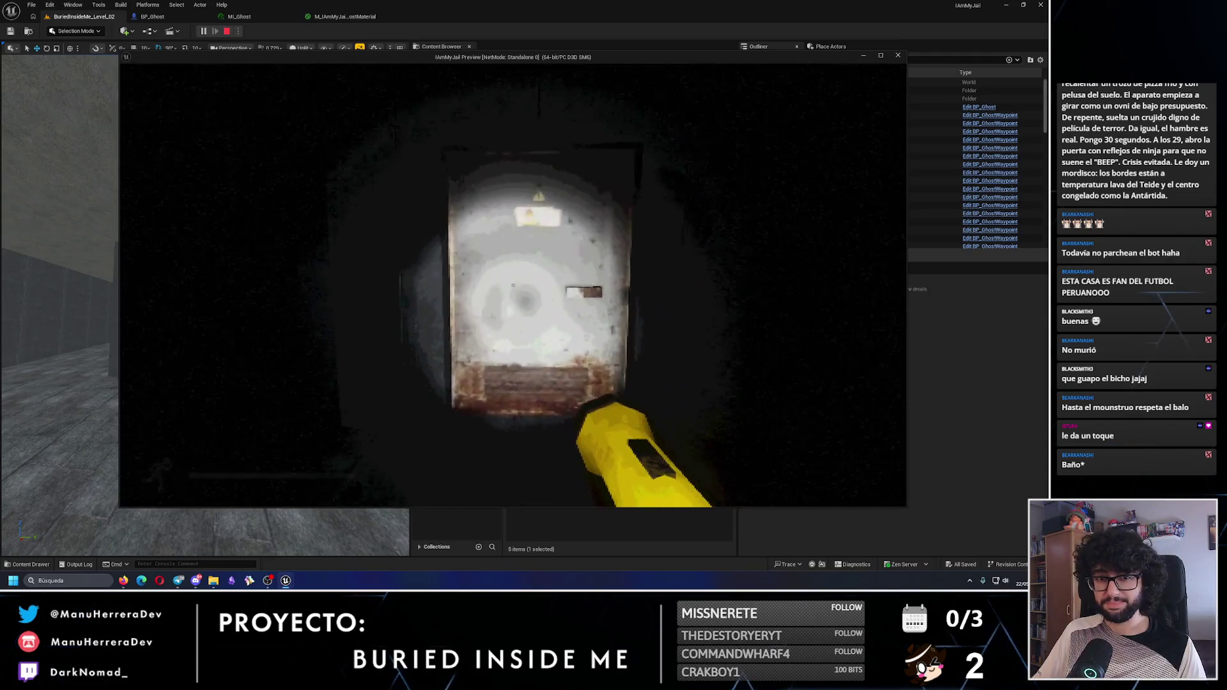
pyautogui.press('e')
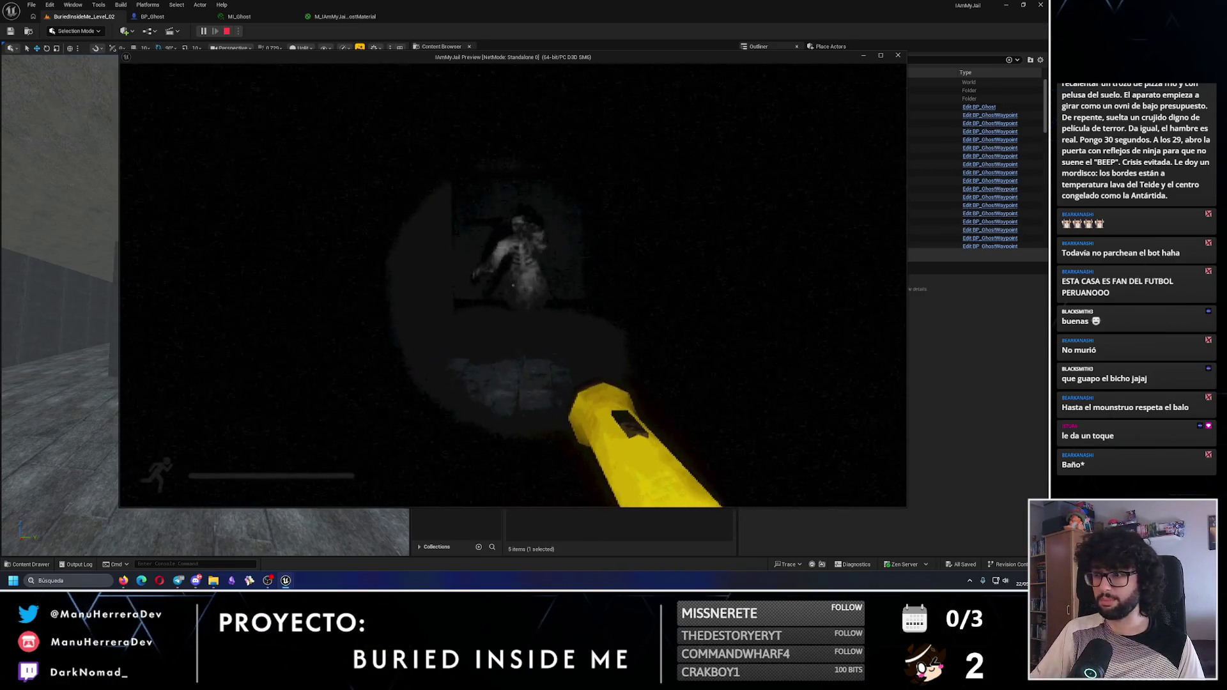
# Sprint away from the ghost down the dark corridor, then end the play session
pyautogui.press('shift')
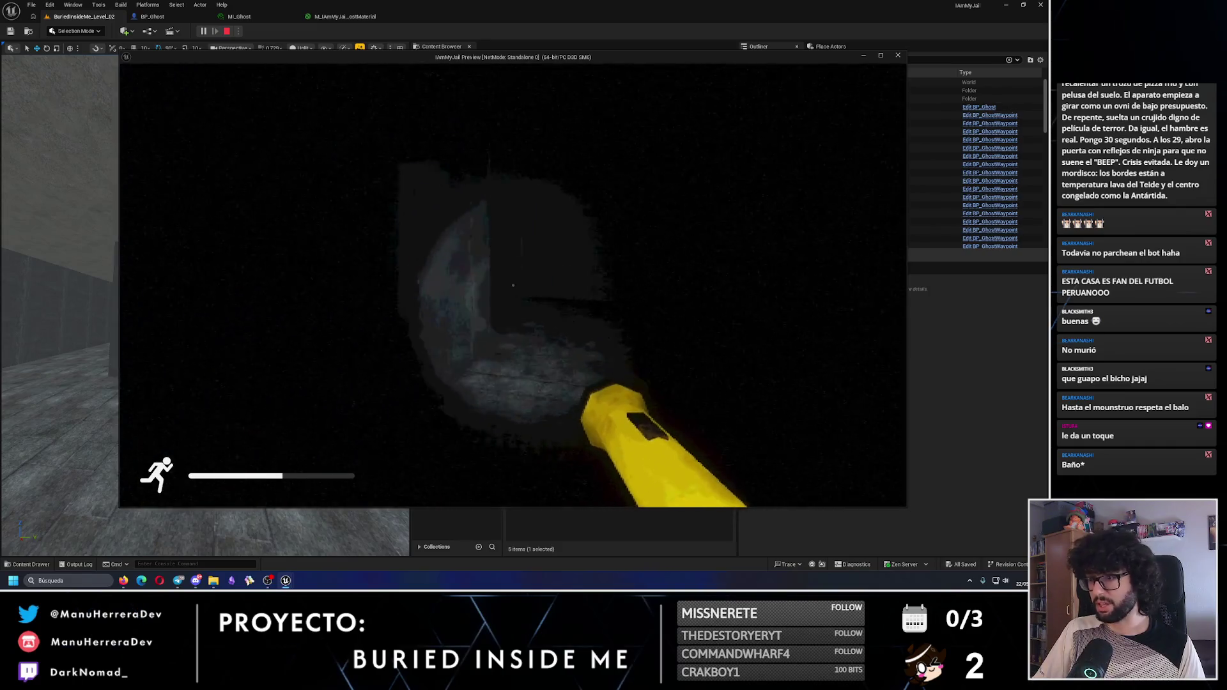
pyautogui.press('w')
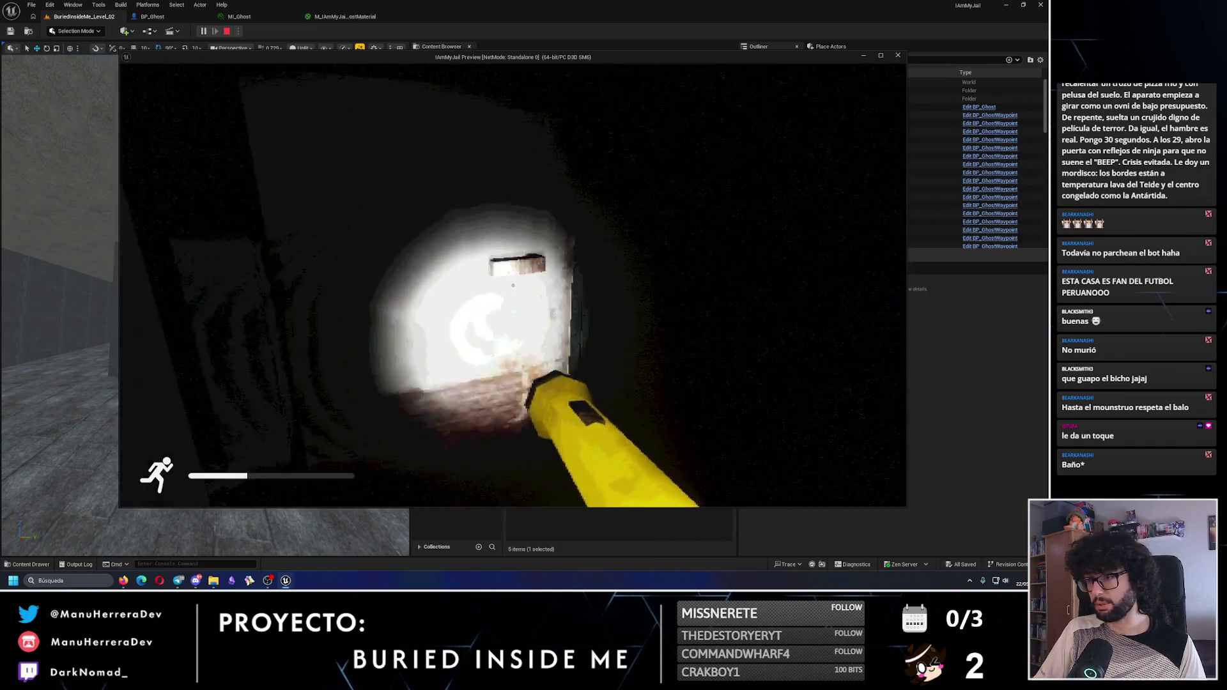
pyautogui.press('w')
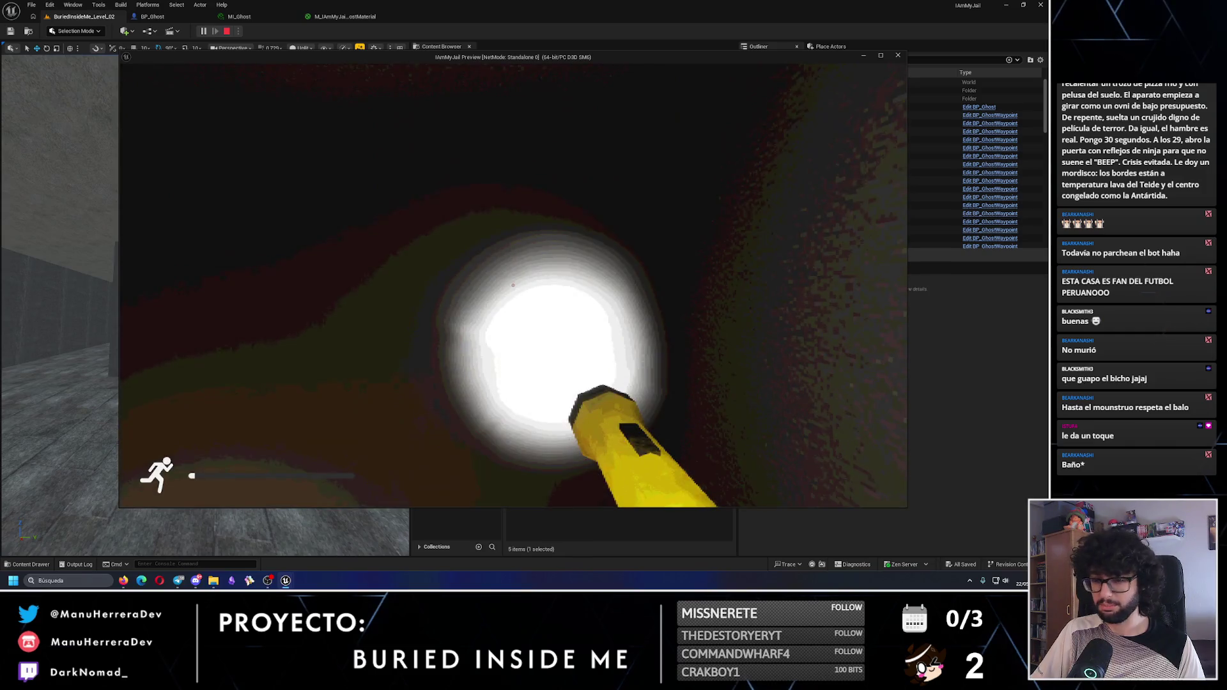
pyautogui.press('Escape')
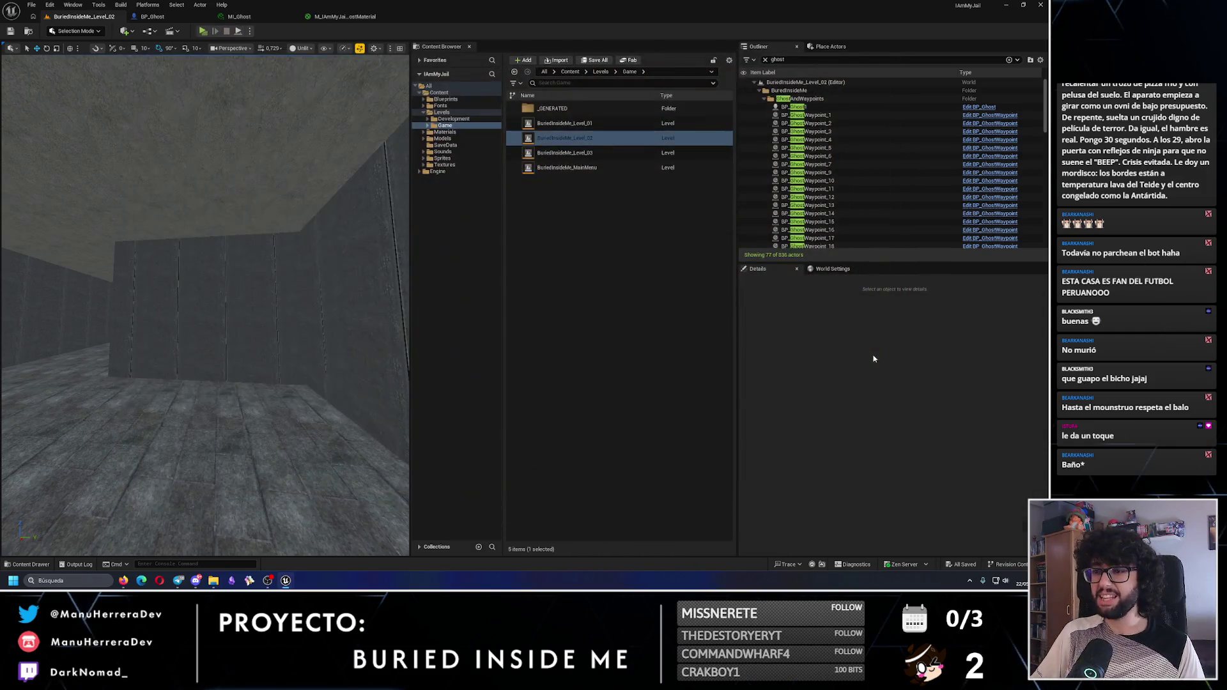
# Clear the Outliner's ghost filter and select the ghost in the viewport to review its Details
pyautogui.moveTo(374, 306)
pyautogui.mouseDown()
pyautogui.moveTo(374, 358)
pyautogui.moveTo(338, 403)
pyautogui.mouseUp()
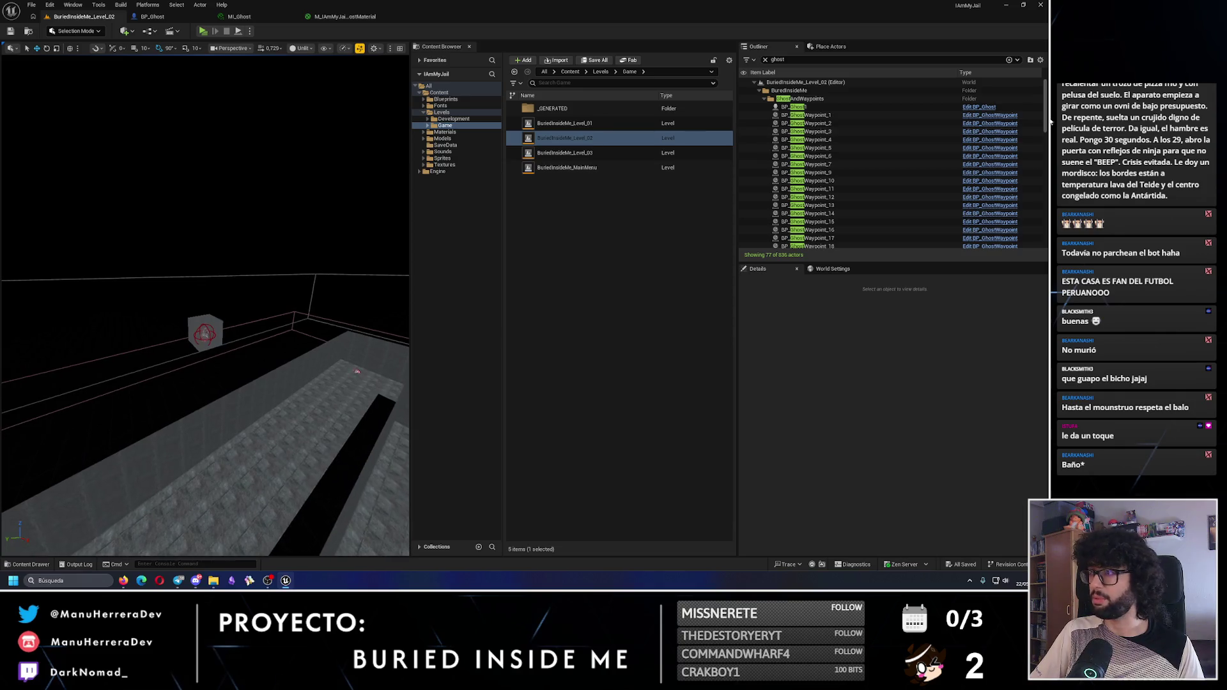
pyautogui.click(765, 59)
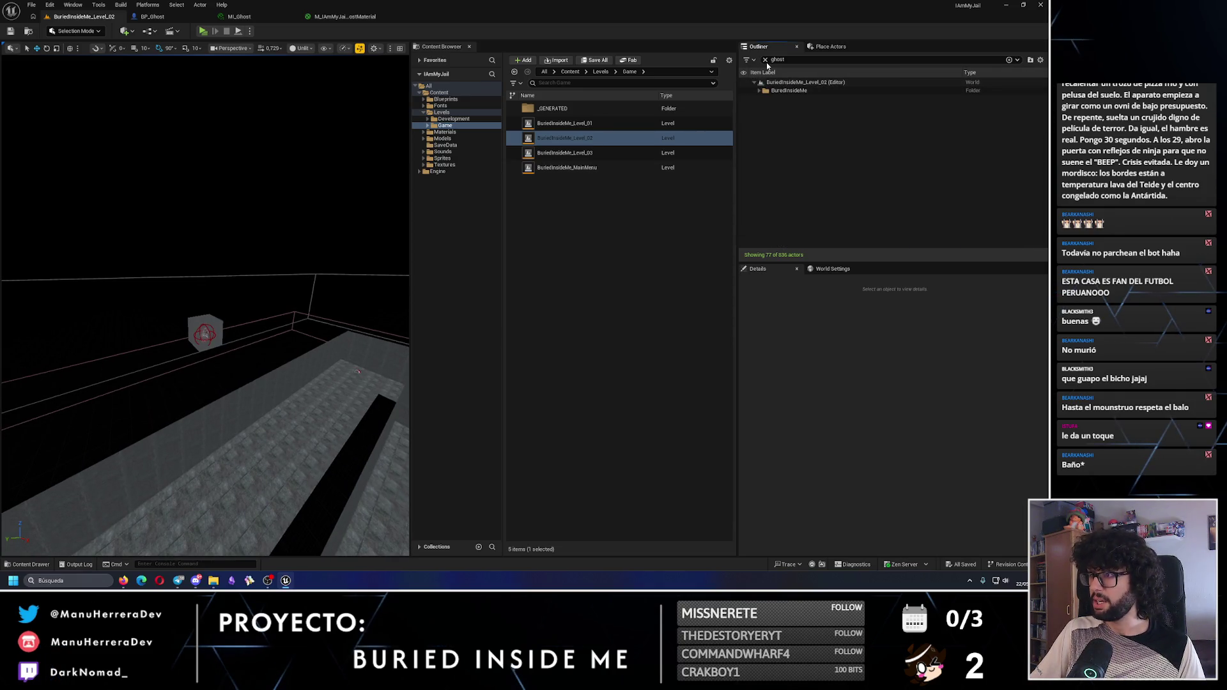
pyautogui.moveTo(171, 218); pyautogui.dragTo(171, 218)
pyautogui.click(179, 255)
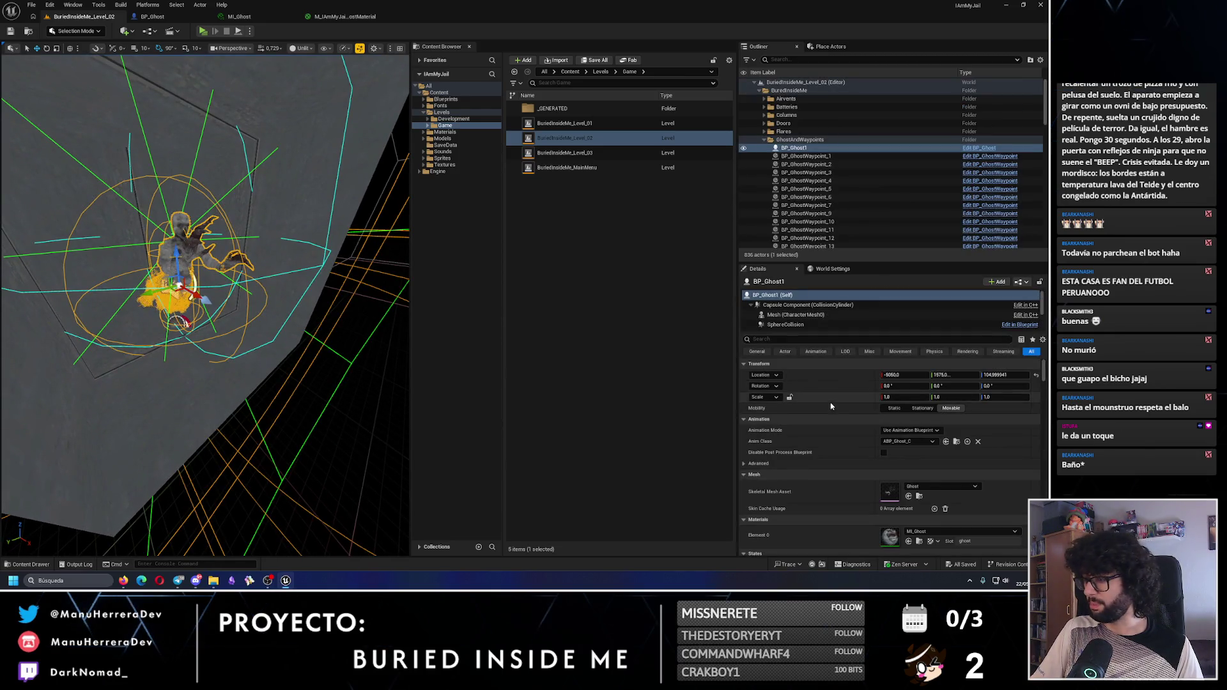
pyautogui.scroll(-3, 908, 453)
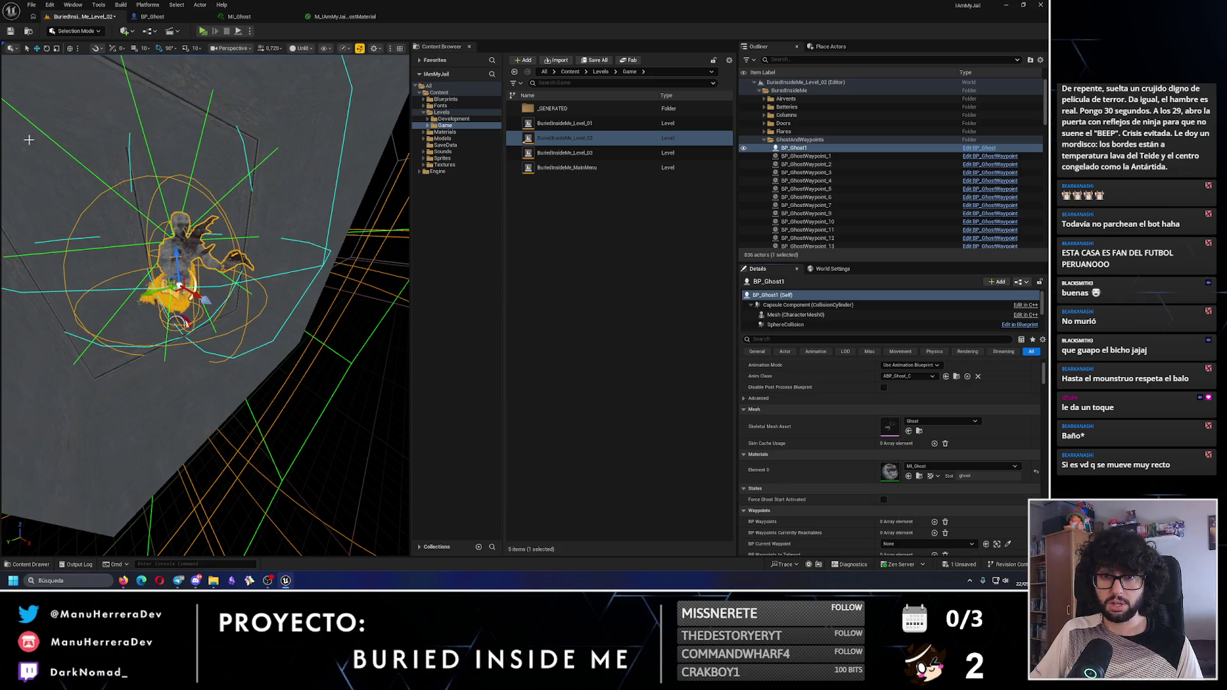
# Save the level and bring up the ghost's MI_Ghost material instance
pyautogui.click(11, 31)
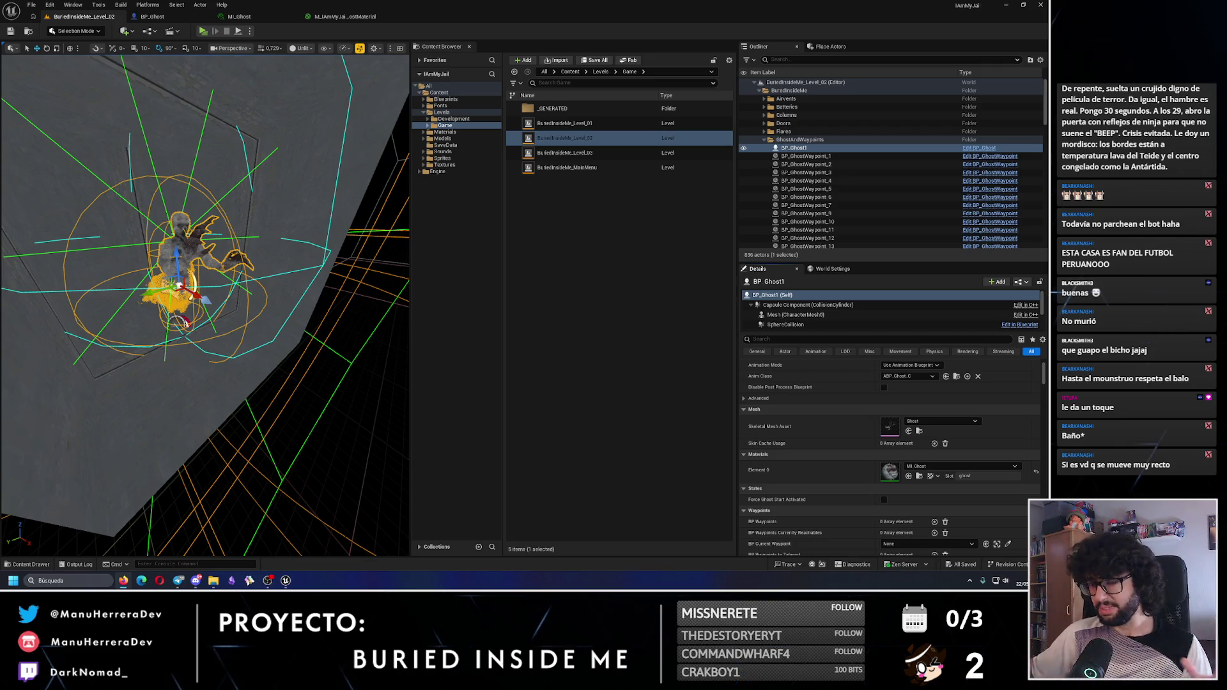
pyautogui.scroll(3, 205, 305)
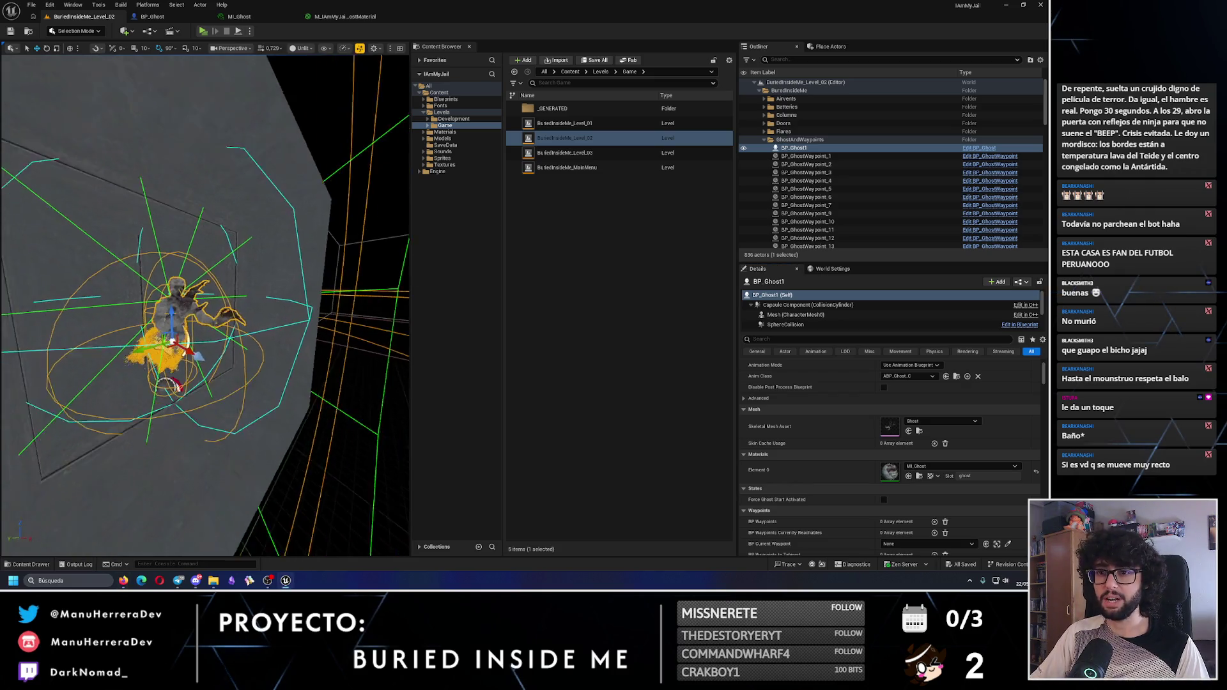
pyautogui.moveTo(255, 333)
pyautogui.mouseDown()
pyautogui.moveTo(255, 293)
pyautogui.moveTo(233, 266)
pyautogui.moveTo(186, 438)
pyautogui.mouseUp()
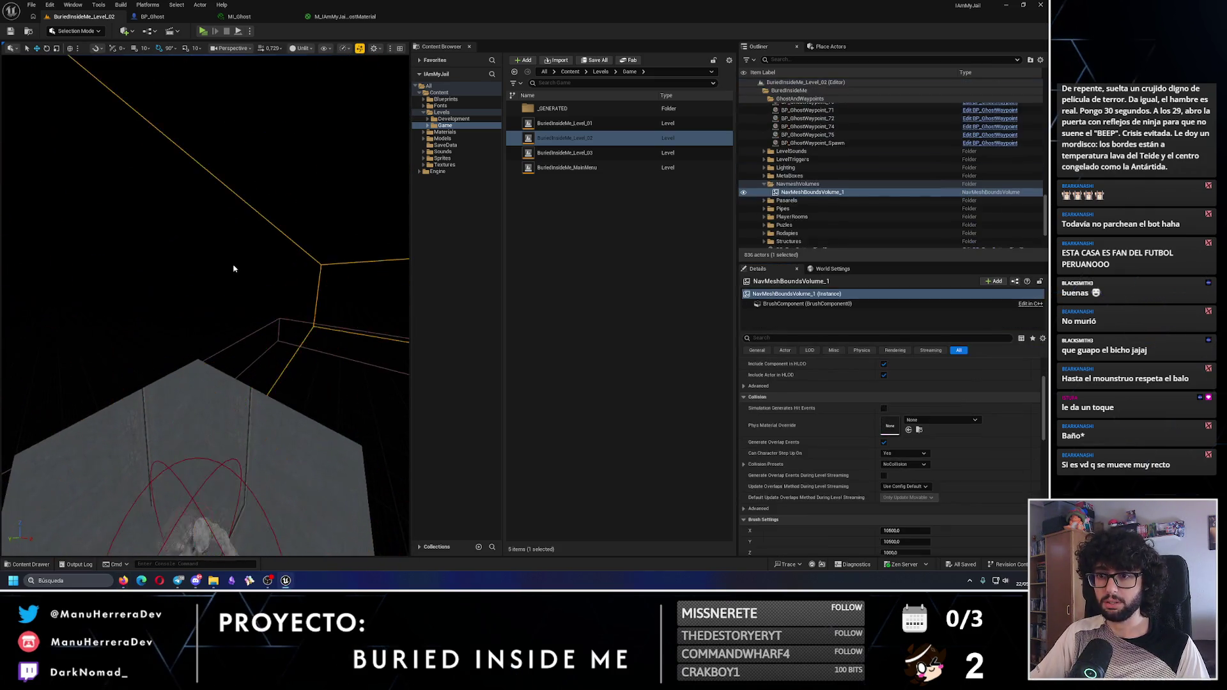
pyautogui.click(240, 16)
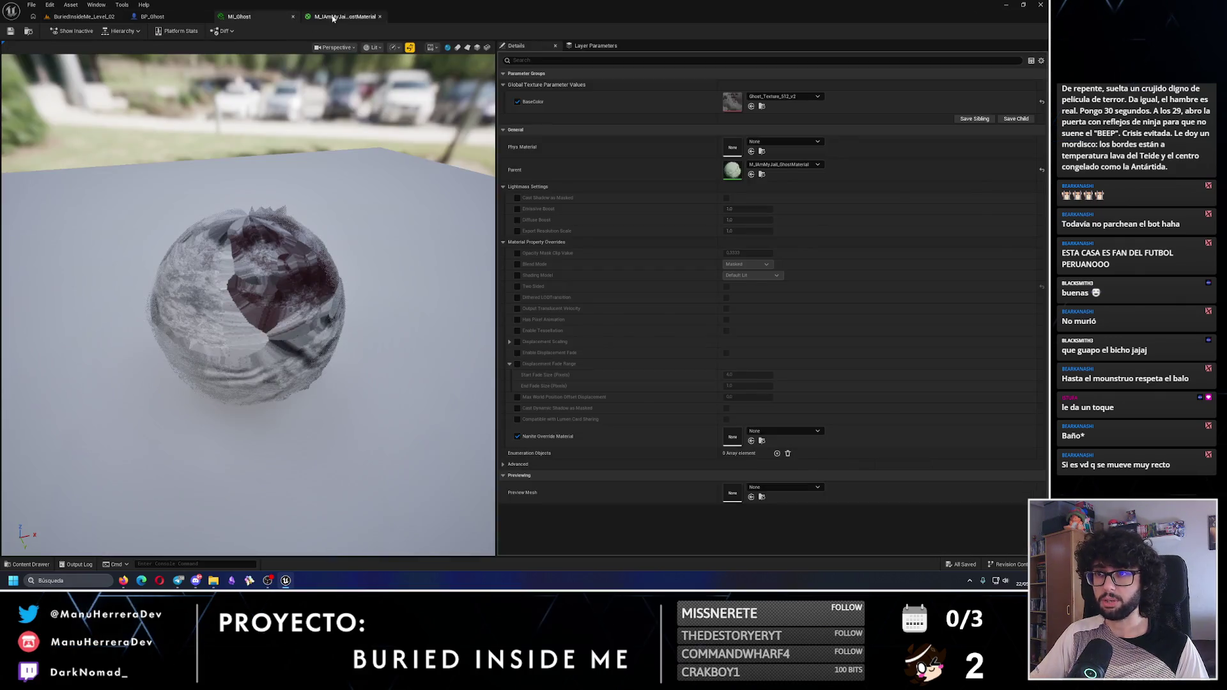
# Inspect the ghost model and its collision sphere in the BP_Ghost blueprint preview
pyautogui.click(345, 17)
pyautogui.click(152, 17)
pyautogui.moveTo(251, 113); pyautogui.dragTo(251, 114)
pyautogui.press('f')
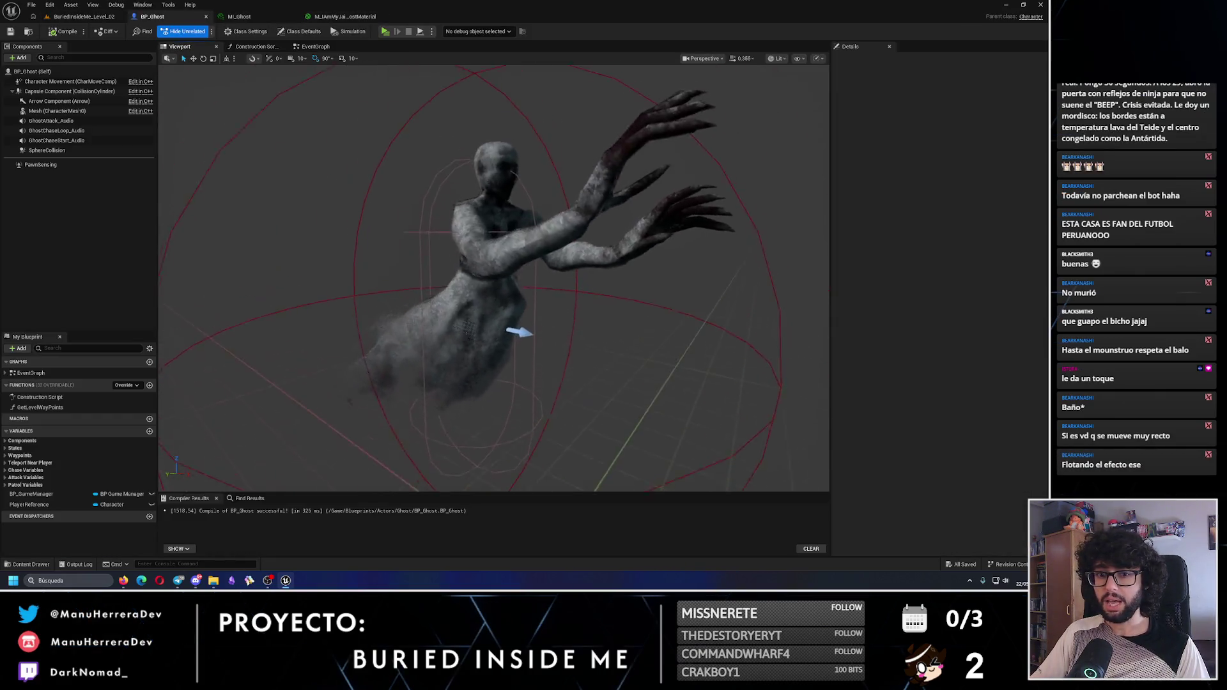
pyautogui.moveTo(340, 226); pyautogui.dragTo(340, 225)
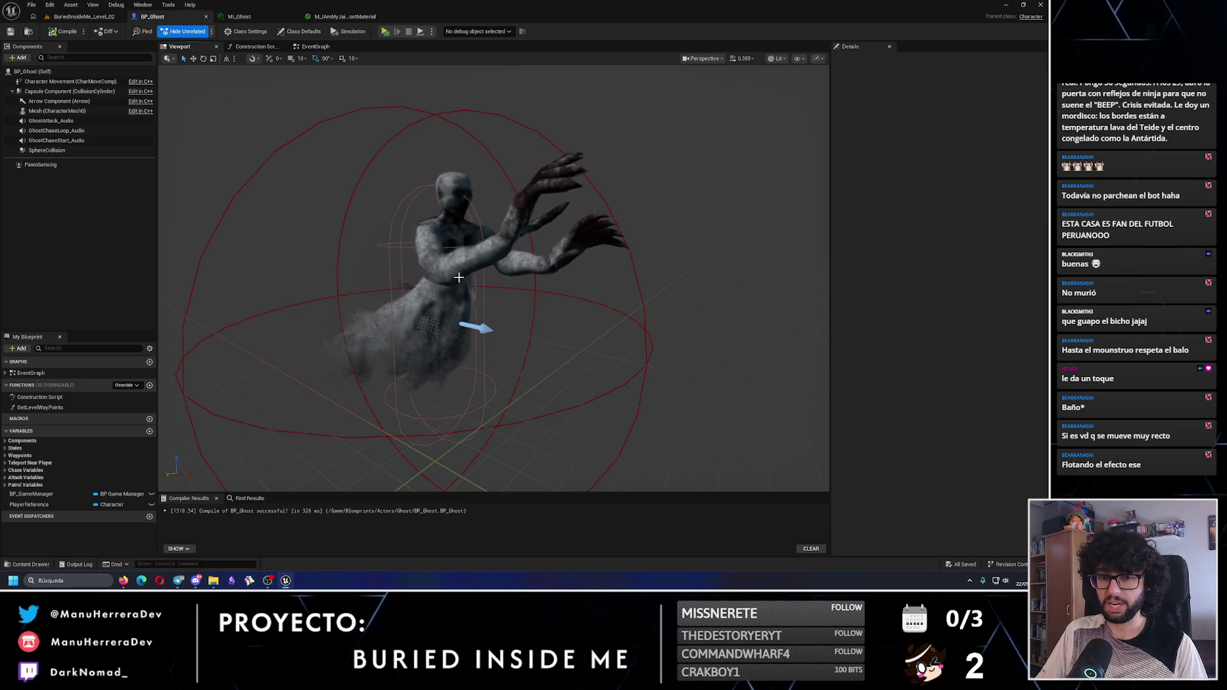
pyautogui.moveTo(456, 279); pyautogui.dragTo(333, 262)
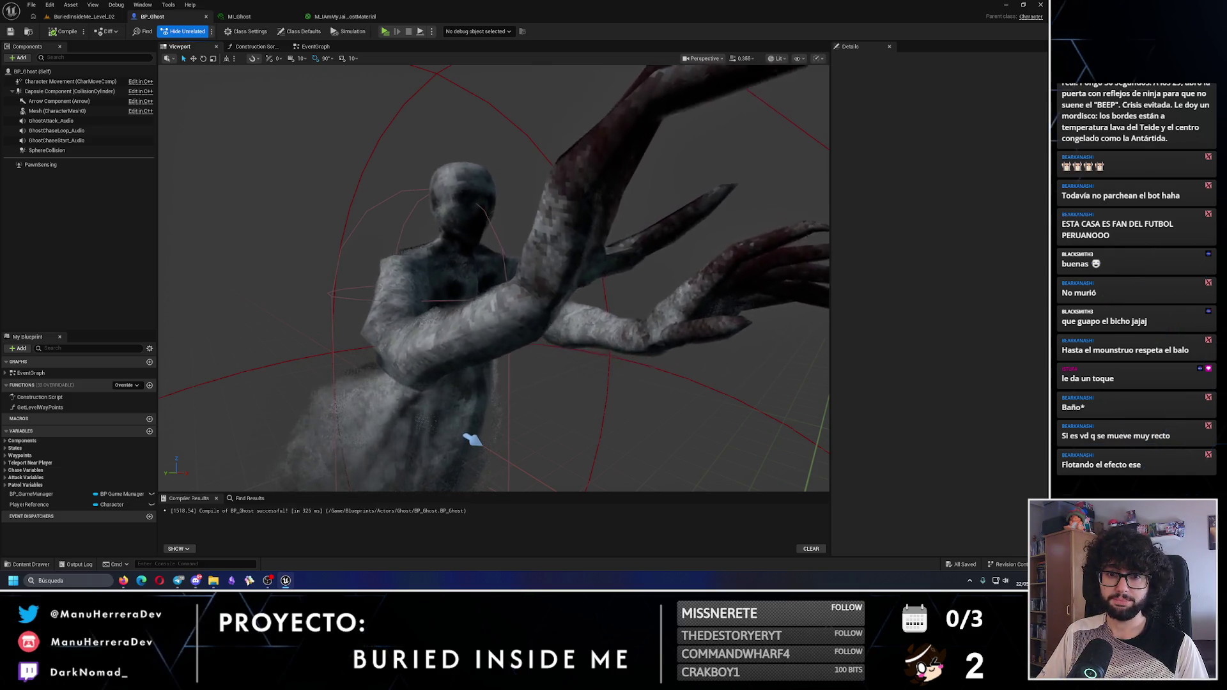
pyautogui.scroll(-5, 606, 148)
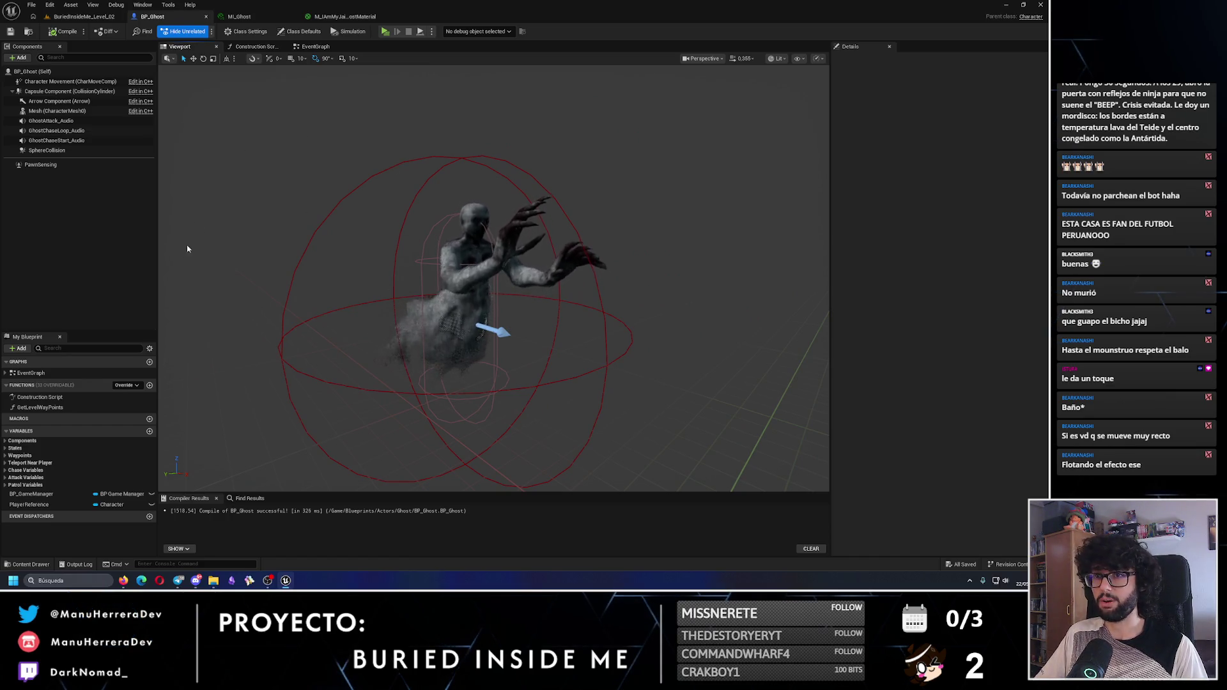
# Close the BP_Ghost, MI_Ghost and ghost master material editors
pyautogui.click(206, 17)
pyautogui.click(206, 17)
pyautogui.click(207, 17)
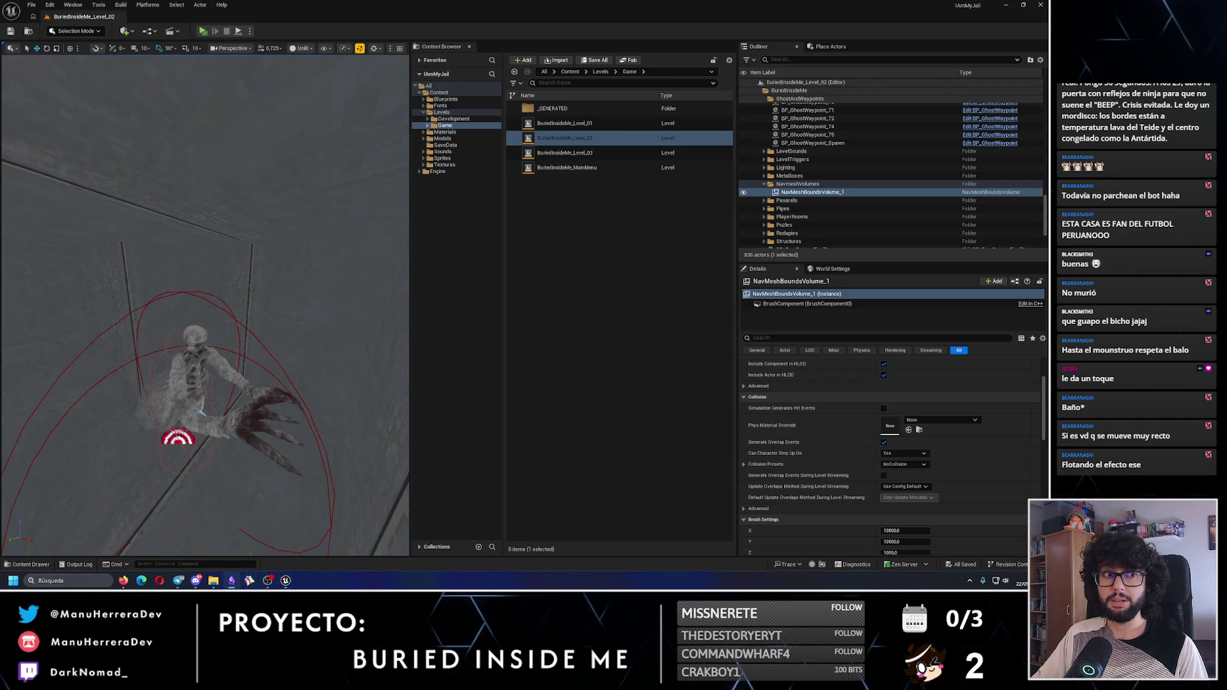
# Open BuriedInsideMe_Level_03 in Lit view mode, then switch to the Obsidian task board
pyautogui.doubleClick(565, 153)
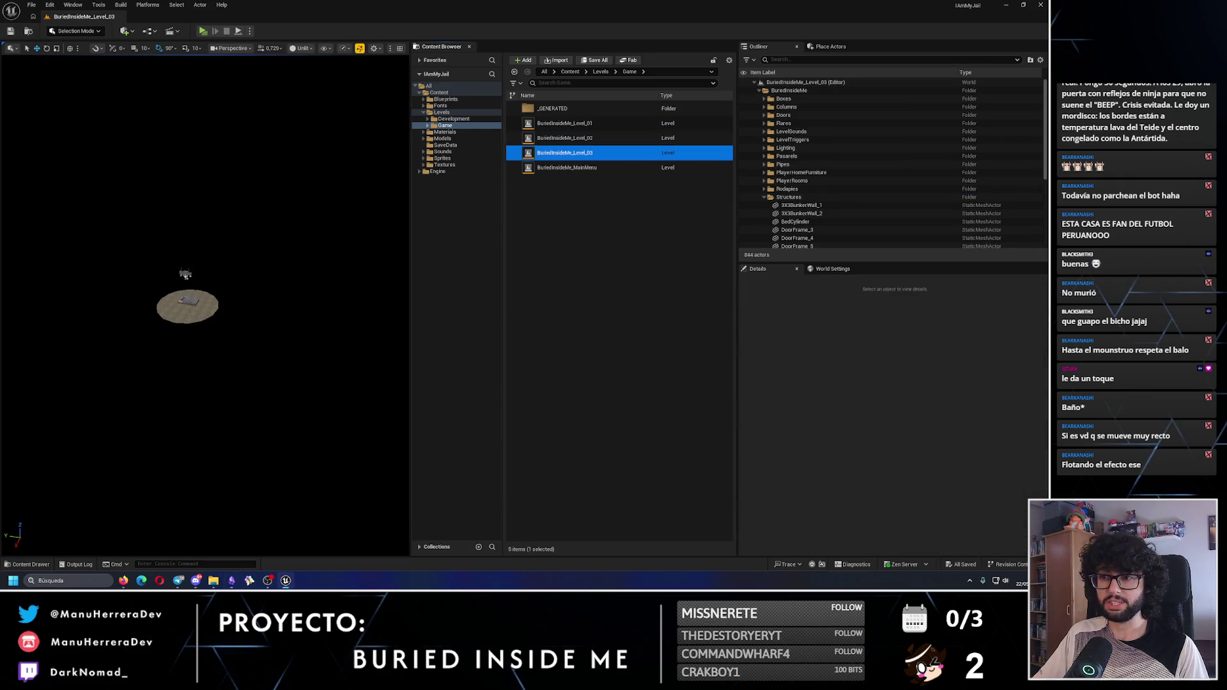
pyautogui.moveTo(11, 340)
pyautogui.mouseDown()
pyautogui.moveTo(155, 345)
pyautogui.moveTo(227, 301)
pyautogui.mouseUp()
pyautogui.hotkey('alt', '4')
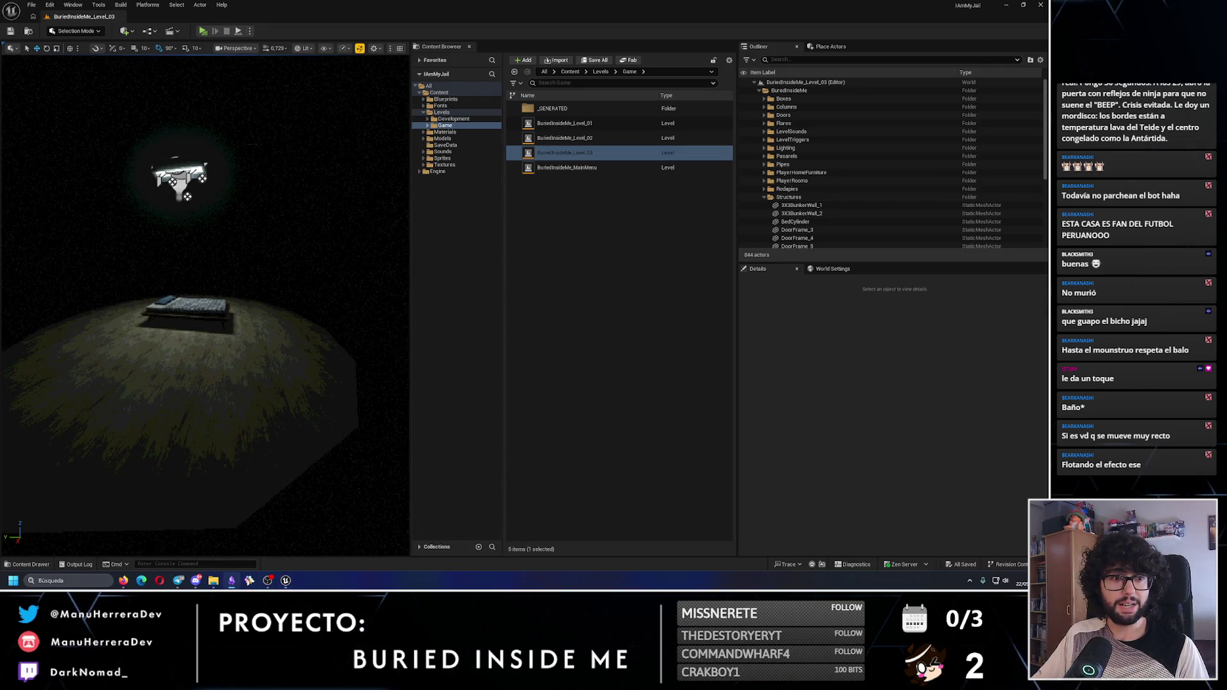
pyautogui.hotkey('alt', 'Tab')
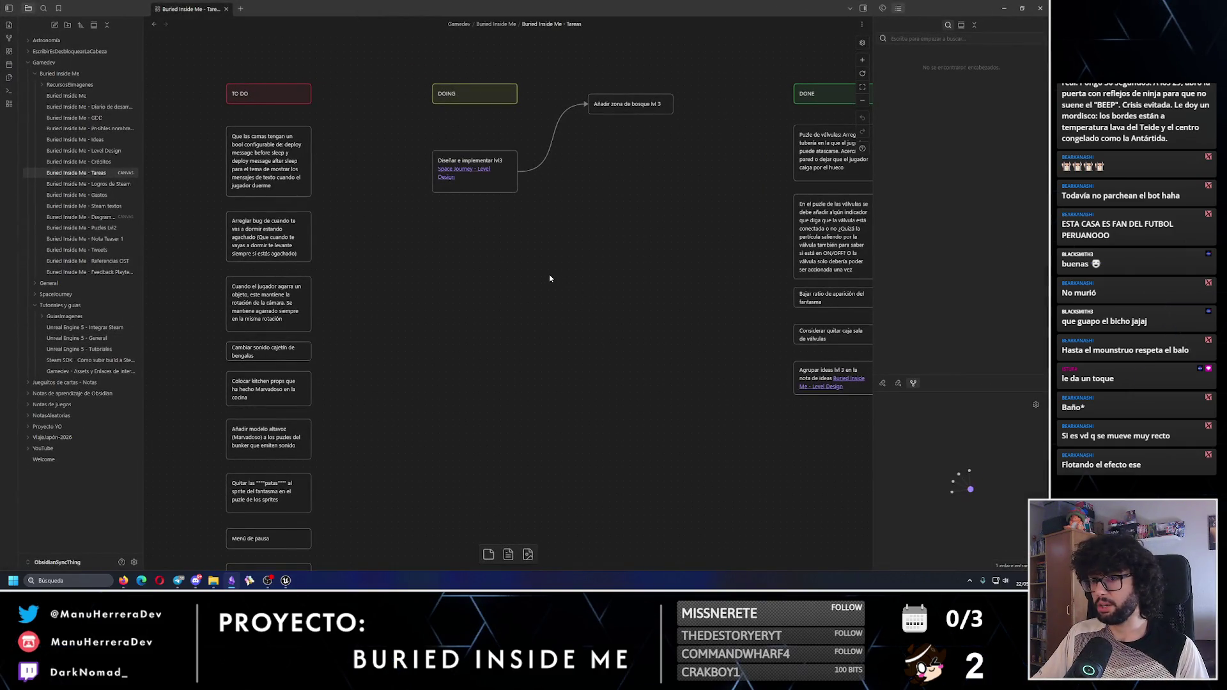
# Move the 'Puzle de secuencia' and last-sequence error cards up under the ventilation card, then minimize Obsidian
pyautogui.moveTo(550, 278); pyautogui.dragTo(605, 221)
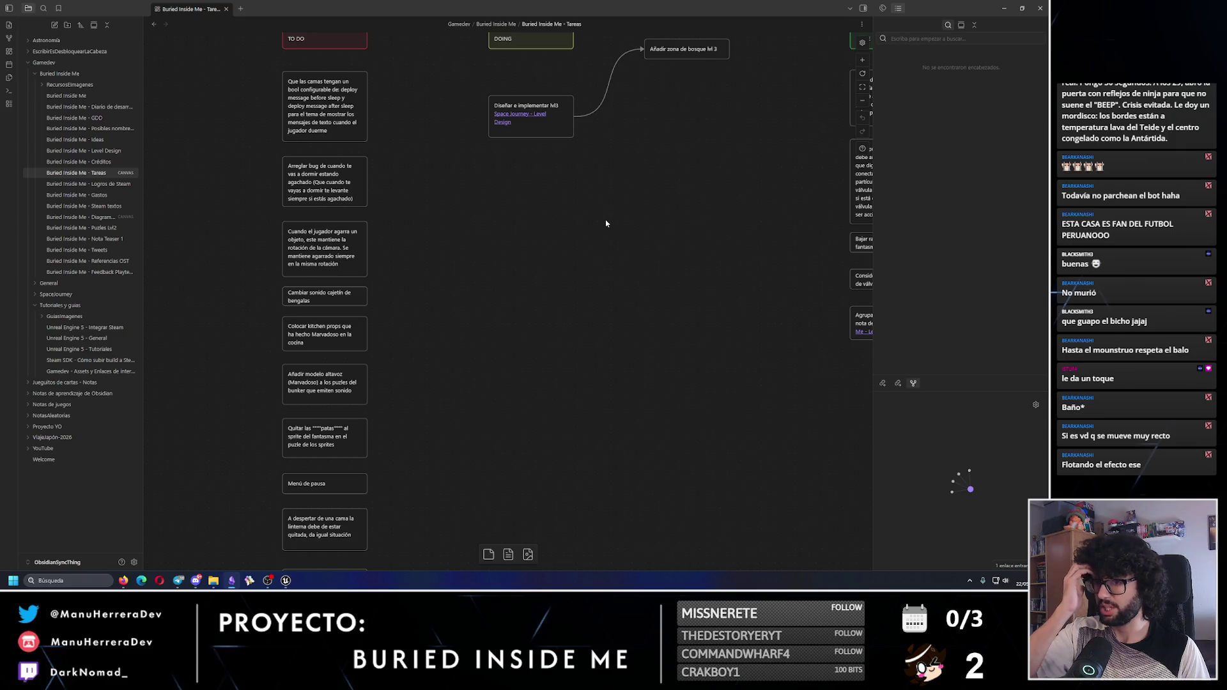
pyautogui.moveTo(385, 498); pyautogui.dragTo(269, 472)
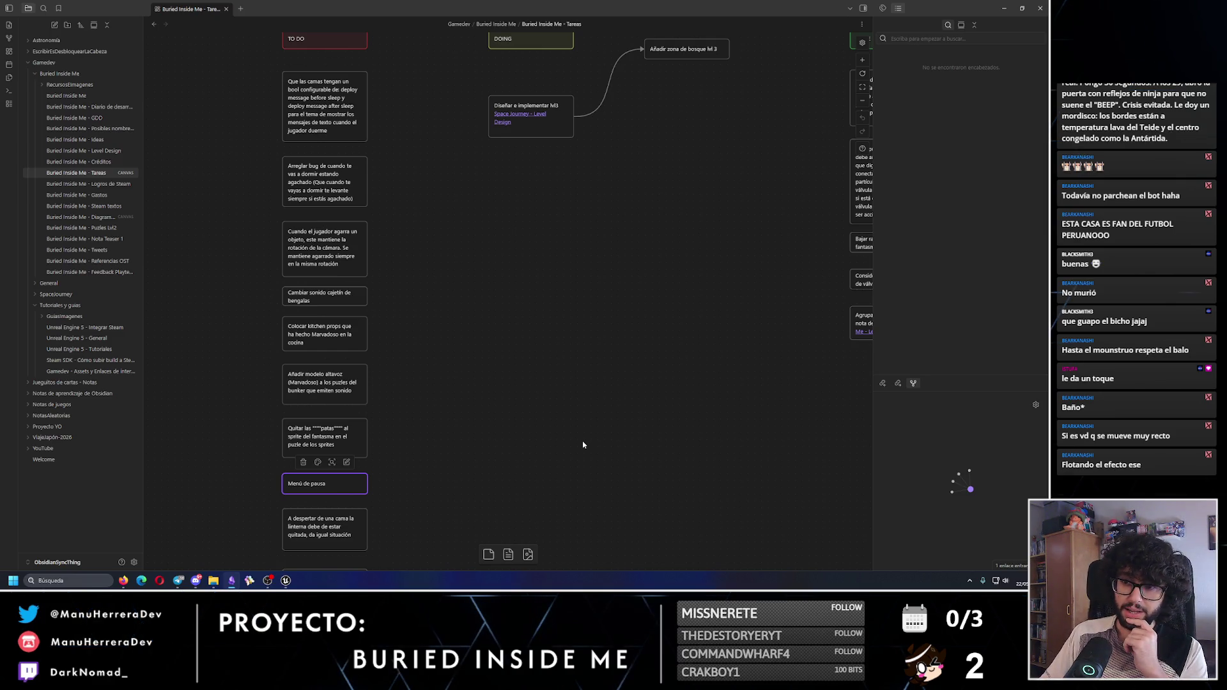
pyautogui.moveTo(583, 444)
pyautogui.mouseDown()
pyautogui.moveTo(671, 442)
pyautogui.moveTo(643, 328)
pyautogui.mouseUp()
pyautogui.scroll(-5, 615, 397)
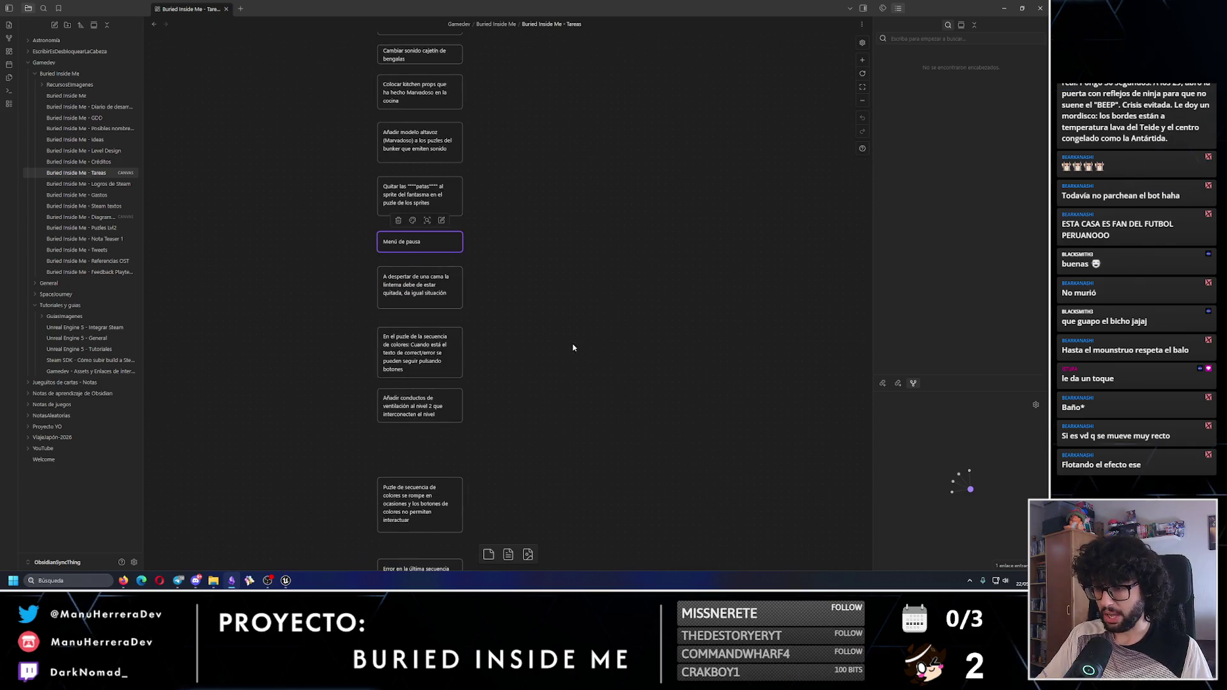
pyautogui.scroll(3, 504, 430)
pyautogui.click(383, 383)
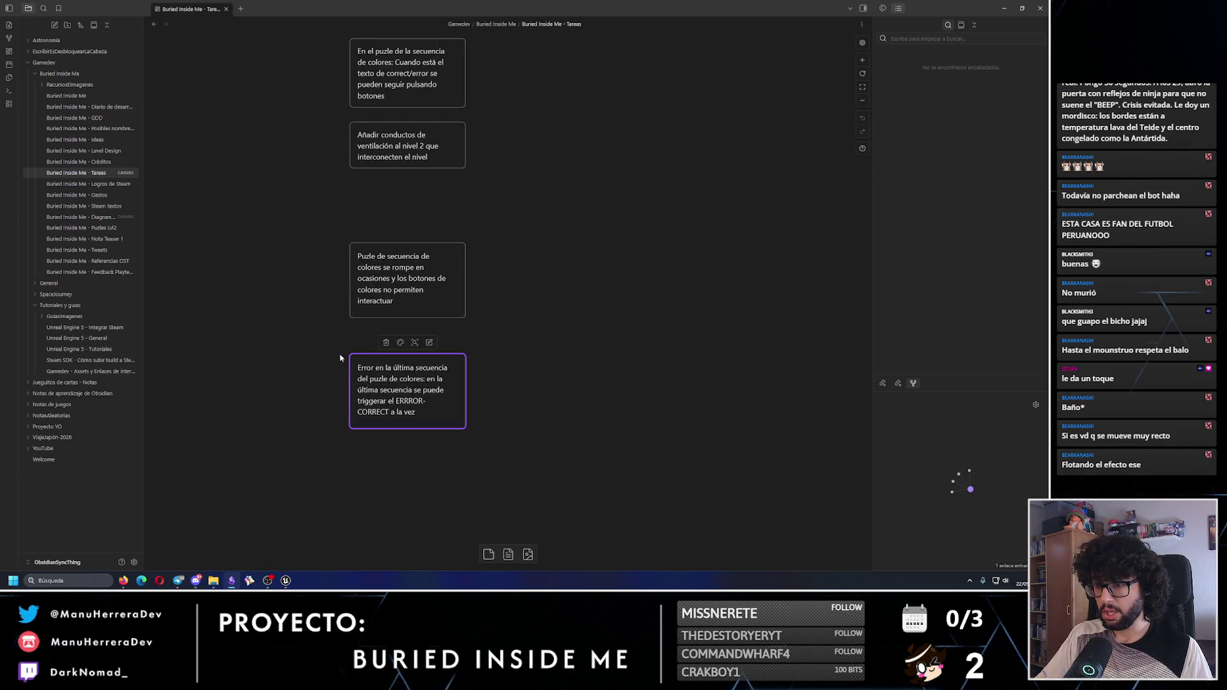
pyautogui.moveTo(444, 292); pyautogui.dragTo(443, 255)
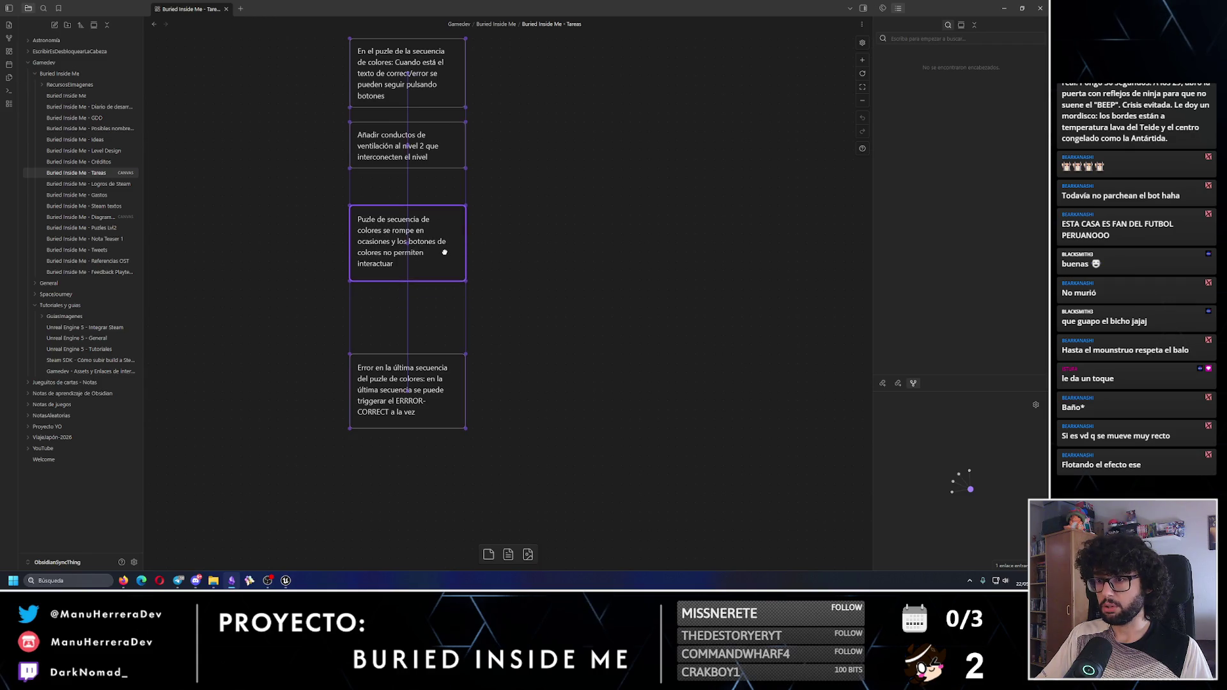
pyautogui.moveTo(383, 390); pyautogui.dragTo(381, 341)
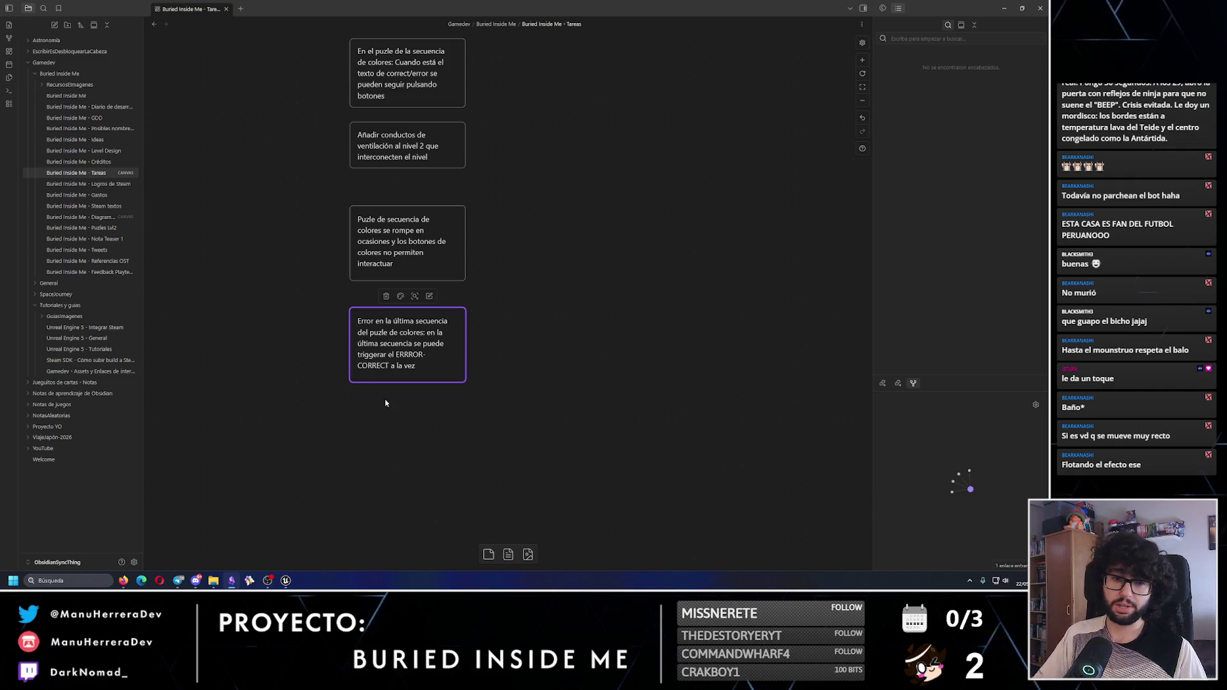
pyautogui.click(1004, 8)
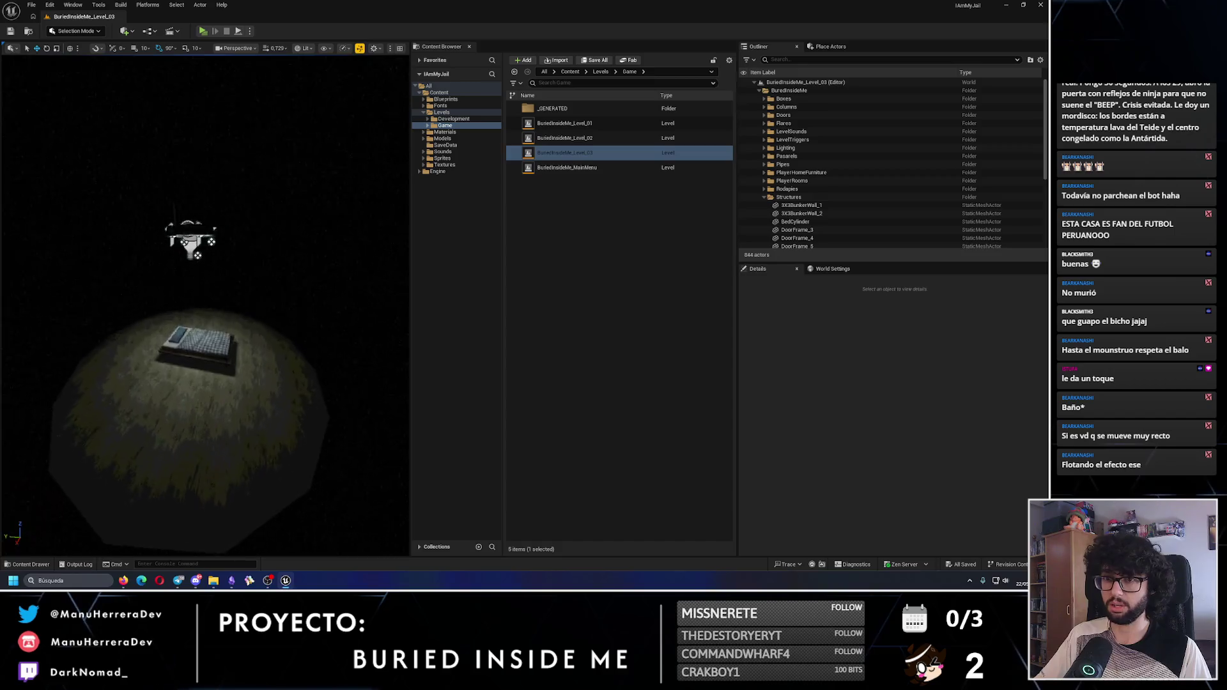
# Load BuriedInsideMe_Level_02, toggle between Unlit and Lit view, and frame the crate-and-screen room
pyautogui.doubleClick(614, 141)
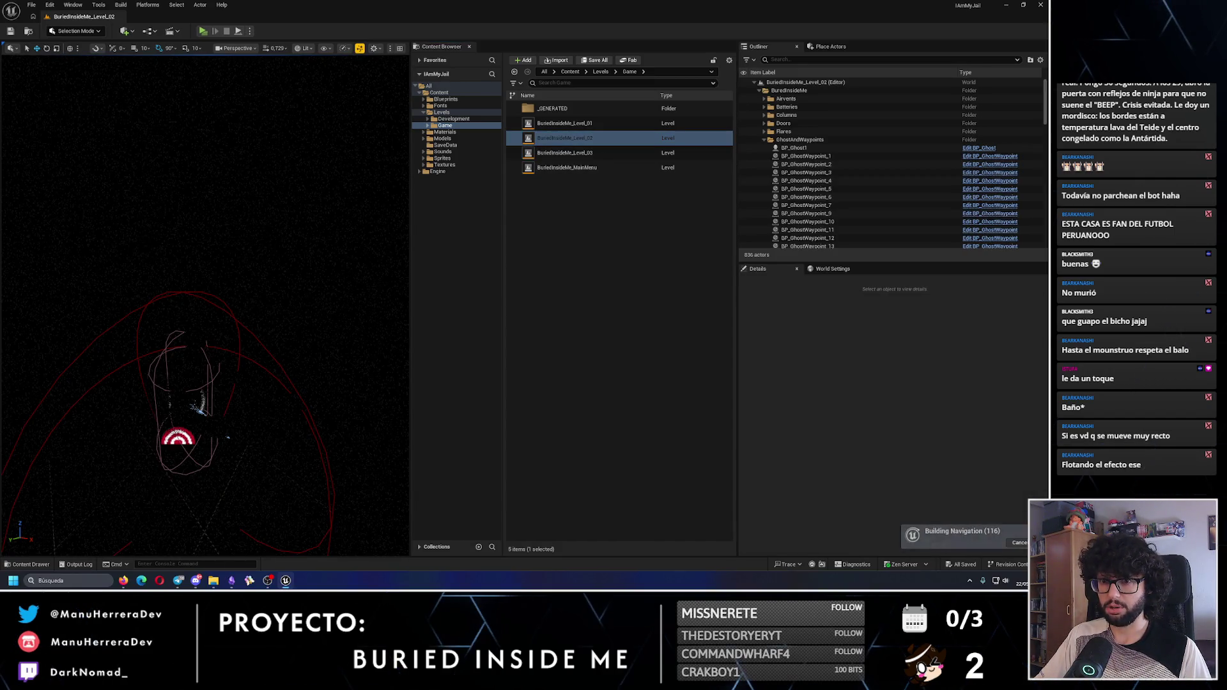
pyautogui.hotkey('alt', '3')
pyautogui.scroll(-5, 293, 291)
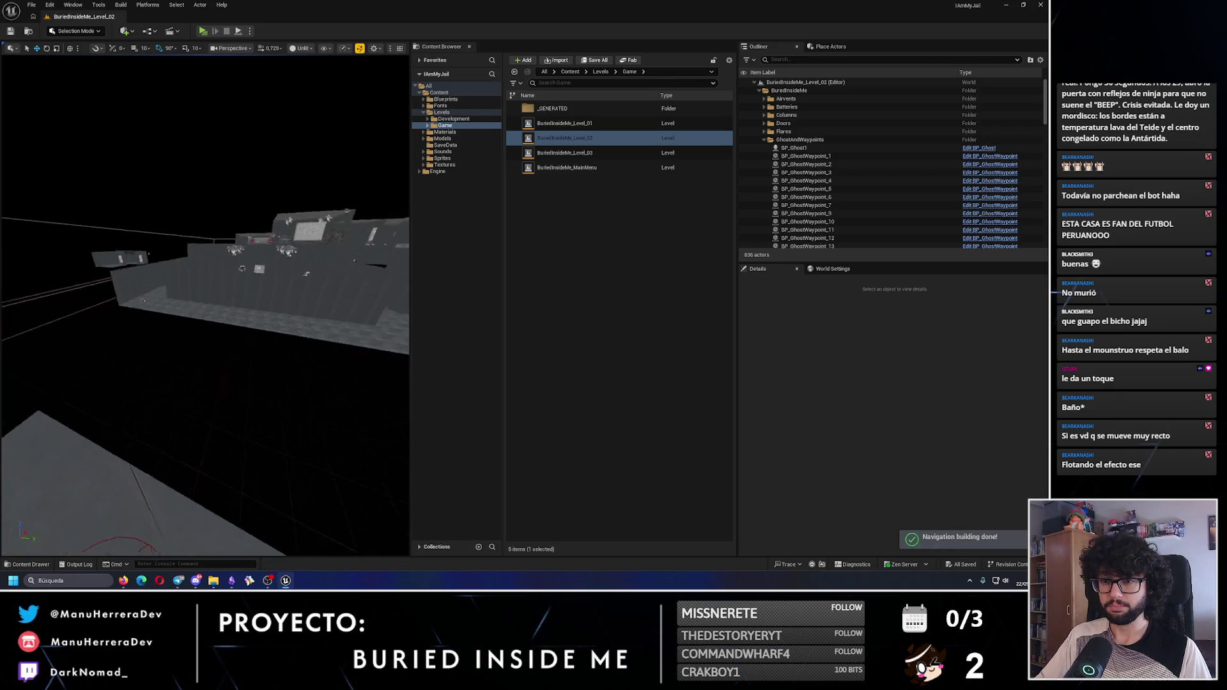
pyautogui.scroll(10, 293, 291)
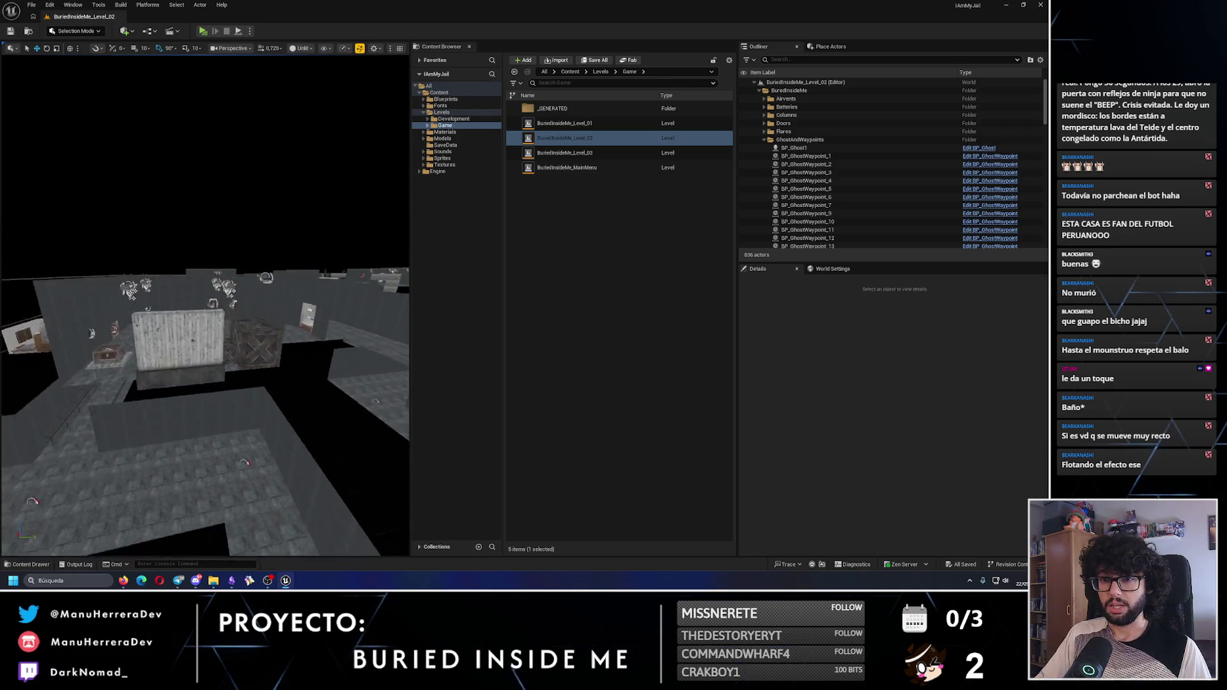
pyautogui.hotkey('alt', '4')
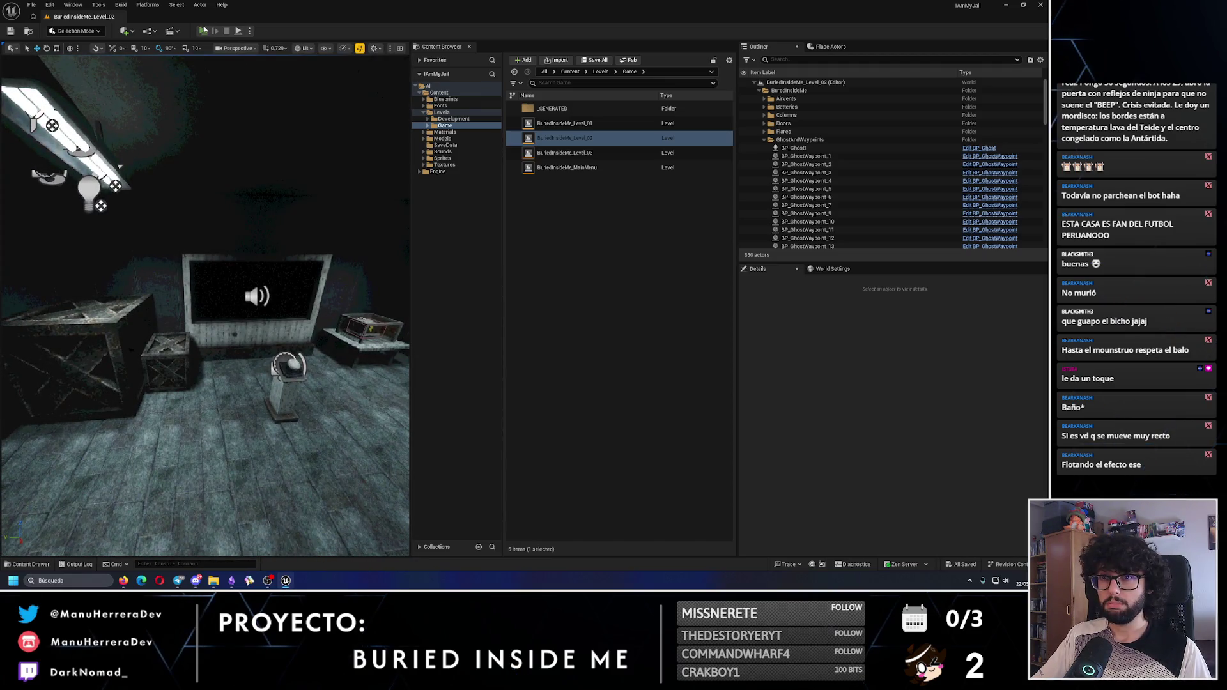
# Start a Level_02 playtest, watch the sequence screen, and press the red wall button
pyautogui.hotkey('alt', 'p')
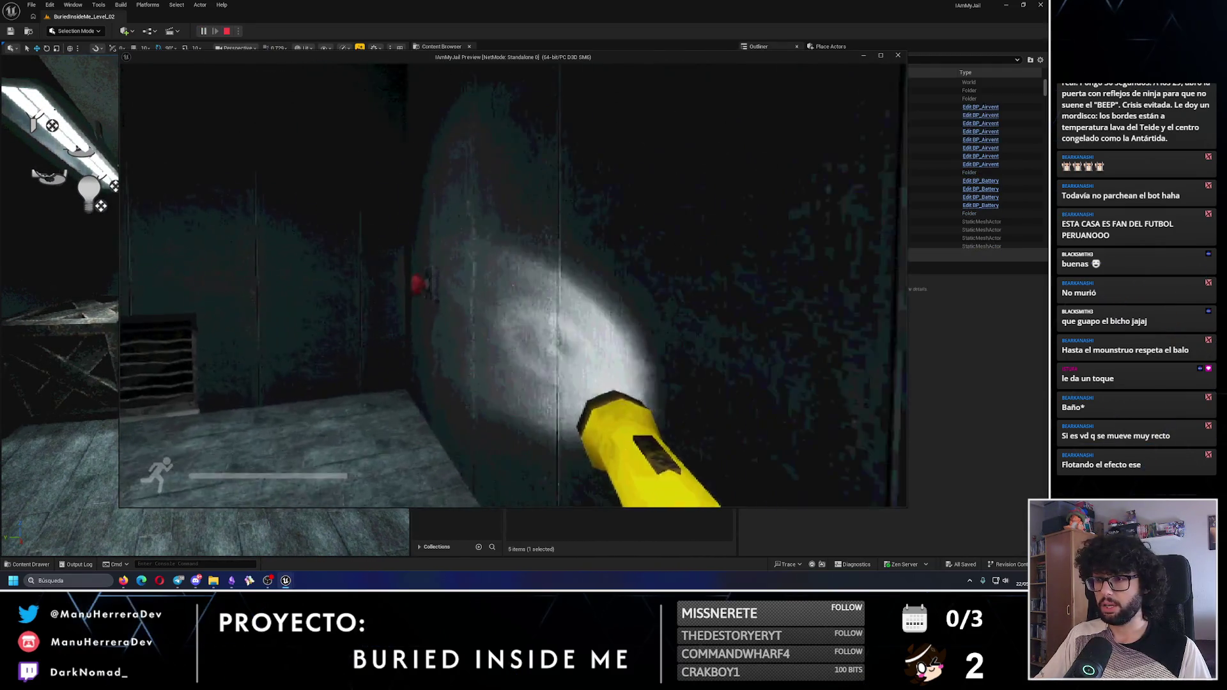
pyautogui.hotkey('shift', 'w')
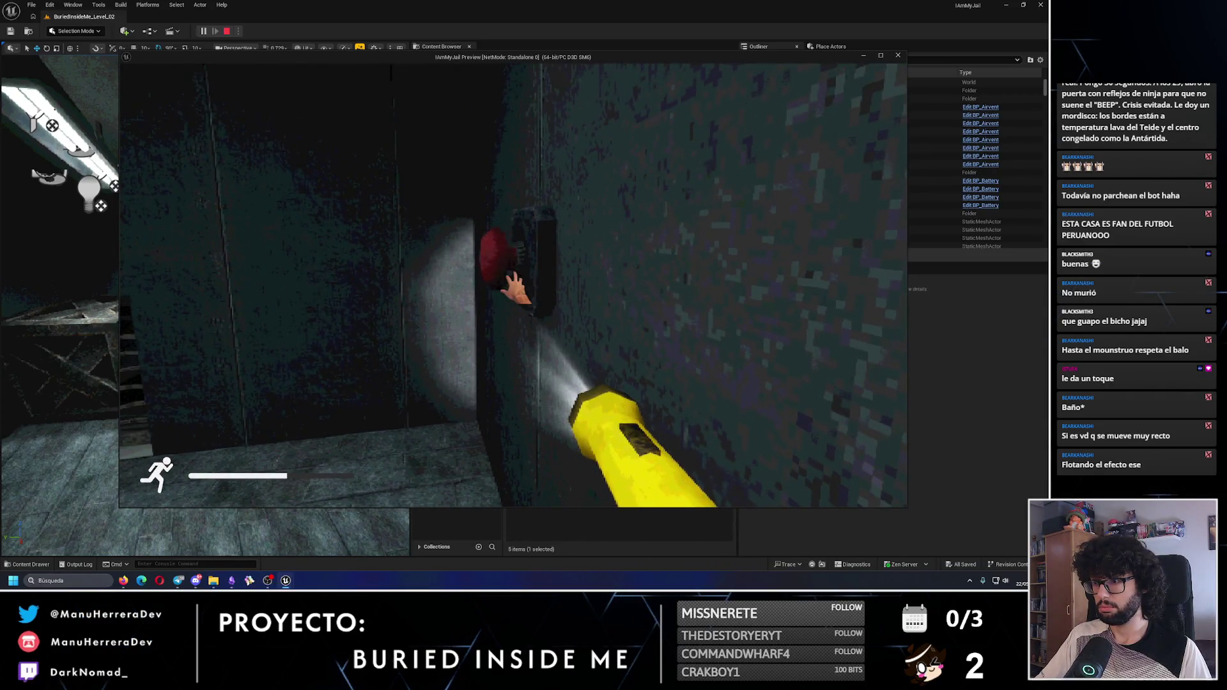
pyautogui.hotkey('shift', 'w')
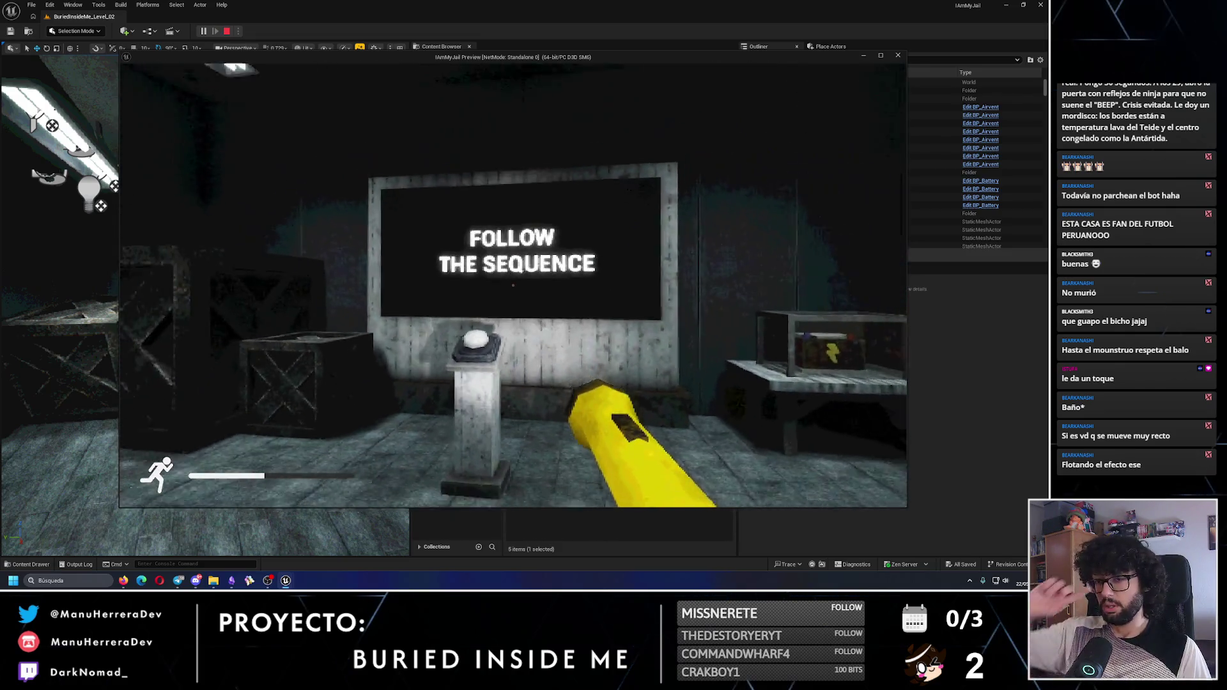
pyautogui.press('s')
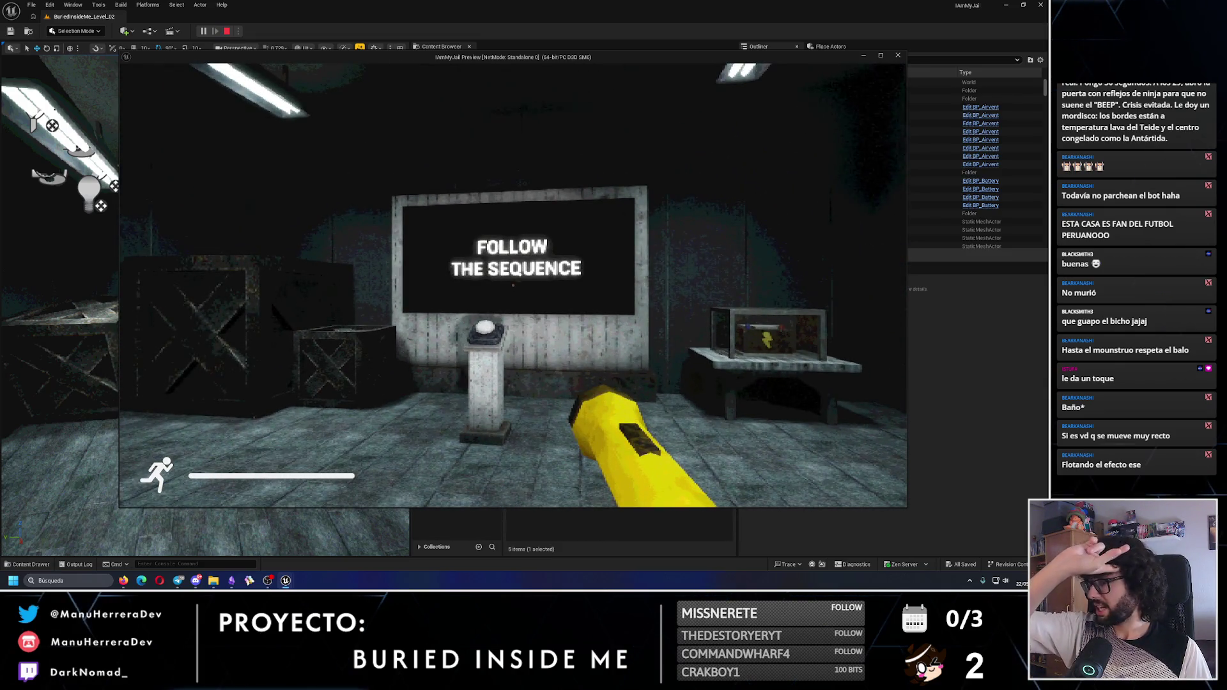
pyautogui.press('w')
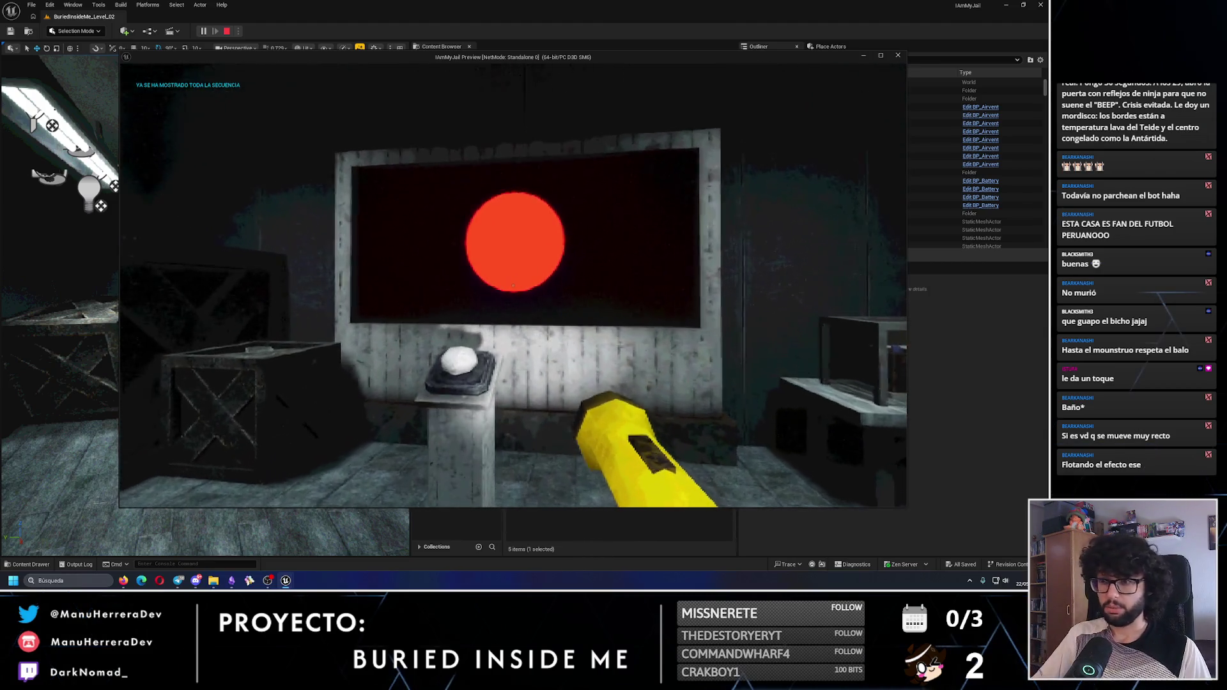
pyautogui.press('w')
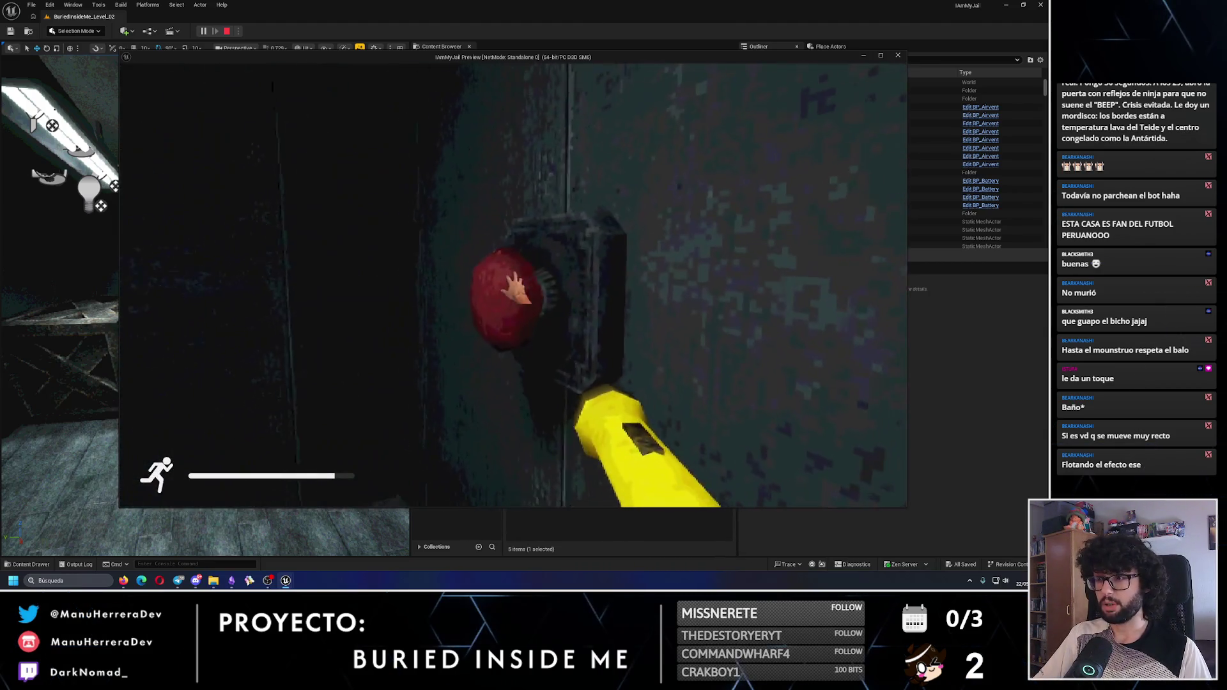
pyautogui.press('e')
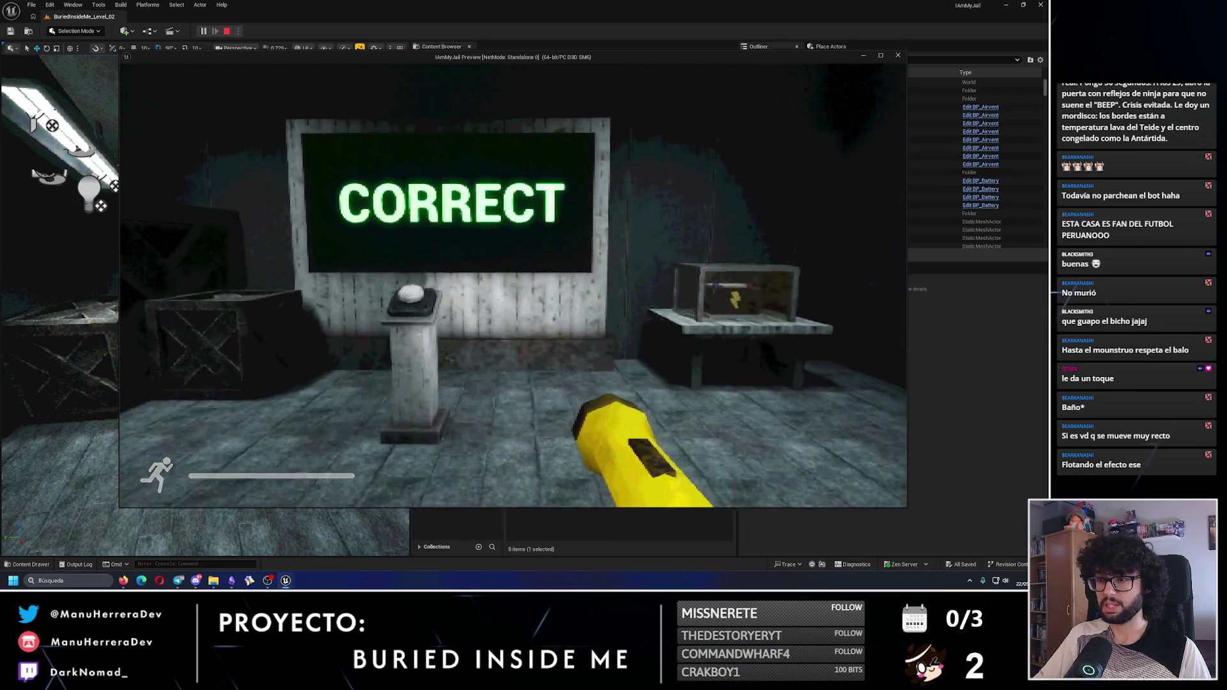
# Press the red button twice more and then the green button to finish the sequence
pyautogui.press('w')
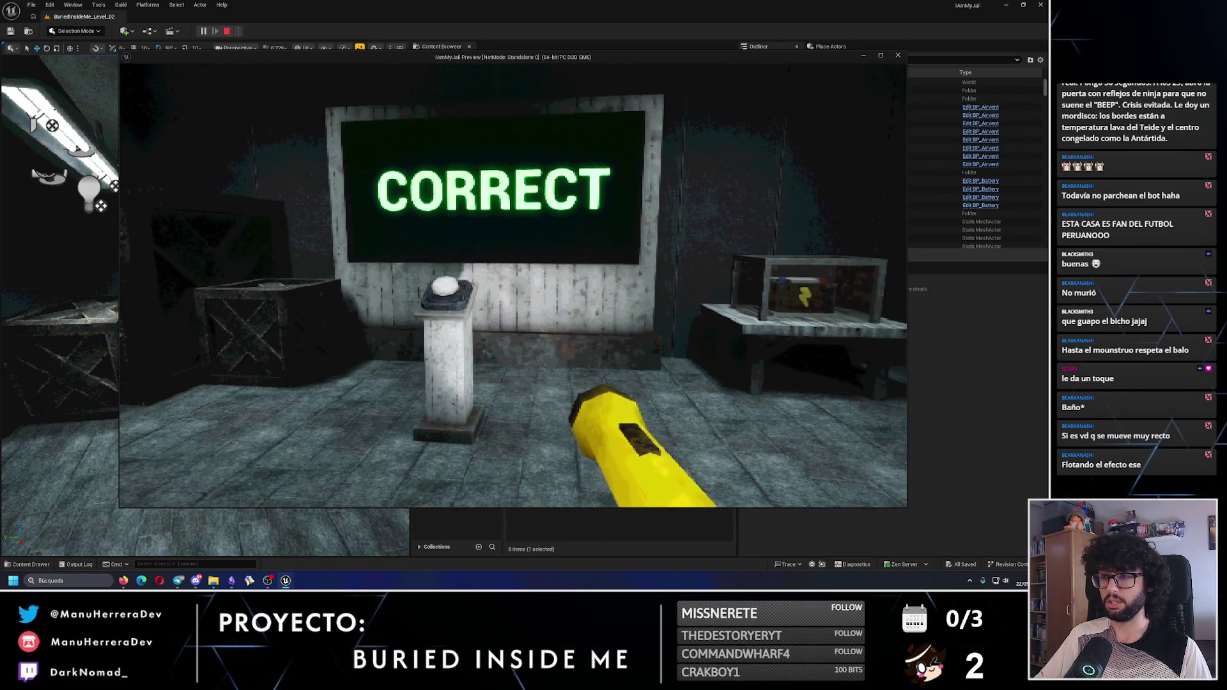
pyautogui.hotkey('shift', 'w')
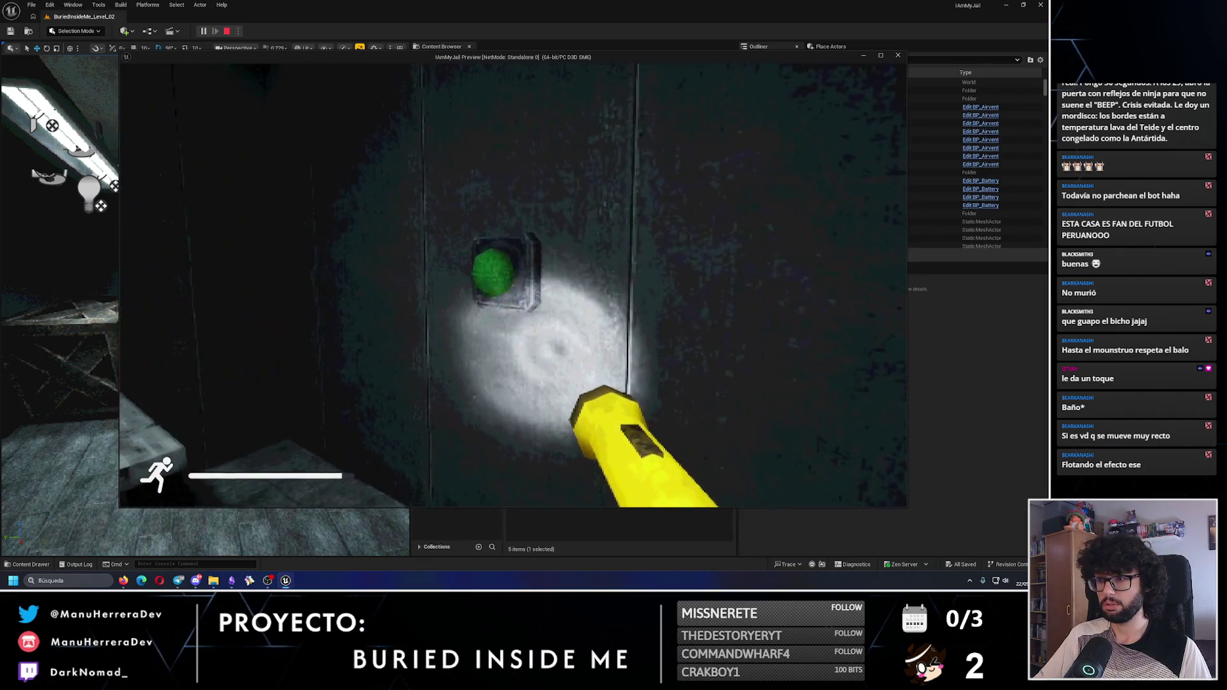
pyautogui.press('e')
pyautogui.hotkey('shift', 'w')
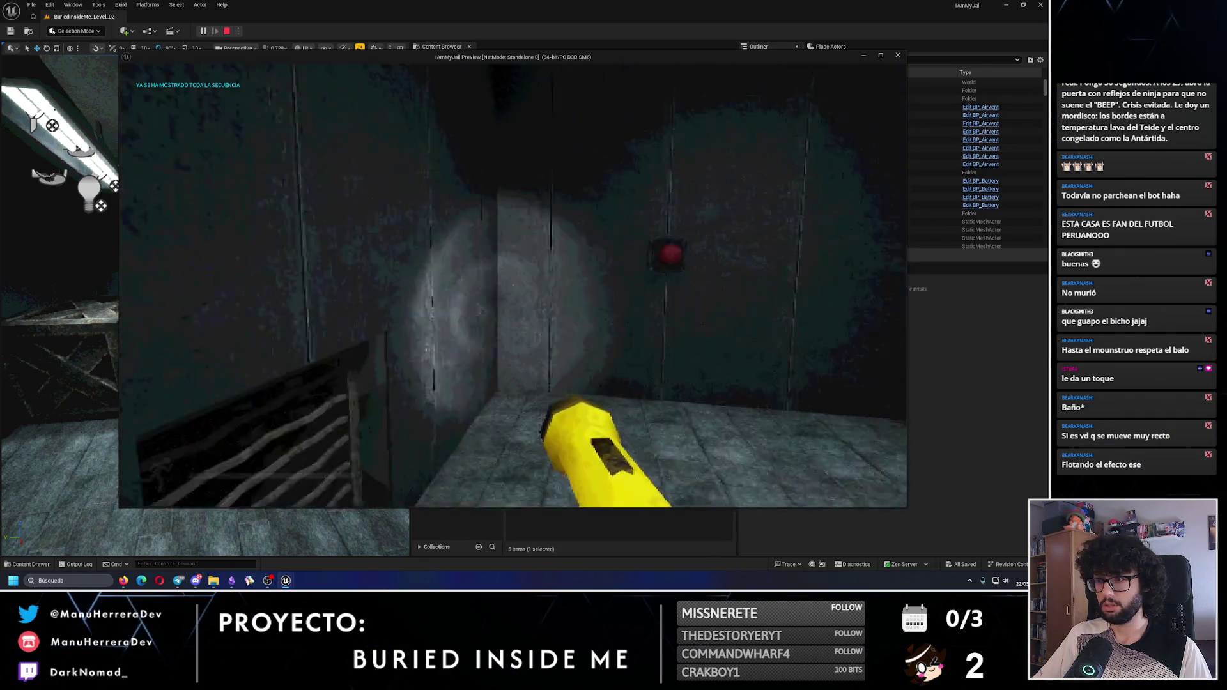
pyautogui.press('e')
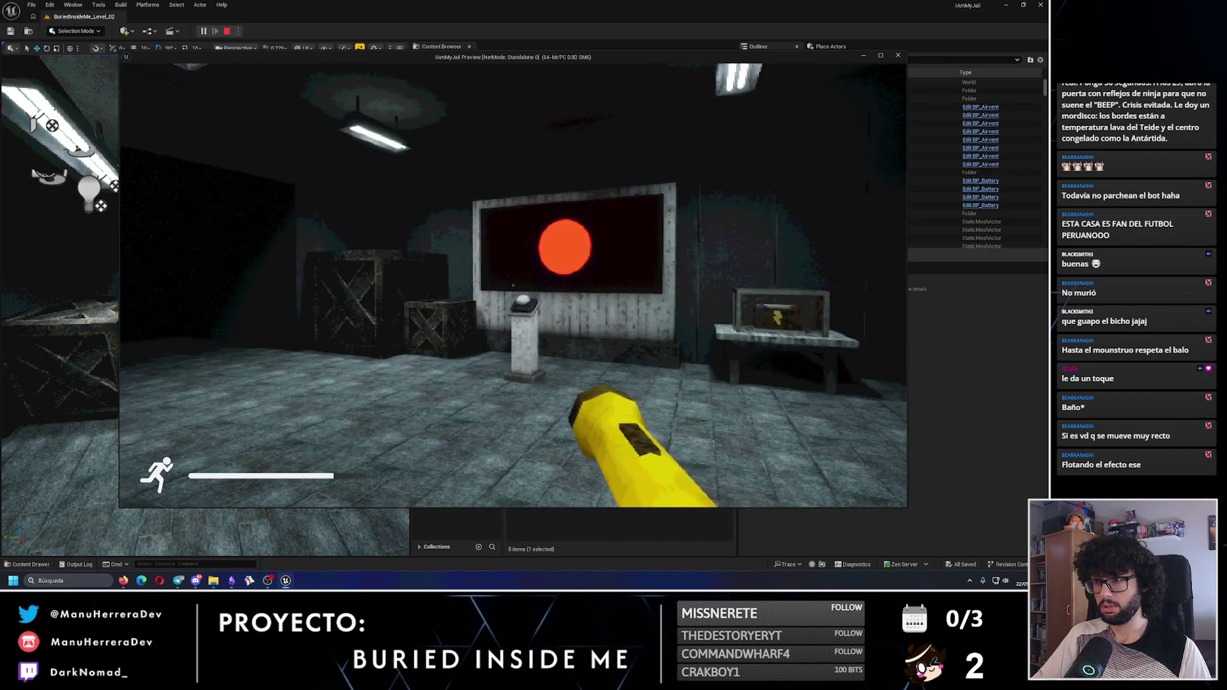
pyautogui.press('w')
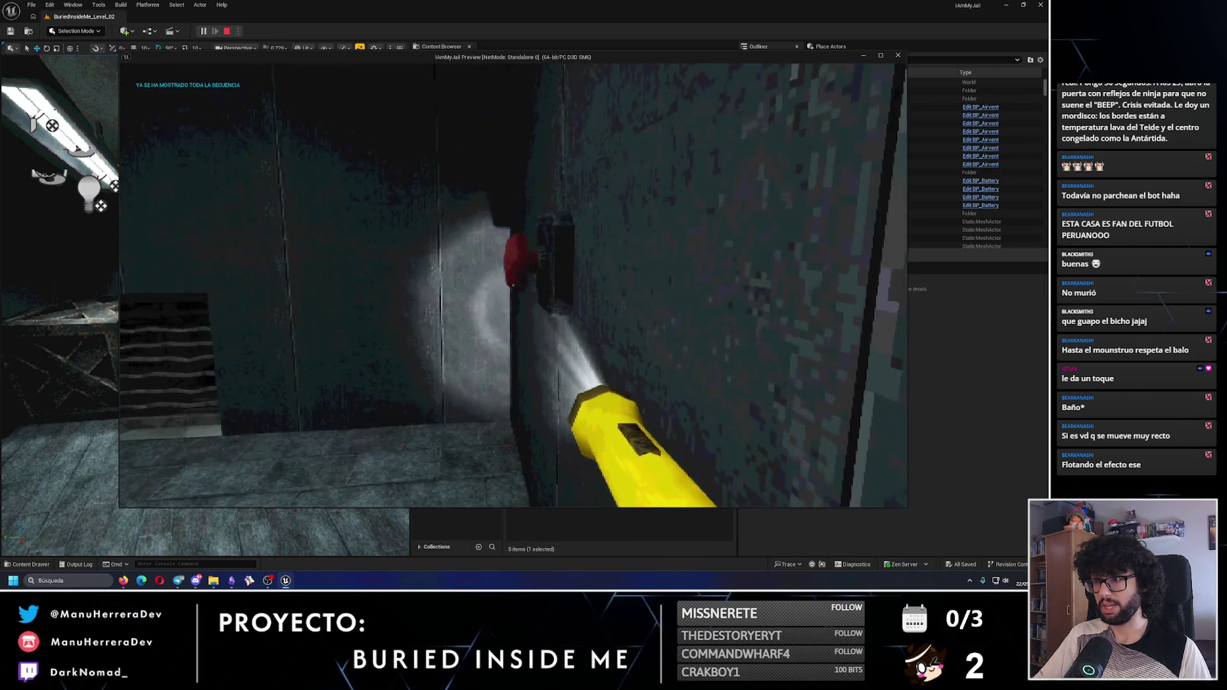
pyautogui.press('e')
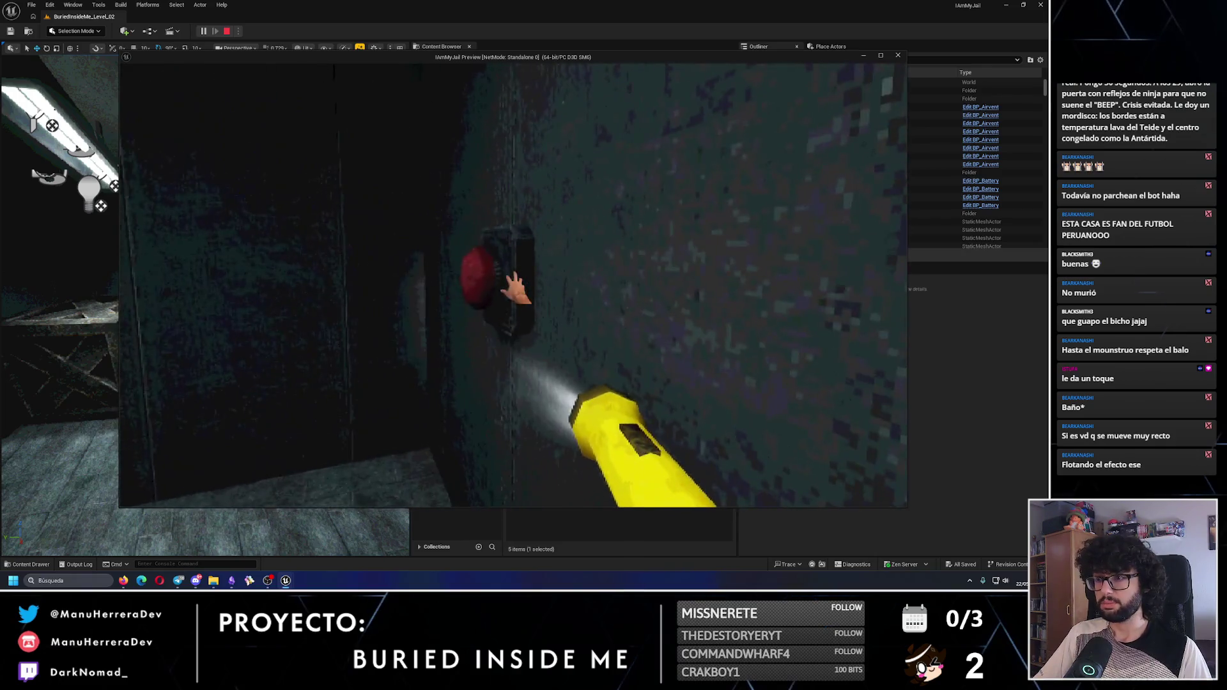
pyautogui.press('w')
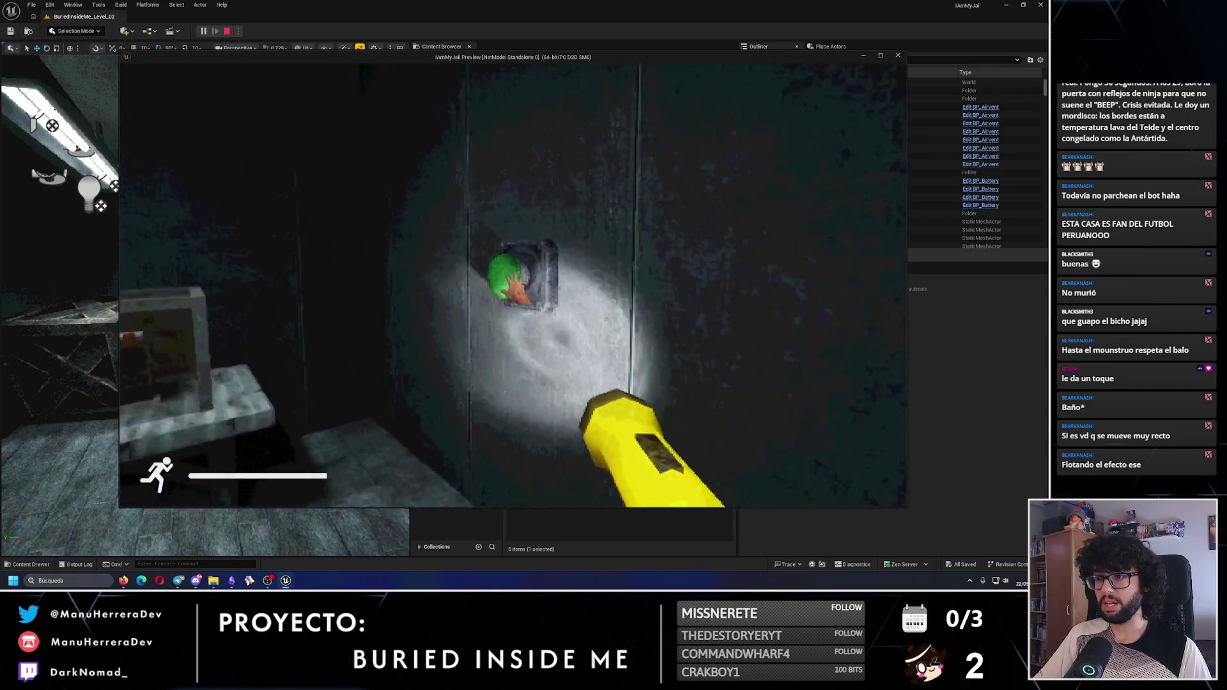
pyautogui.press('e')
# Check the CORRECT screen, crawl through the floor vent, stop playing, and select the BP_ButtonsColorInSequence actor
pyautogui.press('s')
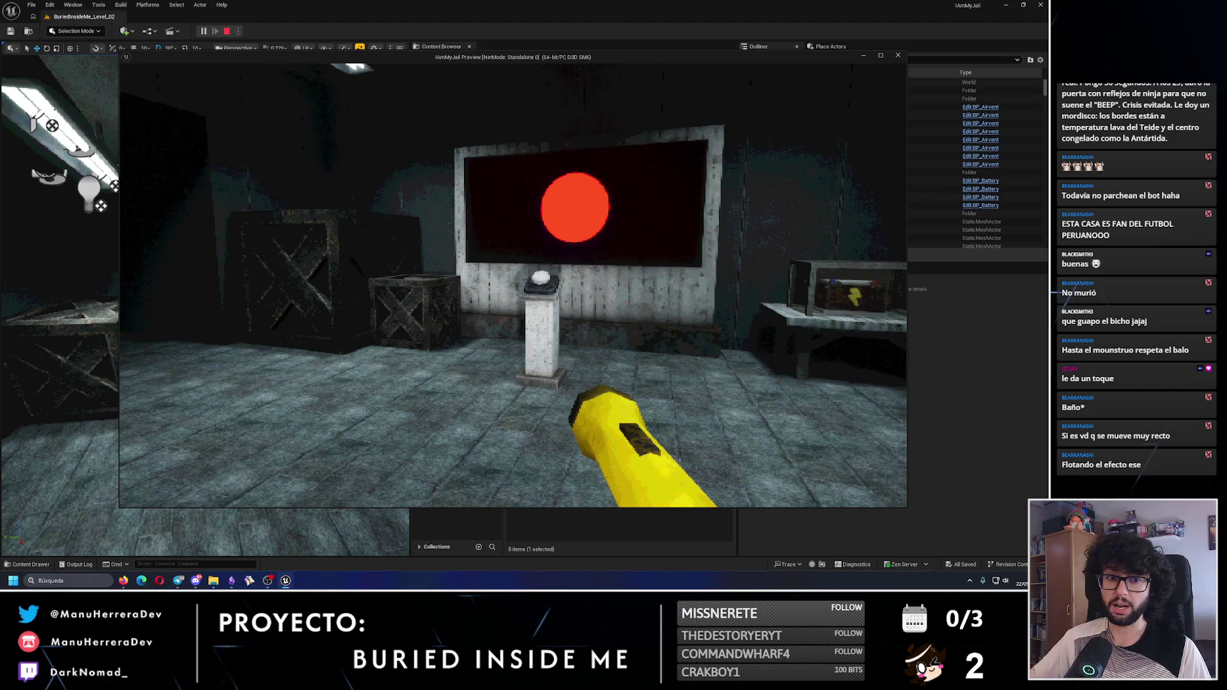
pyautogui.press('w')
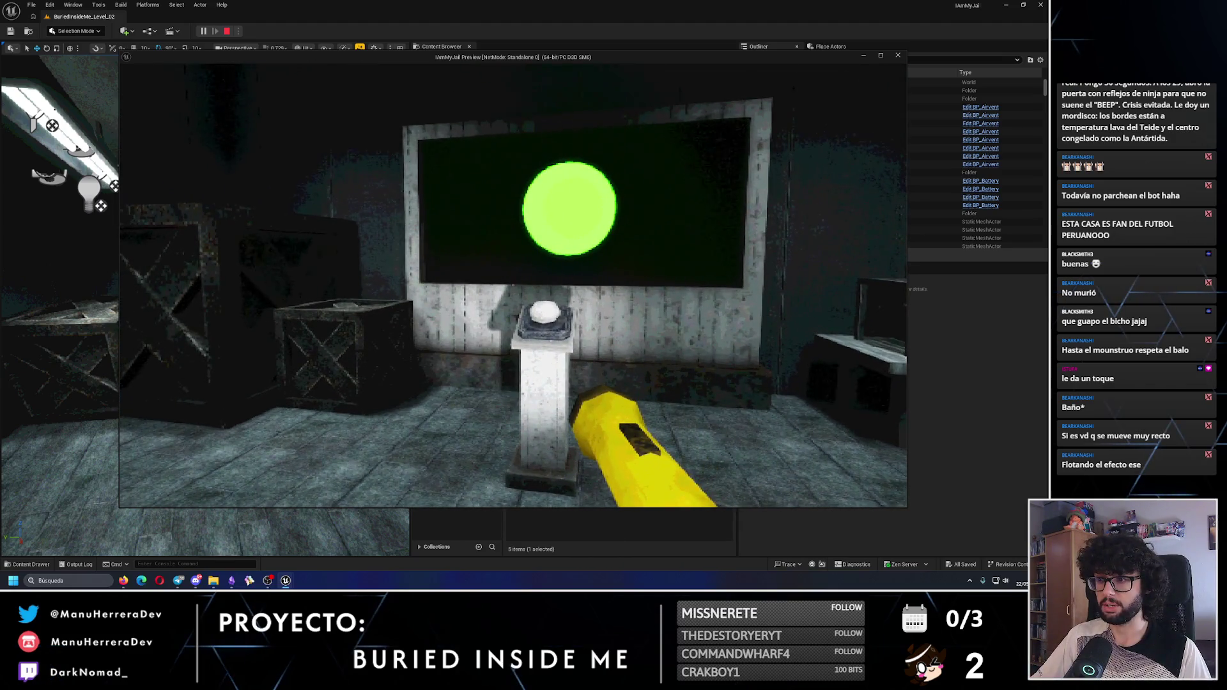
pyautogui.hotkey('shift', 'w')
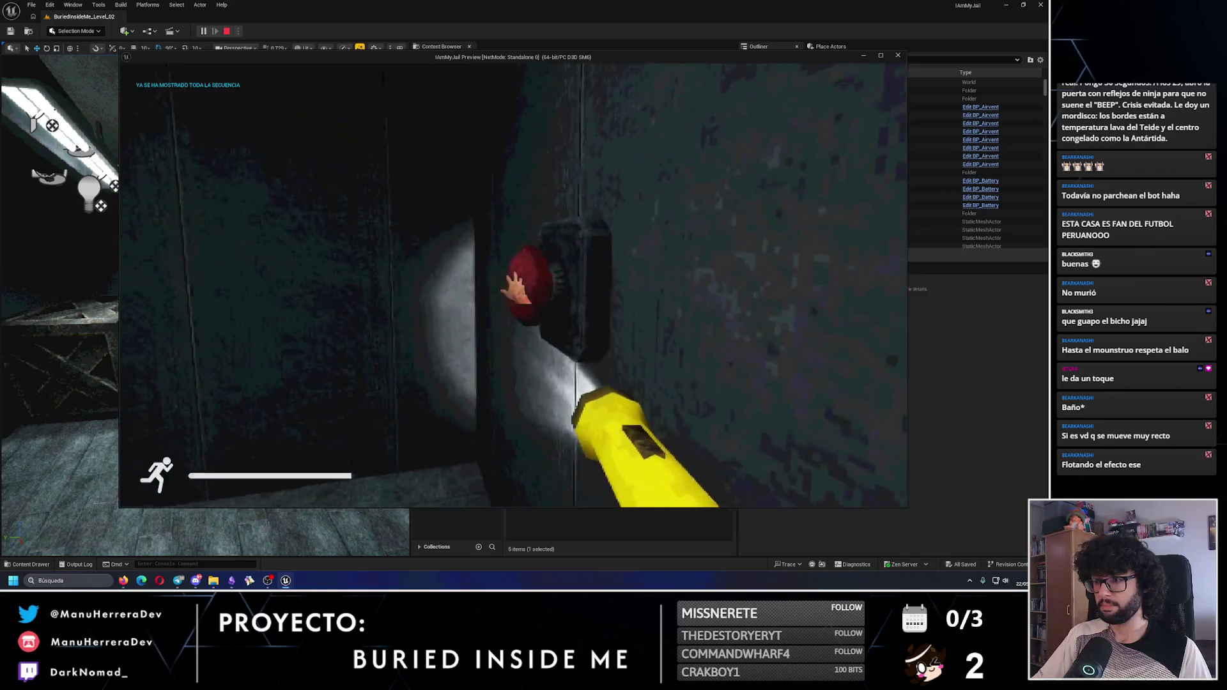
pyautogui.hotkey('shift', 'w')
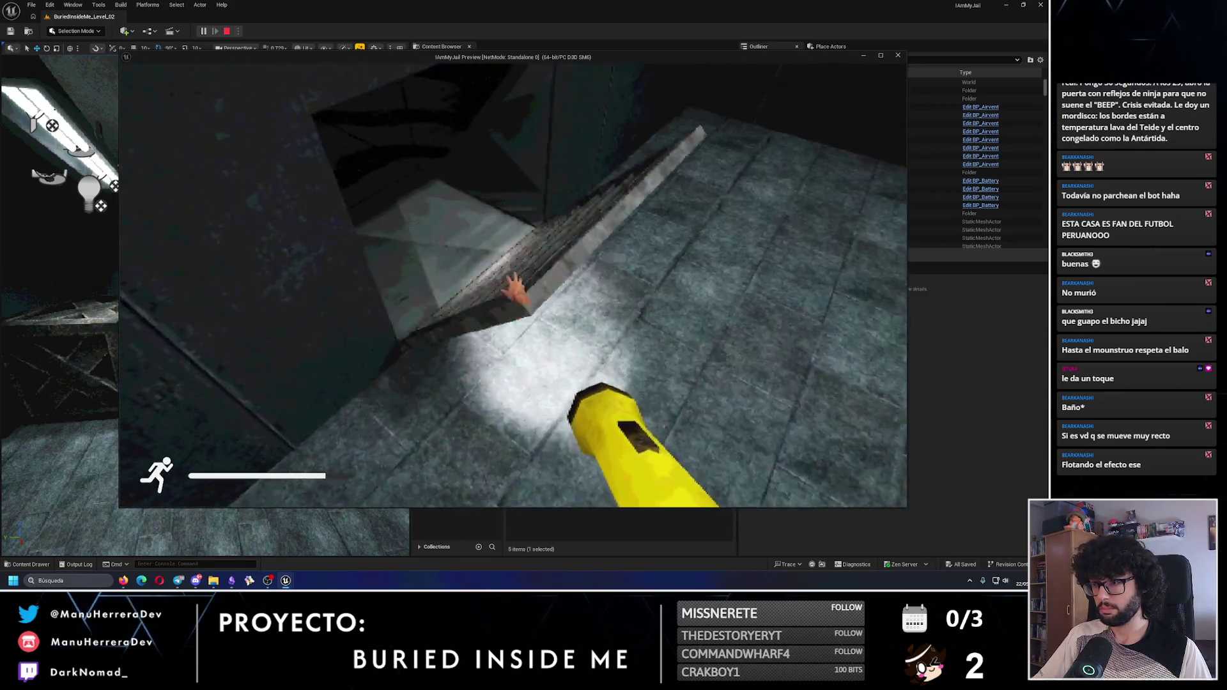
pyautogui.press('e')
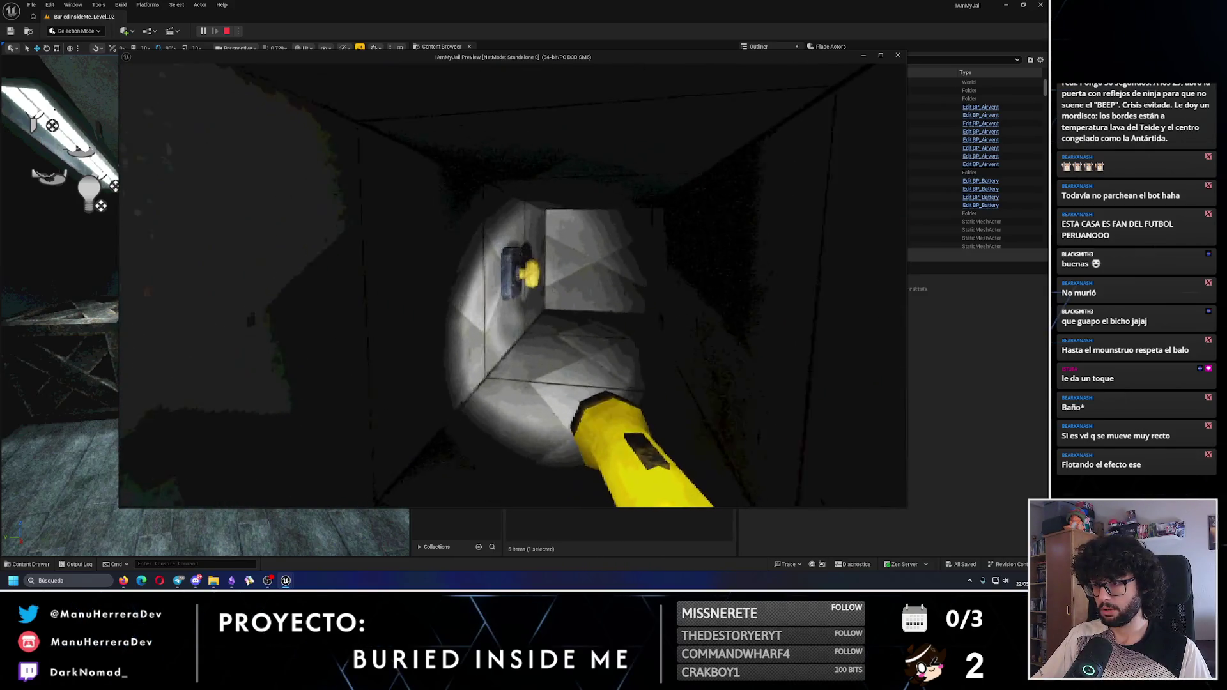
pyautogui.press('e')
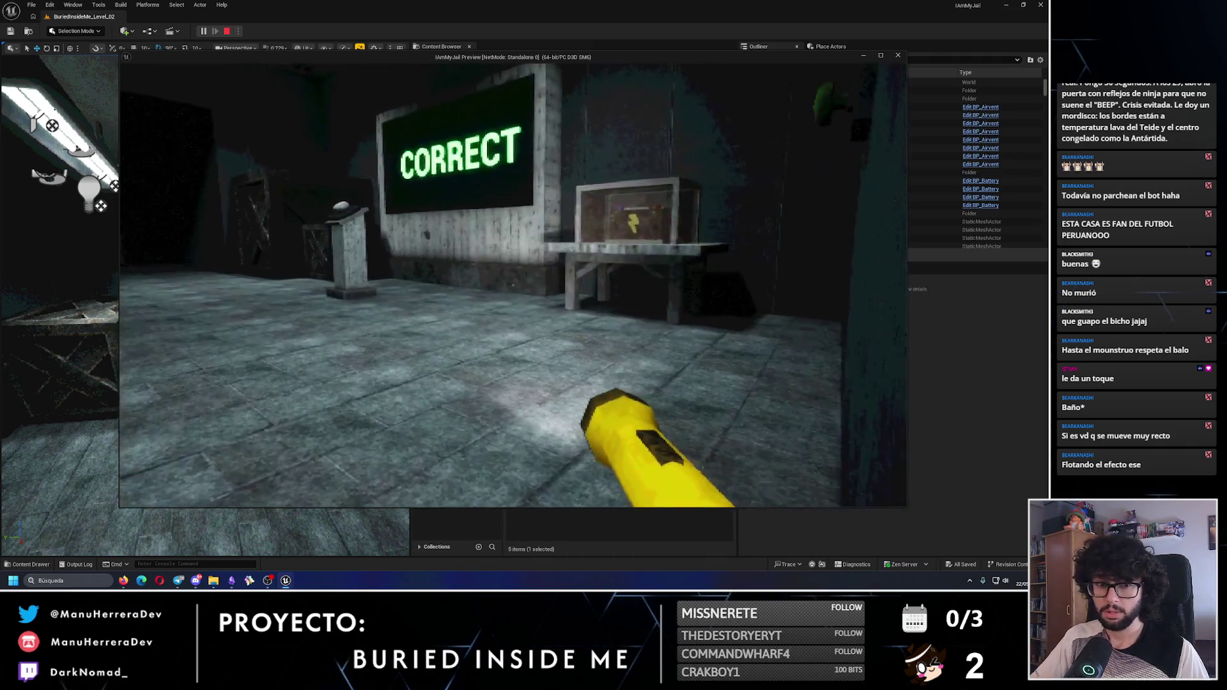
pyautogui.press('w')
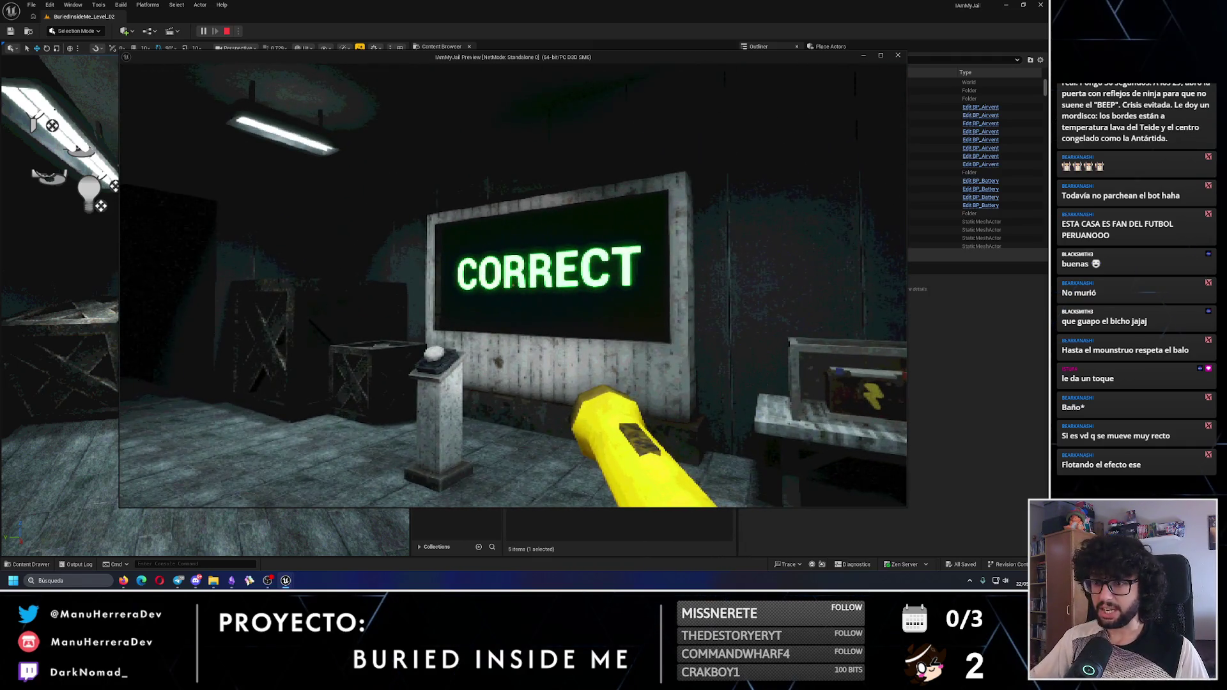
pyautogui.press('Escape')
pyautogui.click(256, 294)
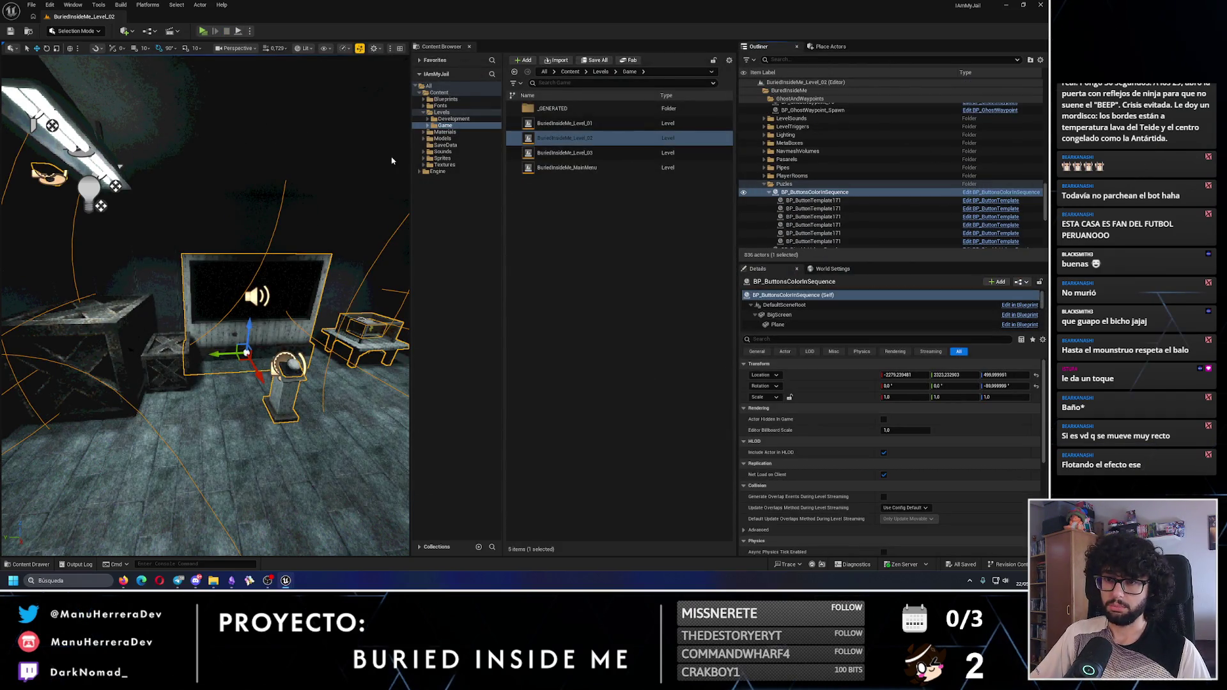
# Open the BP_ButtonsColorInSequence Blueprint and jump to the Puzle Ending custom event
pyautogui.hotkey('ctrl', 'e')
pyautogui.scroll(-4, 458, 277)
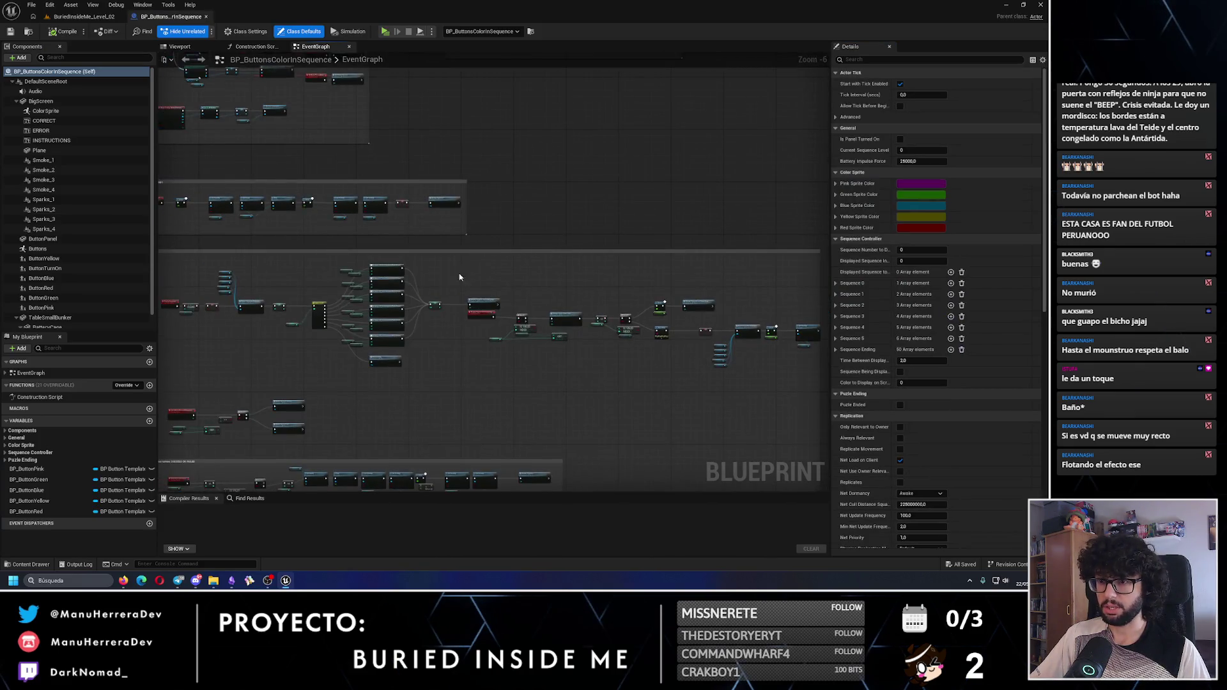
pyautogui.scroll(3, 459, 277)
pyautogui.scroll(2, 469, 276)
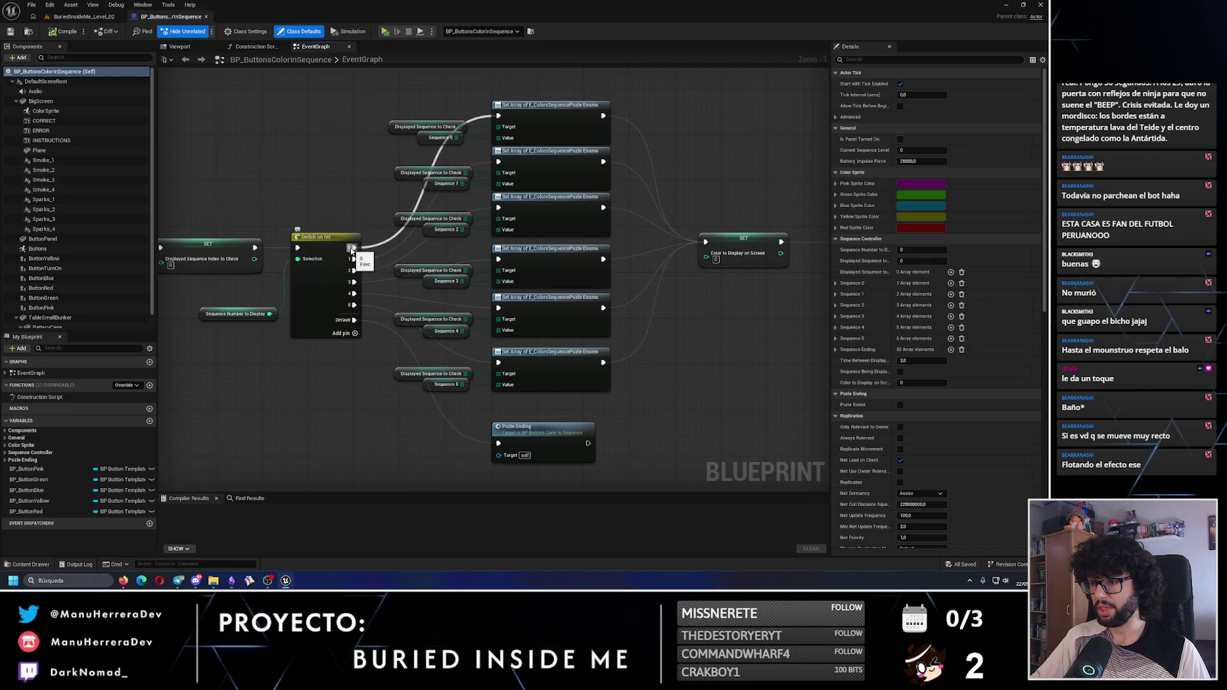
pyautogui.scroll(-1, 415, 288)
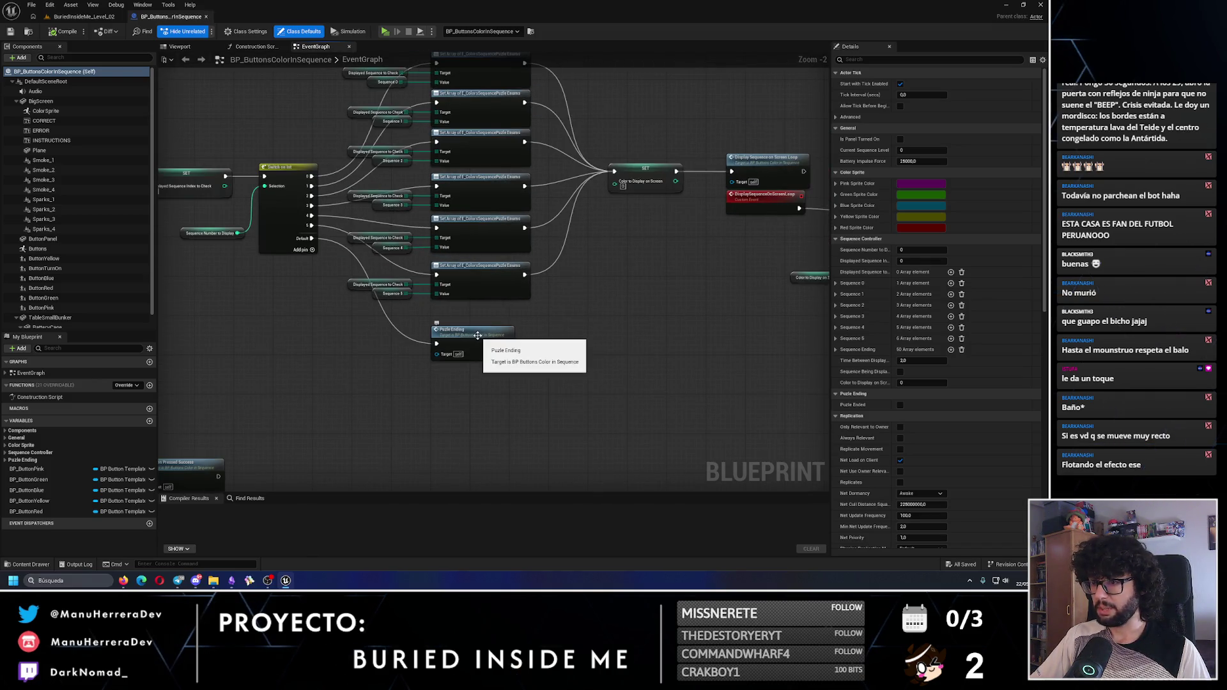
pyautogui.moveTo(477, 334); pyautogui.dragTo(567, 381)
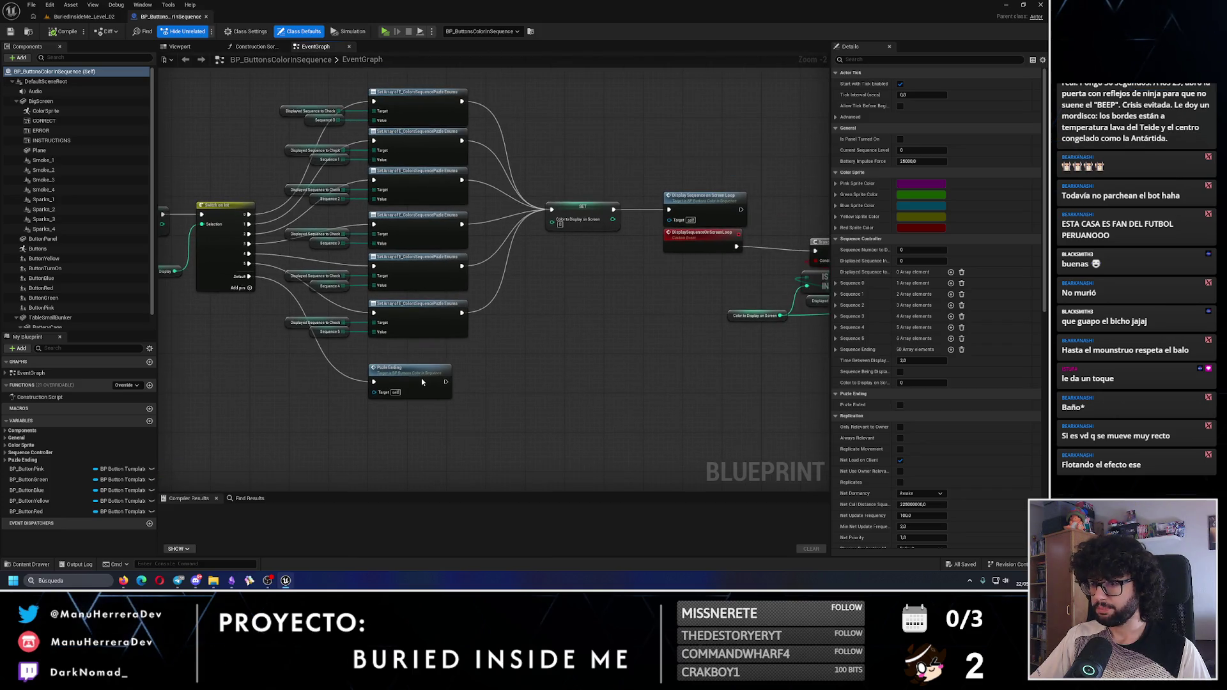
pyautogui.doubleClick(422, 382)
# Pan through the SET, Display Sequence, Branch, Delay, Print String and Button Interaction Activation nodes
pyautogui.moveTo(550, 342)
pyautogui.mouseDown()
pyautogui.moveTo(447, 347)
pyautogui.moveTo(564, 288)
pyautogui.moveTo(546, 282)
pyautogui.mouseUp()
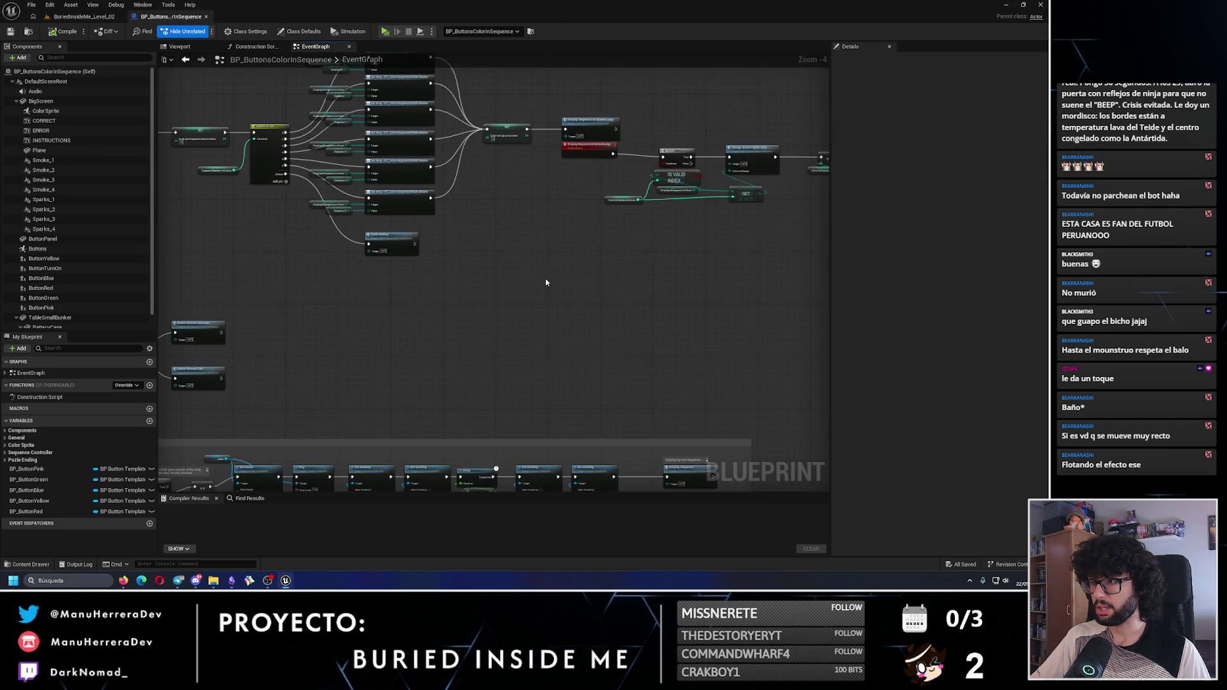
pyautogui.scroll(2, 477, 284)
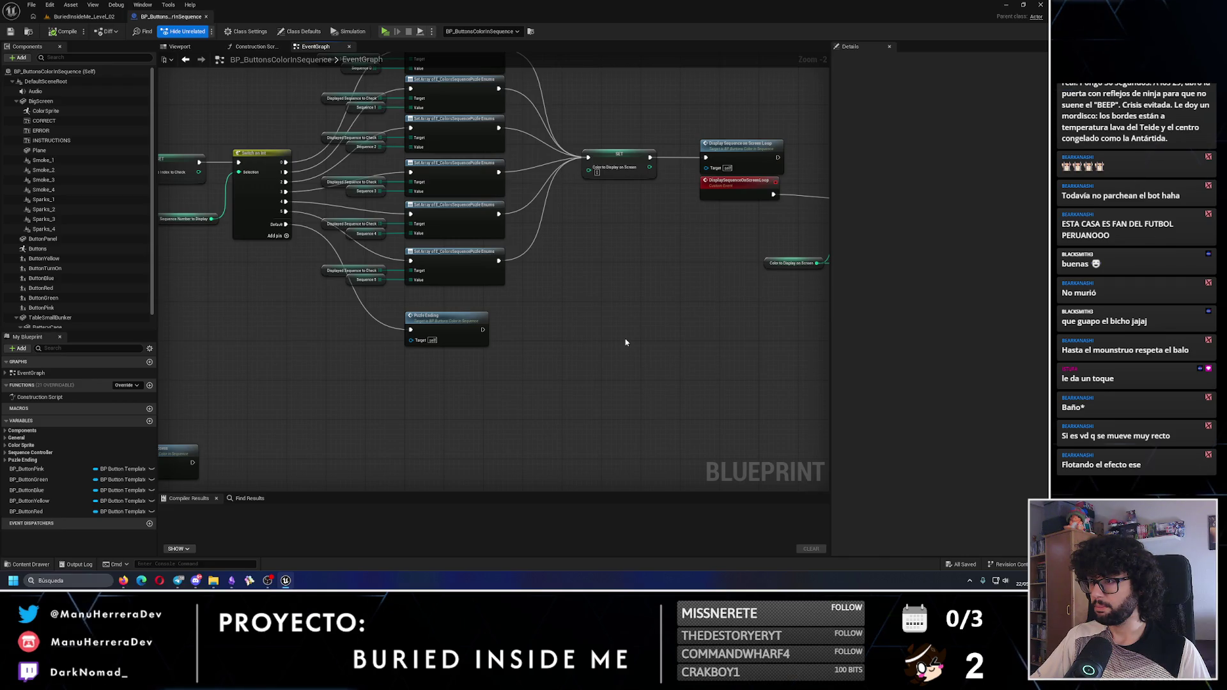
pyautogui.moveTo(625, 342)
pyautogui.mouseDown()
pyautogui.moveTo(474, 384)
pyautogui.moveTo(351, 371)
pyautogui.mouseUp()
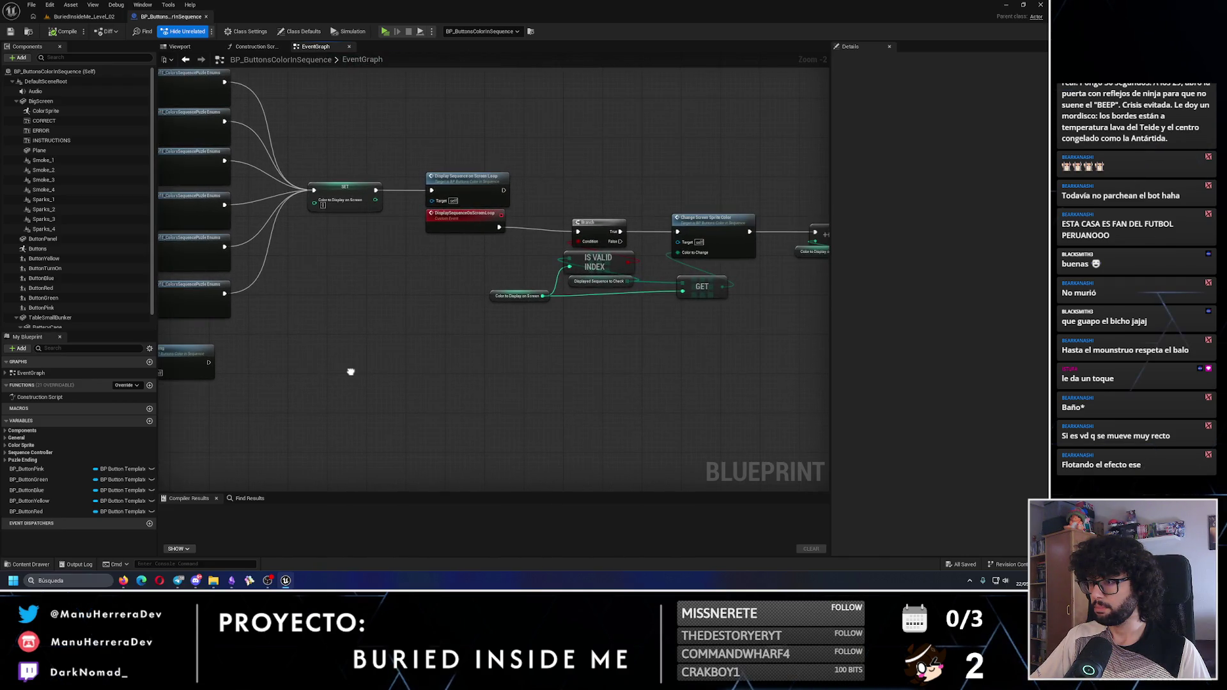
pyautogui.moveTo(580, 359); pyautogui.dragTo(271, 361)
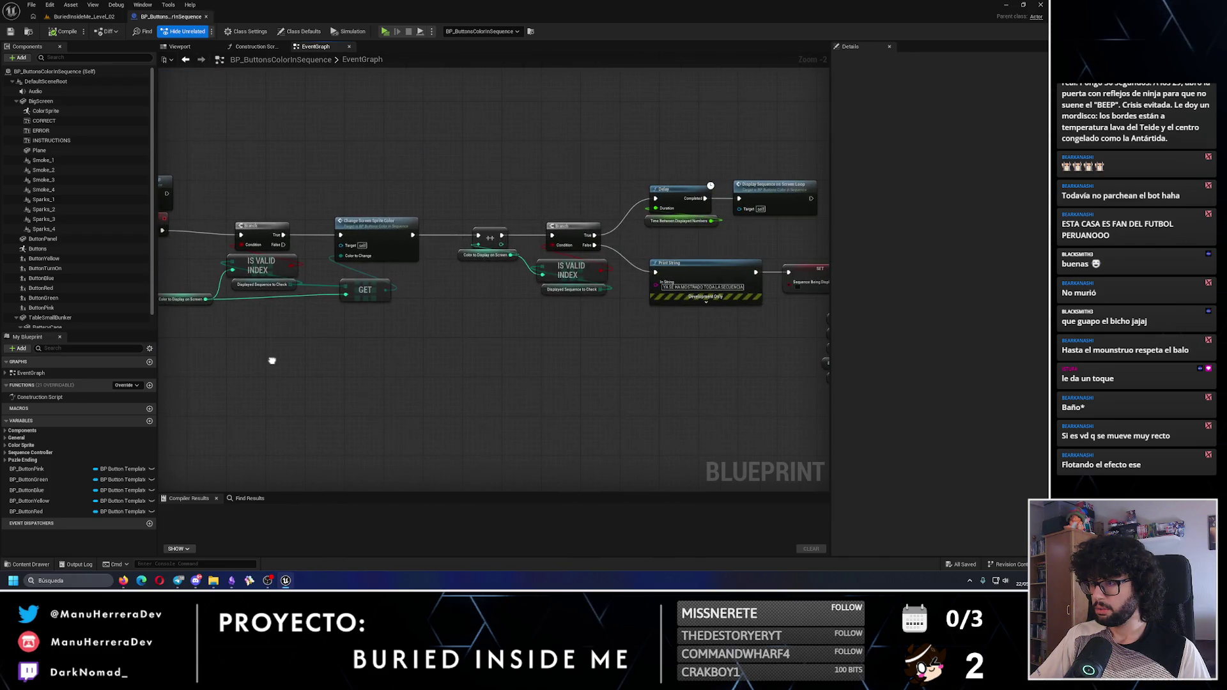
pyautogui.moveTo(552, 335); pyautogui.dragTo(363, 330)
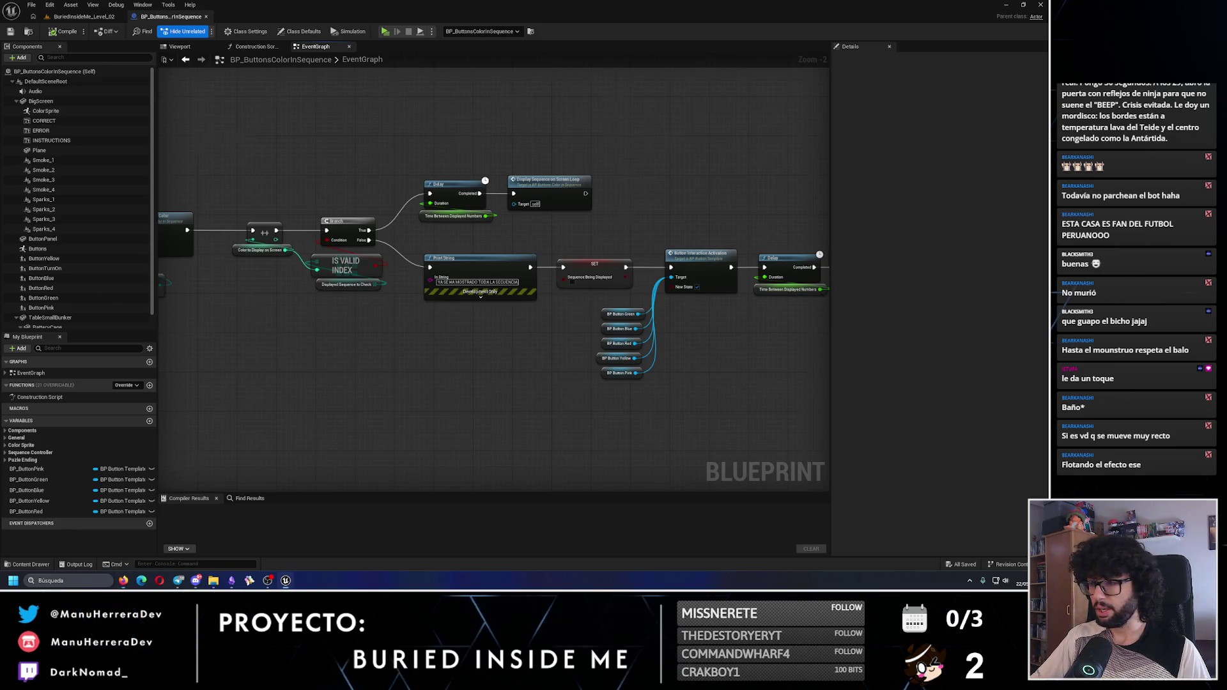
pyautogui.moveTo(566, 378); pyautogui.dragTo(391, 324)
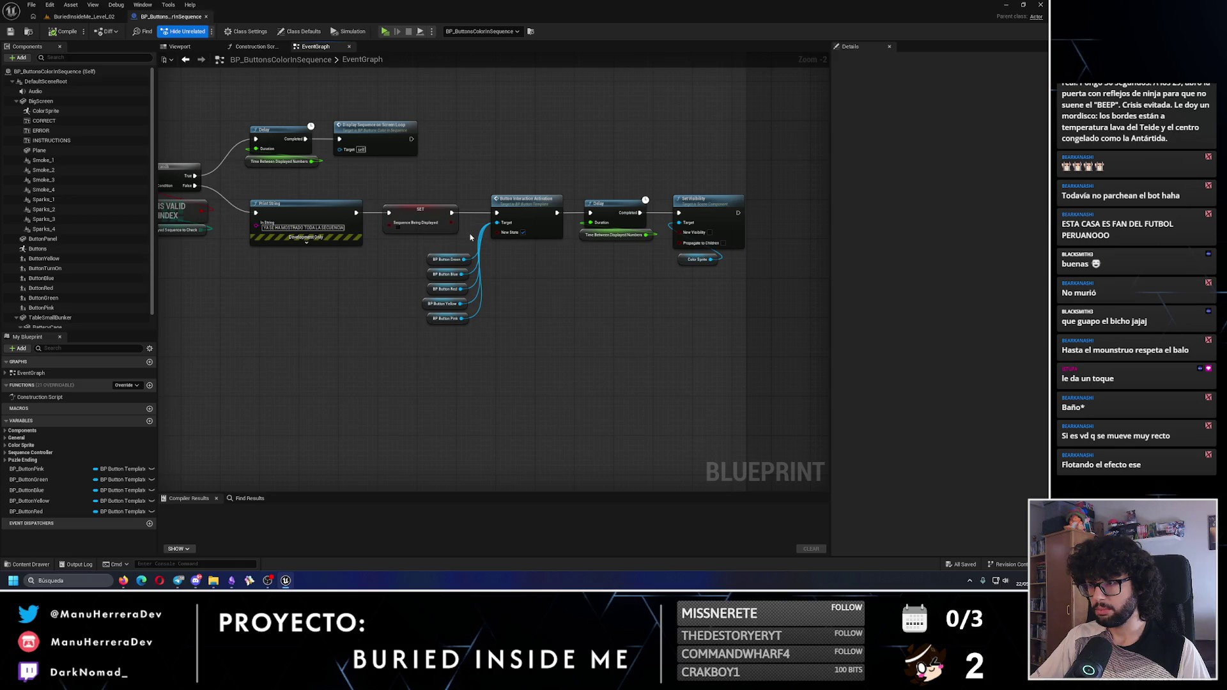
pyautogui.scroll(1, 470, 237)
# Select Button Interaction Activation with its five button inputs, then ready the Find Results search field
pyautogui.moveTo(466, 174); pyautogui.dragTo(567, 377)
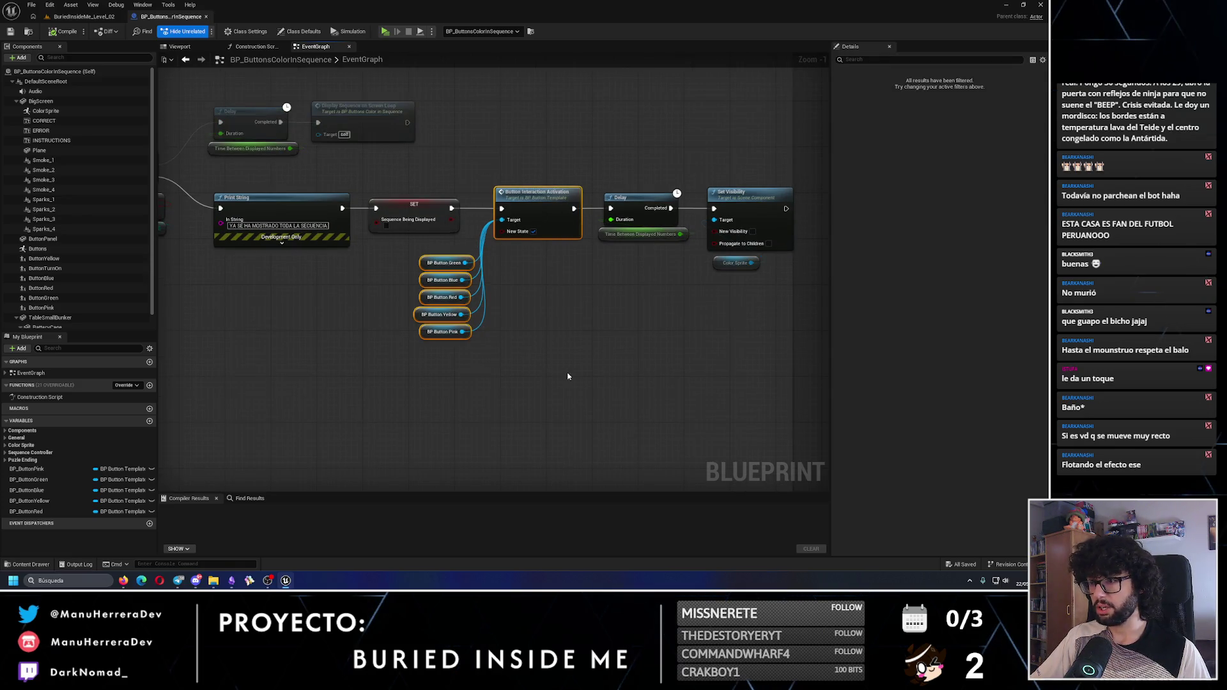
pyautogui.moveTo(573, 328); pyautogui.dragTo(752, 440)
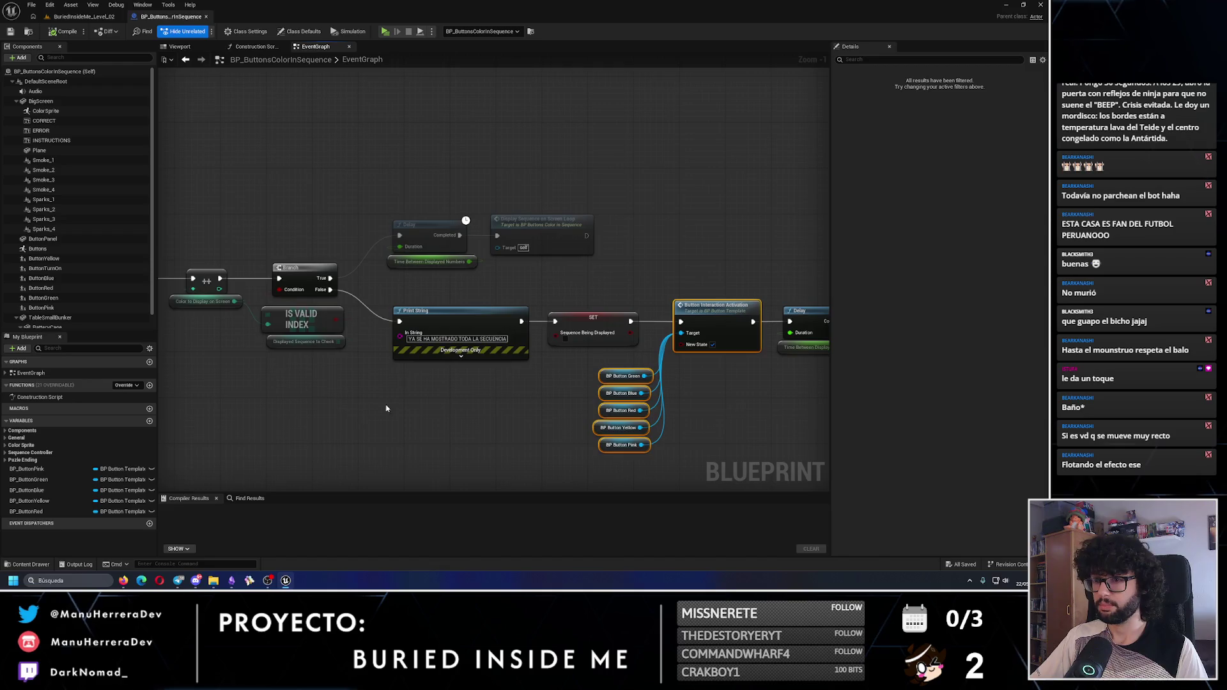
pyautogui.click(501, 390)
pyautogui.click(246, 499)
pyautogui.click(223, 511)
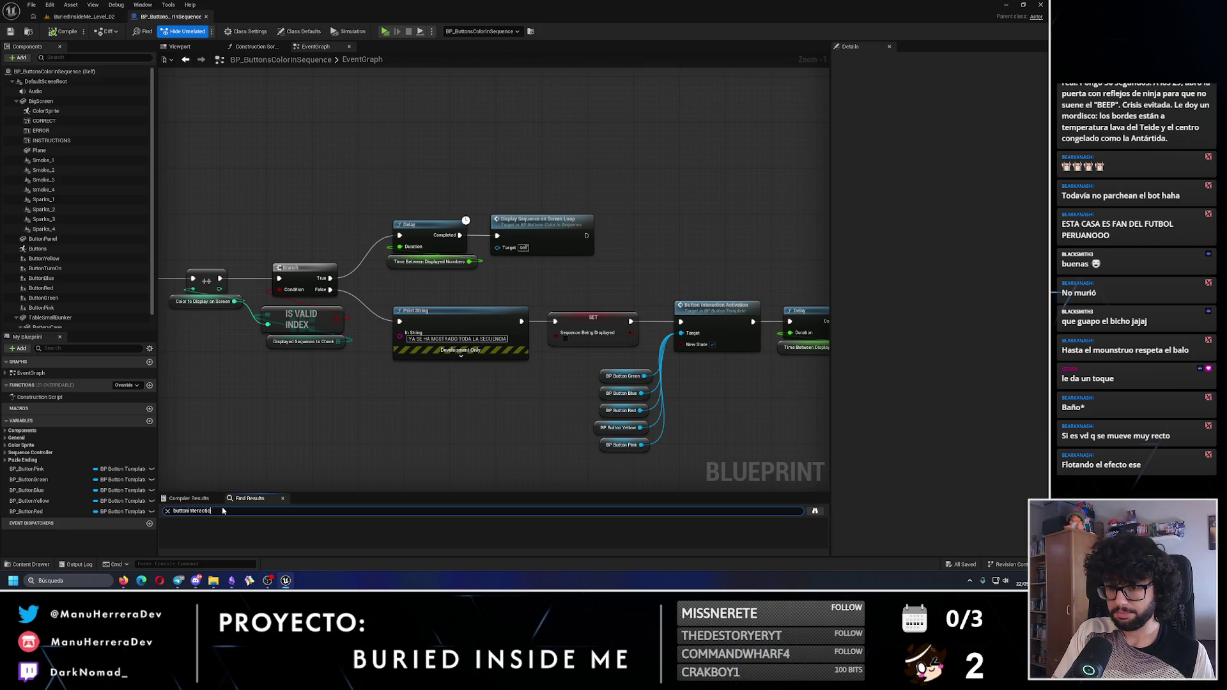
# Search 'buttoninteraction' and jump to the first Button Interaction Activation node
pyautogui.write('n')
pyautogui.press('Return')
pyautogui.click(217, 533)
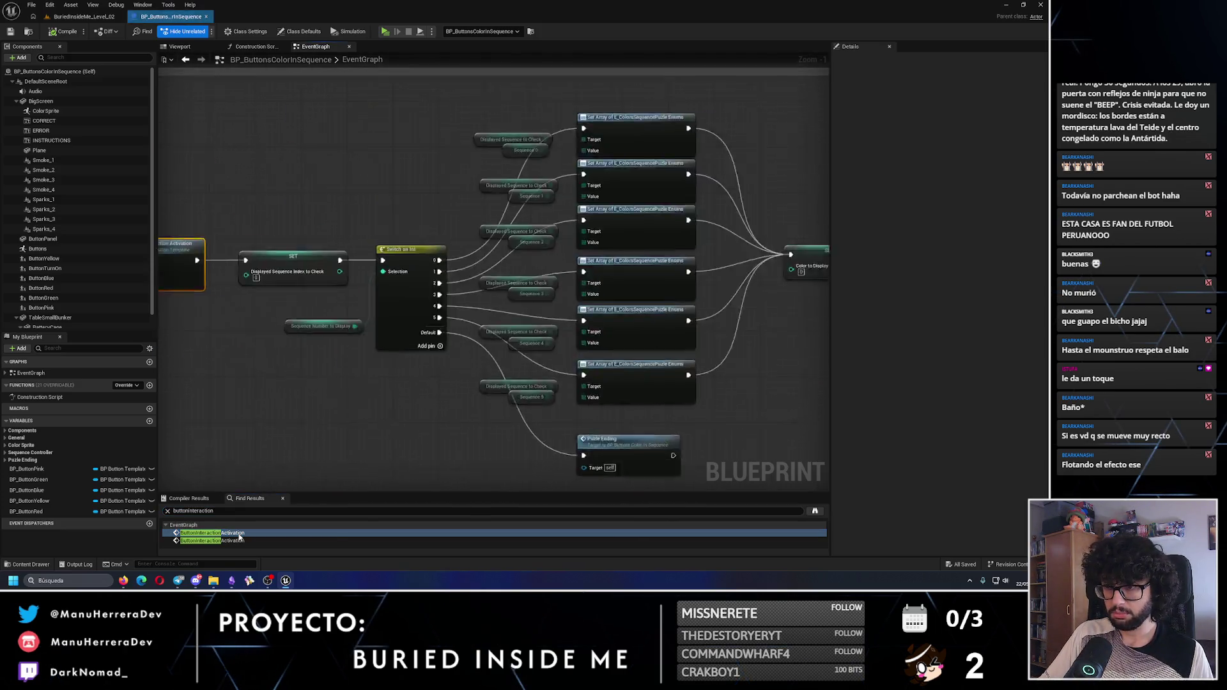
# Inspect the Switch, SET, Branch and IsValid nodes, then return to the BuriedInsideMe_Level_02 level
pyautogui.moveTo(456, 407); pyautogui.dragTo(354, 338)
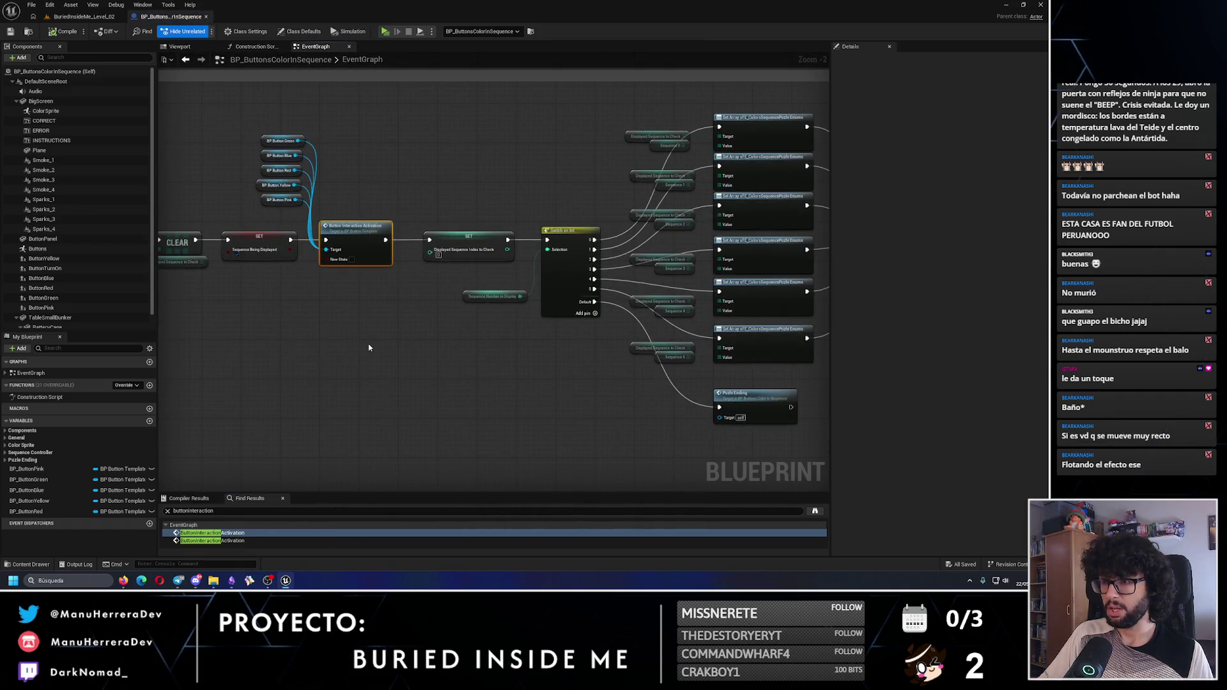
pyautogui.moveTo(340, 293); pyautogui.dragTo(292, 237)
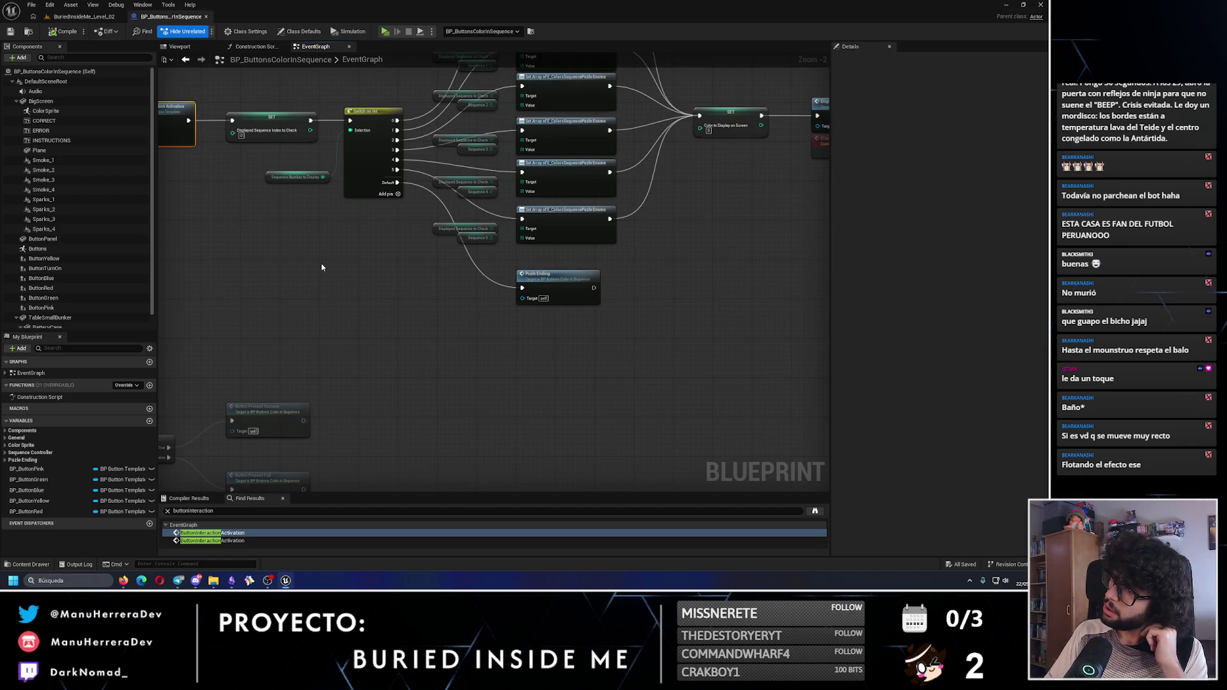
pyautogui.moveTo(327, 272); pyautogui.dragTo(342, 337)
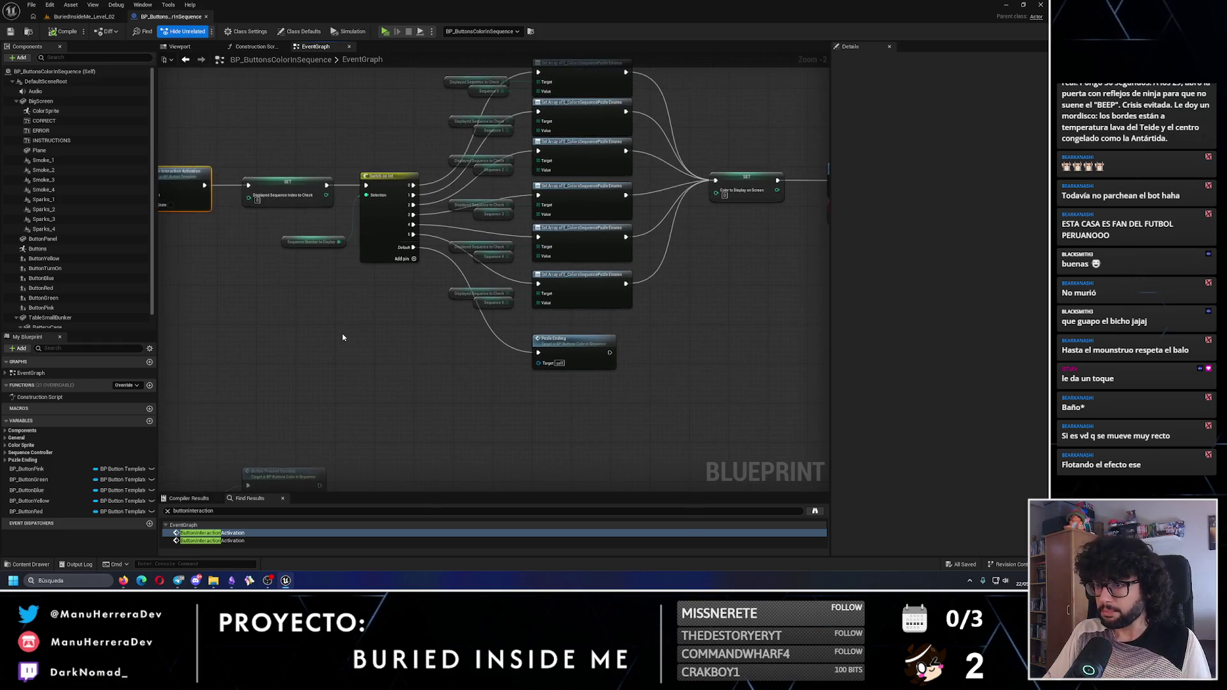
pyautogui.moveTo(492, 255); pyautogui.dragTo(279, 317)
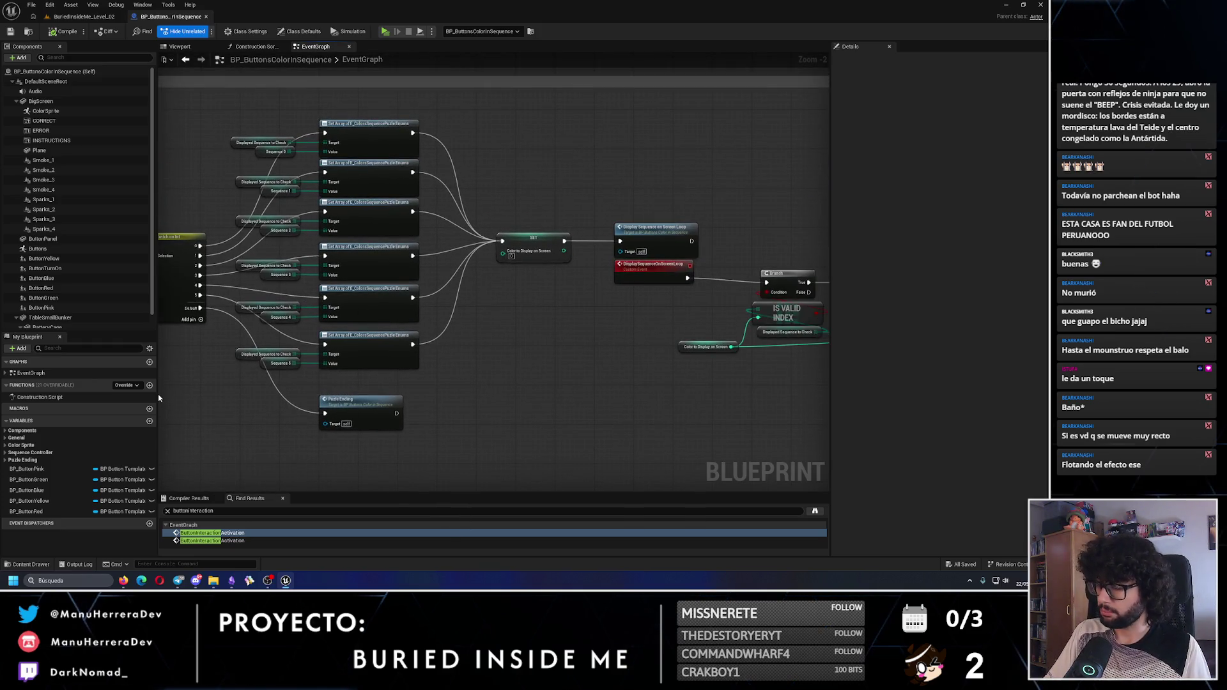
pyautogui.click(93, 17)
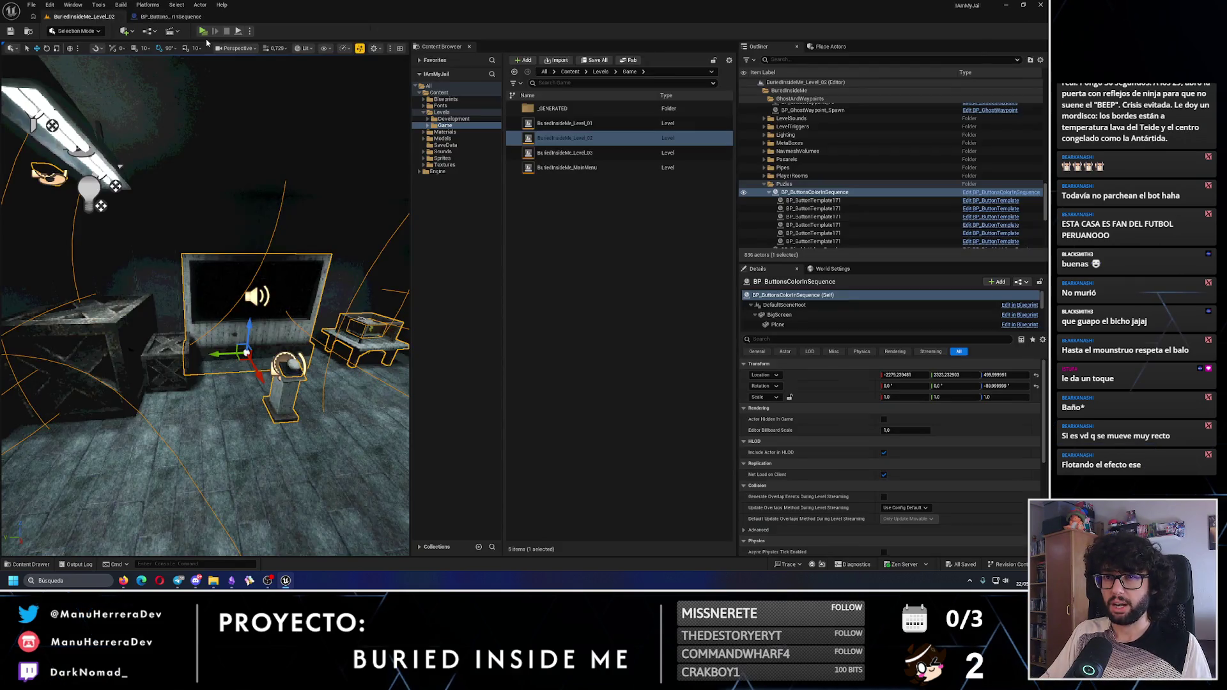
# Wire Switch on Int case 0 to the bottom Set Array node, save, and start a standalone playtest
pyautogui.click(171, 17)
pyautogui.moveTo(306, 215); pyautogui.dragTo(432, 311)
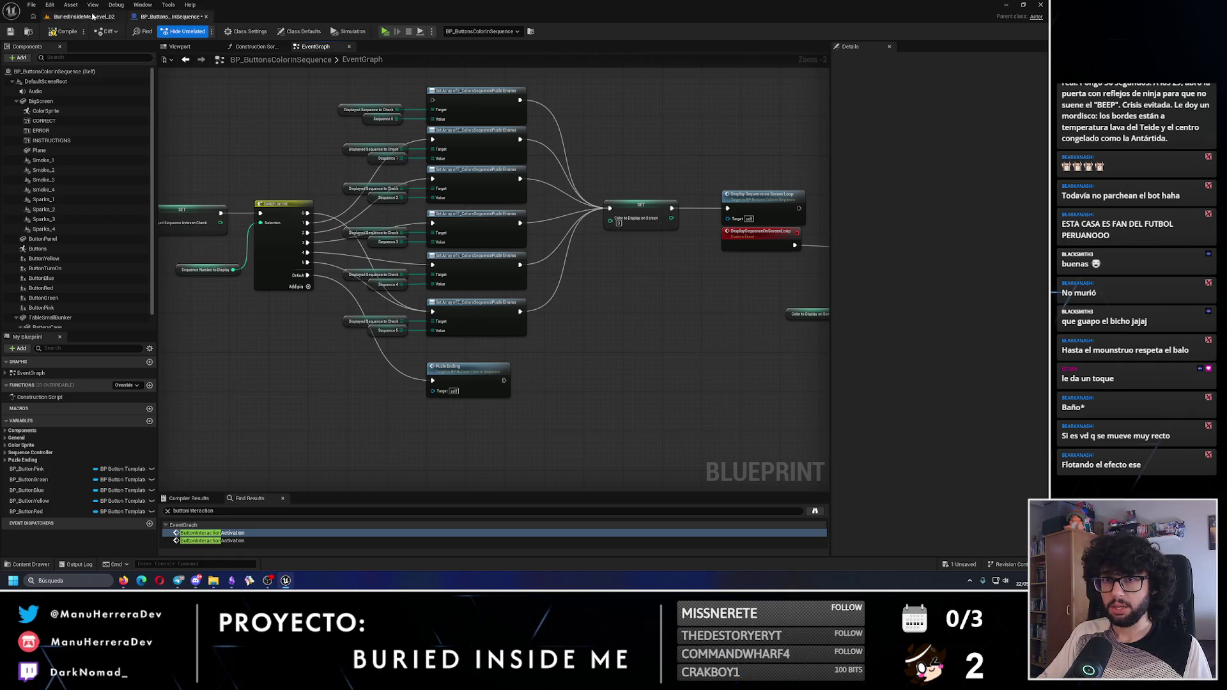
pyautogui.click(9, 32)
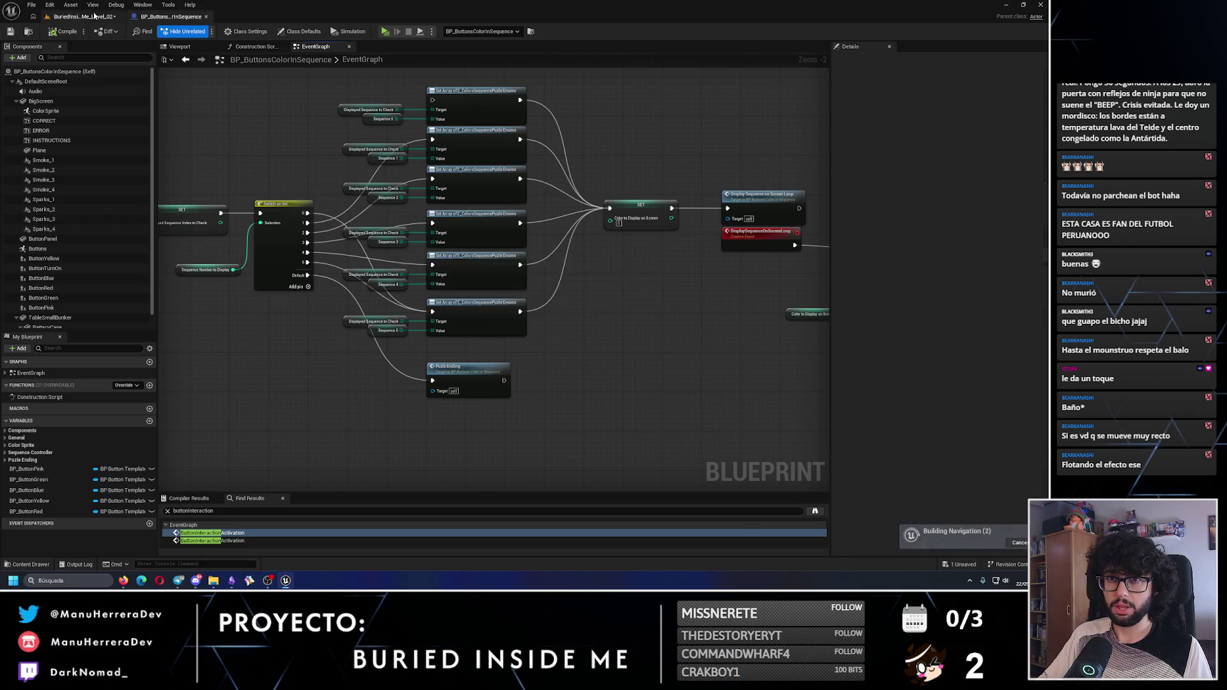
pyautogui.click(83, 16)
pyautogui.hotkey('alt', 'p')
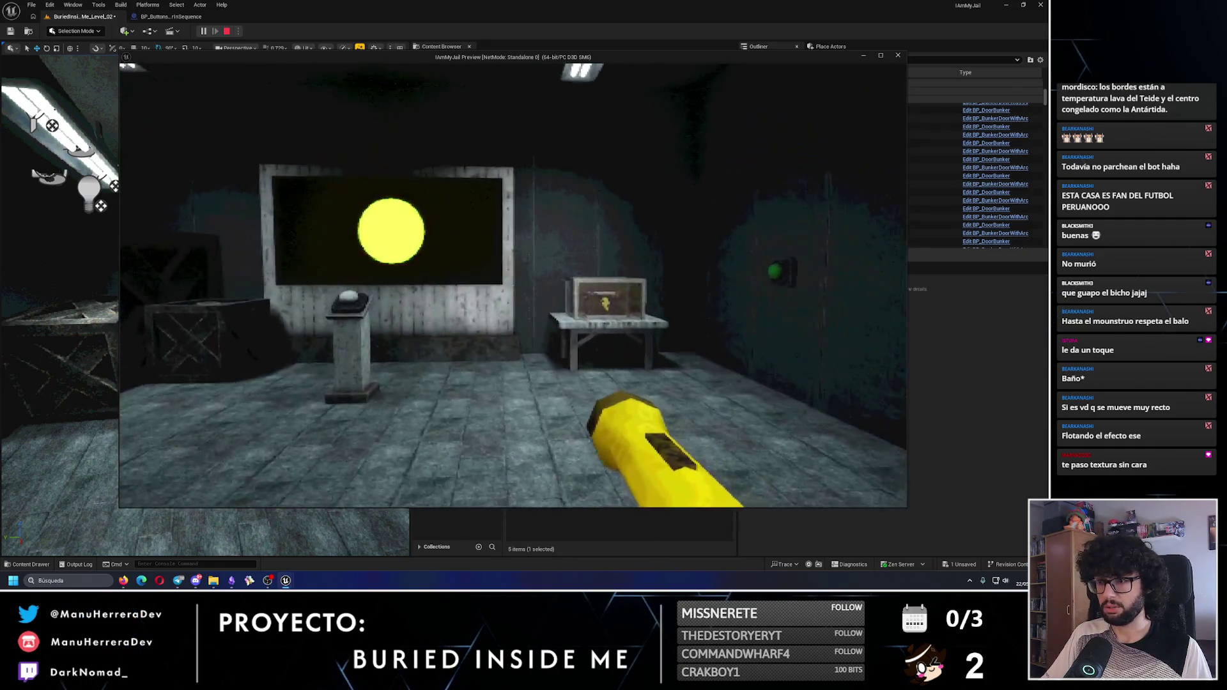
# Walk past the pedestal to press the green wall button, then return to the green-circle screen
pyautogui.press('w')
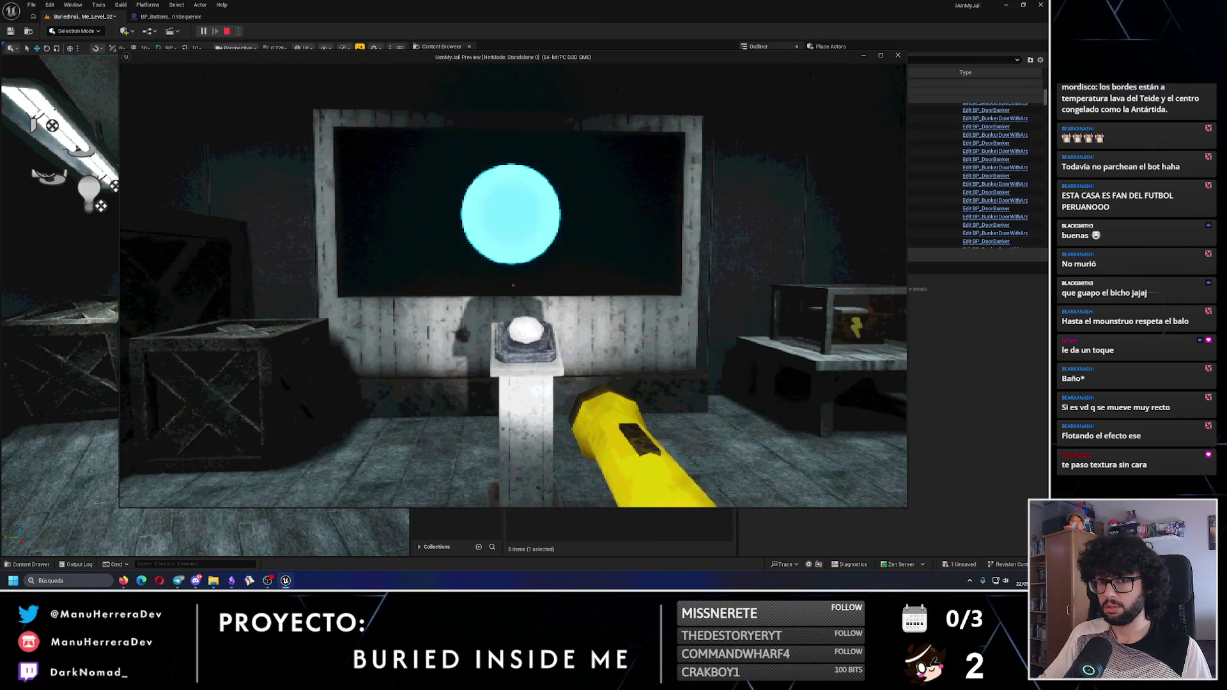
pyautogui.press('w')
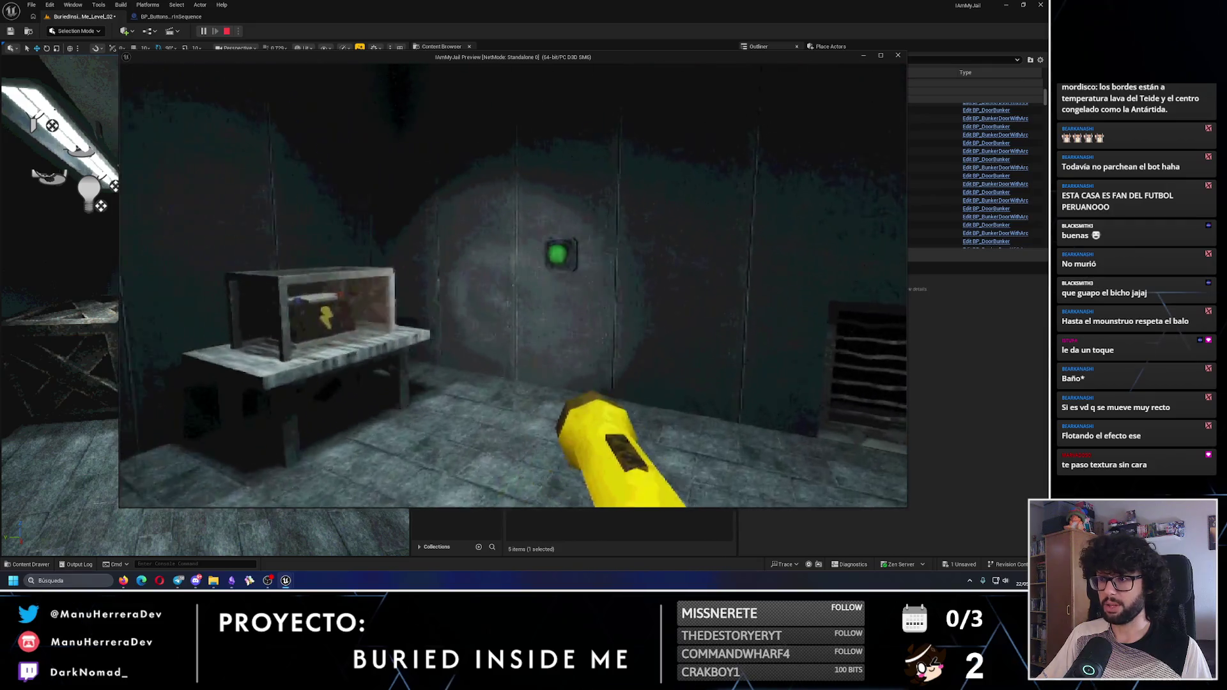
pyautogui.hotkey('shift', 'w')
pyautogui.hotkey('shift', 'w')
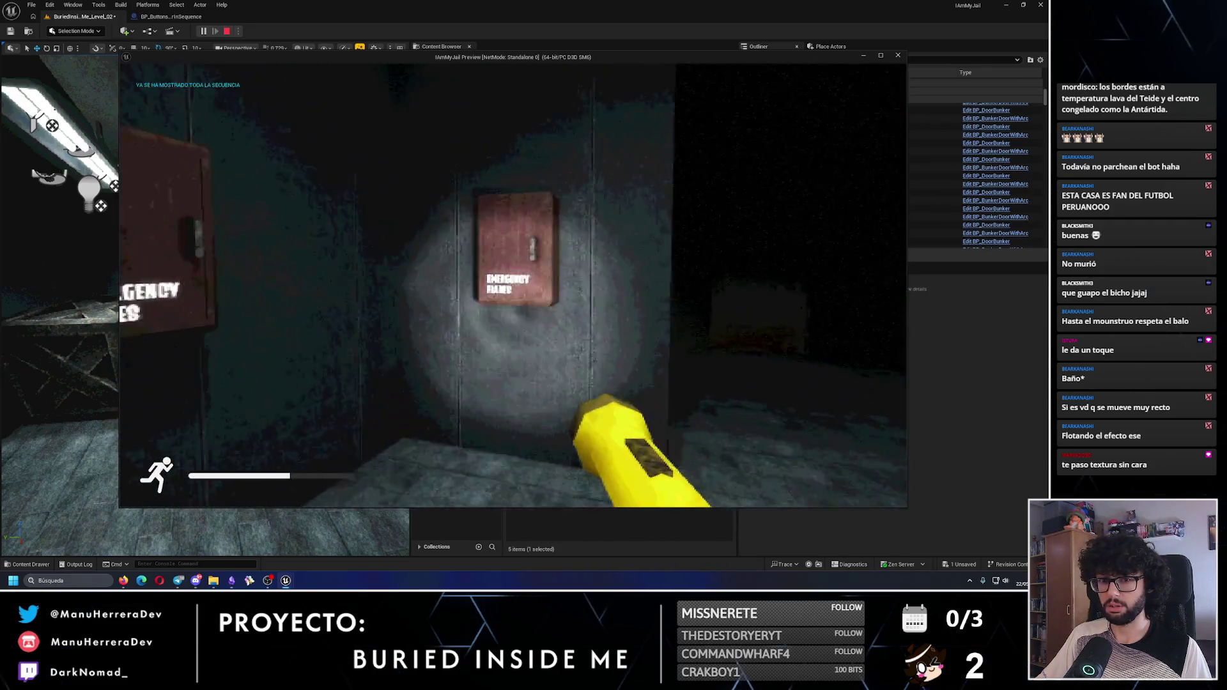
pyautogui.press('e')
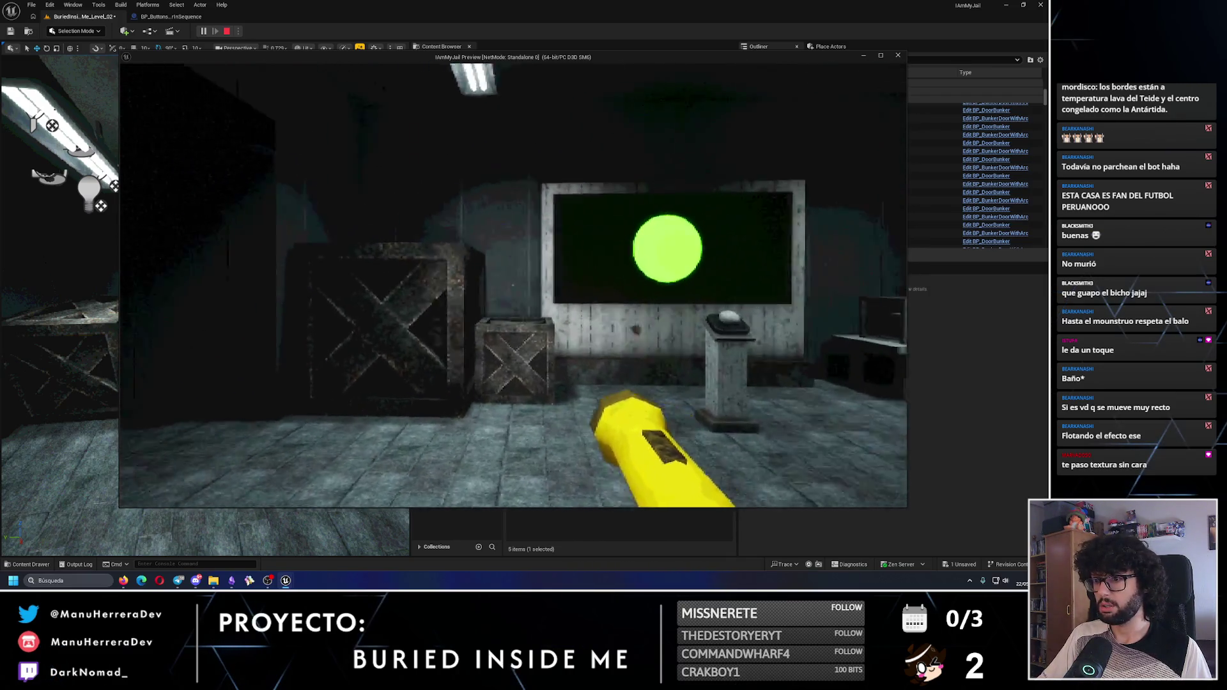
pyautogui.press('w')
pyautogui.press('w')
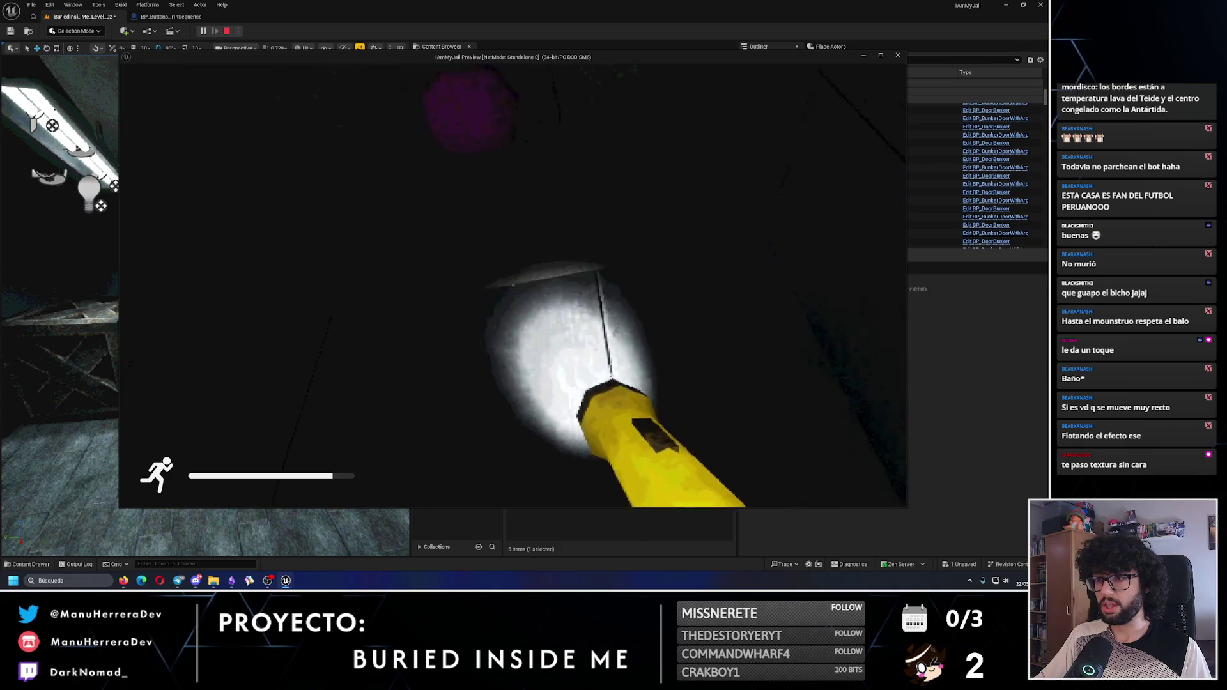
pyautogui.press('w')
pyautogui.hotkey('shift', 'w')
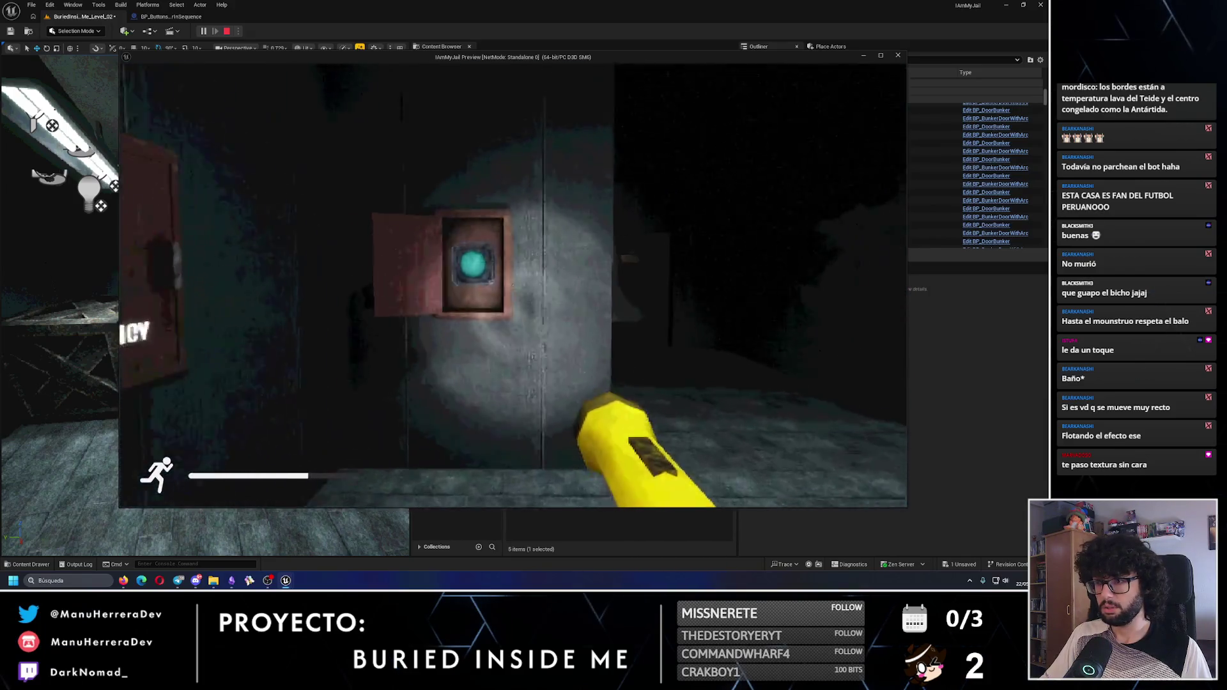
# Visit the pink button, press the red wall button, then stop the game and open BP_ButtonsColorInSequence
pyautogui.hotkey('shift', 'w')
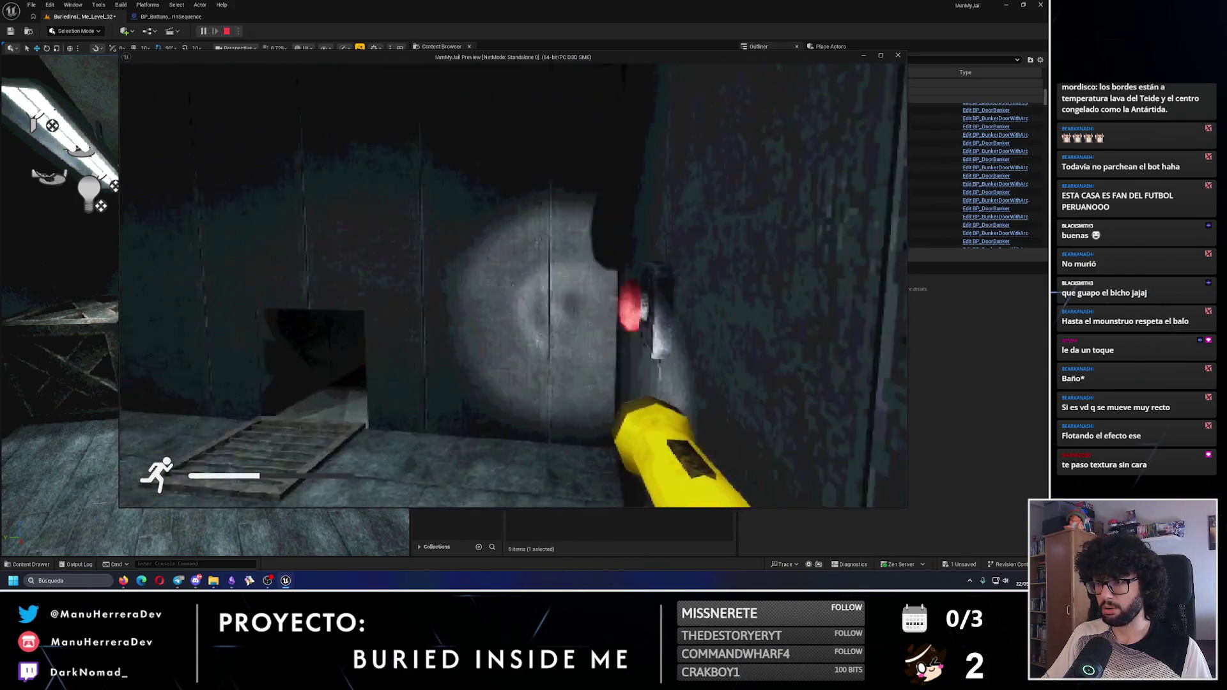
pyautogui.hotkey('shift', 'w')
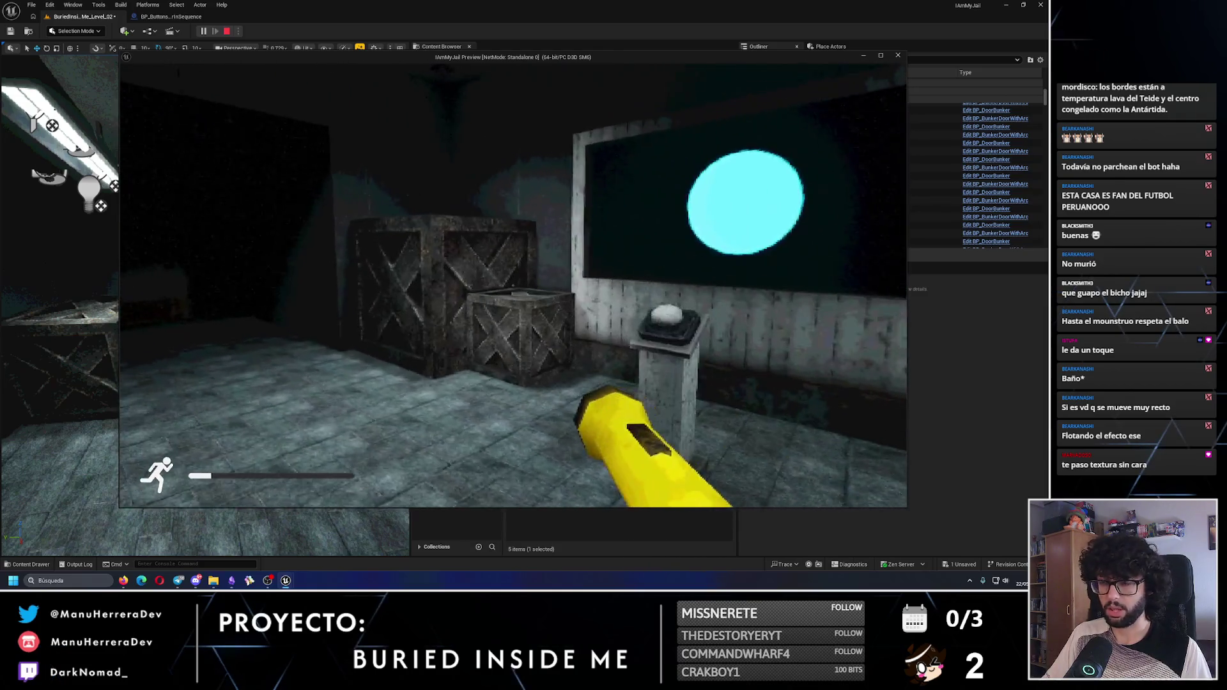
pyautogui.hotkey('shift', 'w')
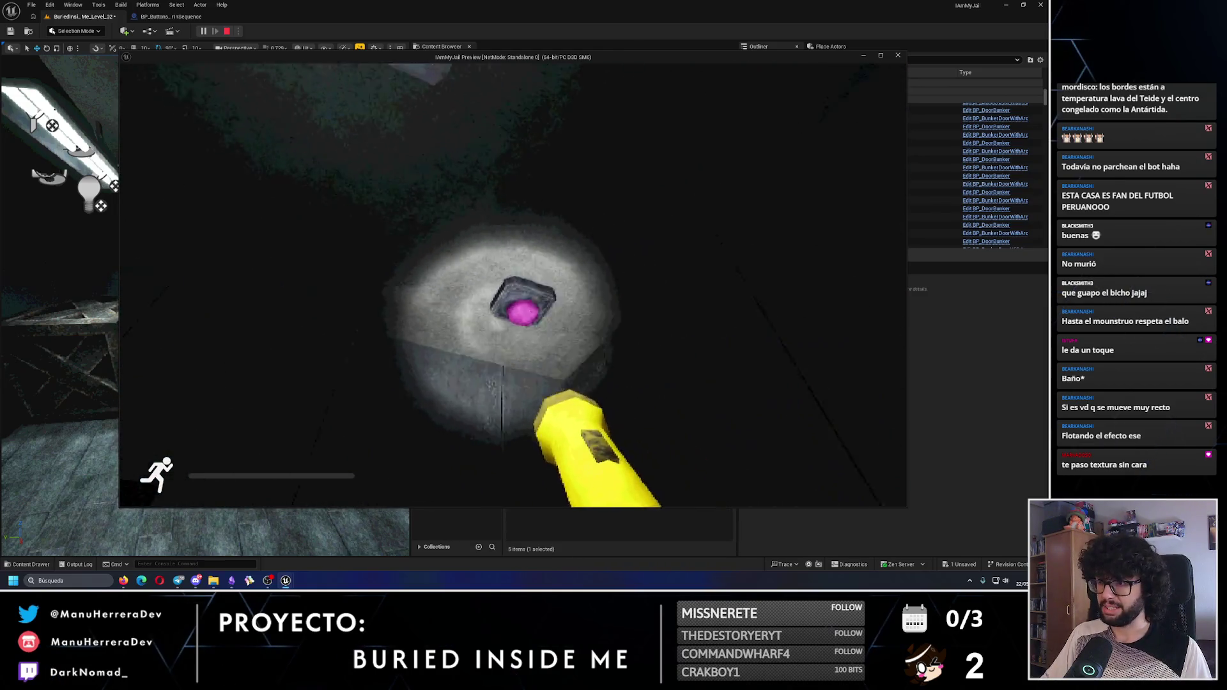
pyautogui.press('w')
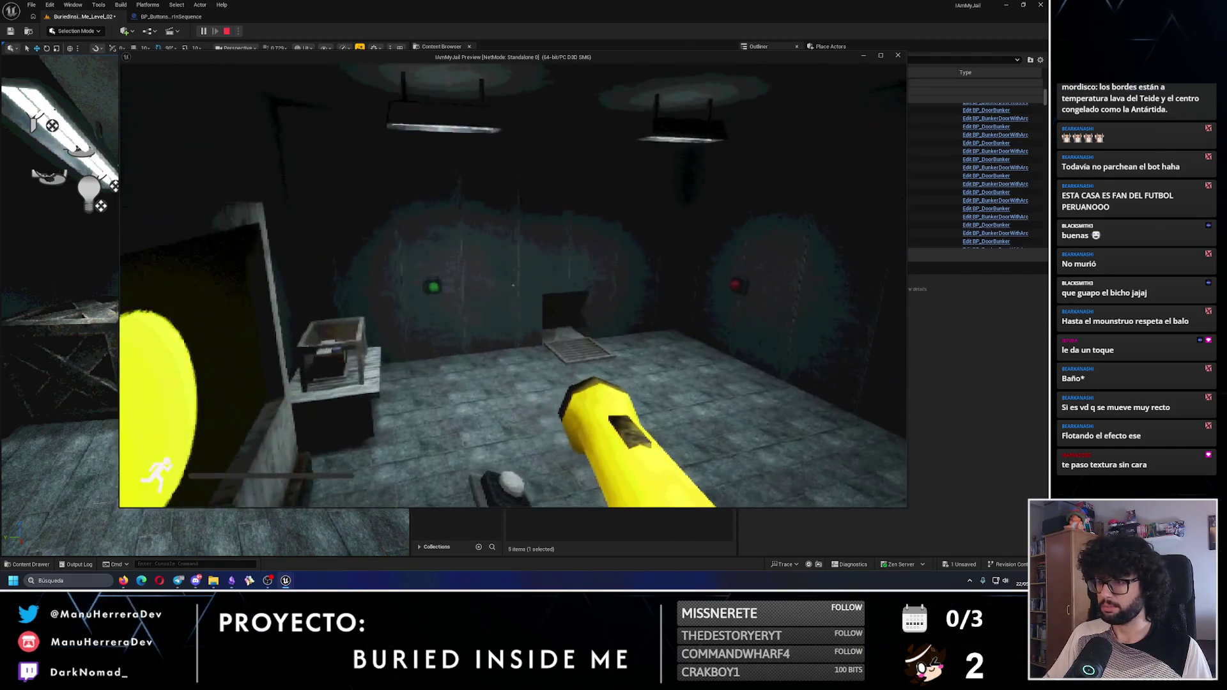
pyautogui.press('w')
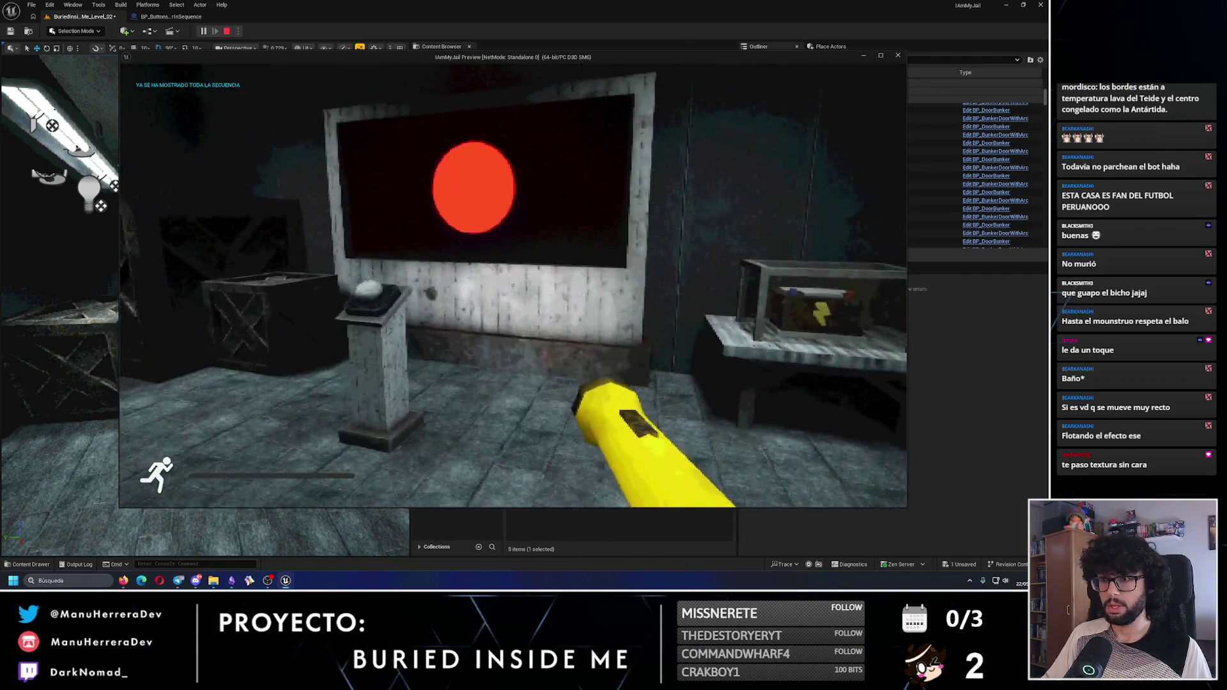
pyautogui.press('w')
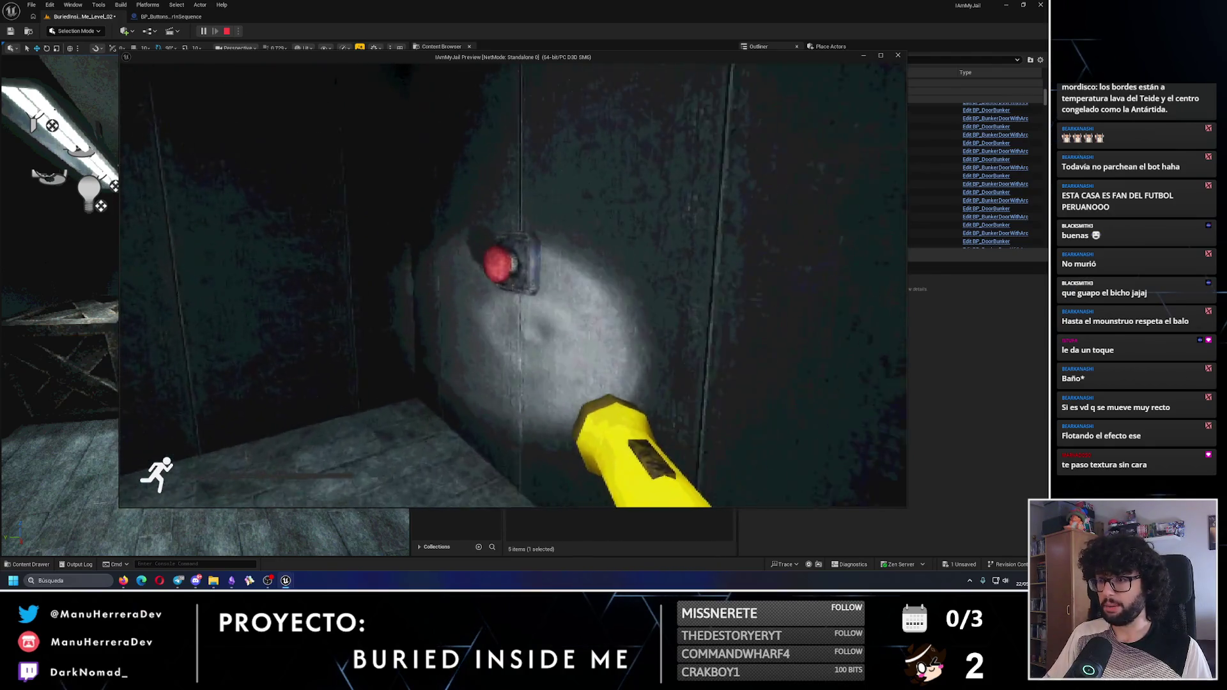
pyautogui.press('e')
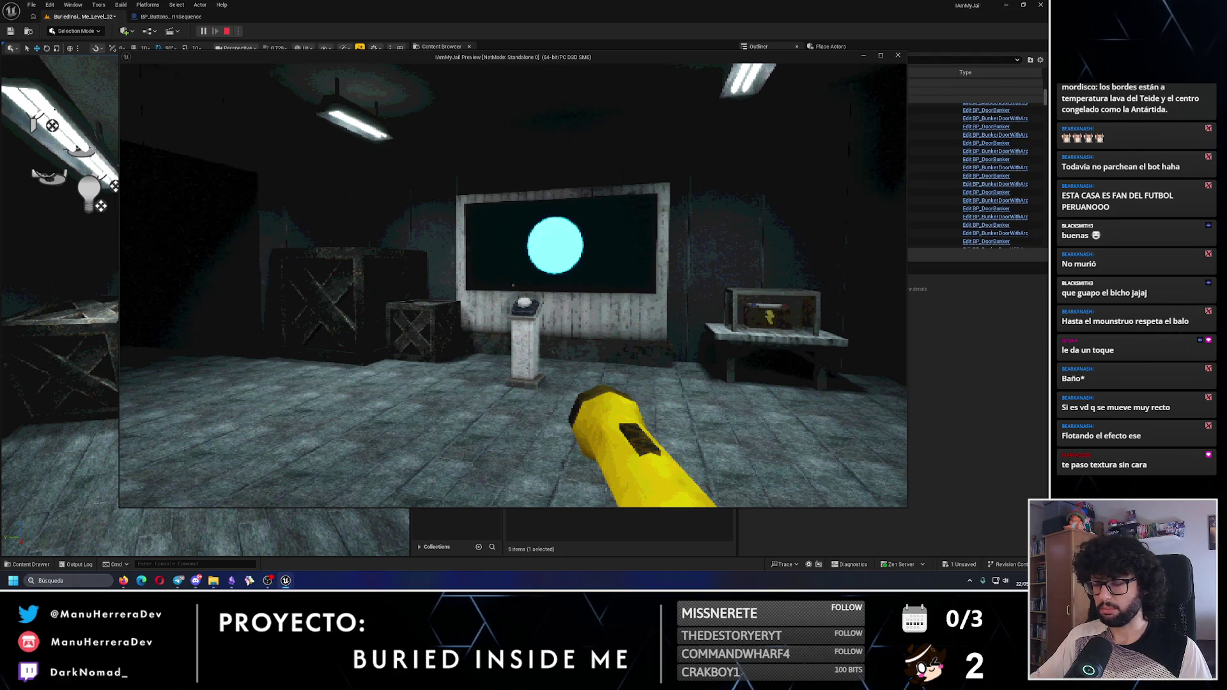
pyautogui.press('w')
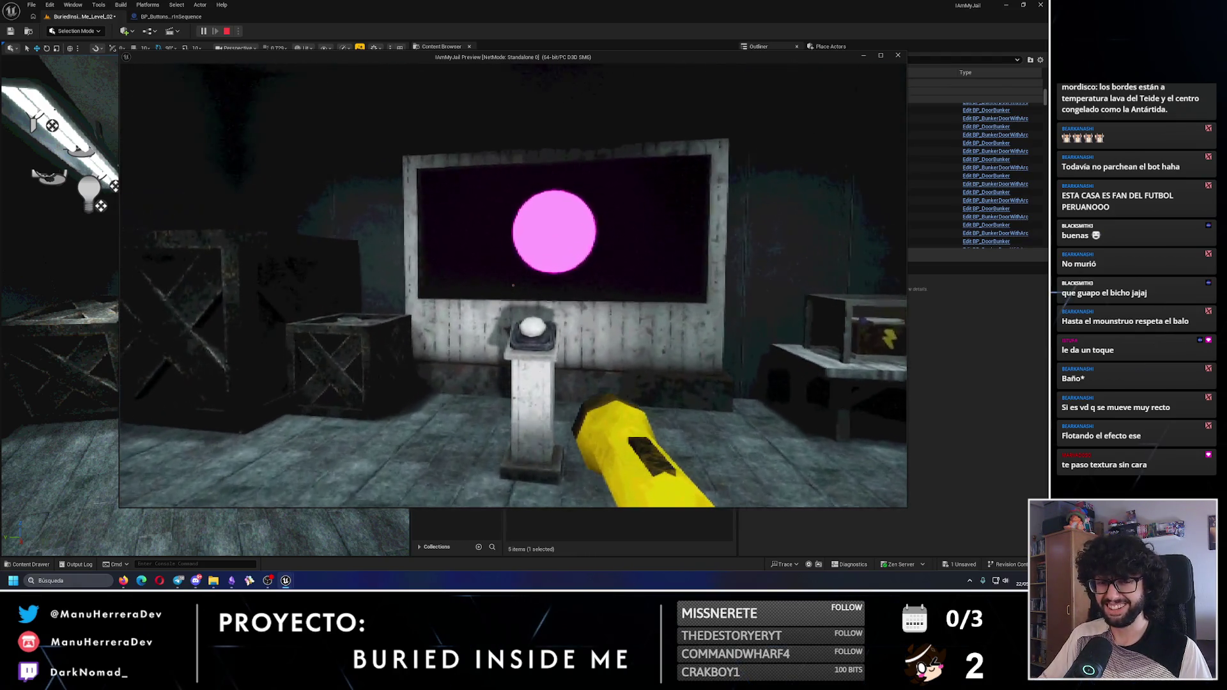
pyautogui.press('s')
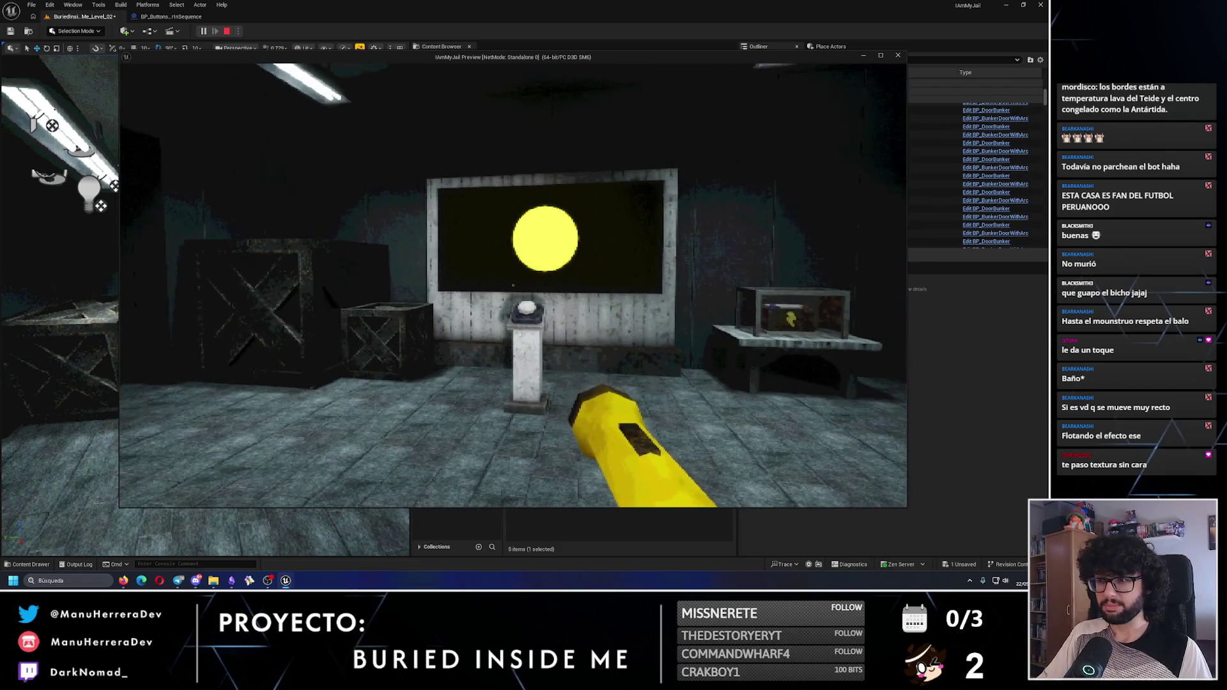
pyautogui.press('Escape')
pyautogui.click(189, 17)
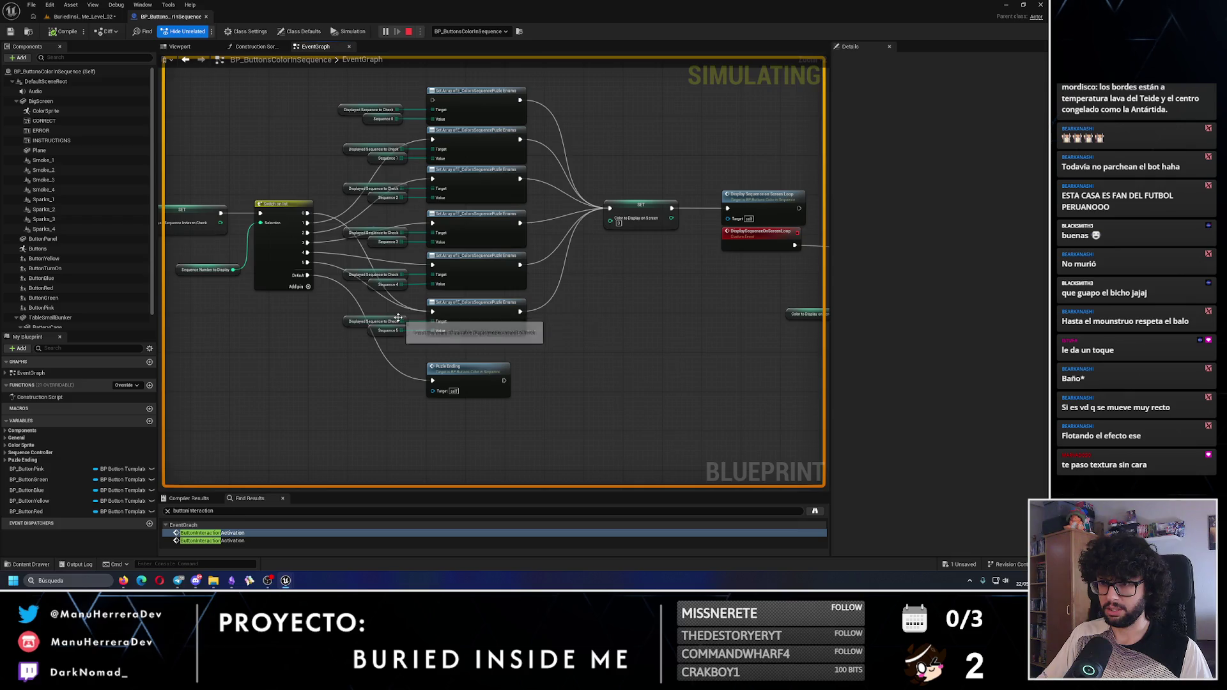
# Under Sequence Controller, view Sequence_5's defaults (green, yellow, blue, pink, yellow, red), then resume the game preview
pyautogui.click(5, 452)
pyautogui.scroll(-2, 25, 485)
pyautogui.click(28, 508)
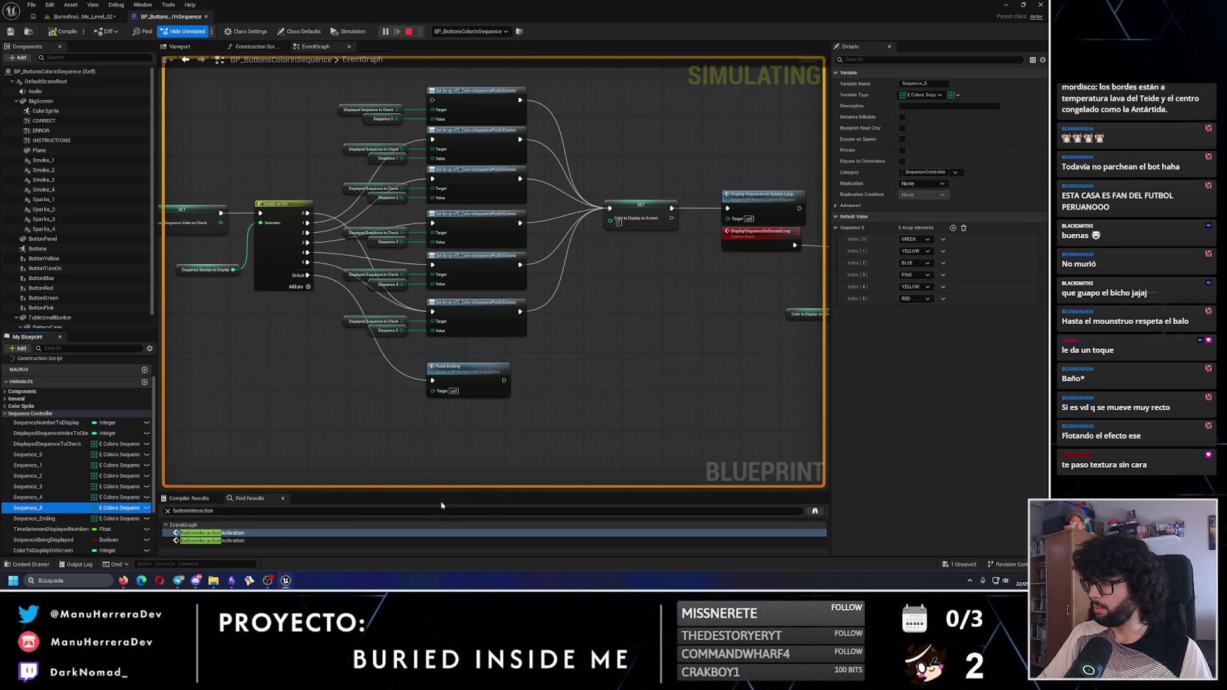
pyautogui.click(286, 580)
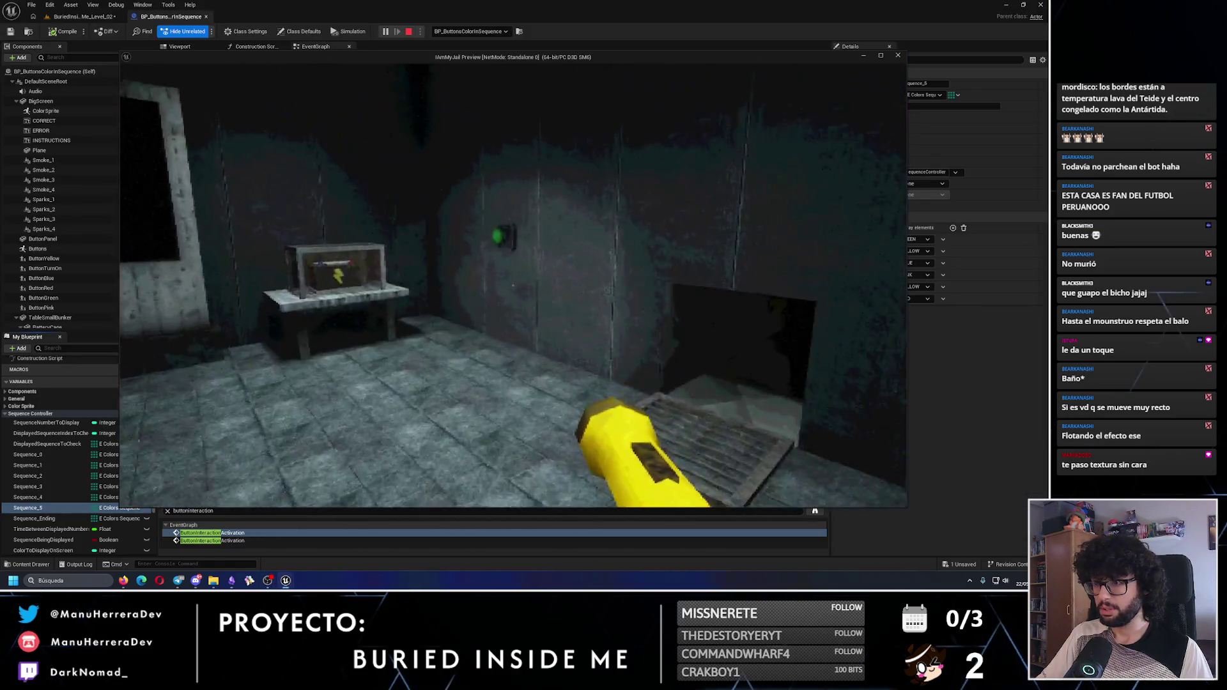
# Walk past the teal button to the pedestal to trigger the sequence, nudging the preview window left
pyautogui.hotkey('shift', 'w')
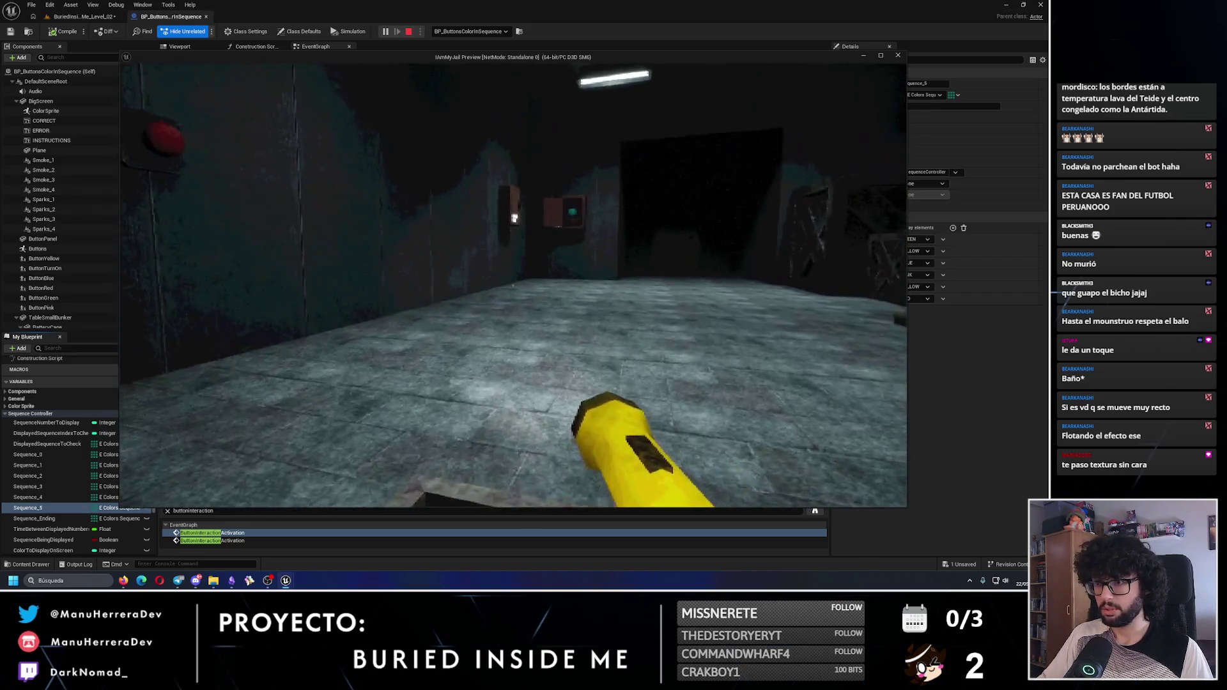
pyautogui.hotkey('shift', 'w')
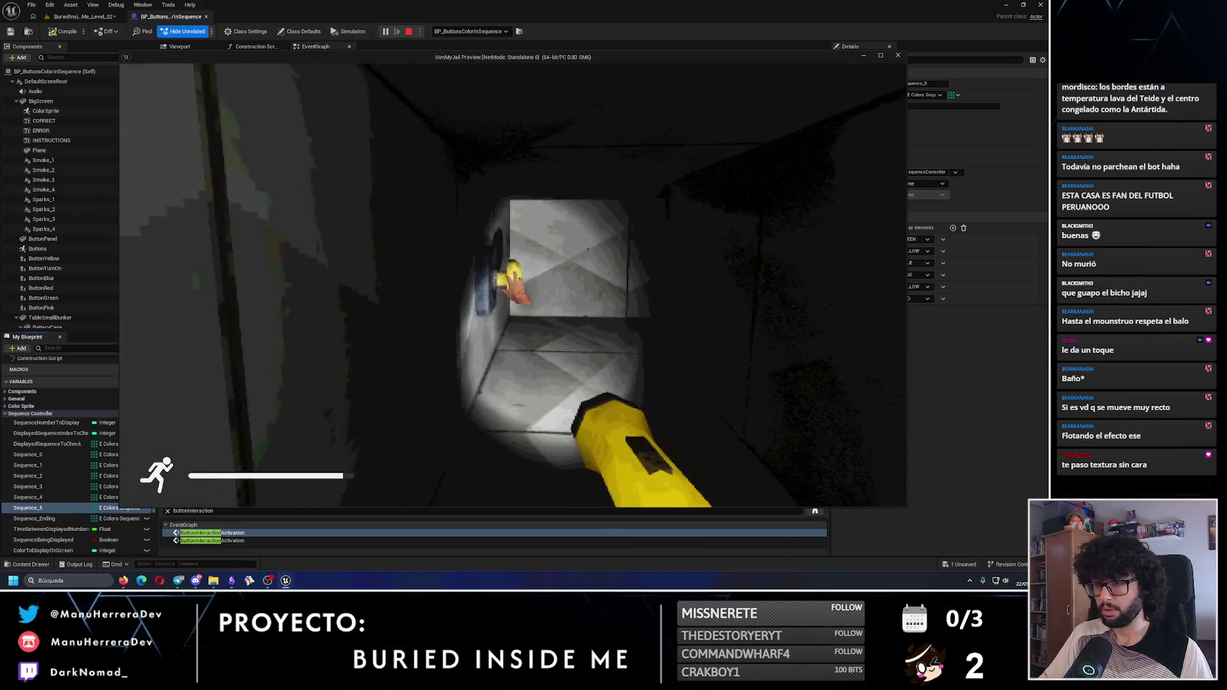
pyautogui.press('w')
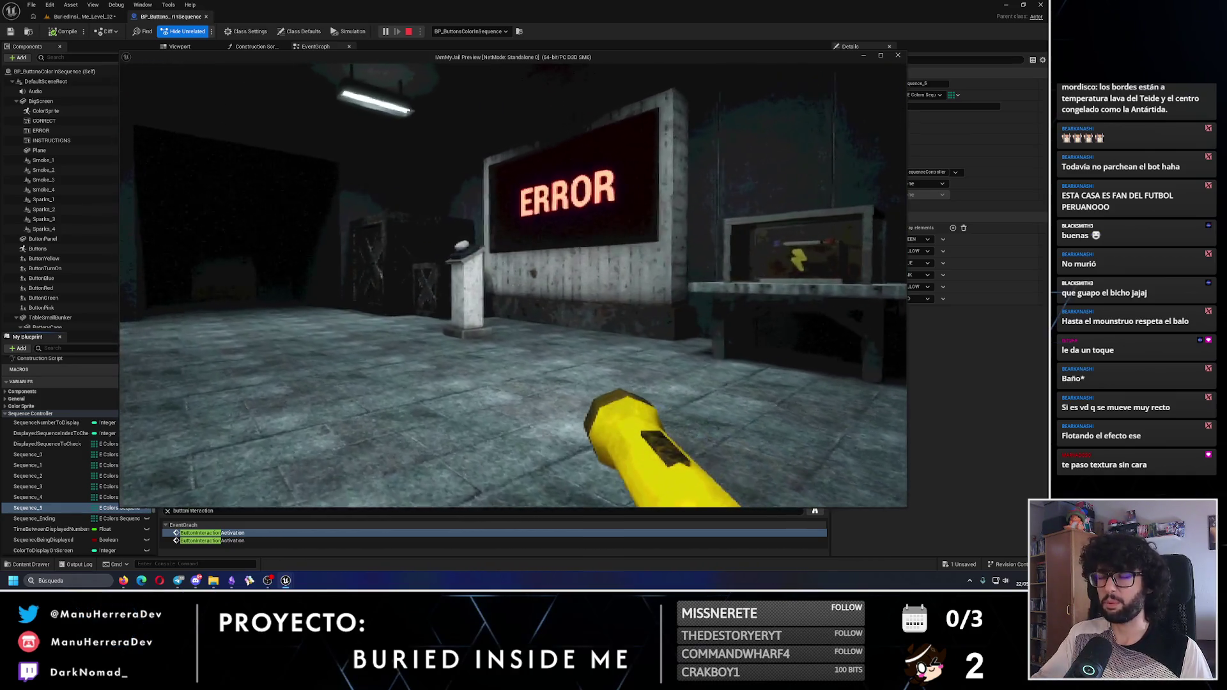
pyautogui.moveTo(513, 282)
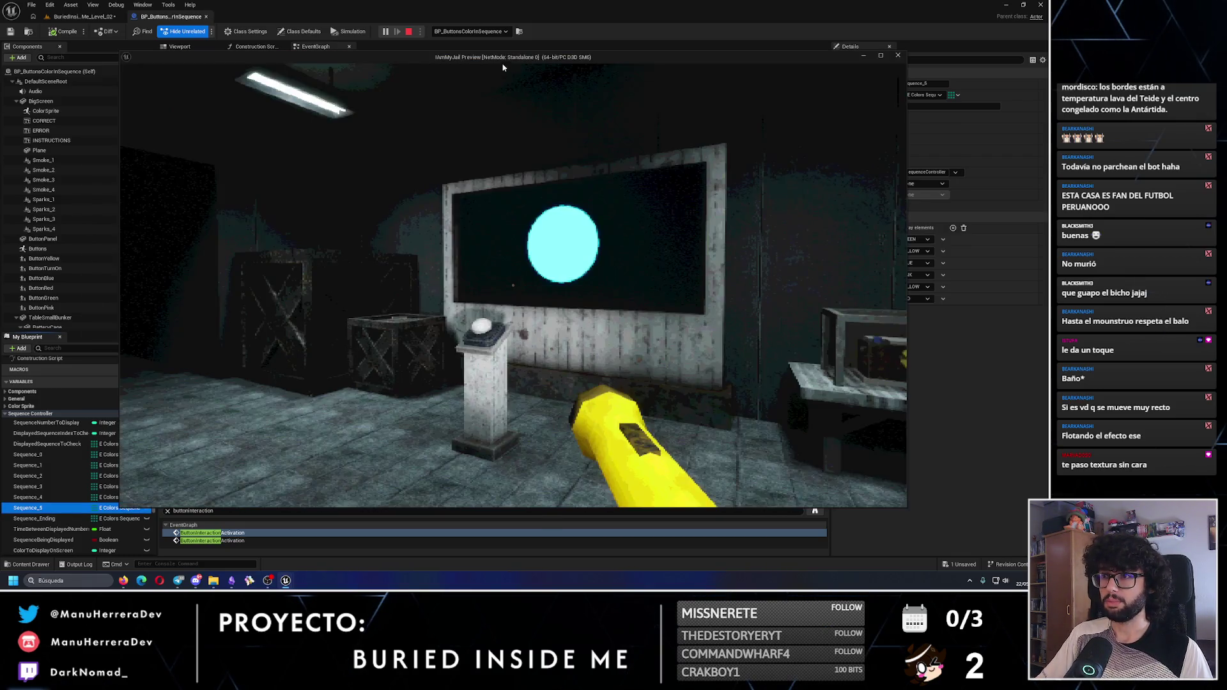
pyautogui.moveTo(501, 57)
pyautogui.mouseDown()
pyautogui.moveTo(439, 59)
pyautogui.moveTo(451, 55)
pyautogui.mouseUp()
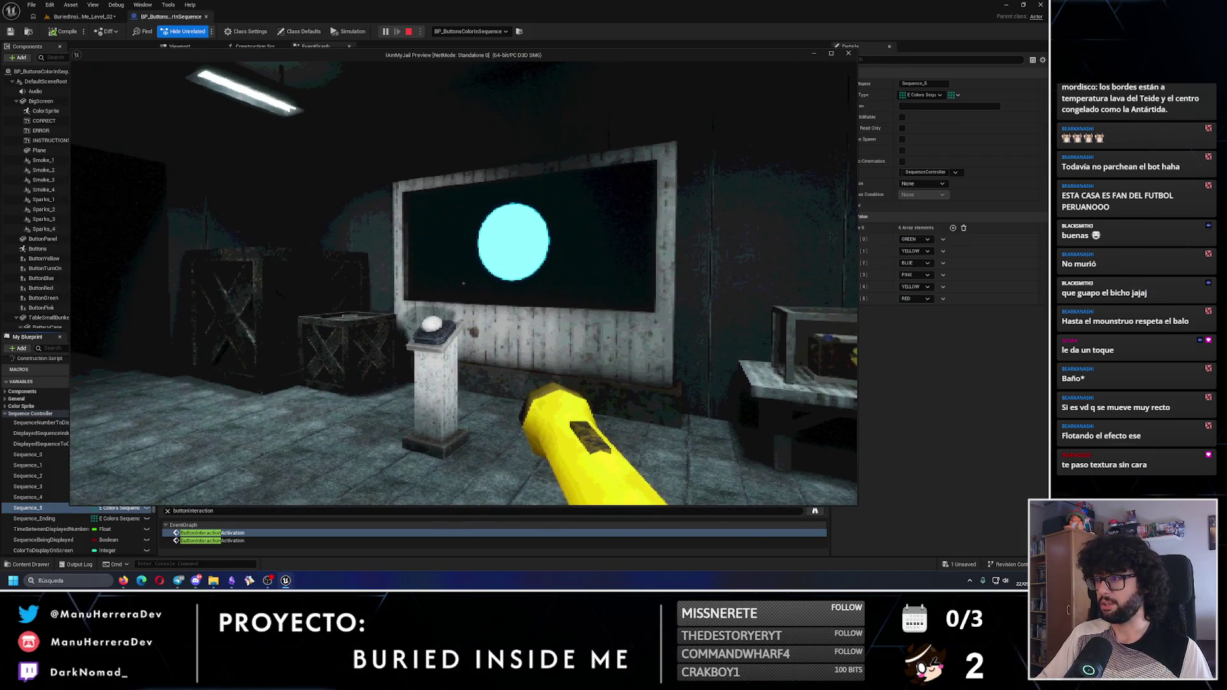
pyautogui.press('s')
pyautogui.press('s')
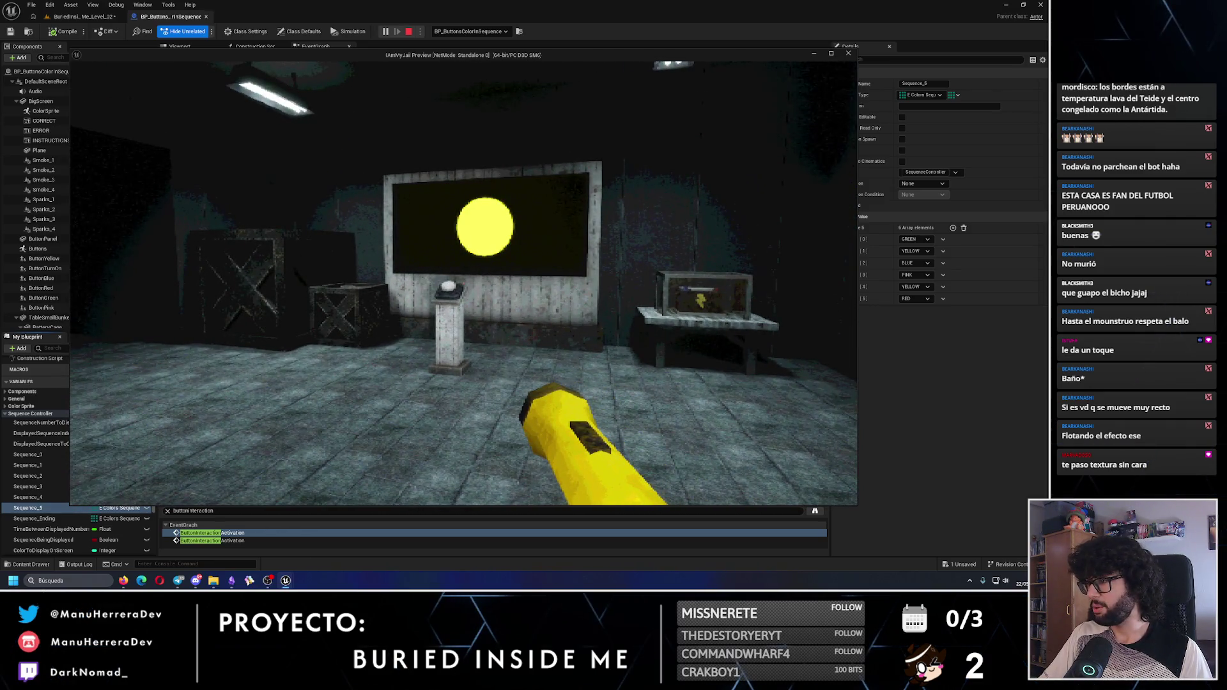
# Visit the green, yellow and pink wall buttons while the screen plays its colours through to red
pyautogui.hotkey('shift', 'w')
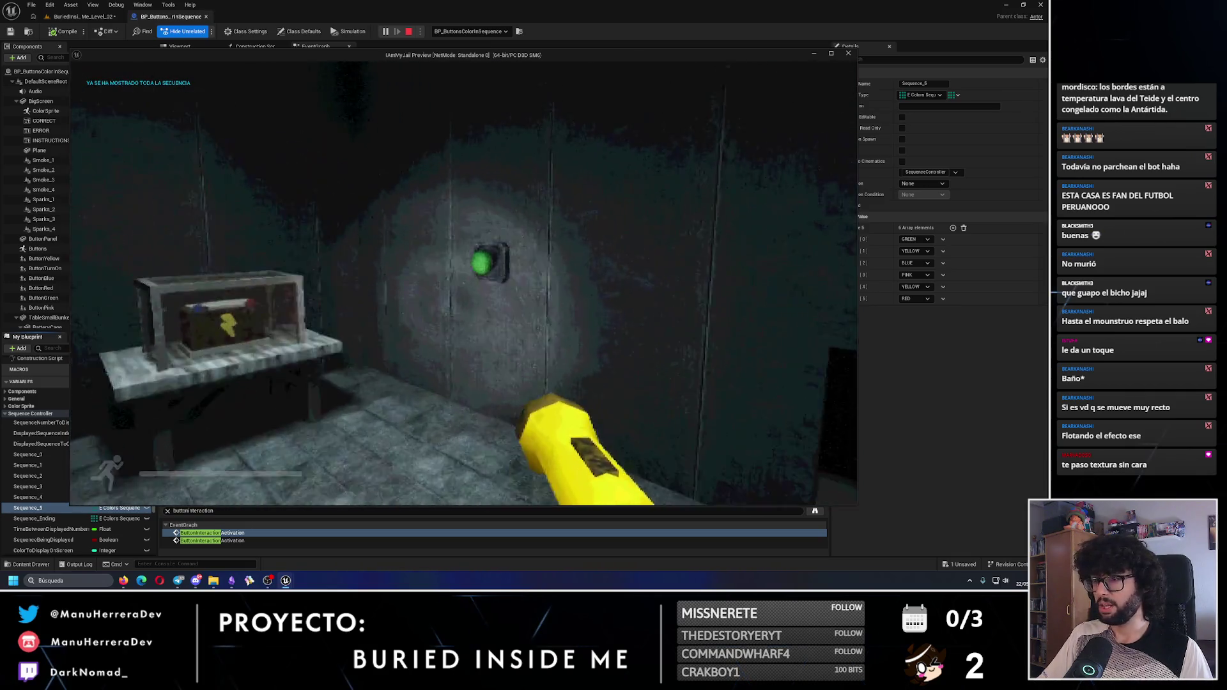
pyautogui.press('w')
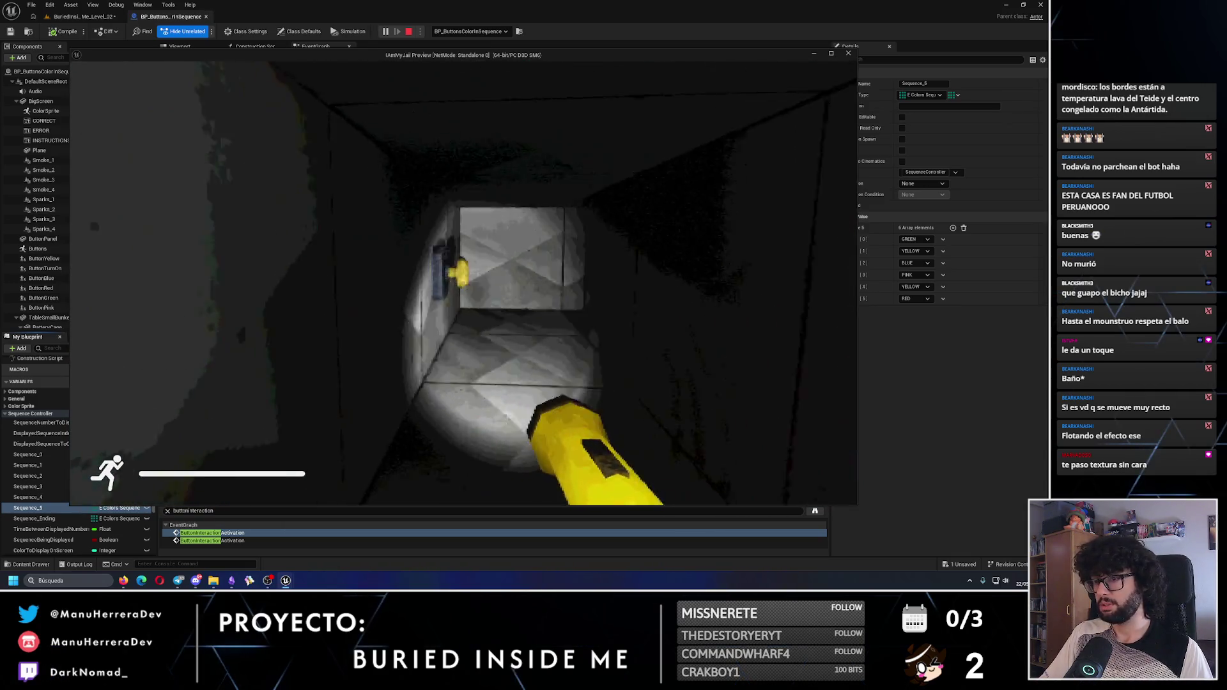
pyautogui.press('w')
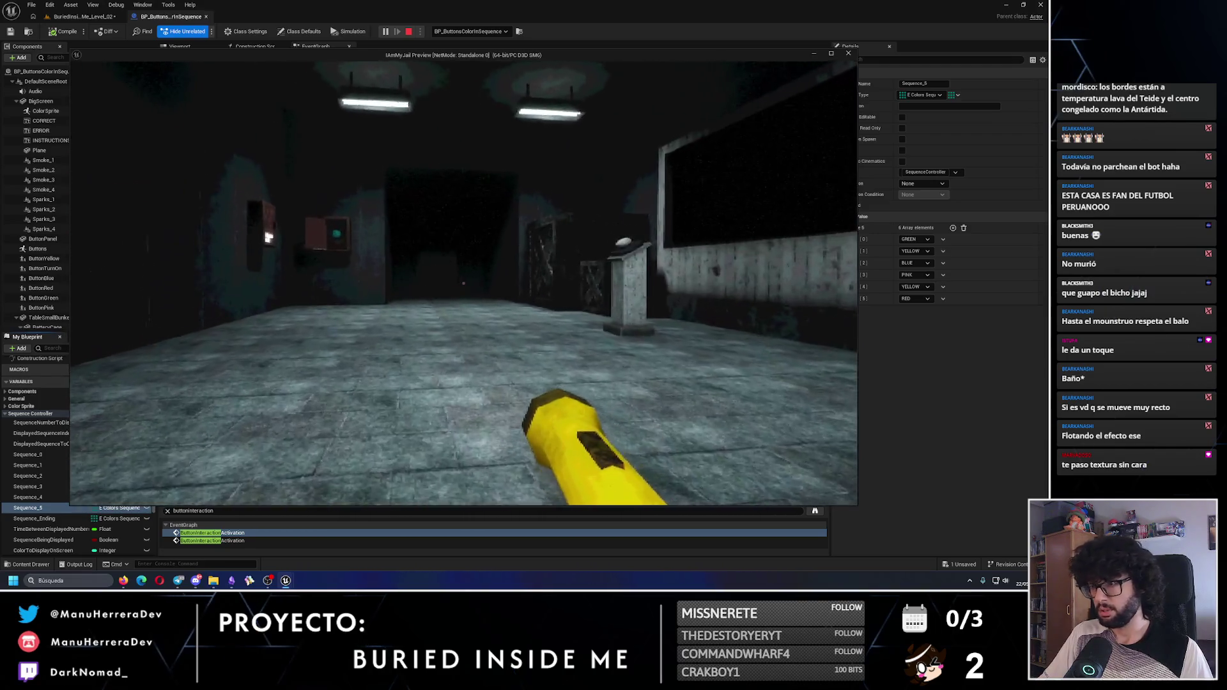
pyautogui.hotkey('shift', 'w')
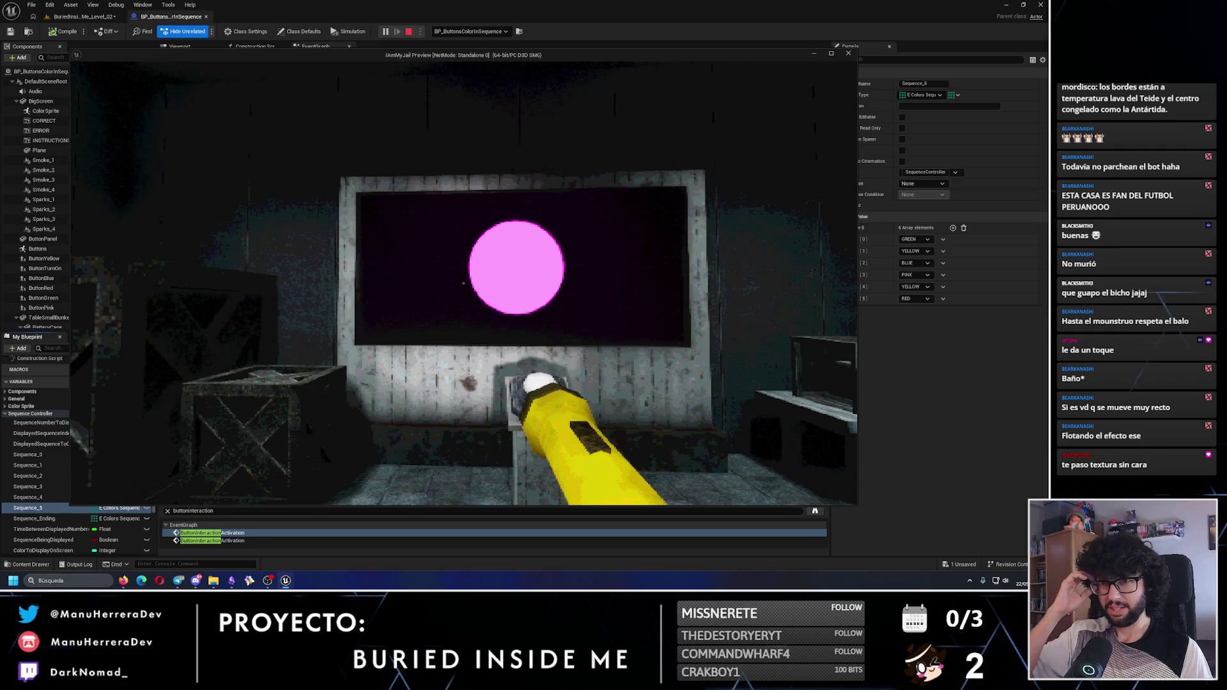
pyautogui.press('s')
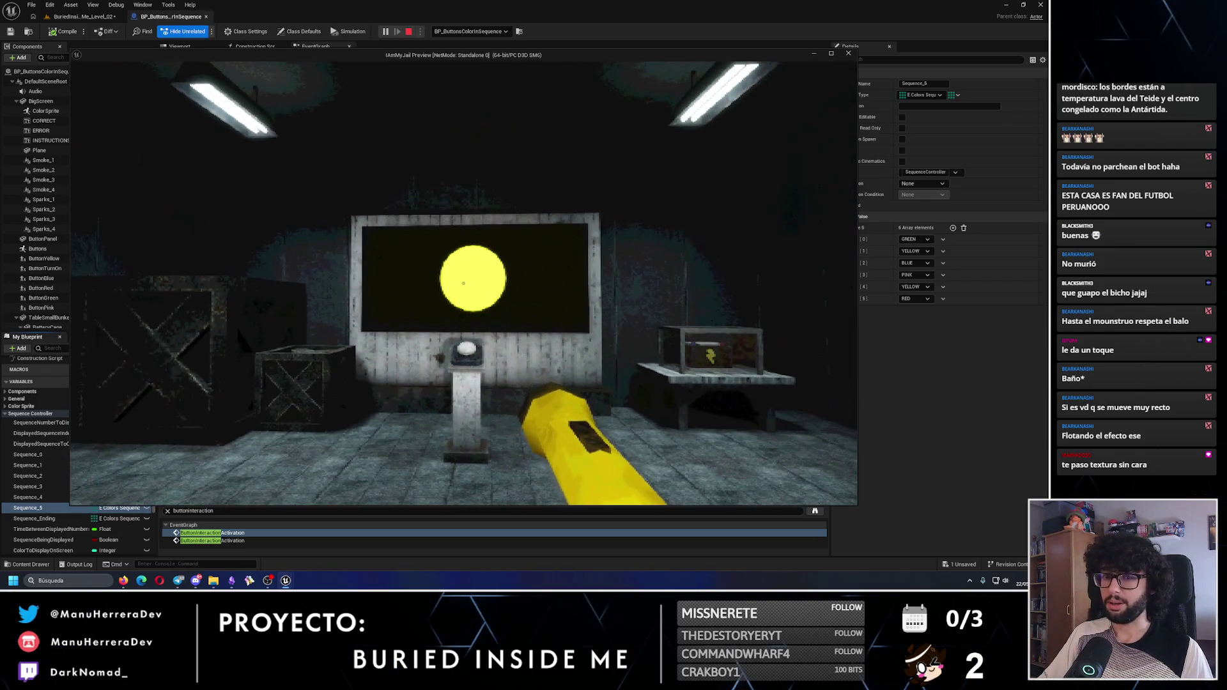
pyautogui.press('w')
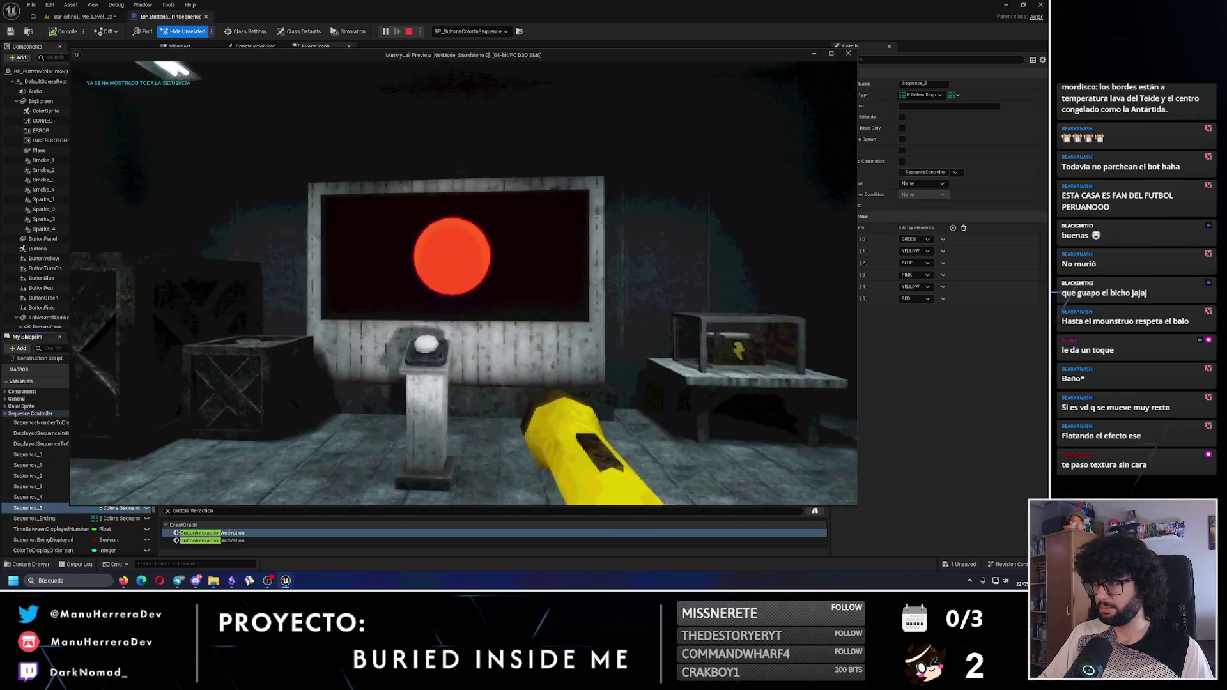
pyautogui.press('w')
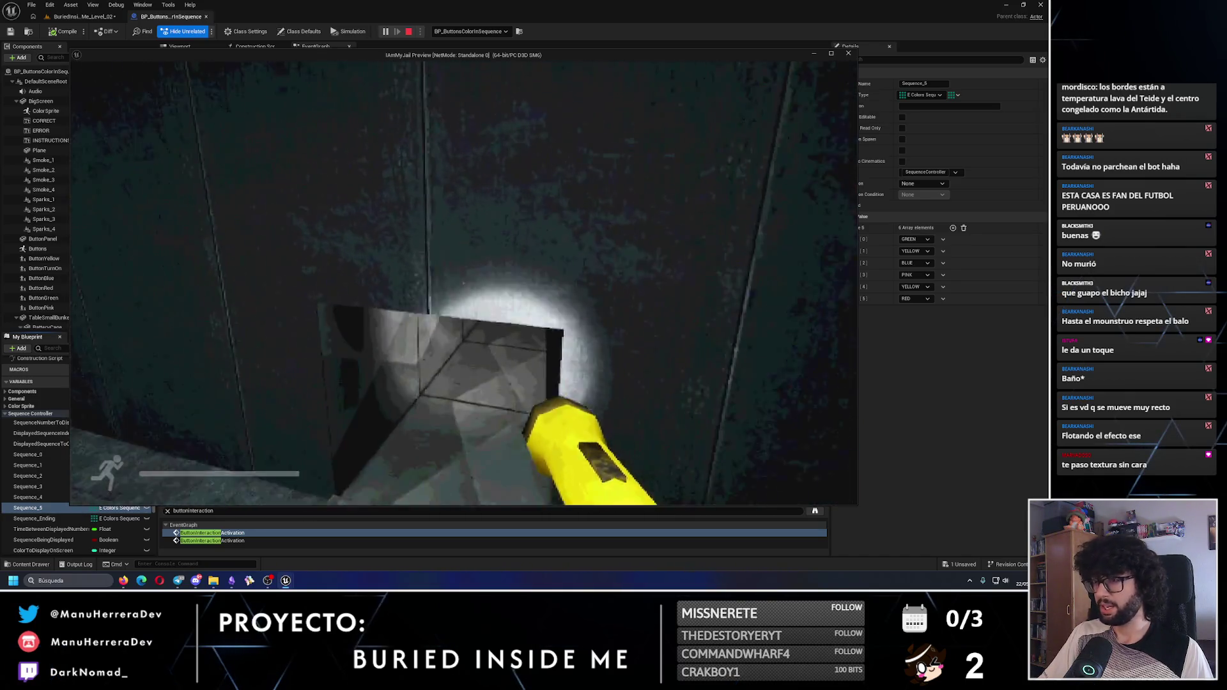
pyautogui.press('shift')
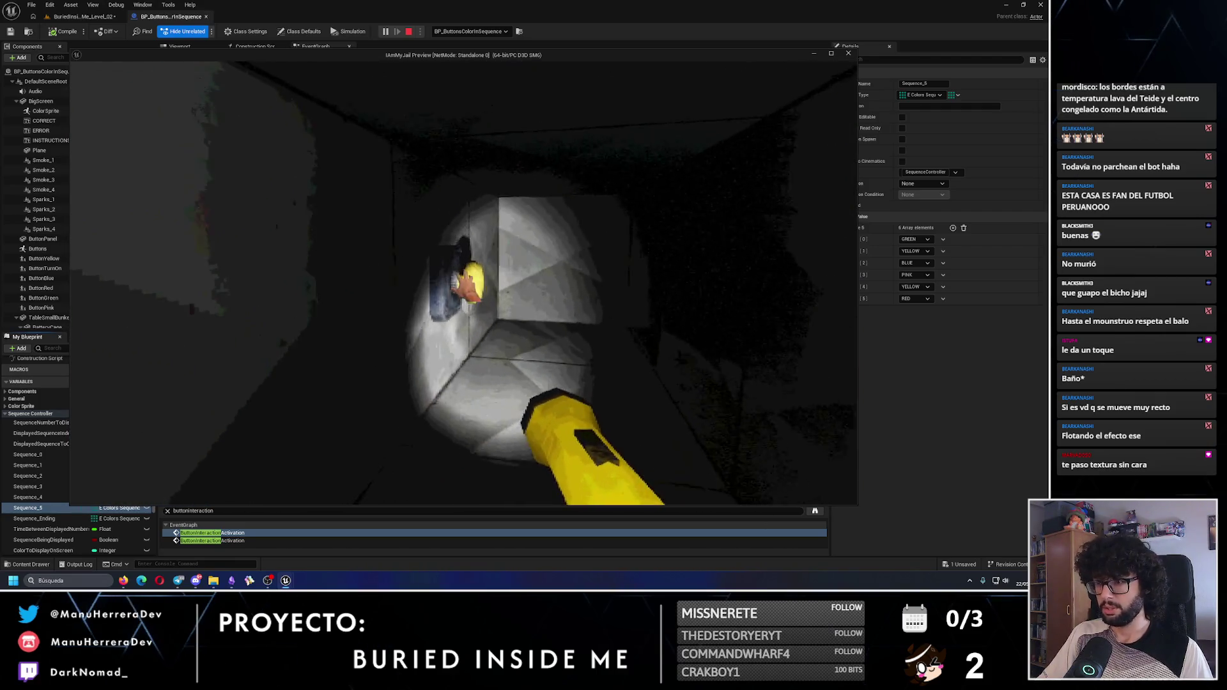
pyautogui.press('w')
pyautogui.press('shift')
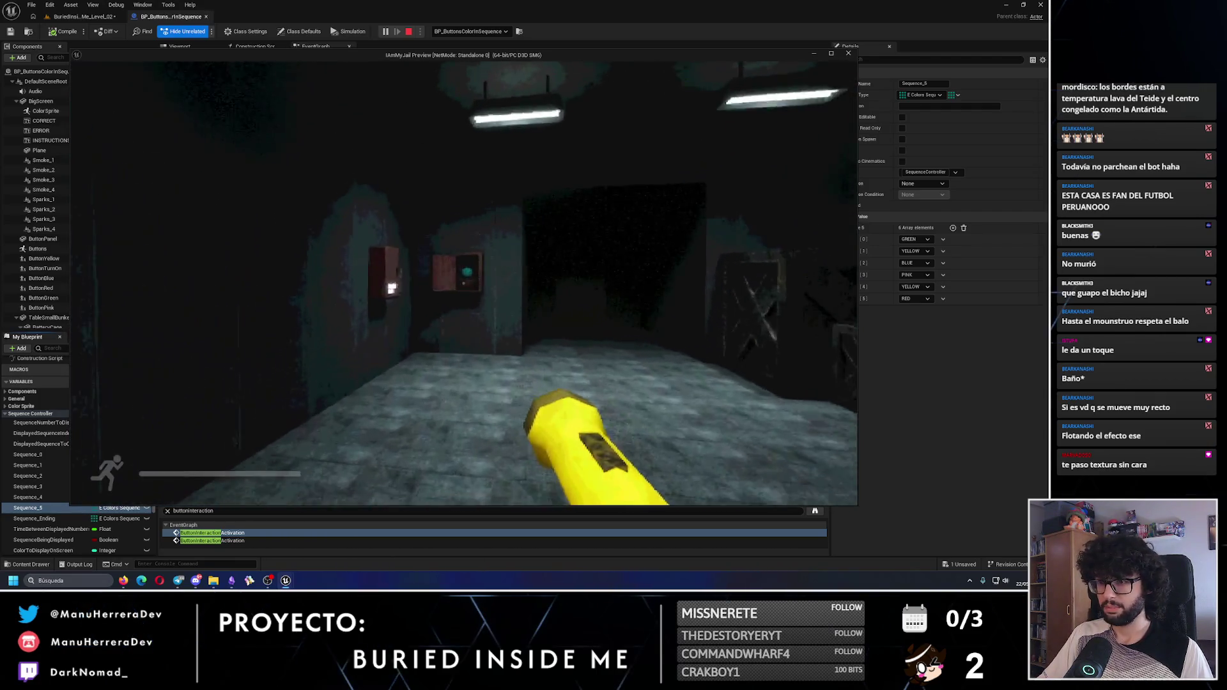
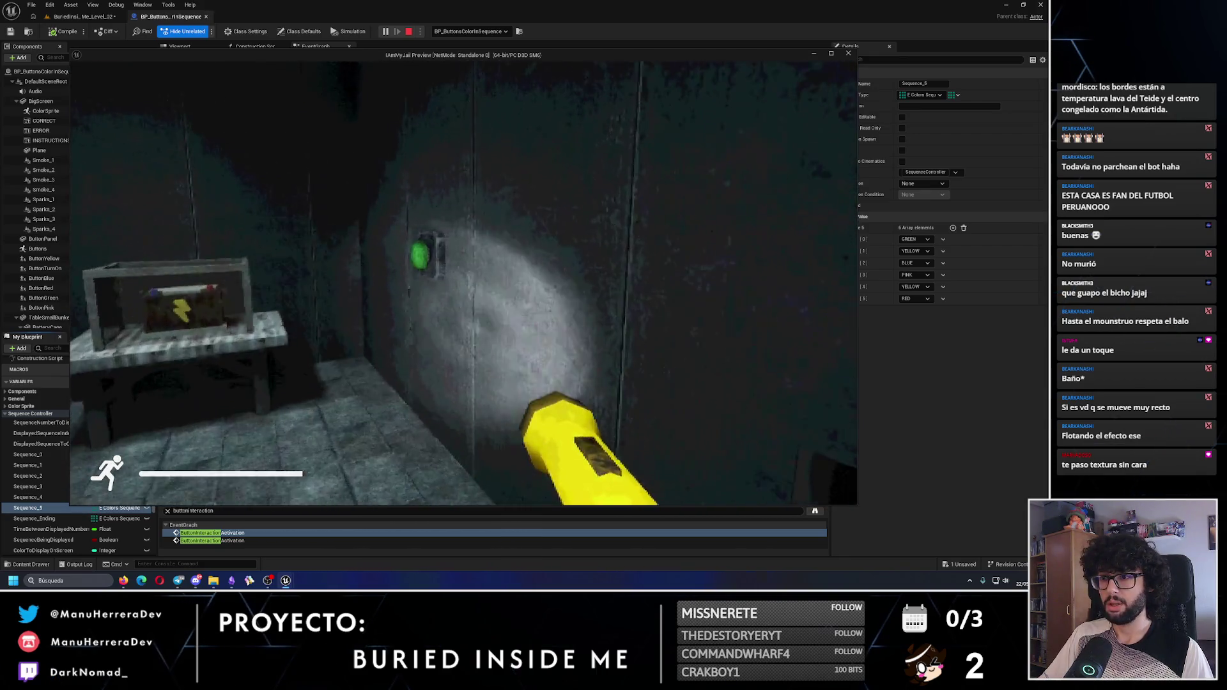
# End the play-test after viewing the puzzle's ERROR screen
pyautogui.press('e')
pyautogui.hotkey('shift', 'F1')
pyautogui.click(48, 395)
pyautogui.press('Escape')
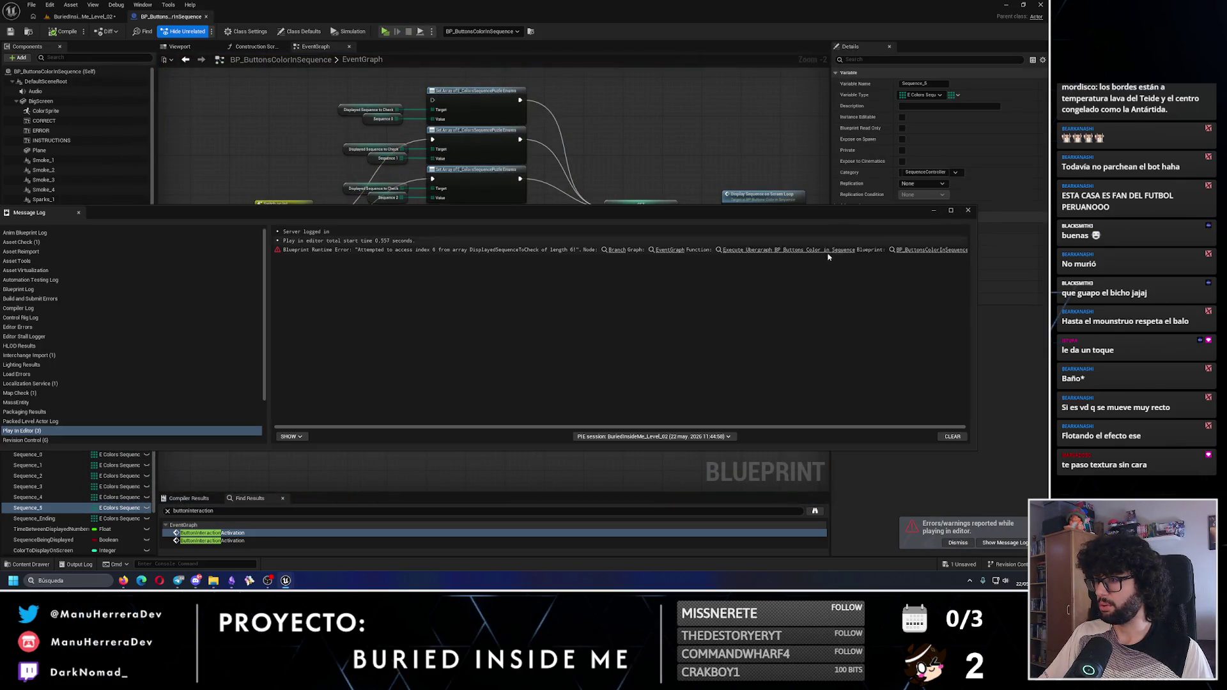
# Inspect the runtime error about index 6 of DisplayedSequenceToCheck, then close the Message Log
pyautogui.click(699, 253)
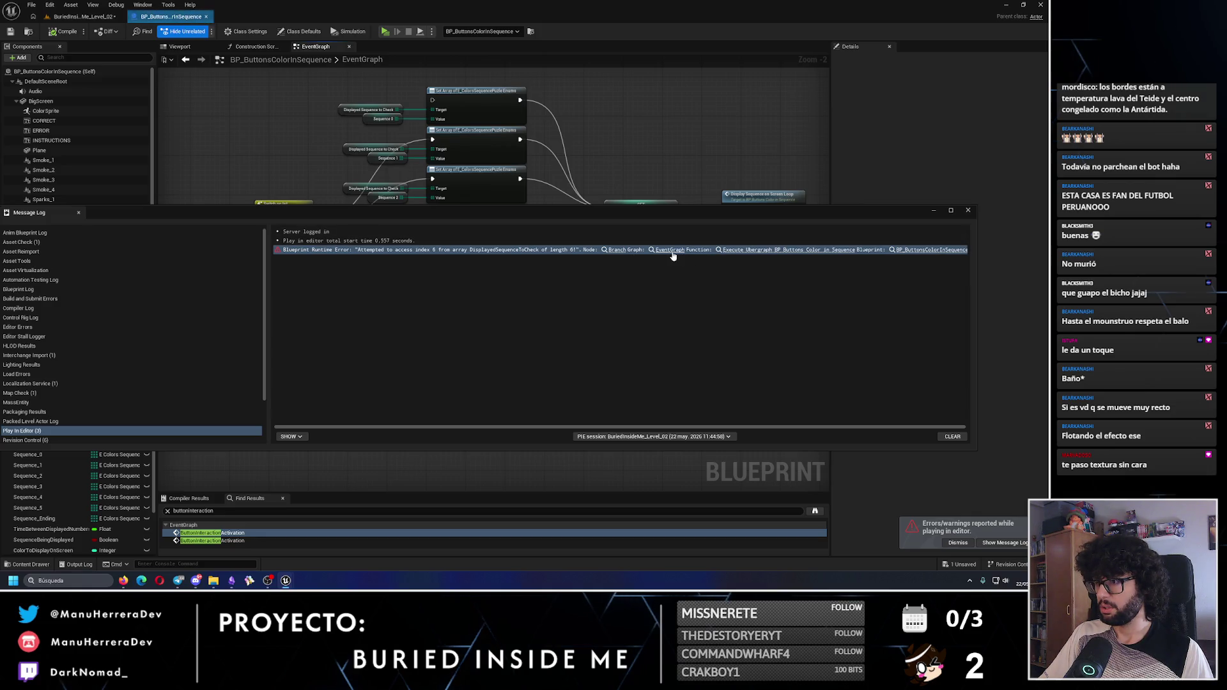
pyautogui.moveTo(699, 258); pyautogui.dragTo(693, 414)
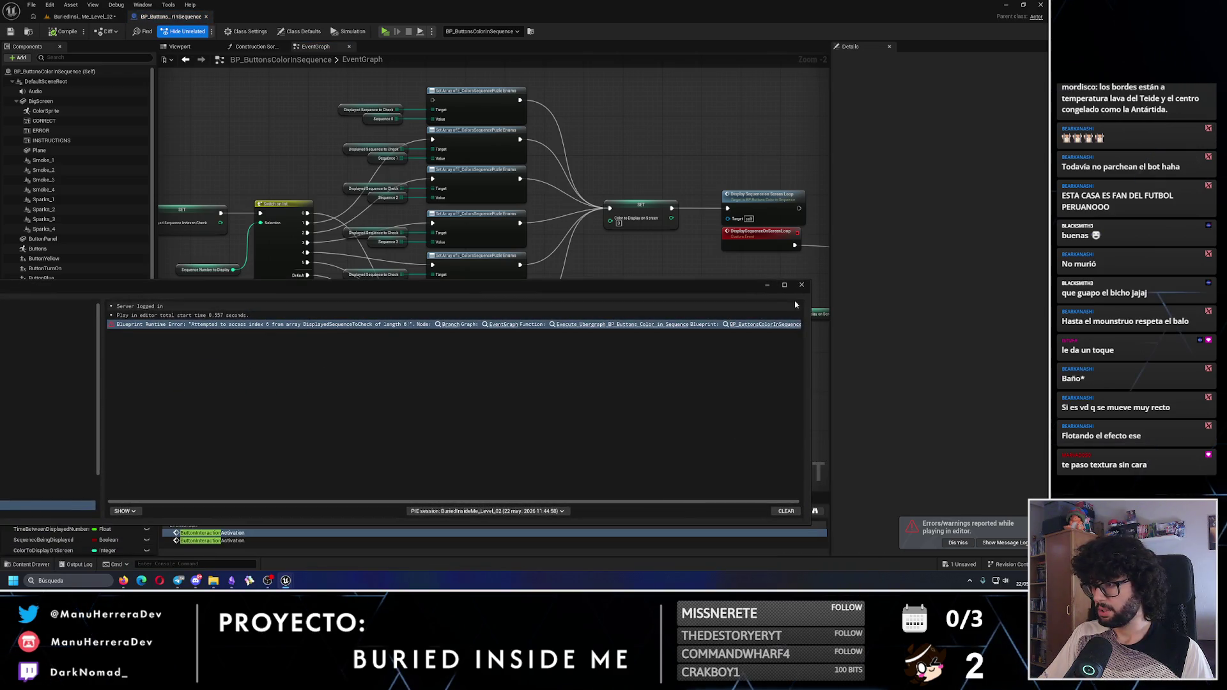
pyautogui.click(801, 285)
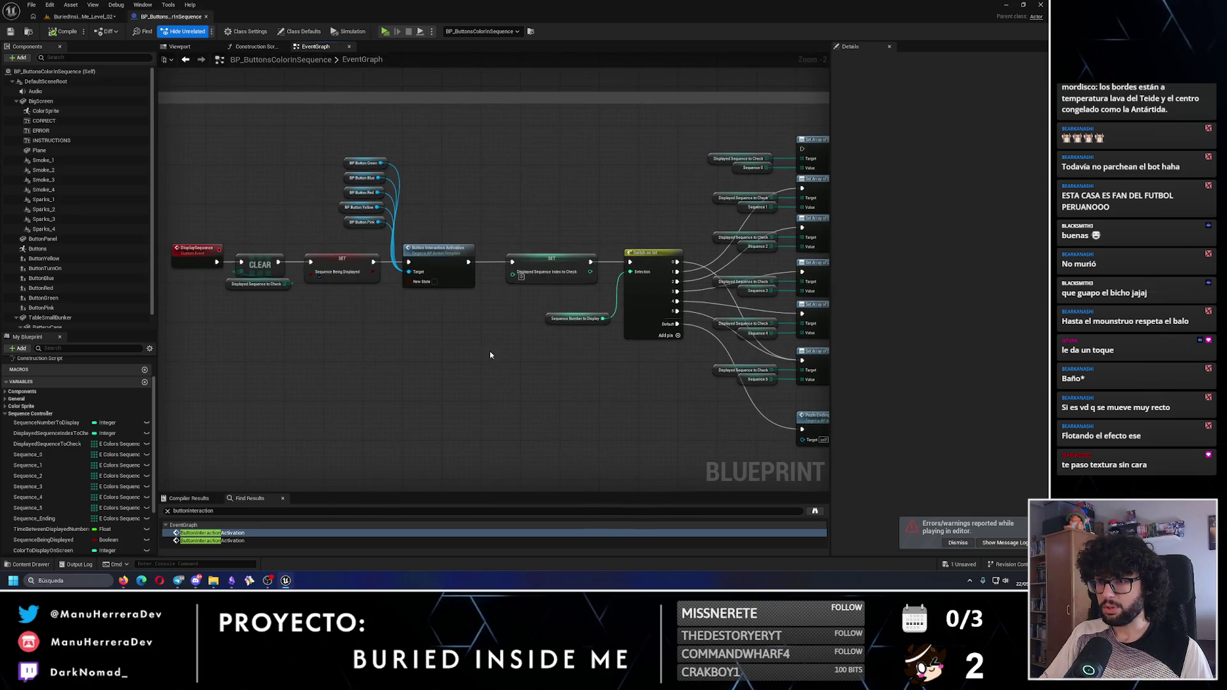
pyautogui.moveTo(441, 351)
pyautogui.mouseDown()
pyautogui.moveTo(525, 354)
pyautogui.moveTo(474, 170)
pyautogui.moveTo(477, 230)
pyautogui.mouseUp()
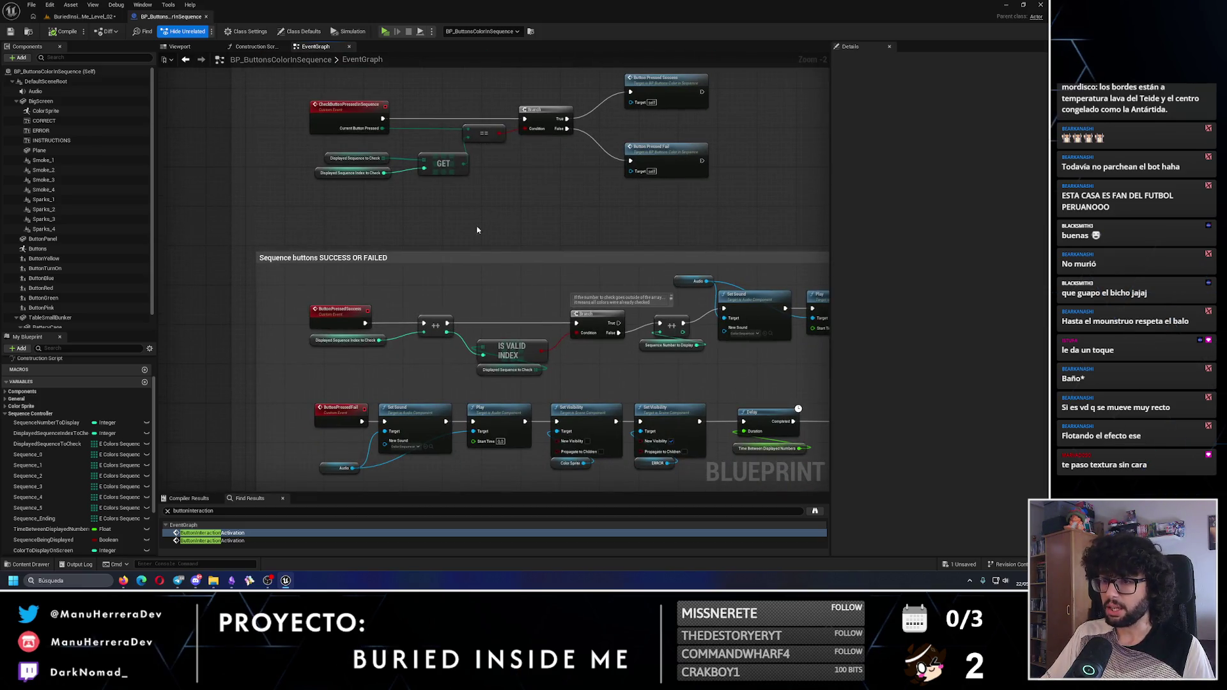
pyautogui.moveTo(573, 347)
pyautogui.mouseDown()
pyautogui.moveTo(543, 303)
pyautogui.moveTo(519, 209)
pyautogui.mouseUp()
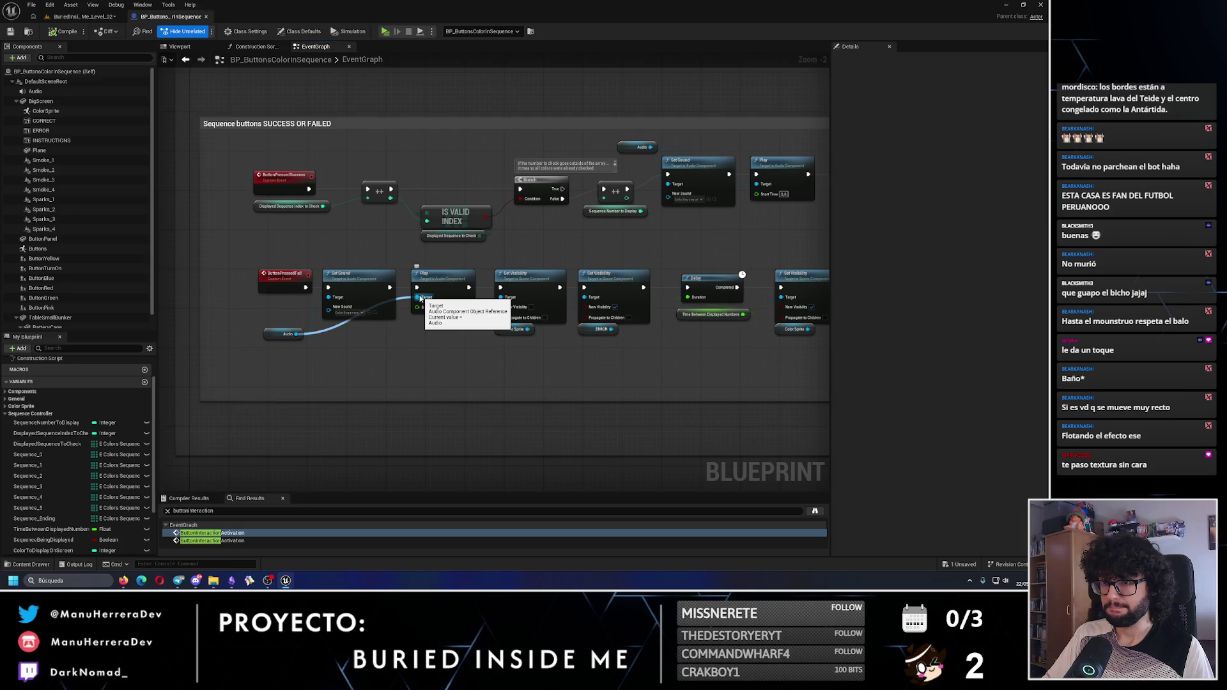
pyautogui.moveTo(420, 299); pyautogui.dragTo(416, 307)
pyautogui.moveTo(537, 294)
pyautogui.mouseDown()
pyautogui.moveTo(273, 324)
pyautogui.moveTo(496, 353)
pyautogui.moveTo(662, 397)
pyautogui.mouseUp()
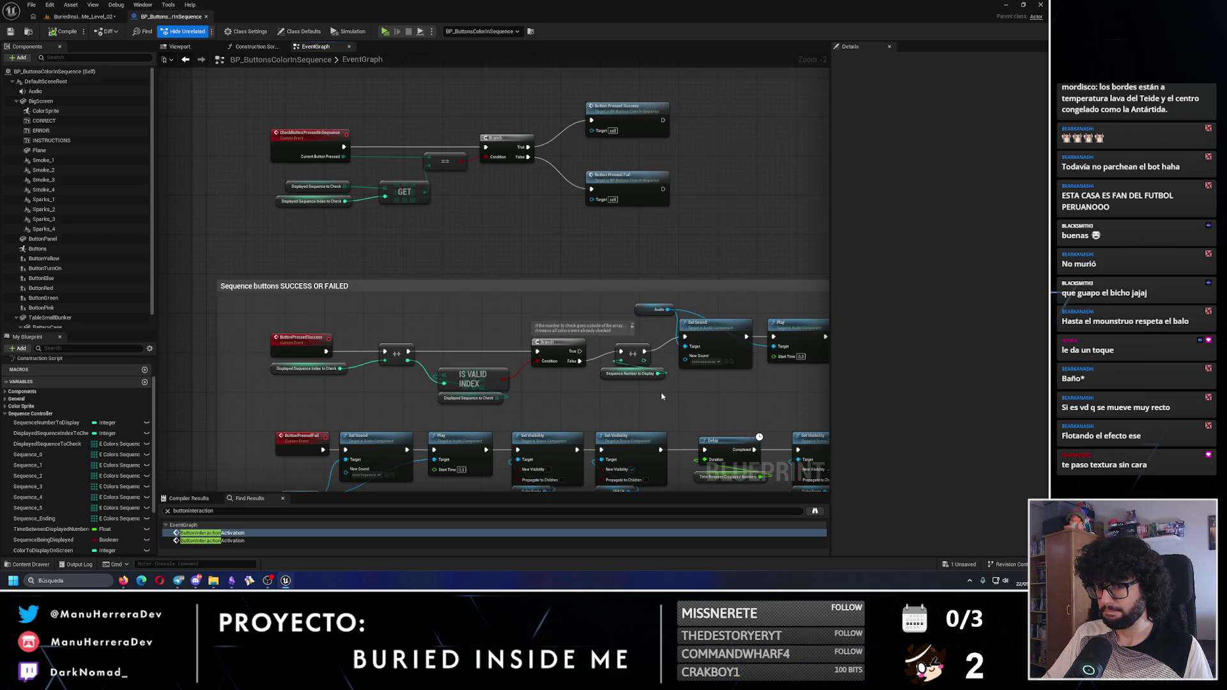
pyautogui.moveTo(380, 254); pyautogui.dragTo(358, 333)
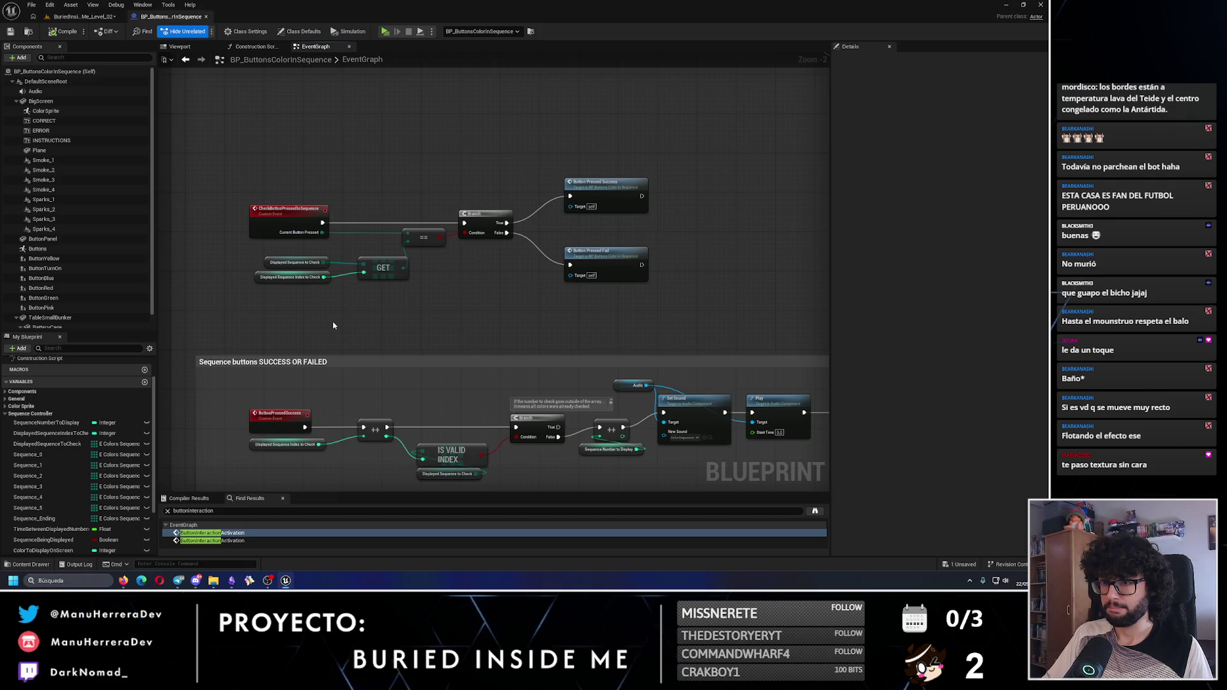
pyautogui.scroll(-2, 333, 326)
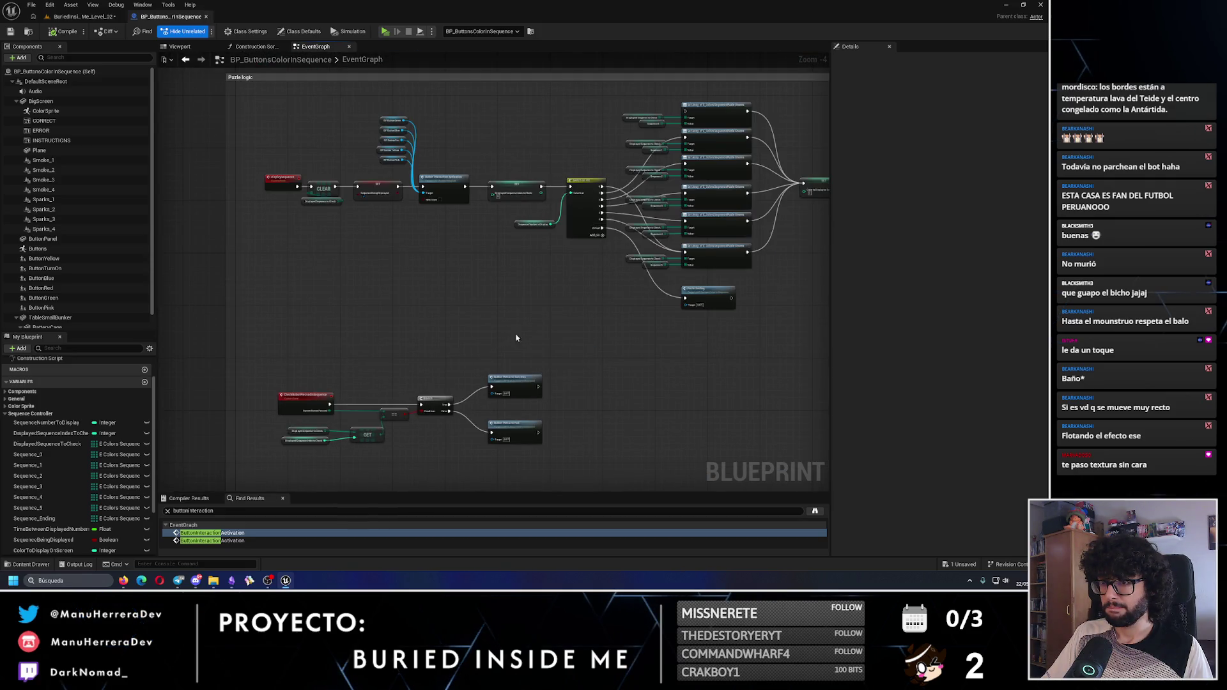
pyautogui.moveTo(517, 338); pyautogui.dragTo(88, 383)
pyautogui.moveTo(696, 369); pyautogui.dragTo(428, 446)
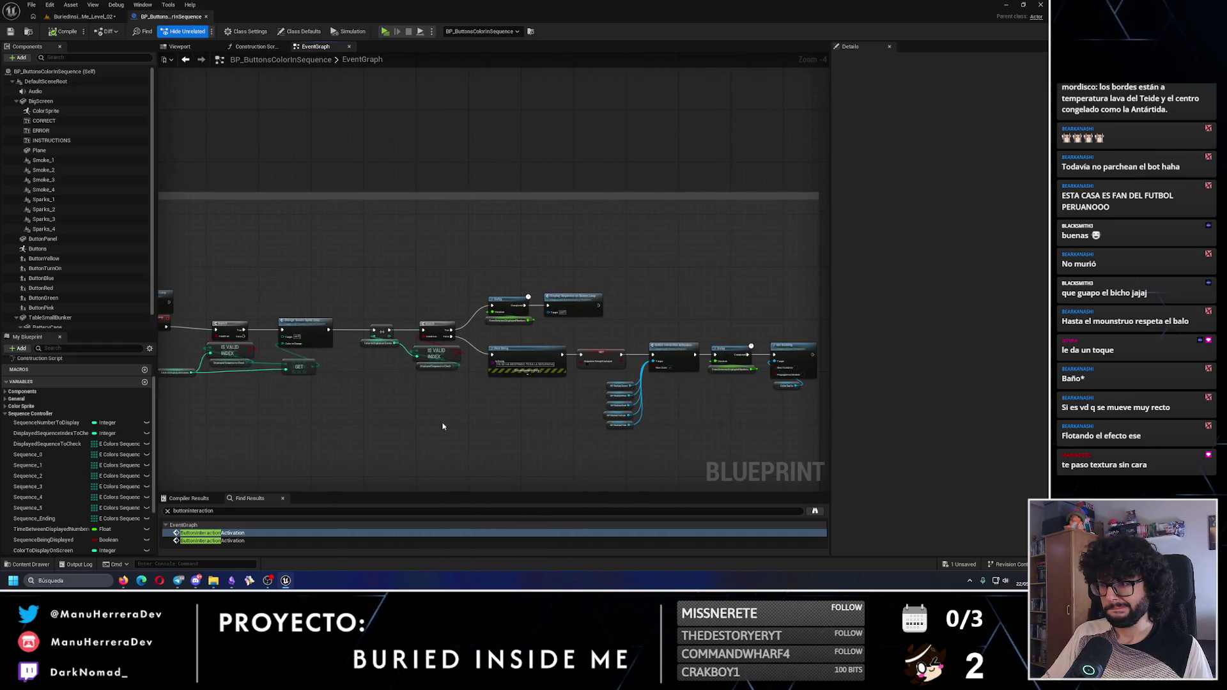
pyautogui.scroll(3, 529, 338)
pyautogui.moveTo(690, 348); pyautogui.dragTo(338, 323)
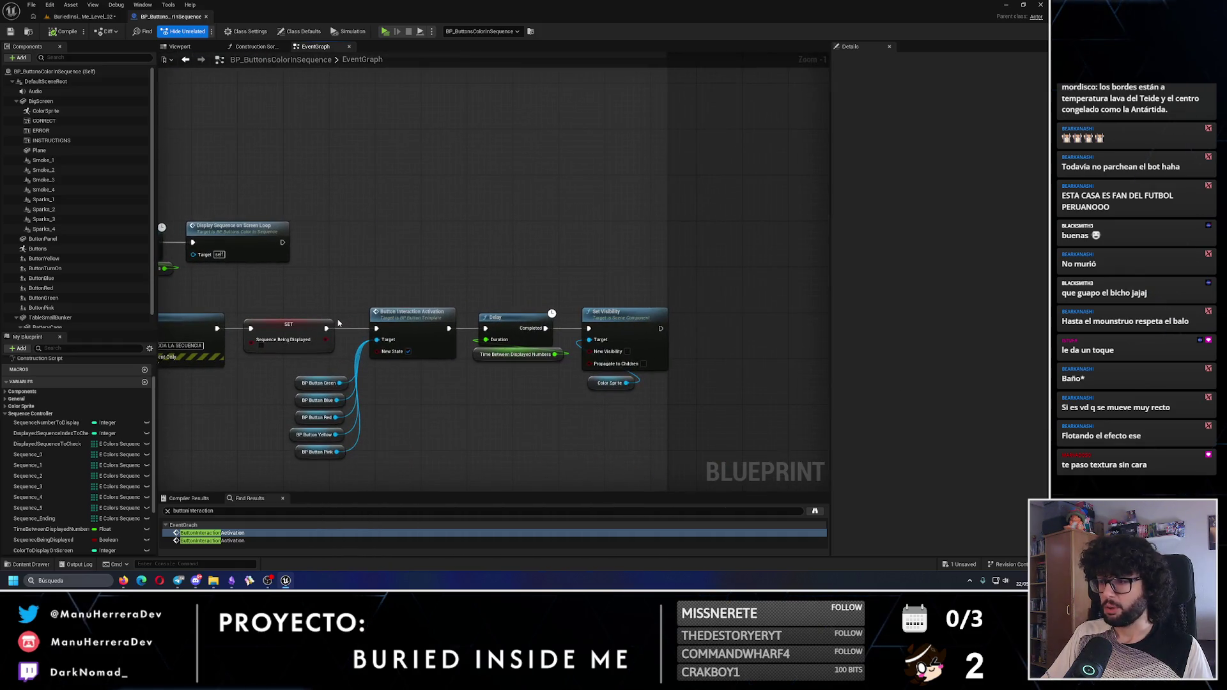
pyautogui.moveTo(211, 308); pyautogui.dragTo(703, 312)
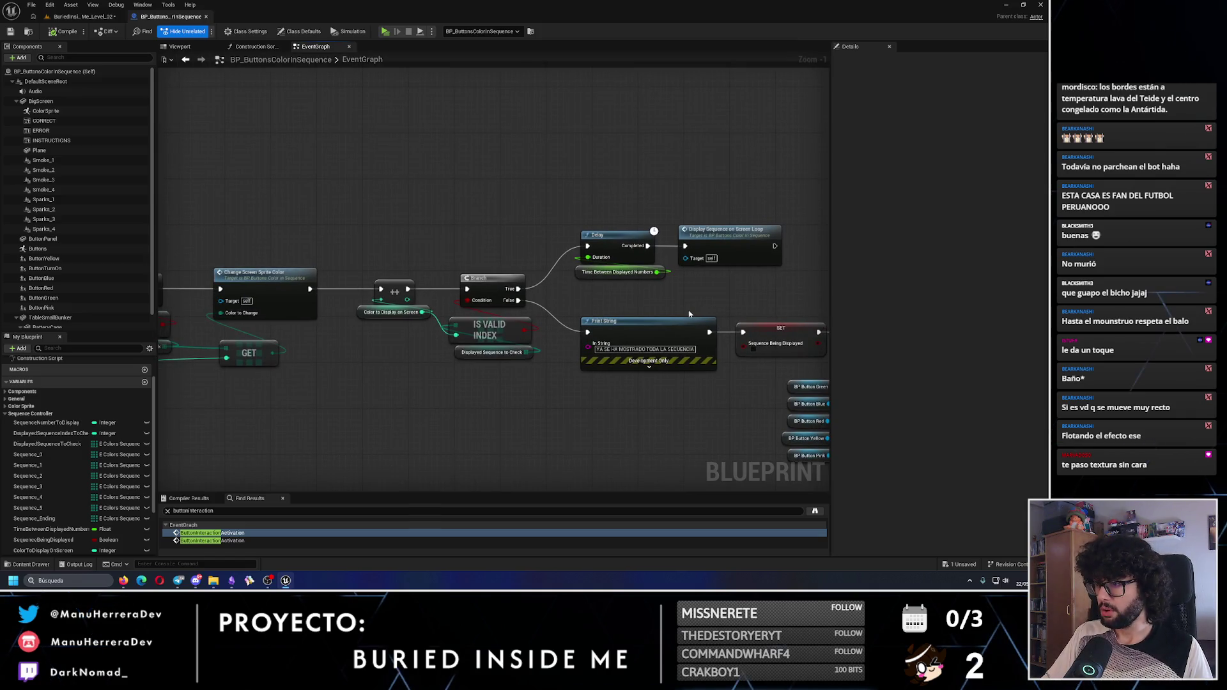
pyautogui.scroll(-1, 506, 359)
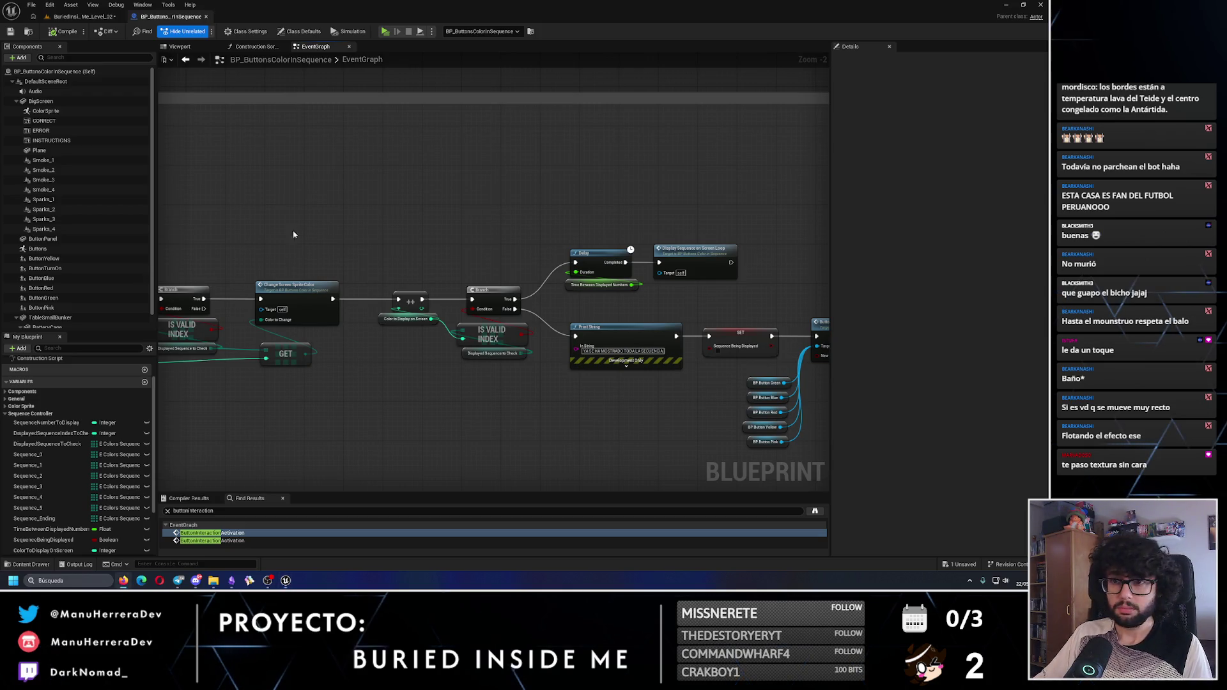
pyautogui.scroll(-2, 294, 234)
pyautogui.moveTo(237, 333)
pyautogui.mouseDown()
pyautogui.moveTo(536, 337)
pyautogui.moveTo(521, 422)
pyautogui.moveTo(547, 472)
pyautogui.moveTo(465, 209)
pyautogui.mouseUp()
pyautogui.scroll(1, 537, 337)
pyautogui.scroll(-2, 520, 441)
pyautogui.scroll(2, 489, 336)
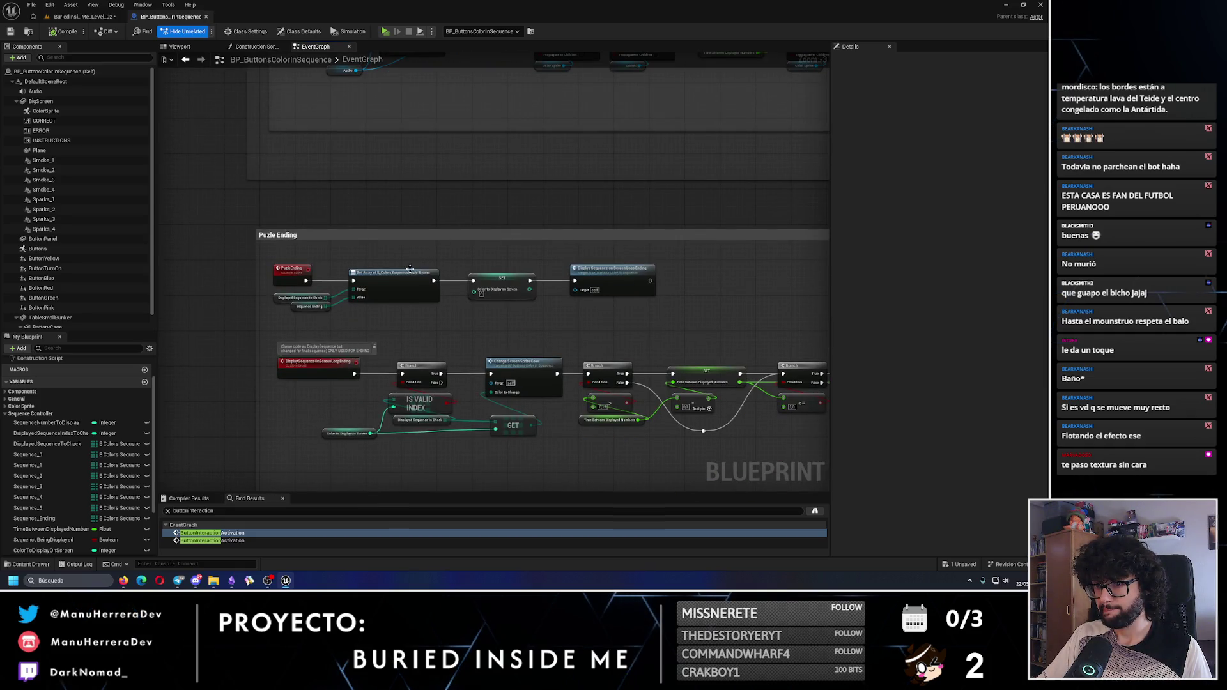
pyautogui.moveTo(448, 179)
pyautogui.mouseDown()
pyautogui.moveTo(451, 304)
pyautogui.moveTo(396, 485)
pyautogui.mouseUp()
pyautogui.scroll(3, 424, 405)
pyautogui.click(676, 212)
pyautogui.scroll(-2, 447, 288)
pyautogui.moveTo(447, 287)
pyautogui.mouseDown()
pyautogui.moveTo(380, 368)
pyautogui.moveTo(531, 217)
pyautogui.mouseUp()
pyautogui.moveTo(482, 393); pyautogui.dragTo(490, 244)
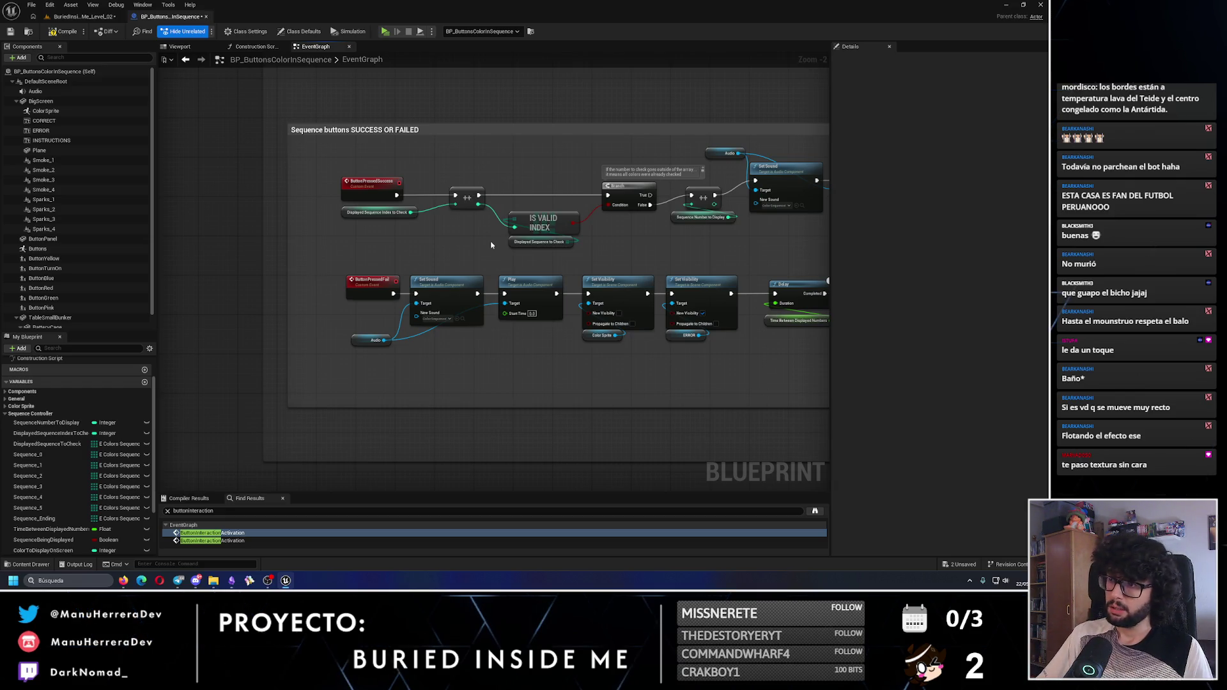
pyautogui.moveTo(696, 255); pyautogui.dragTo(474, 263)
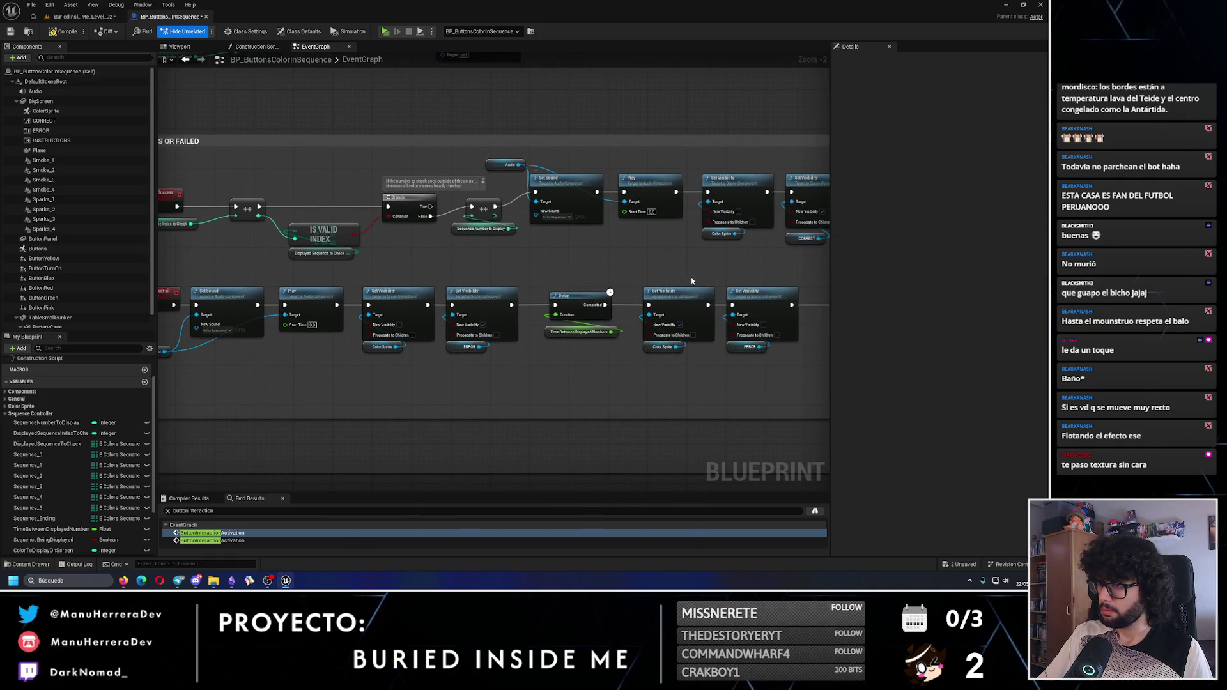
# Select the row of Set Visibility and Delay nodes on the success branch
pyautogui.moveTo(664, 263); pyautogui.dragTo(516, 313)
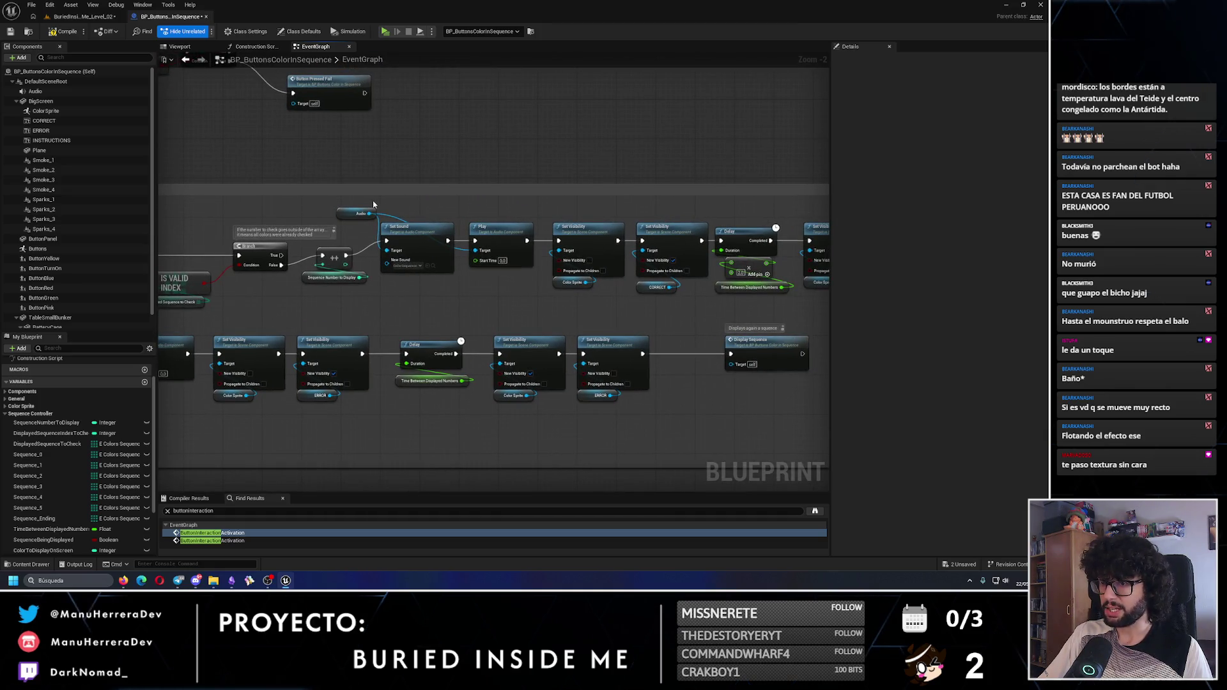
pyautogui.scroll(-1, 374, 204)
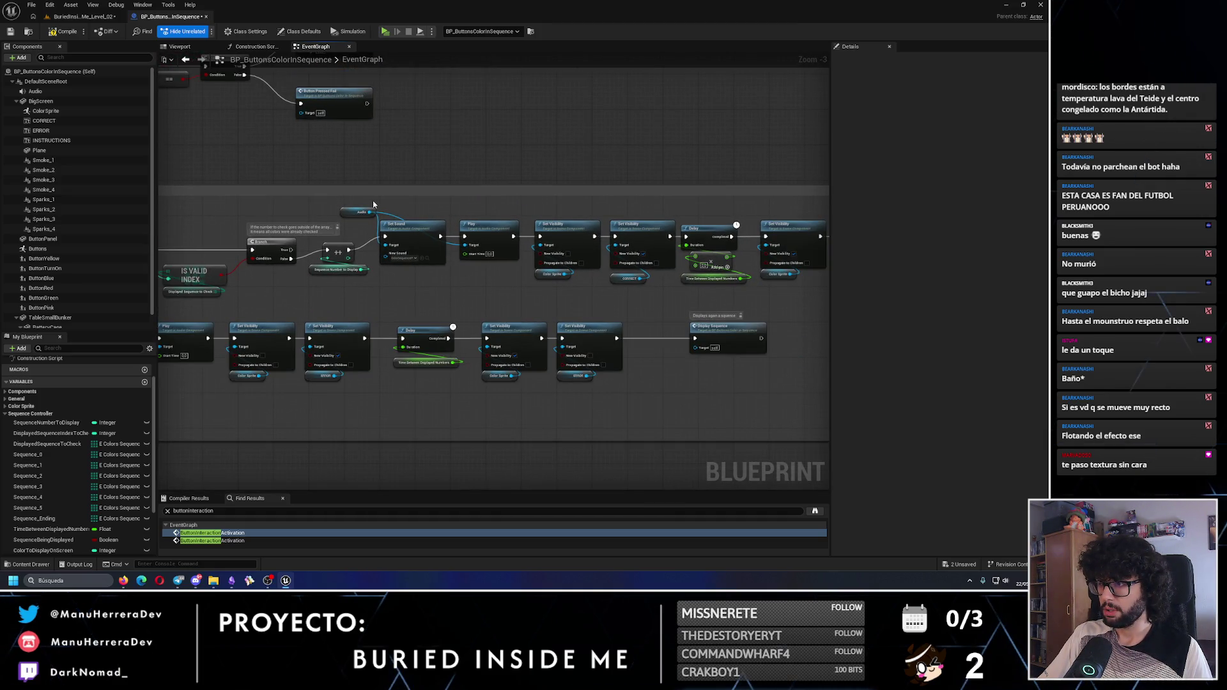
pyautogui.scroll(-3, 374, 204)
pyautogui.scroll(3, 627, 322)
pyautogui.moveTo(738, 374)
pyautogui.mouseDown()
pyautogui.moveTo(512, 339)
pyautogui.moveTo(556, 279)
pyautogui.mouseUp()
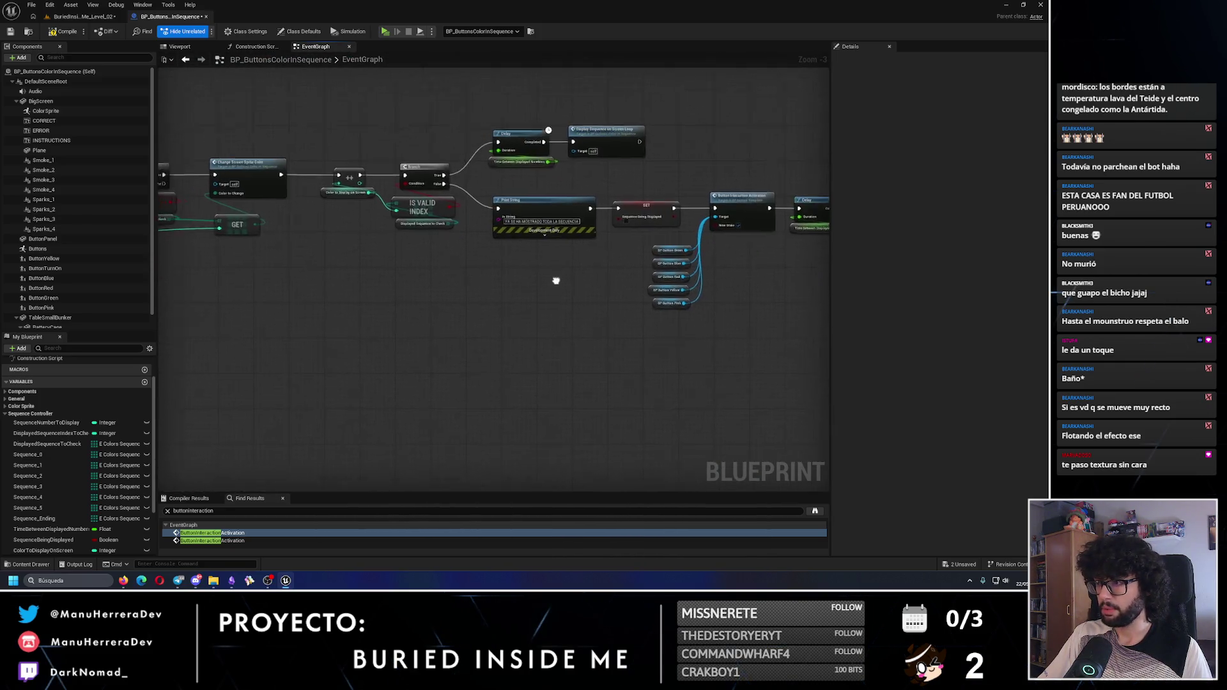
pyautogui.scroll(-2, 479, 317)
pyautogui.scroll(2, 657, 426)
pyautogui.moveTo(658, 428)
pyautogui.mouseDown()
pyautogui.moveTo(595, 358)
pyautogui.moveTo(133, 357)
pyautogui.moveTo(588, 362)
pyautogui.mouseUp()
# Shift the sound and visibility nodes right, adding Audio, Set Sound and Play to the selection
pyautogui.scroll(1, 488, 381)
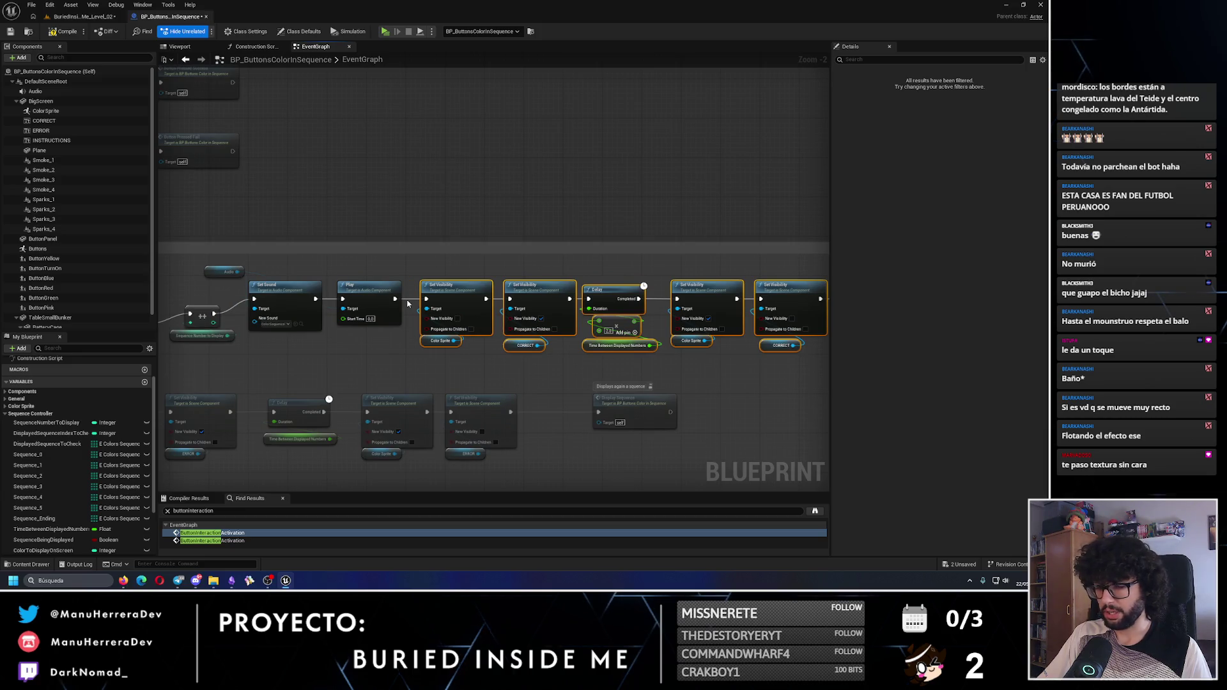
pyautogui.moveTo(365, 289)
pyautogui.mouseDown()
pyautogui.moveTo(368, 239)
pyautogui.moveTo(661, 300)
pyautogui.moveTo(339, 328)
pyautogui.mouseUp()
pyautogui.moveTo(586, 249)
pyautogui.mouseDown()
pyautogui.moveTo(360, 259)
pyautogui.moveTo(457, 243)
pyautogui.mouseUp()
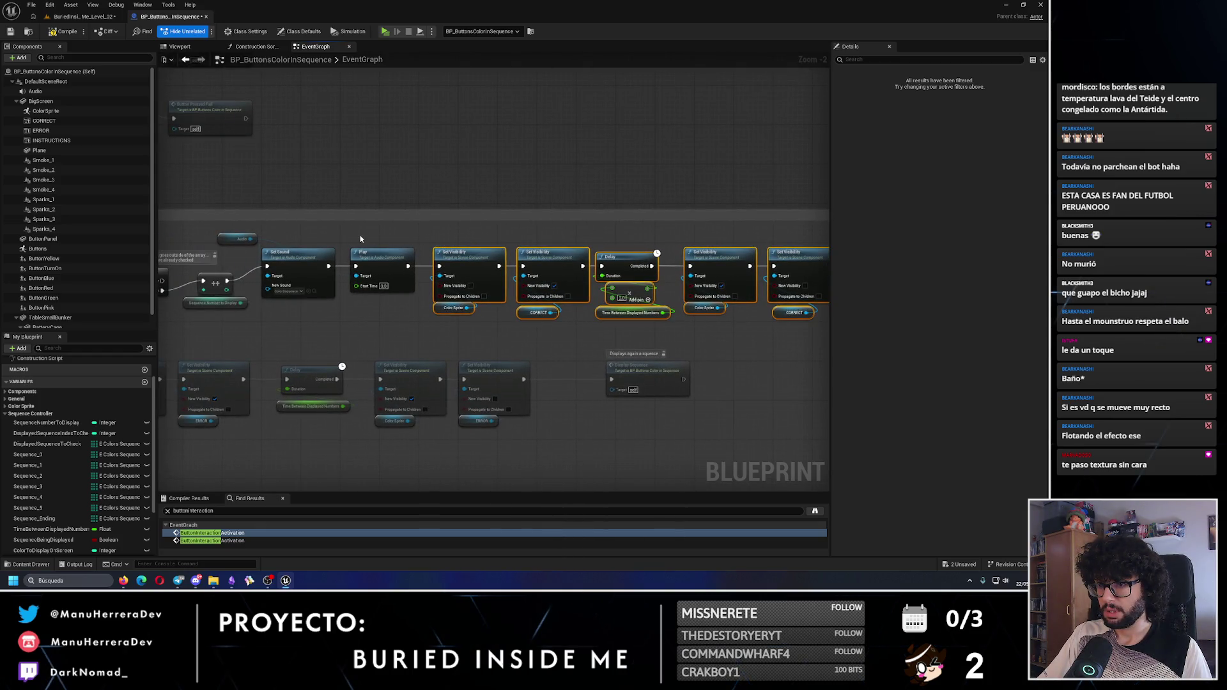
pyautogui.moveTo(357, 239)
pyautogui.mouseDown()
pyautogui.moveTo(319, 246)
pyautogui.moveTo(490, 250)
pyautogui.mouseUp()
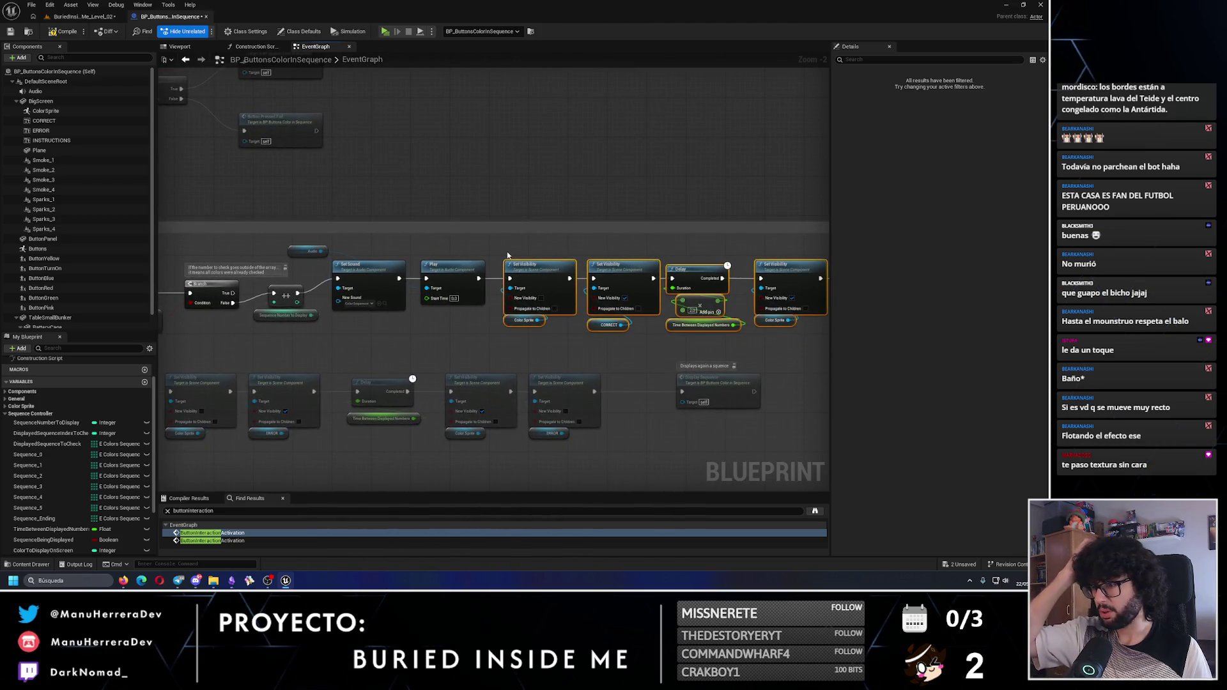
pyautogui.moveTo(507, 253)
pyautogui.mouseDown()
pyautogui.moveTo(345, 255)
pyautogui.moveTo(459, 244)
pyautogui.mouseUp()
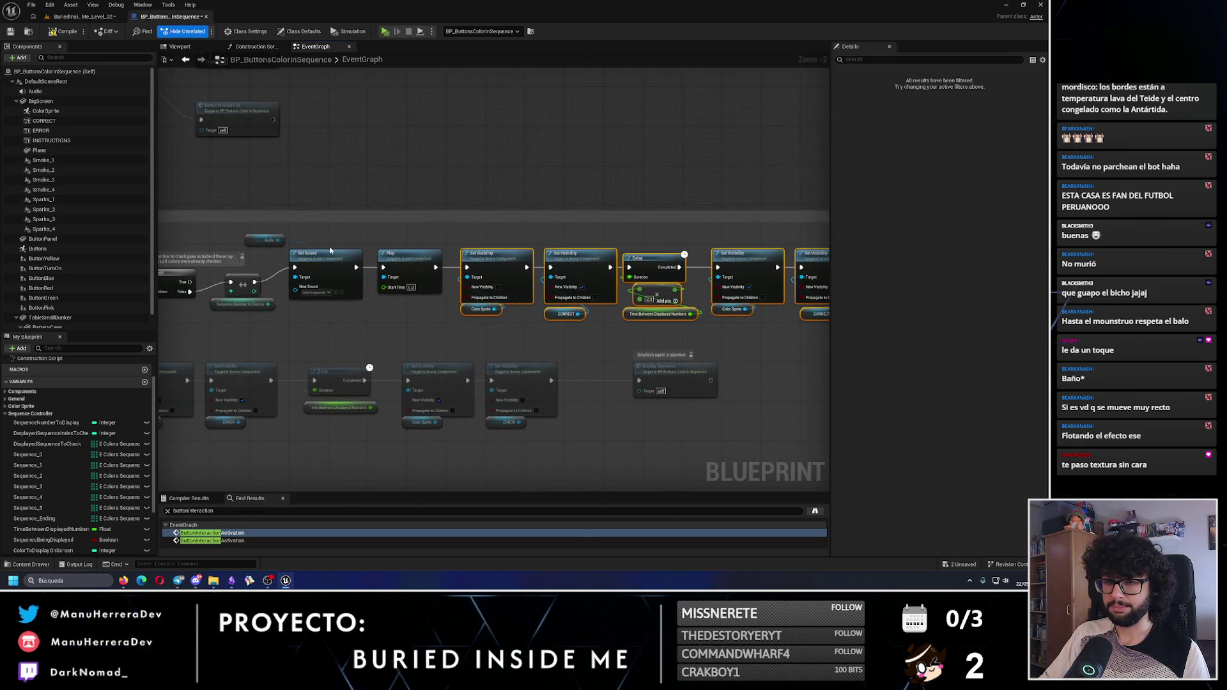
pyautogui.moveTo(329, 251)
pyautogui.mouseDown()
pyautogui.moveTo(405, 228)
pyautogui.moveTo(317, 211)
pyautogui.mouseUp()
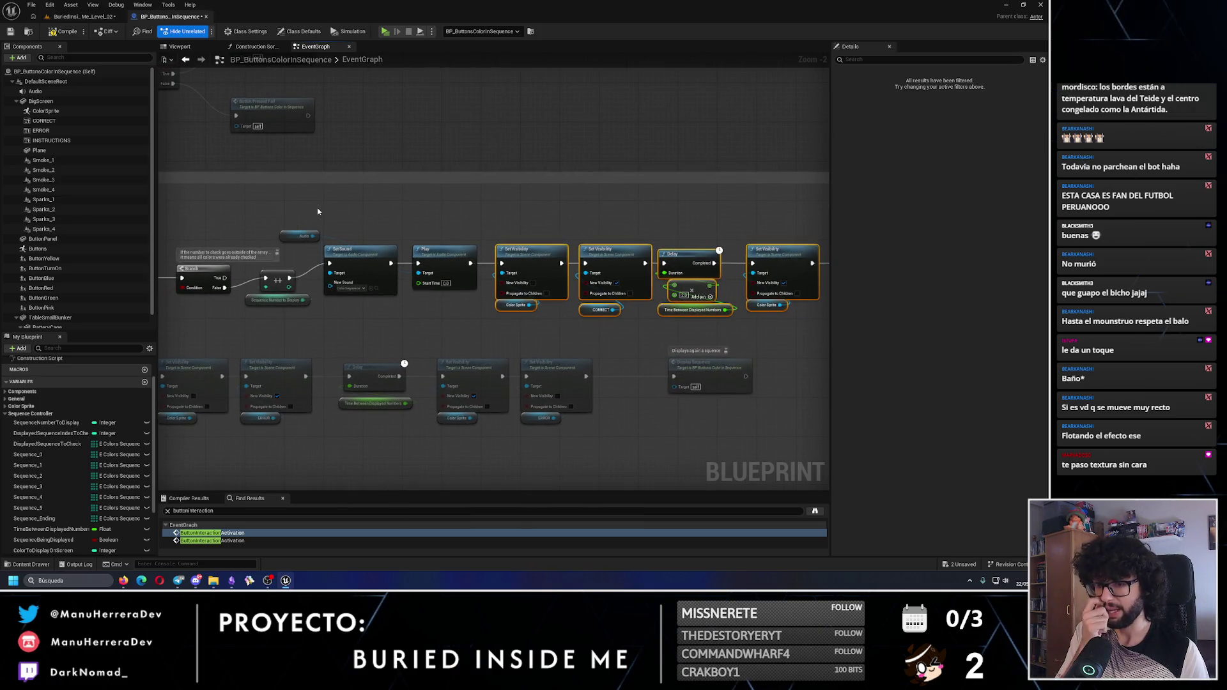
pyautogui.moveTo(318, 211)
pyautogui.mouseDown()
pyautogui.moveTo(447, 269)
pyautogui.moveTo(496, 307)
pyautogui.moveTo(511, 358)
pyautogui.moveTo(542, 285)
pyautogui.moveTo(577, 310)
pyautogui.moveTo(600, 305)
pyautogui.mouseUp()
pyautogui.scroll(2, 542, 285)
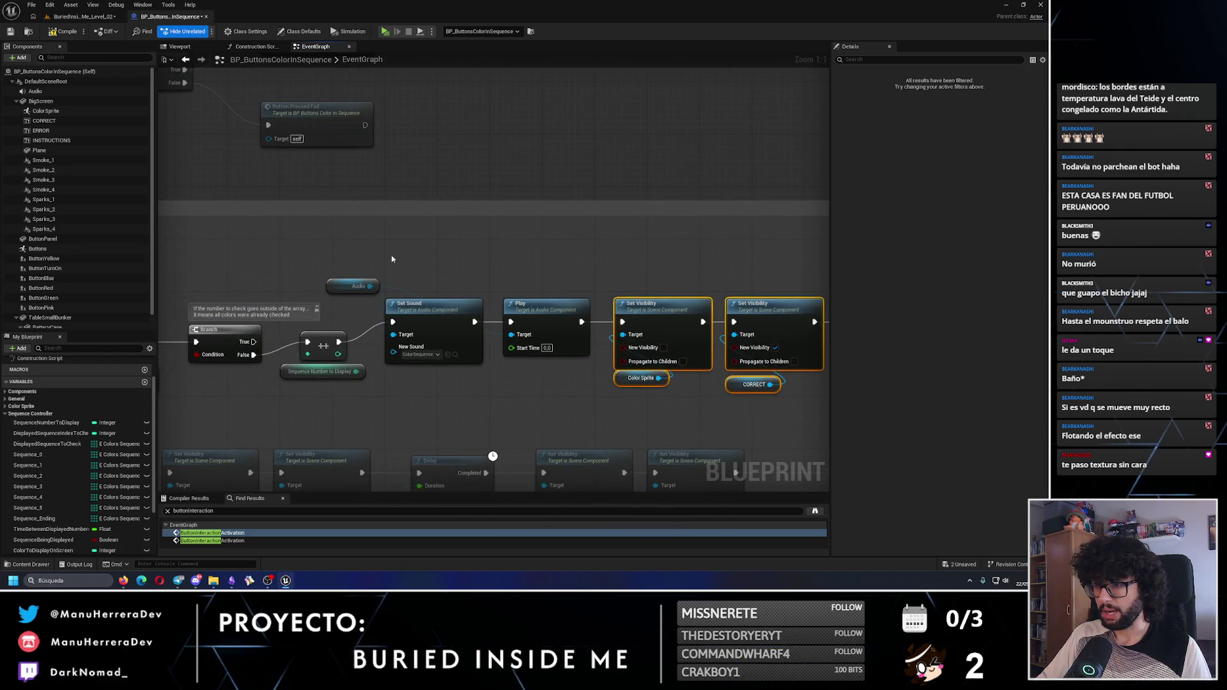
pyautogui.moveTo(404, 277); pyautogui.dragTo(562, 305)
pyautogui.keyDown('shift'); pyautogui.click(358, 285); pyautogui.keyUp('shift')
# Paste the button deactivation nodes into the gap and wire Button Interaction Activation into Set Sound
pyautogui.moveTo(427, 312); pyautogui.dragTo(646, 313)
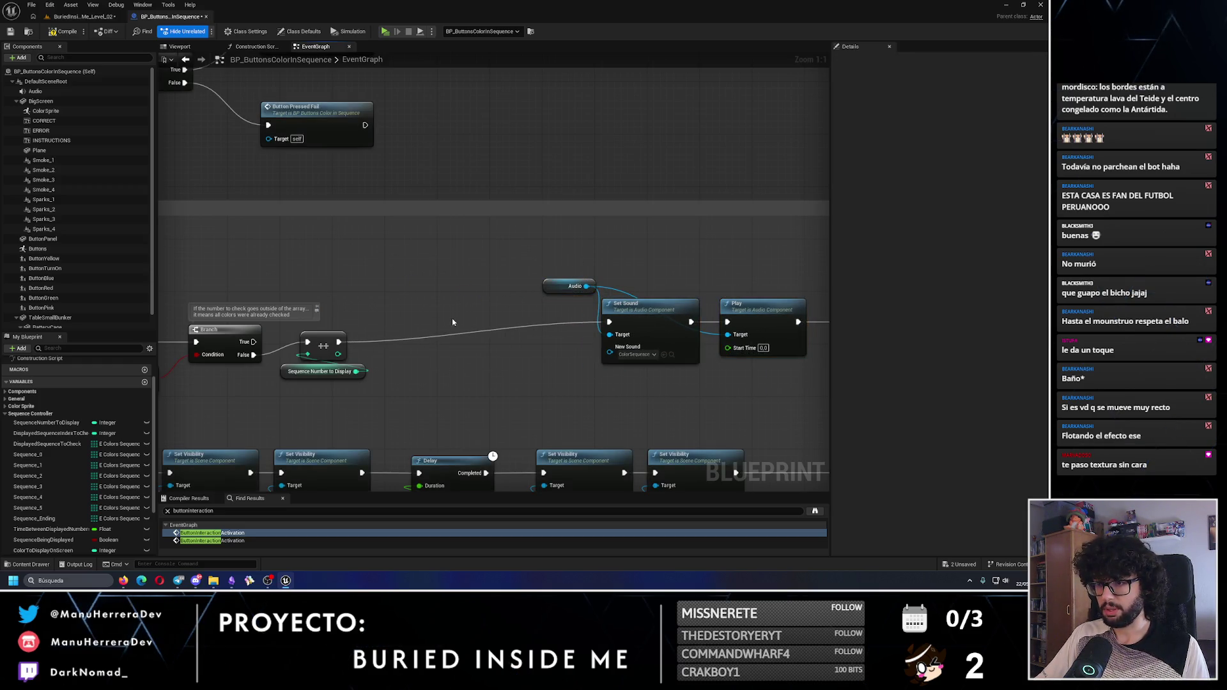
pyautogui.hotkey('ctrl', 'v')
pyautogui.moveTo(494, 355); pyautogui.dragTo(436, 309)
pyautogui.moveTo(515, 339); pyautogui.dragTo(609, 321)
pyautogui.click(432, 310)
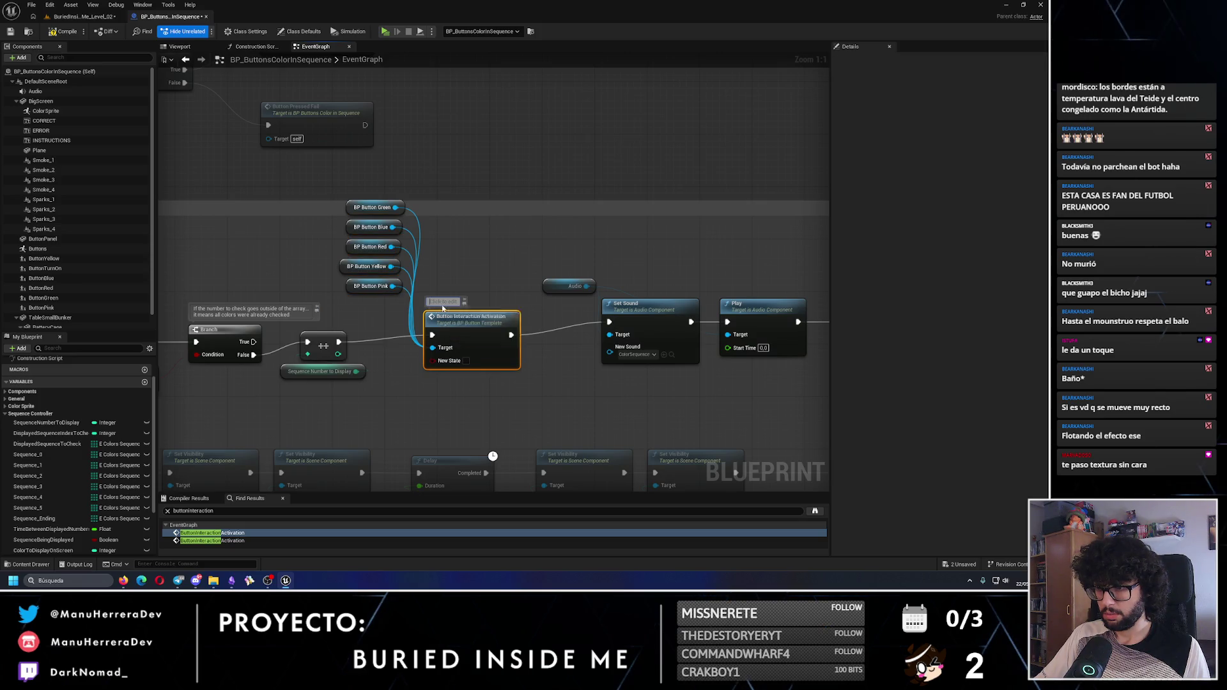
# Extend the node's comment with a line about the player continuing to press buttons
pyautogui.click(442, 308)
pyautogui.write('er keep pressing buttons...')
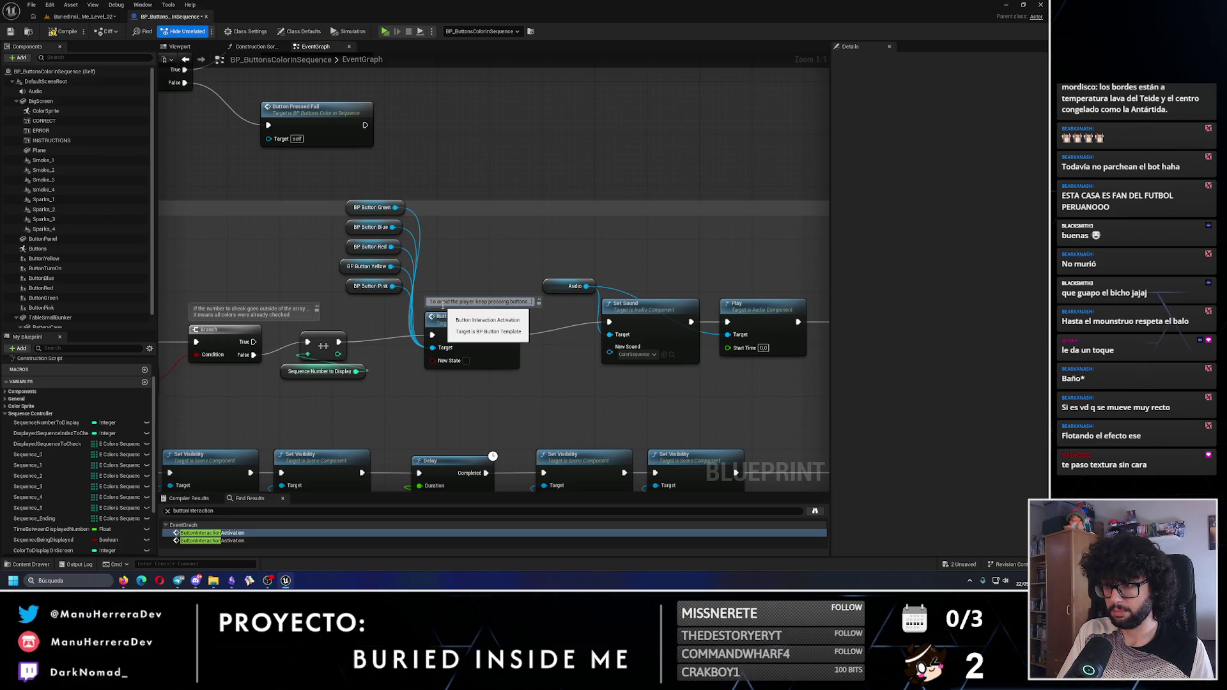
pyautogui.hotkey('shift', 'Return')
pyautogui.write('If the sequence is correct, buttons must be deactivated')
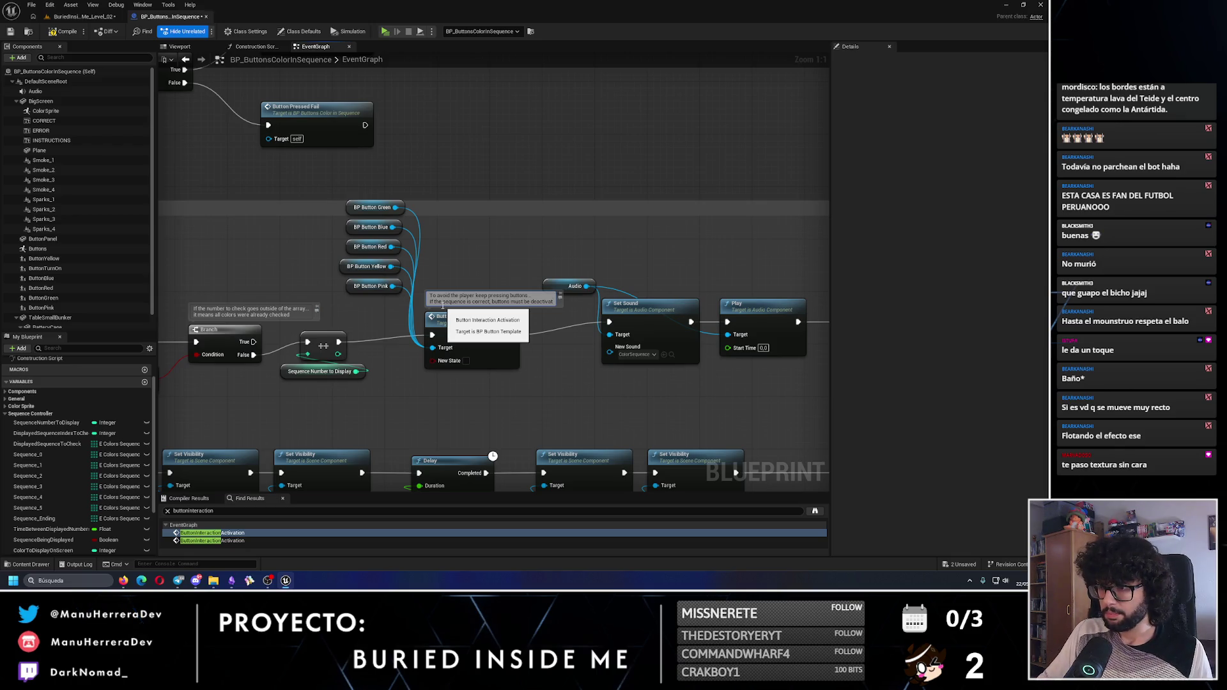
pyautogui.moveTo(434, 288)
pyautogui.mouseDown()
pyautogui.moveTo(370, 212)
pyautogui.moveTo(361, 237)
pyautogui.mouseUp()
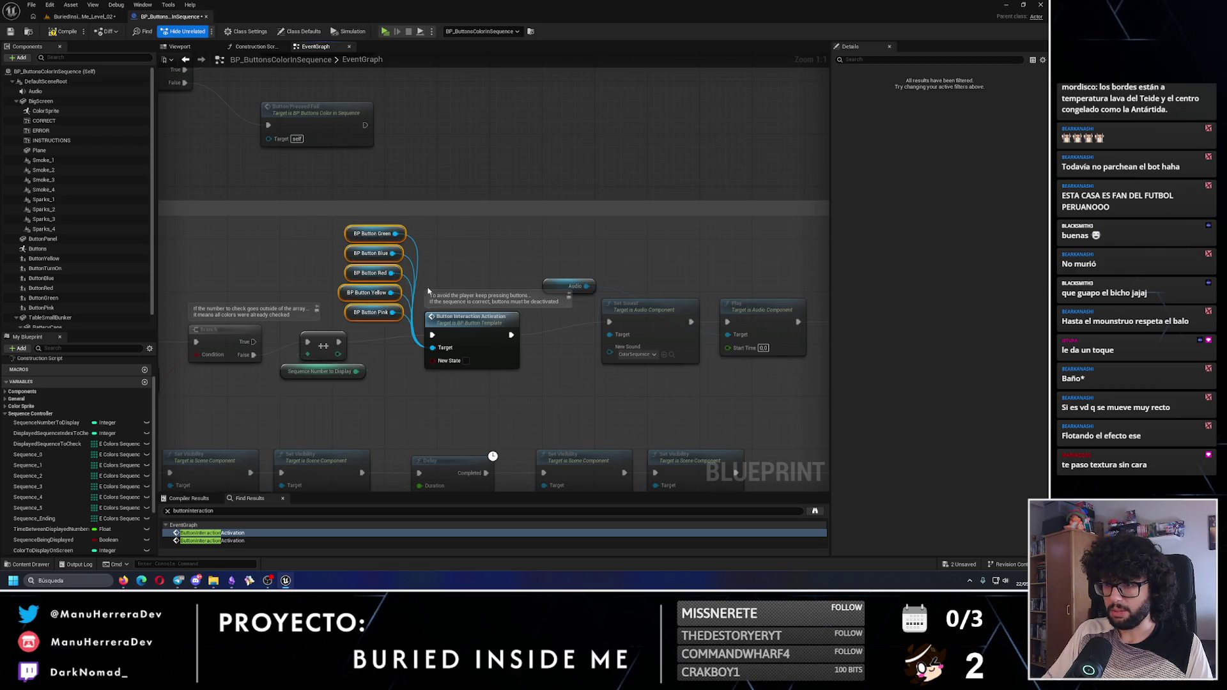
pyautogui.click(556, 342)
pyautogui.scroll(-4, 556, 342)
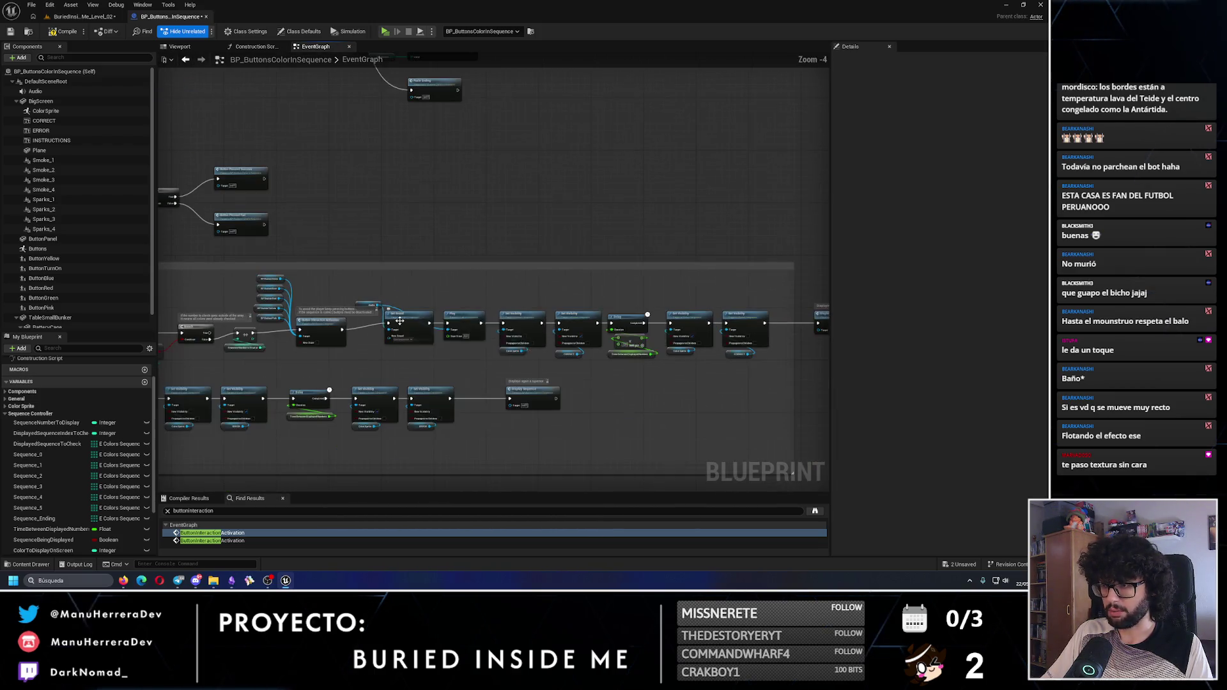
pyautogui.scroll(3, 335, 319)
pyautogui.click(311, 272)
pyautogui.doubleClick(311, 273)
pyautogui.click(304, 248)
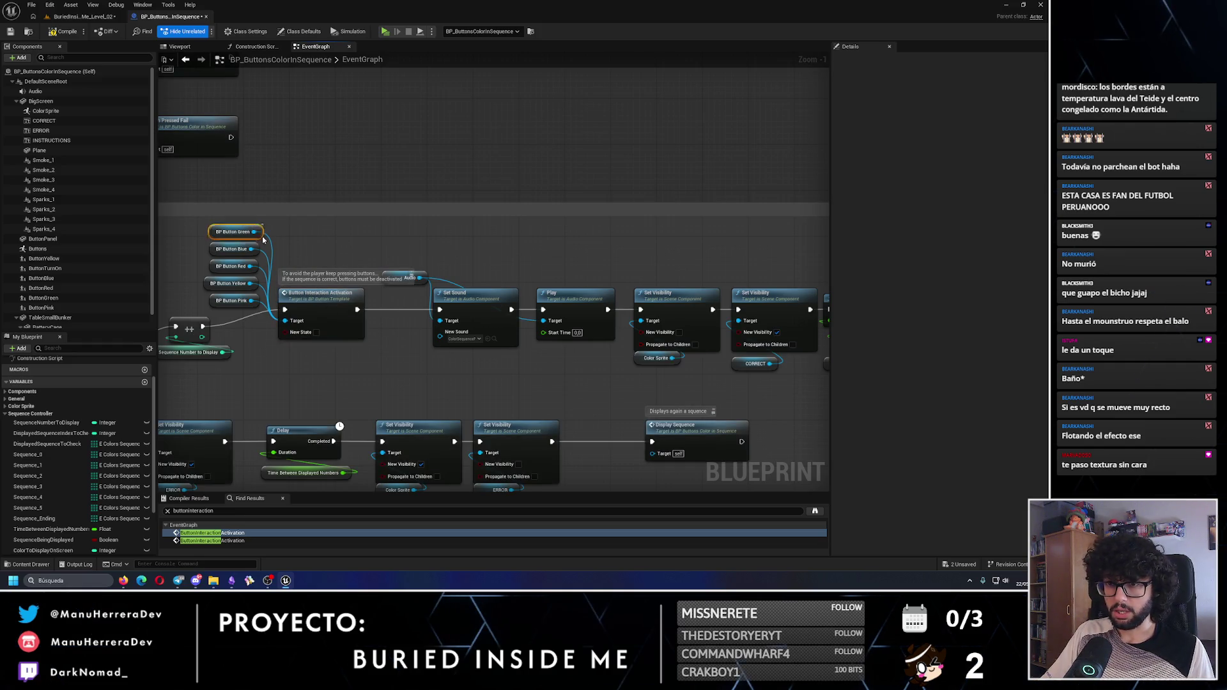
# Move the Audio getter right beside the Set Sound node
pyautogui.click(315, 310)
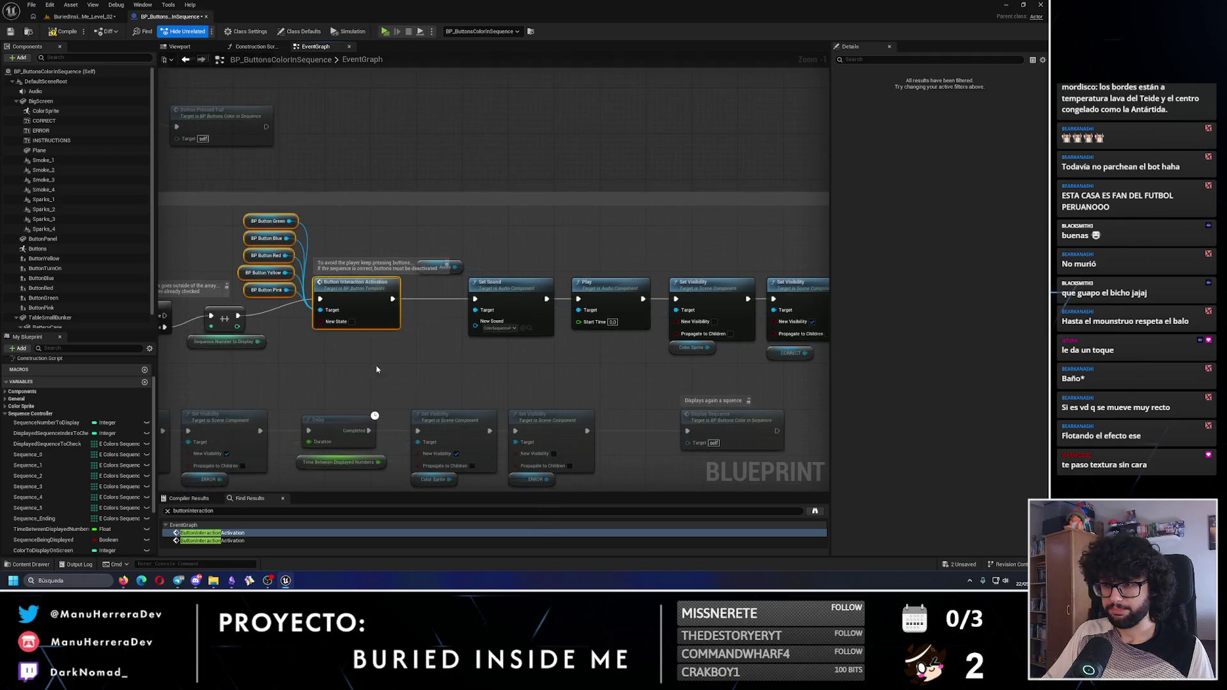
pyautogui.moveTo(466, 266); pyautogui.dragTo(505, 266)
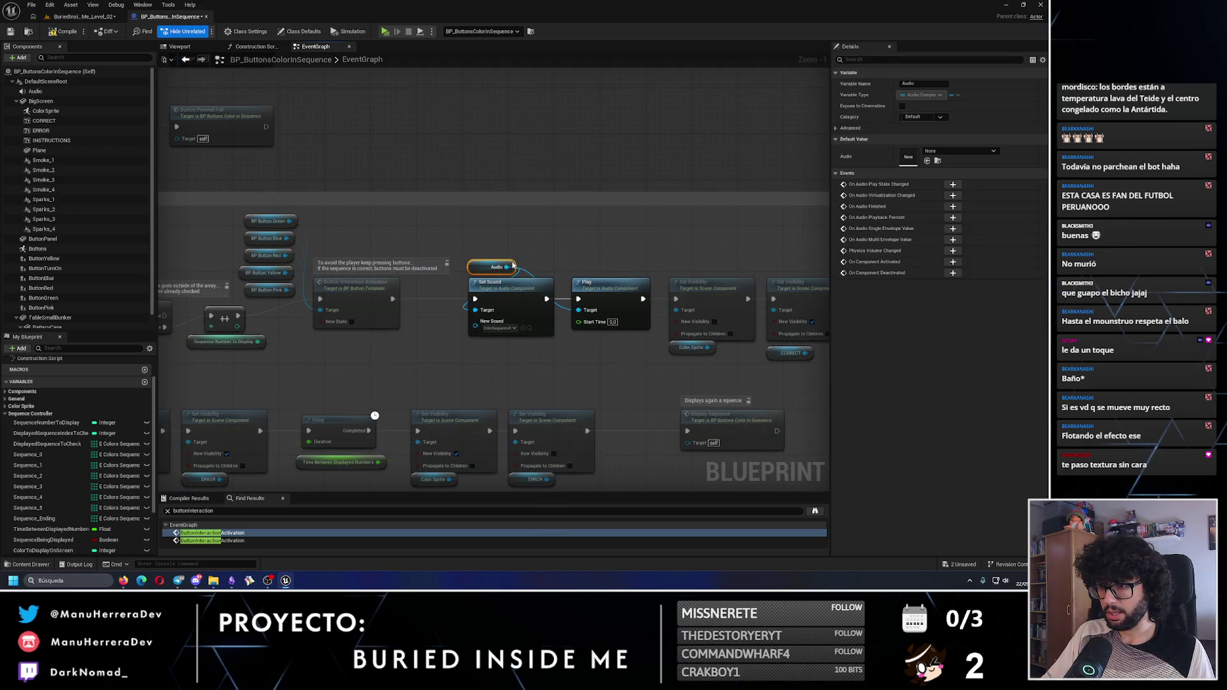
pyautogui.scroll(-2, 512, 266)
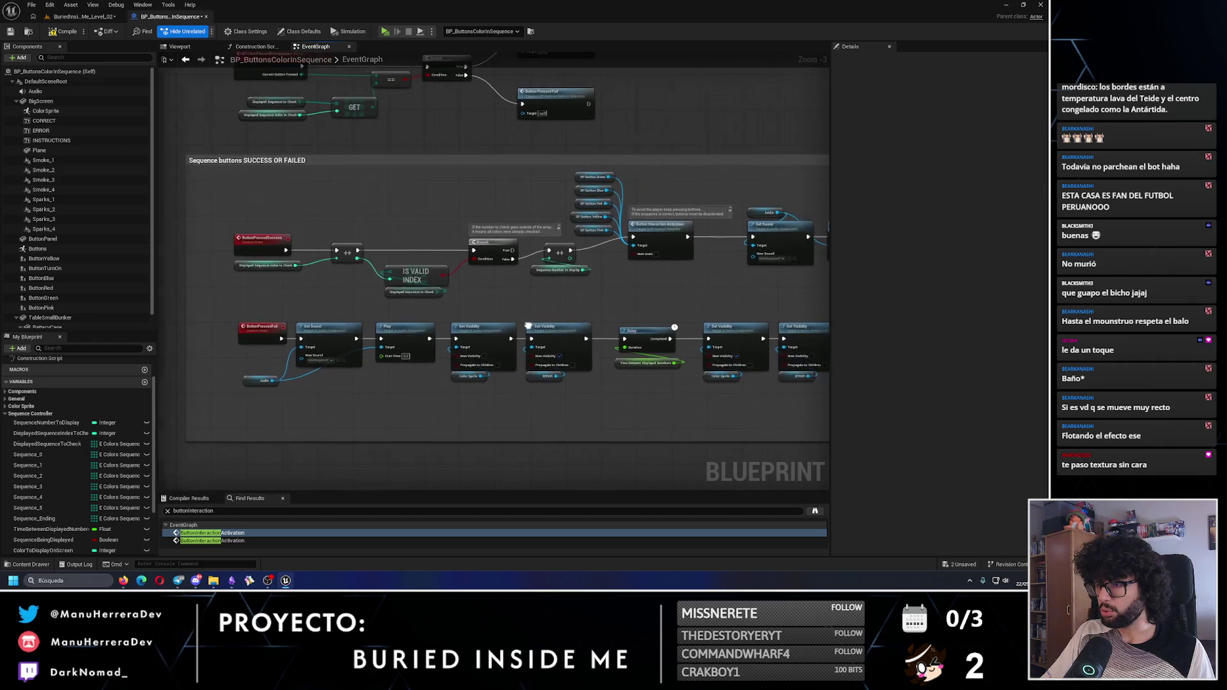
# Push the fail-row Set Sound, Play and Set Visibility nodes right to make room
pyautogui.moveTo(528, 325); pyautogui.dragTo(502, 327)
pyautogui.scroll(1, 383, 319)
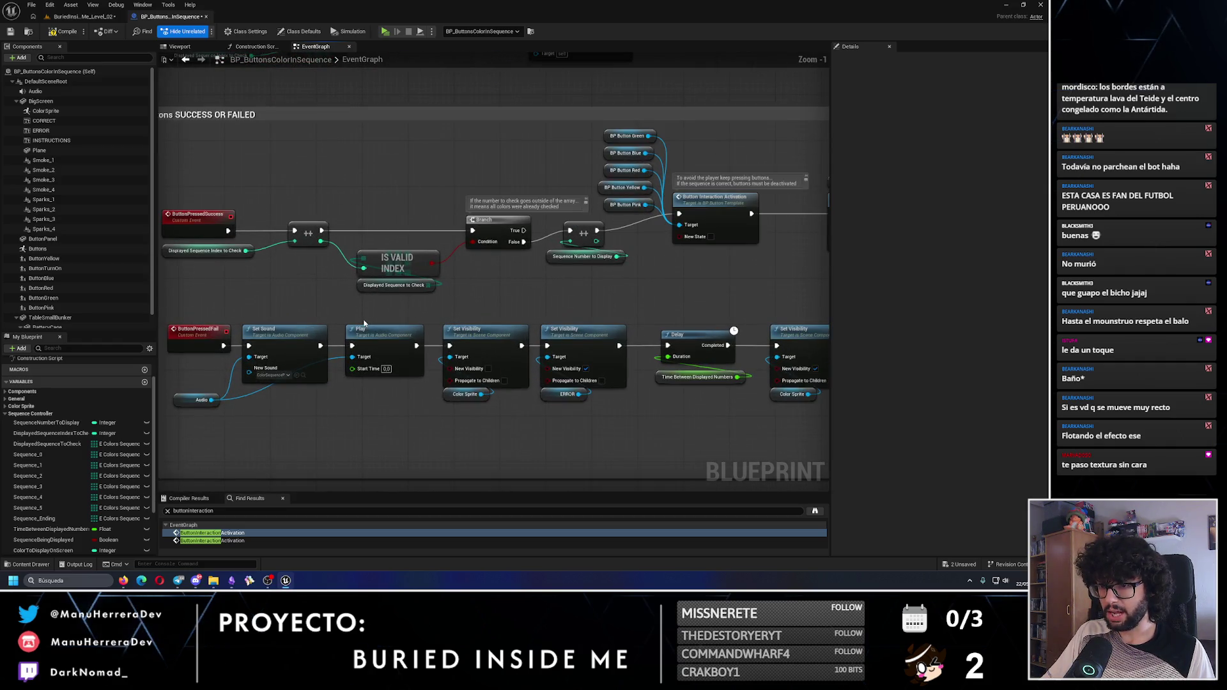
pyautogui.moveTo(364, 324)
pyautogui.mouseDown()
pyautogui.moveTo(392, 320)
pyautogui.moveTo(295, 324)
pyautogui.mouseUp()
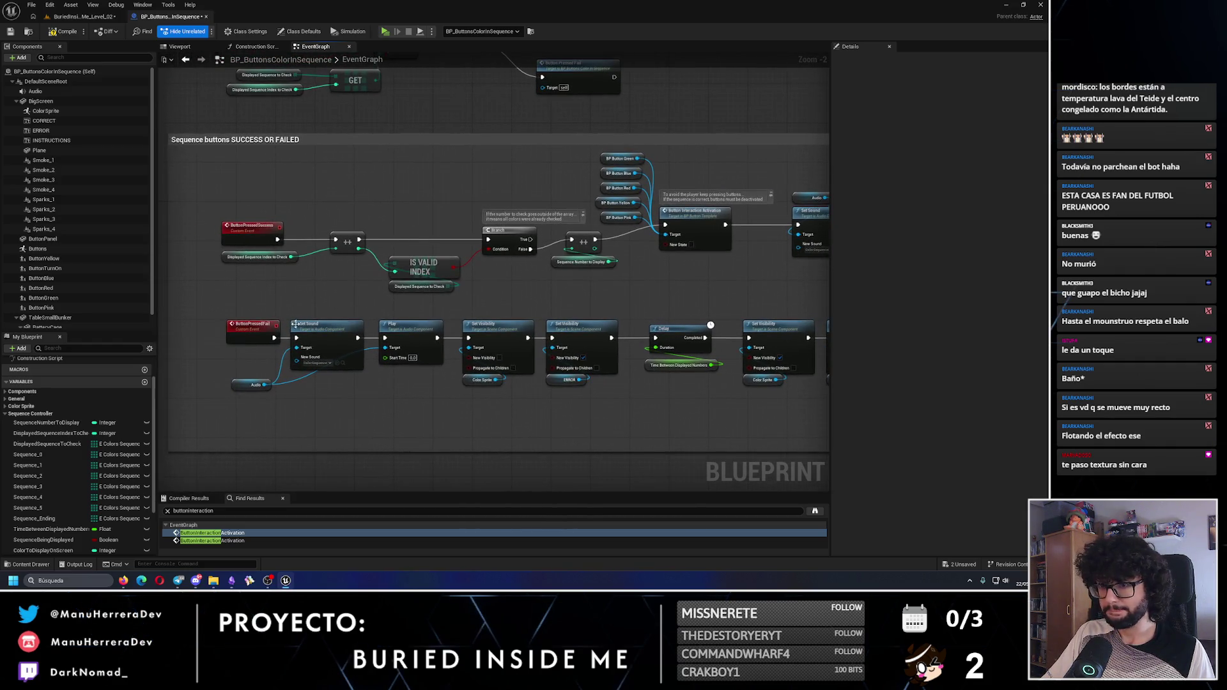
pyautogui.moveTo(505, 377)
pyautogui.mouseDown()
pyautogui.moveTo(306, 324)
pyautogui.moveTo(338, 348)
pyautogui.moveTo(524, 396)
pyautogui.moveTo(883, 434)
pyautogui.moveTo(166, 409)
pyautogui.moveTo(488, 407)
pyautogui.moveTo(505, 391)
pyautogui.moveTo(579, 390)
pyautogui.mouseUp()
pyautogui.click(460, 374)
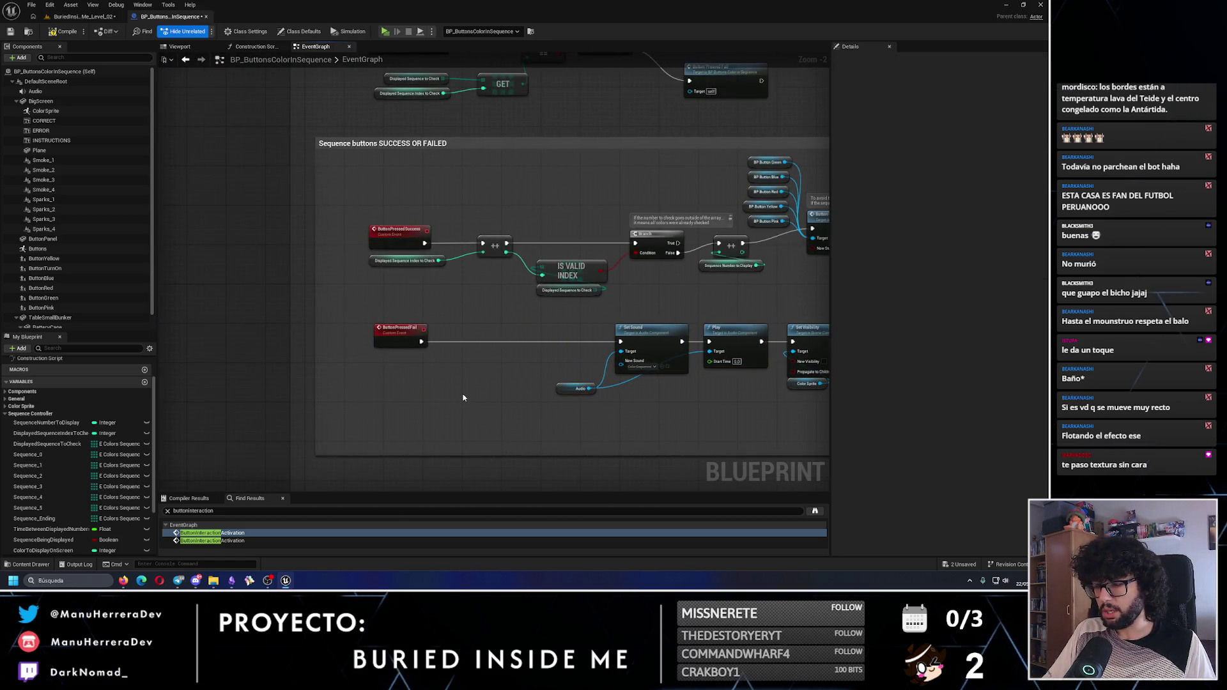
# Paste the five BP Button getters and Button Interaction Activation after ButtonPressedFail and wire them in
pyautogui.hotkey('ctrl', 'v')
pyautogui.moveTo(527, 429); pyautogui.dragTo(503, 339)
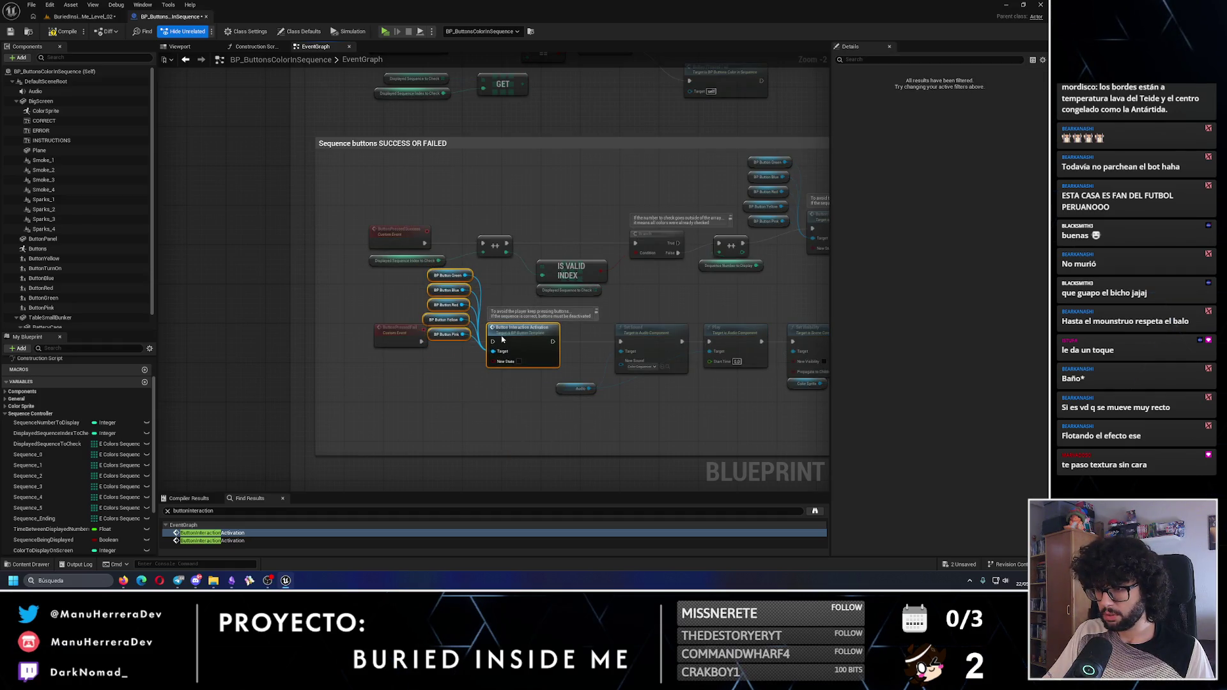
pyautogui.moveTo(479, 281); pyautogui.dragTo(464, 352)
pyautogui.moveTo(463, 298); pyautogui.dragTo(464, 407)
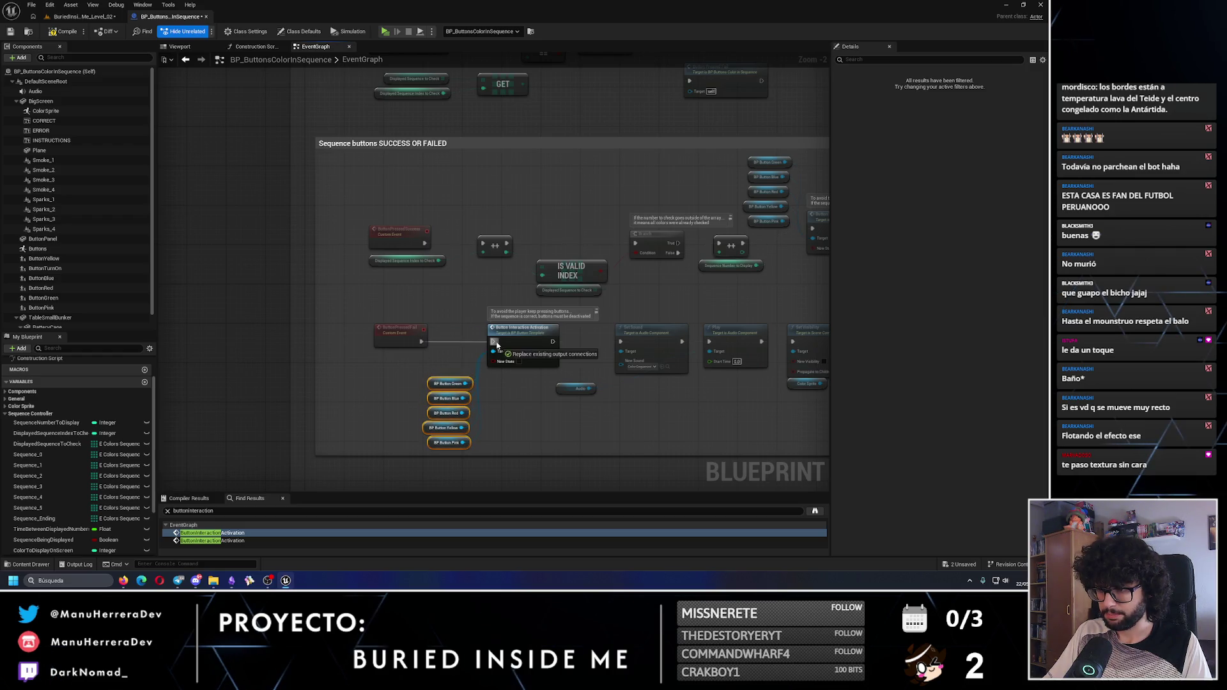
pyautogui.moveTo(555, 336)
pyautogui.mouseDown()
pyautogui.moveTo(632, 350)
pyautogui.moveTo(579, 349)
pyautogui.moveTo(613, 343)
pyautogui.mouseUp()
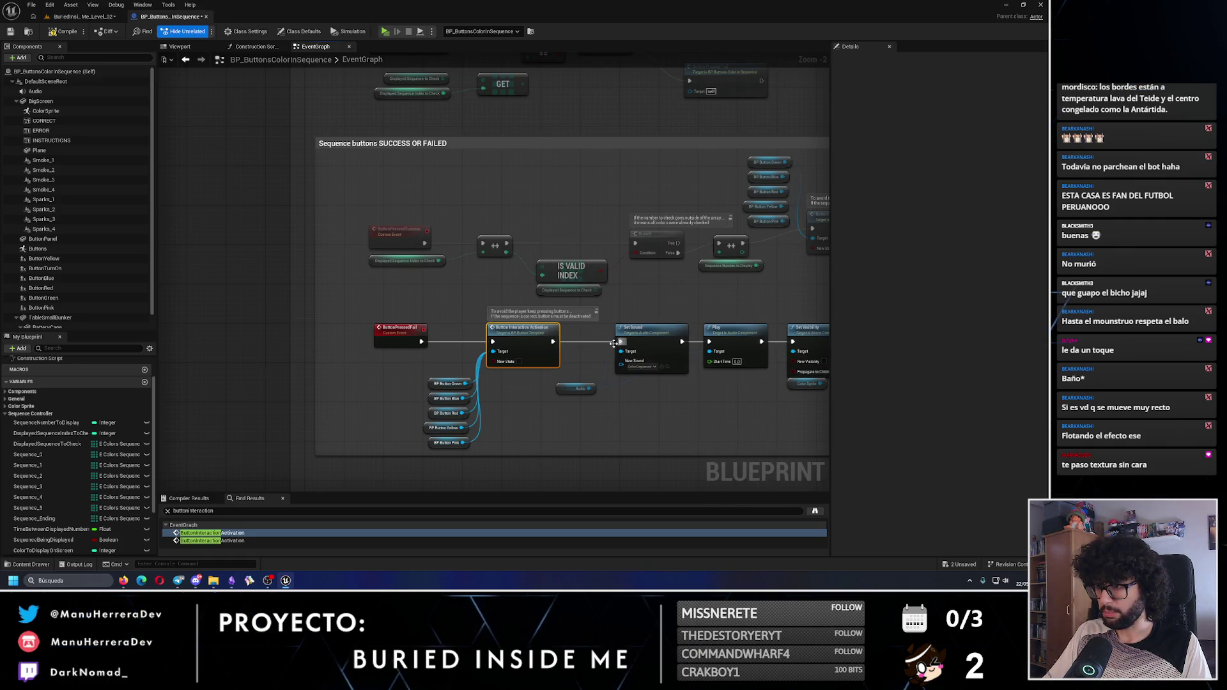
# Inspect the Switch on Int and Puzle Ending section and save the blueprint
pyautogui.scroll(1, 573, 308)
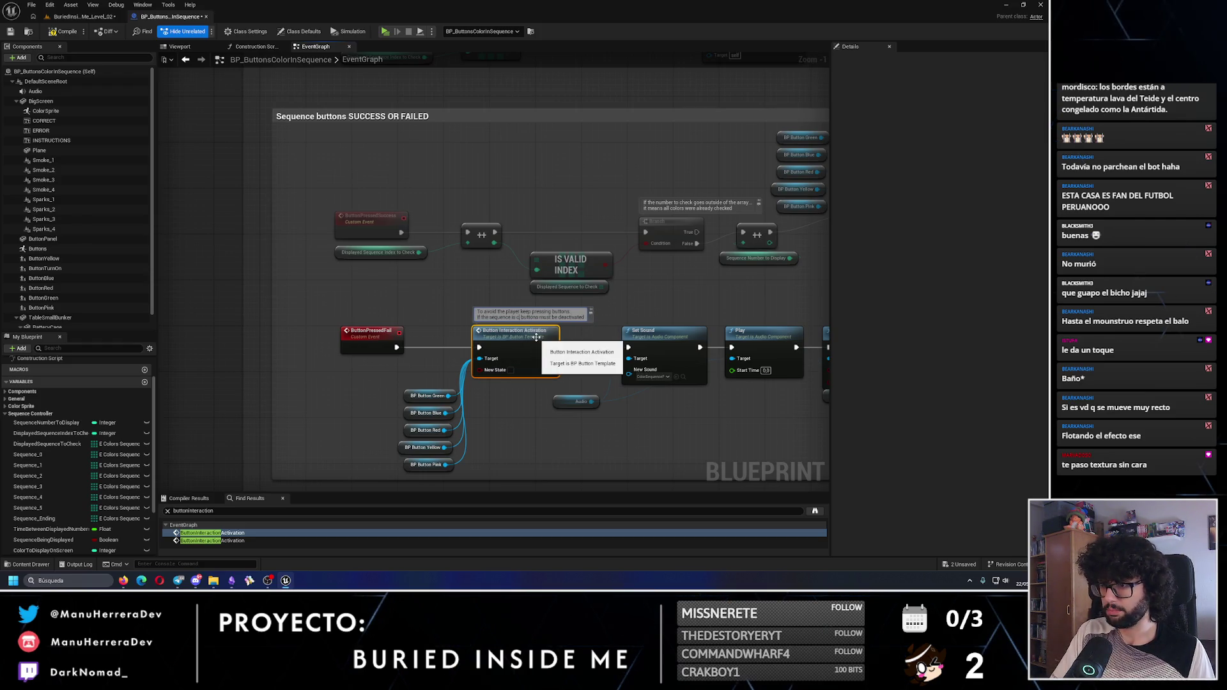
pyautogui.scroll(-2, 536, 336)
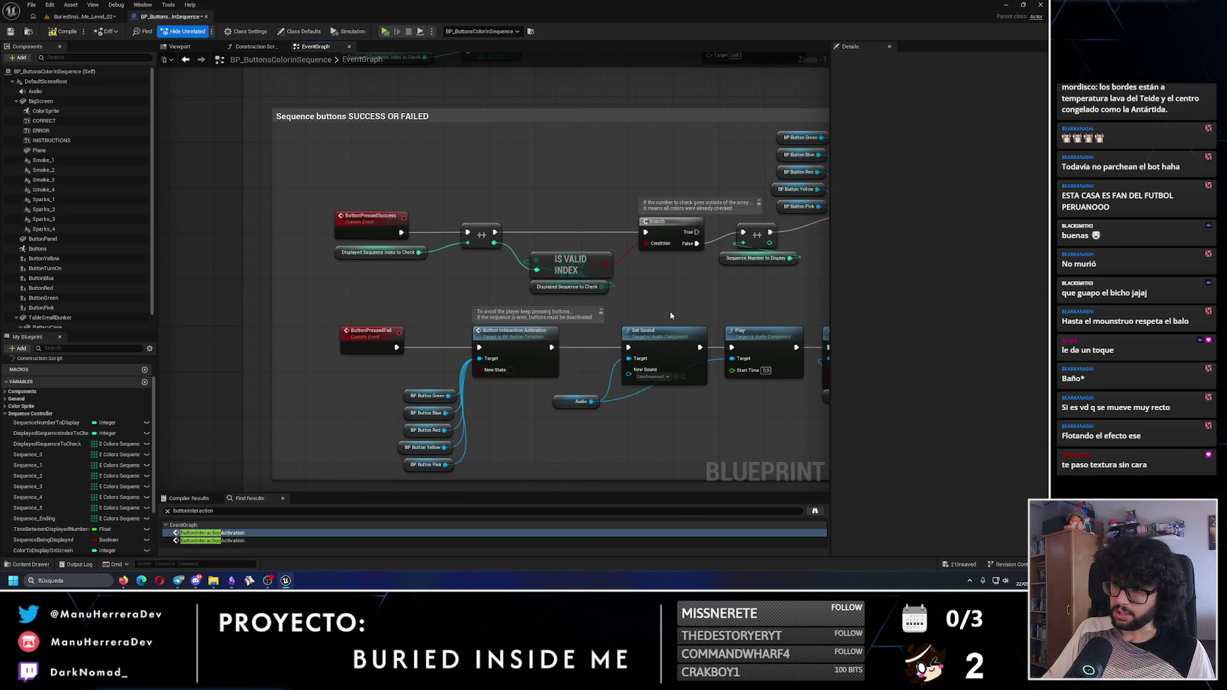
pyautogui.moveTo(450, 378); pyautogui.dragTo(398, 373)
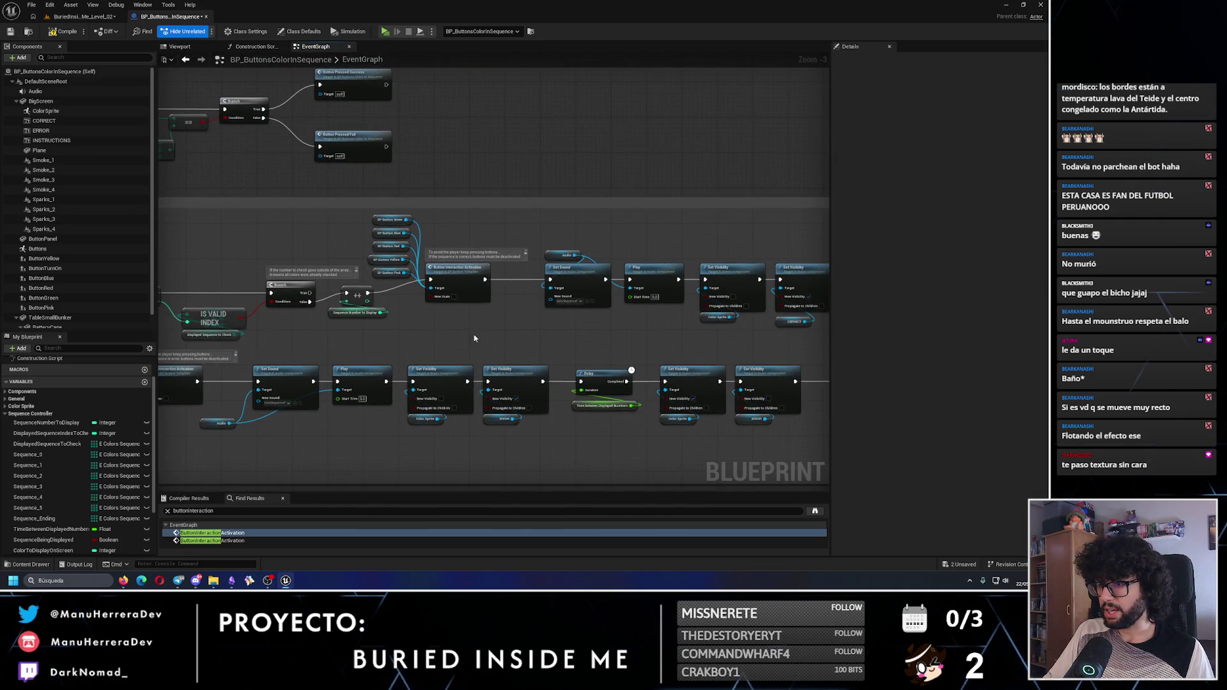
pyautogui.moveTo(596, 290)
pyautogui.mouseDown()
pyautogui.moveTo(438, 493)
pyautogui.moveTo(419, 281)
pyautogui.moveTo(575, 329)
pyautogui.mouseUp()
pyautogui.scroll(1, 406, 287)
pyautogui.scroll(-1, 407, 282)
pyautogui.moveTo(331, 198); pyautogui.dragTo(482, 216)
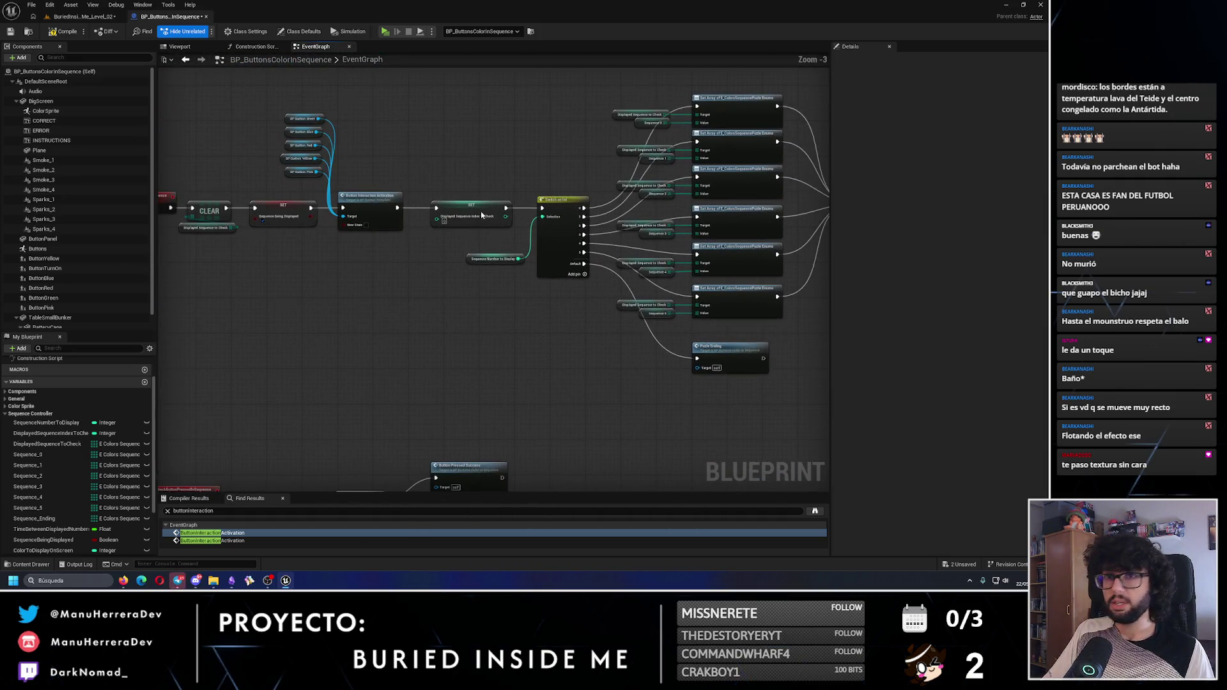
pyautogui.click(10, 33)
# Nudge the ++ increment node down and save the blueprint again
pyautogui.scroll(-2, 432, 353)
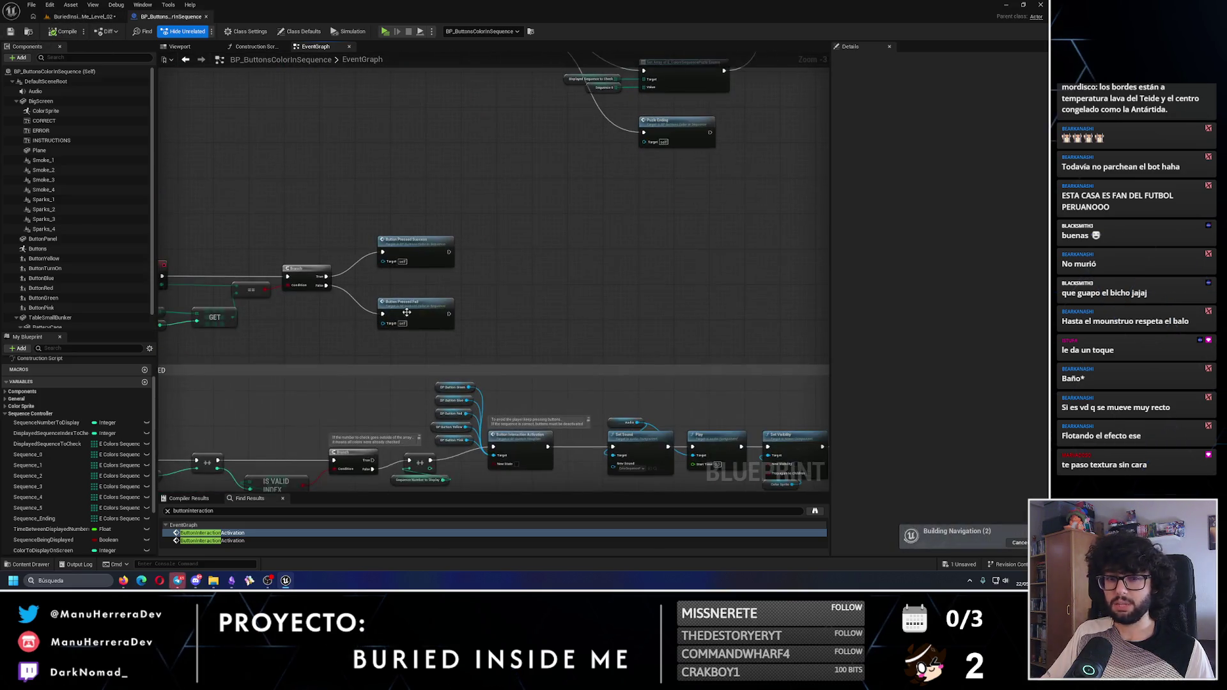
pyautogui.scroll(3, 432, 353)
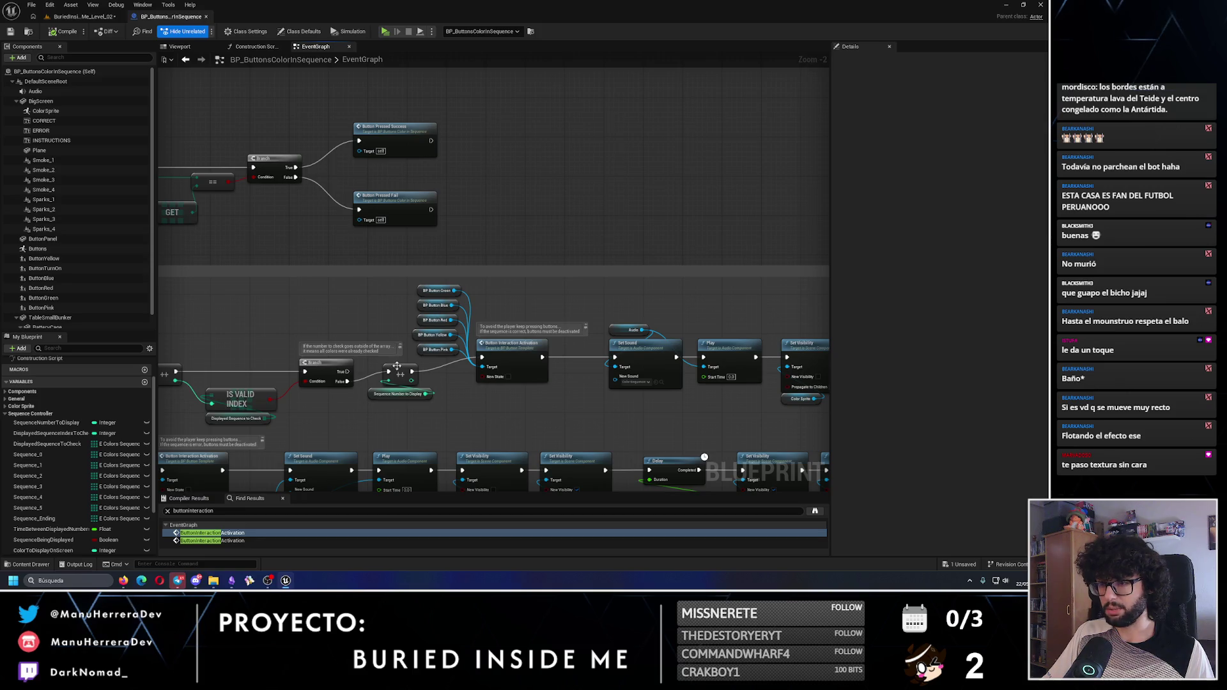
pyautogui.moveTo(397, 365); pyautogui.dragTo(401, 384)
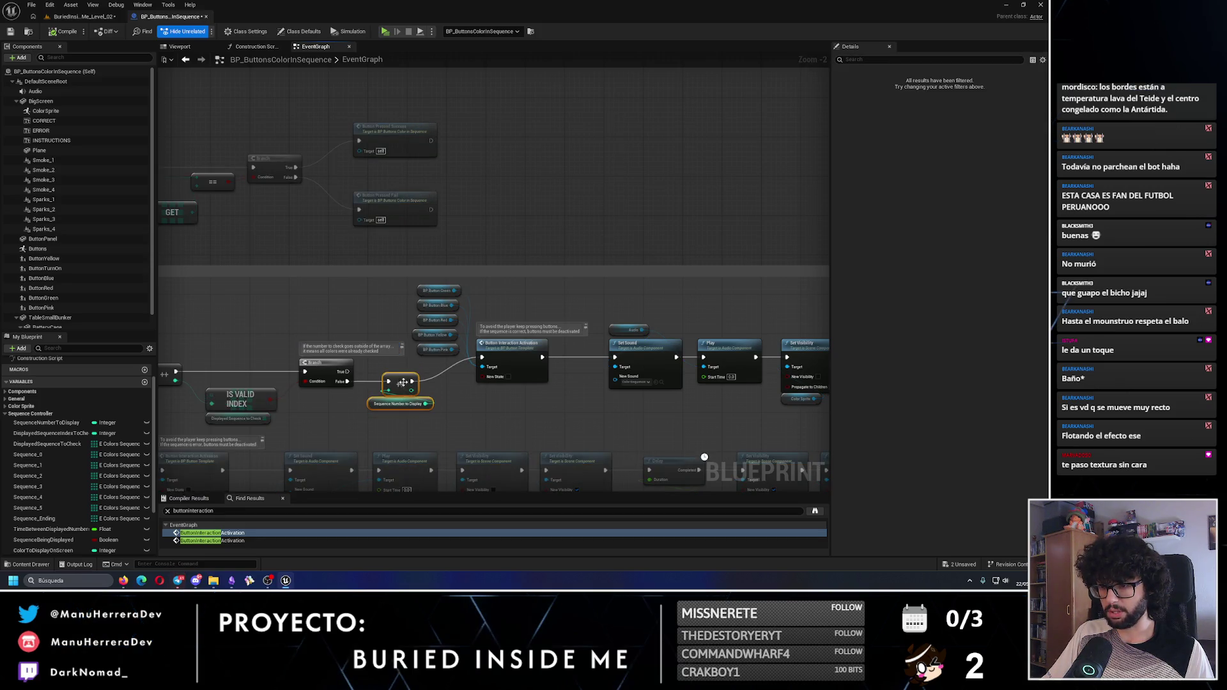
pyautogui.click(537, 423)
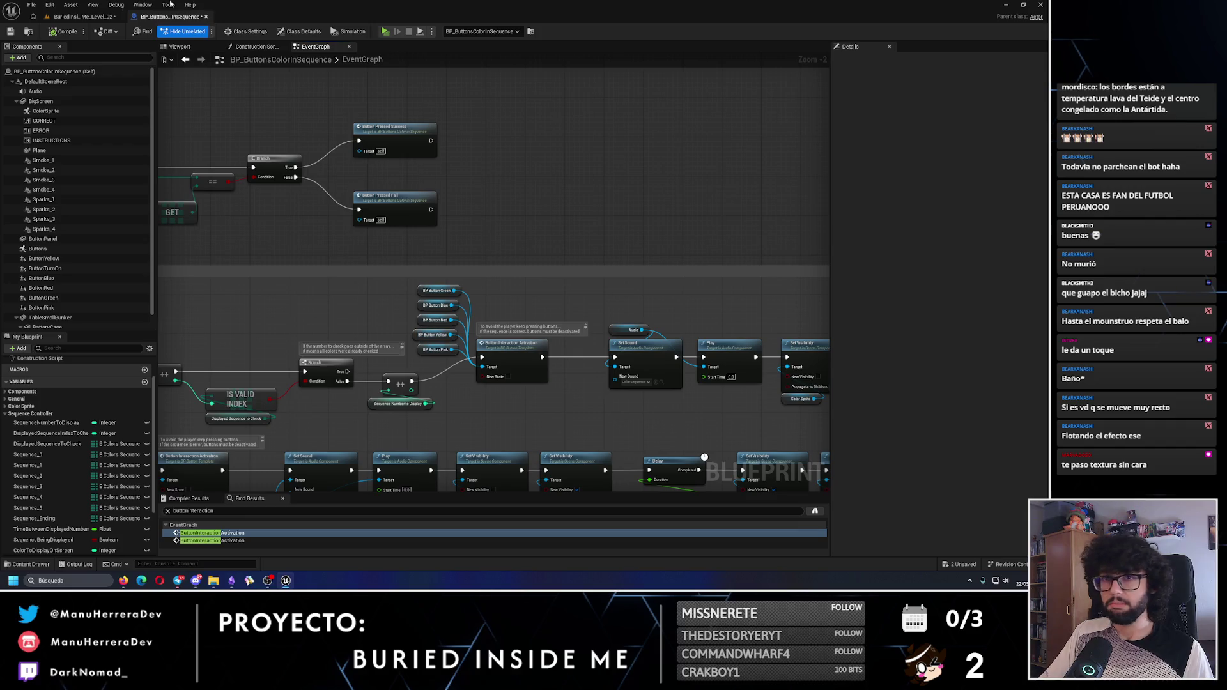
pyautogui.click(12, 34)
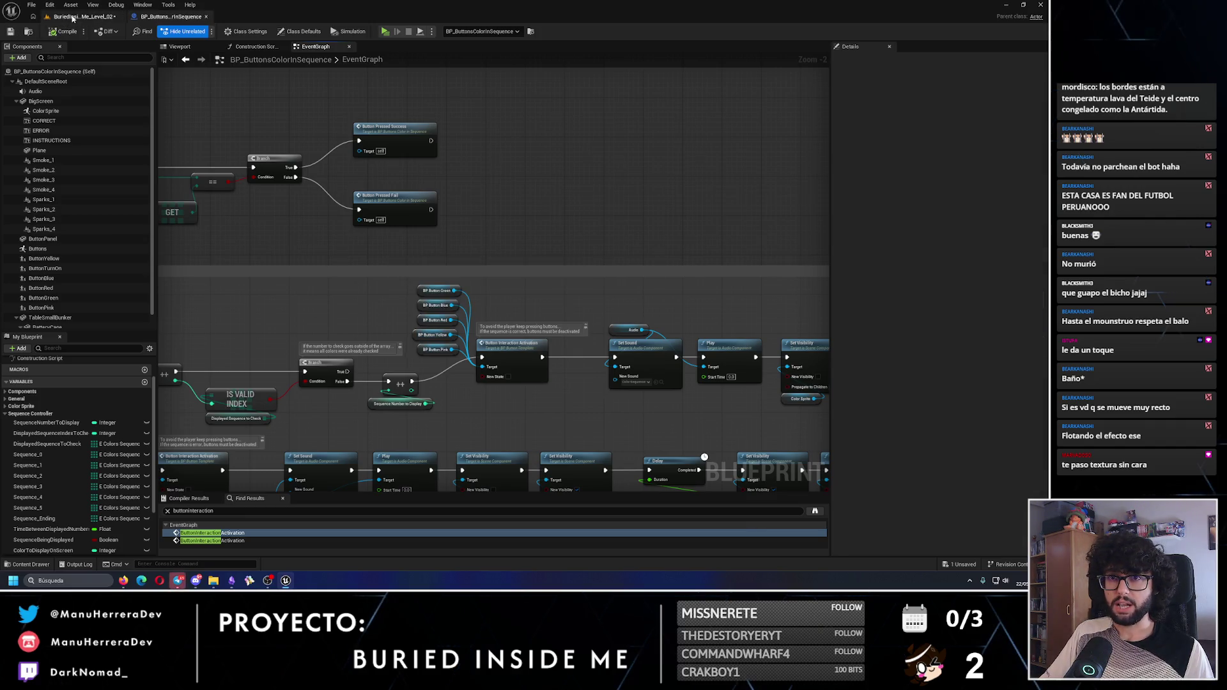
# Save the BuriedInsideMe_Level_02 map and start a play-test of the level
pyautogui.click(84, 16)
pyautogui.hotkey('ctrl', 's')
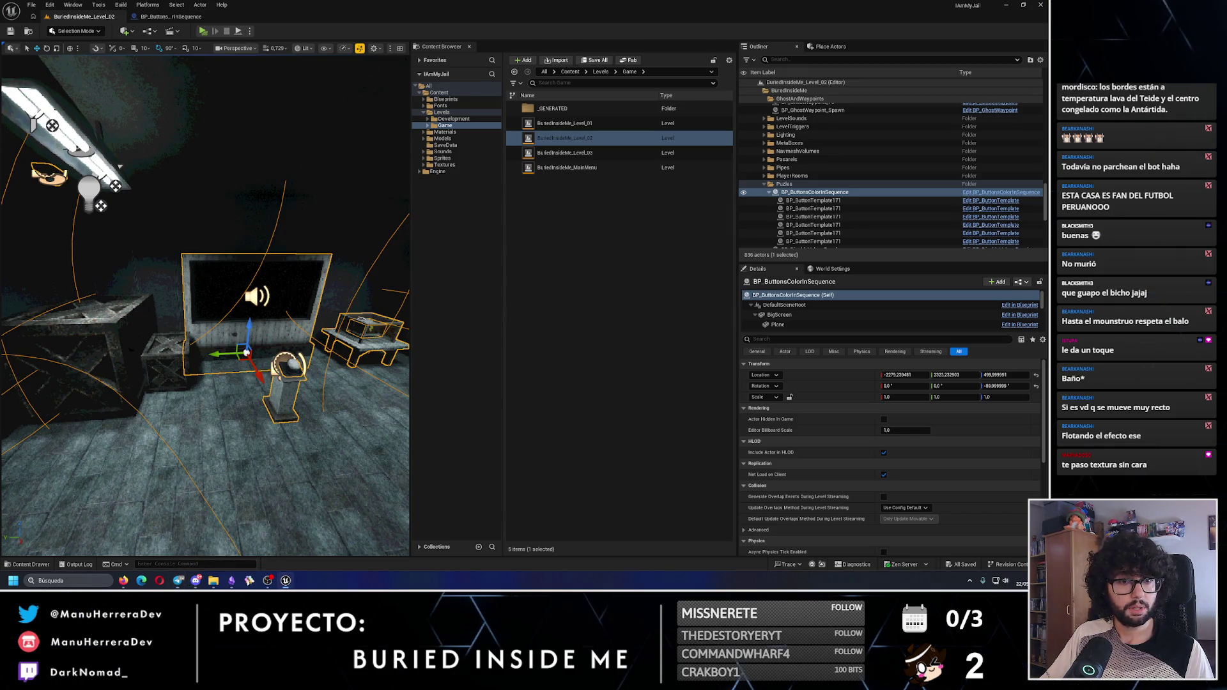
pyautogui.moveTo(256, 315); pyautogui.dragTo(199, 107)
pyautogui.click(172, 18)
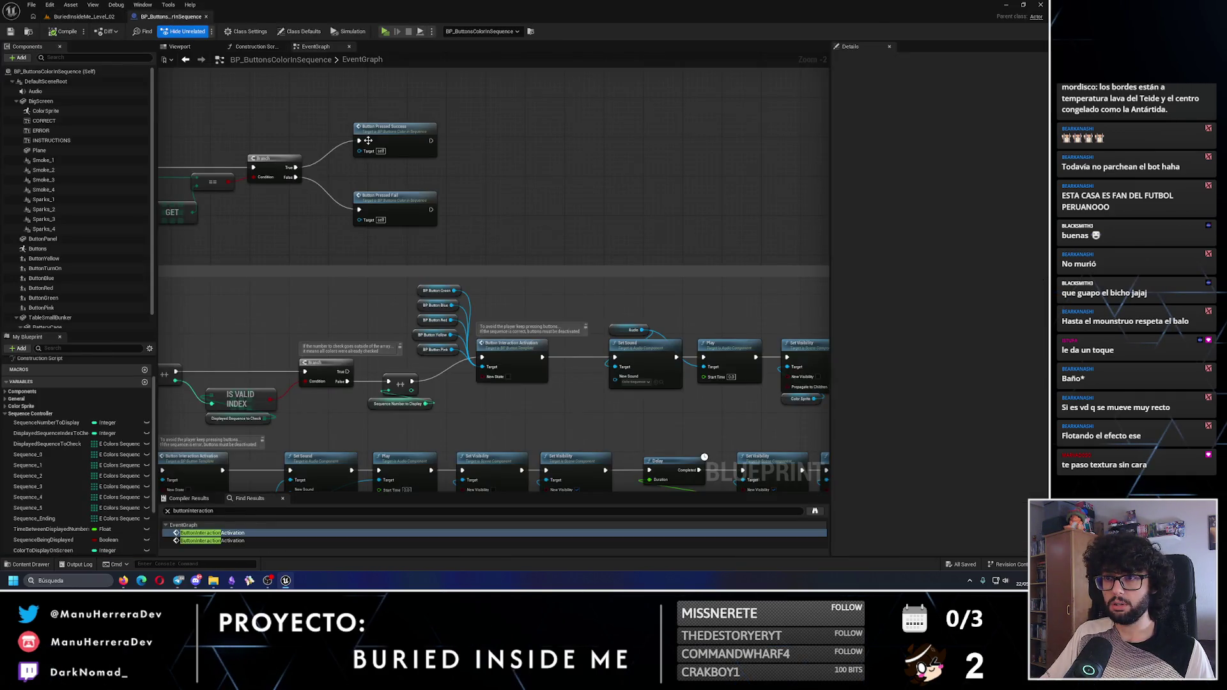
pyautogui.hotkey('ctrl', 'Tab')
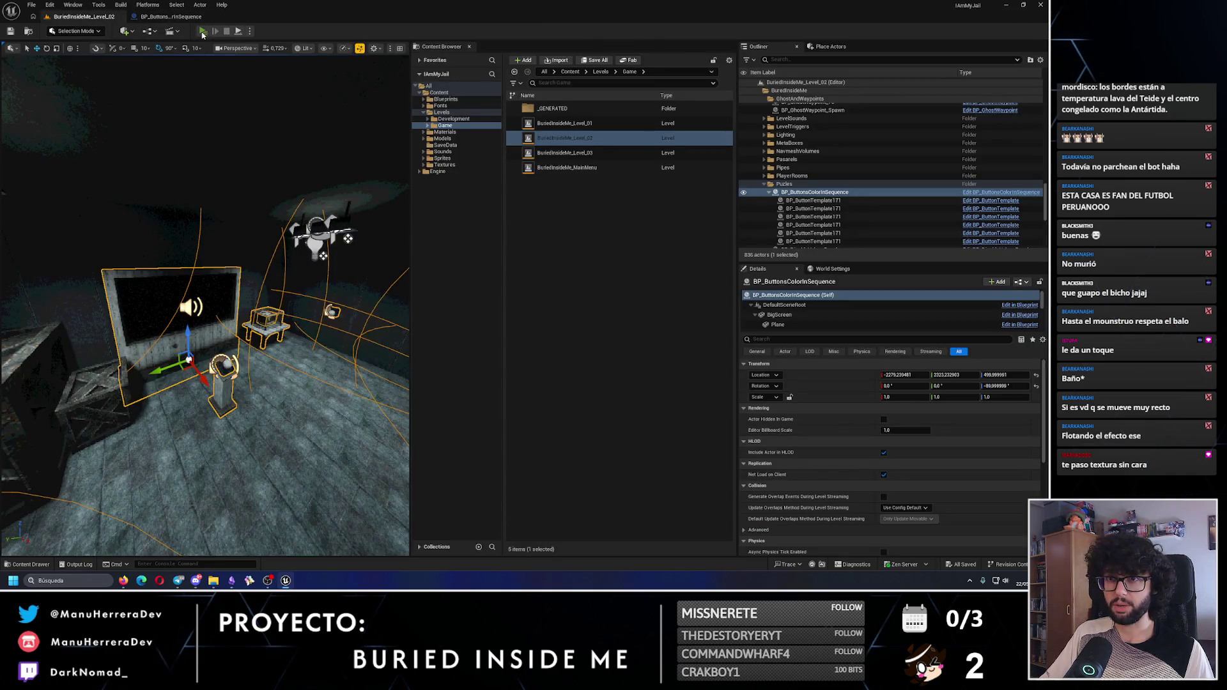
pyautogui.hotkey('alt', 'p')
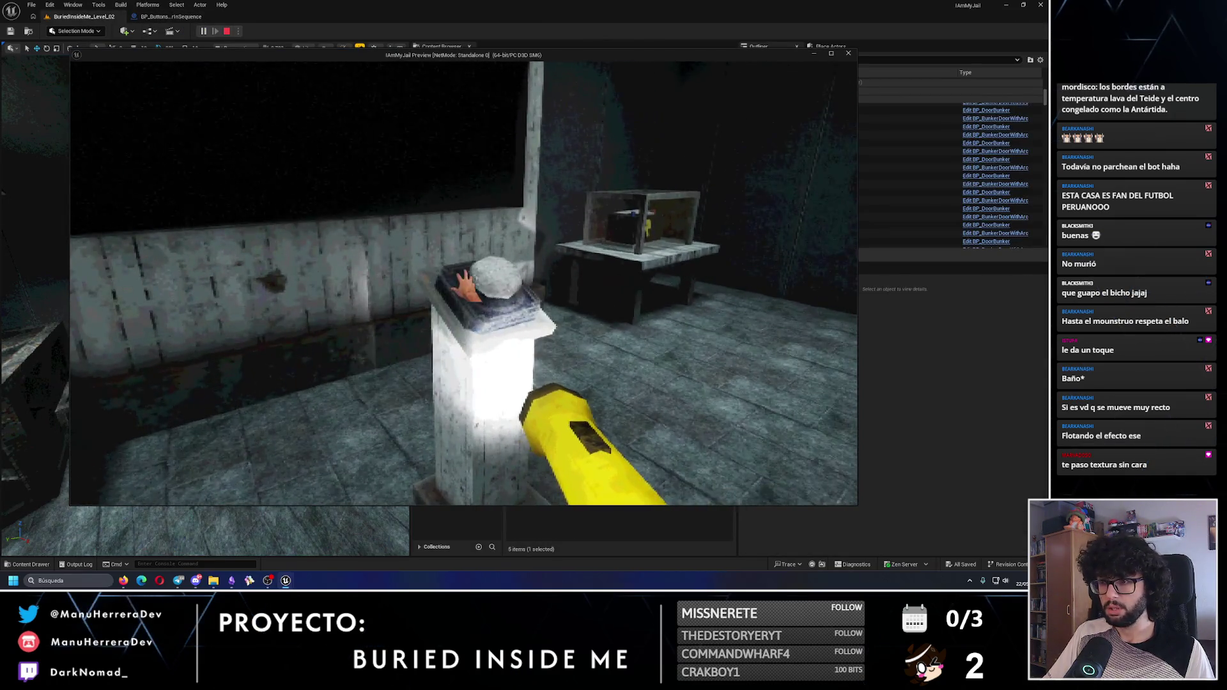
# Press the wall buttons matching the displayed colours until the screen shows CORRECT
pyautogui.press('s')
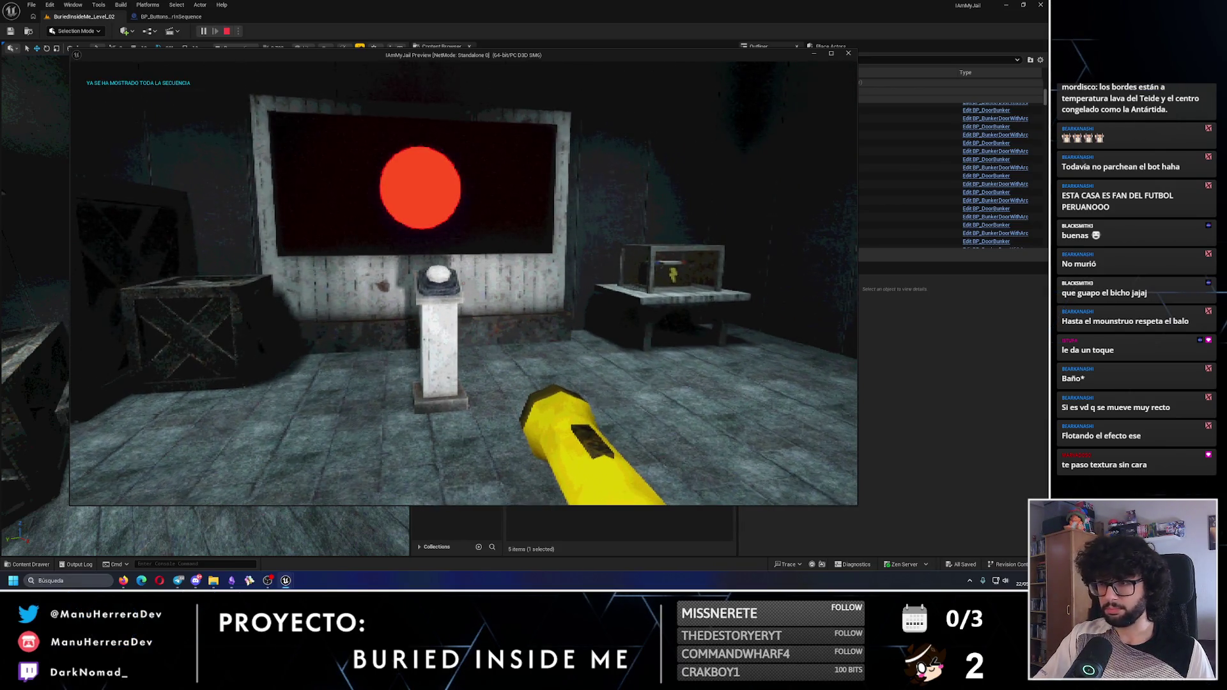
pyautogui.click(463, 283)
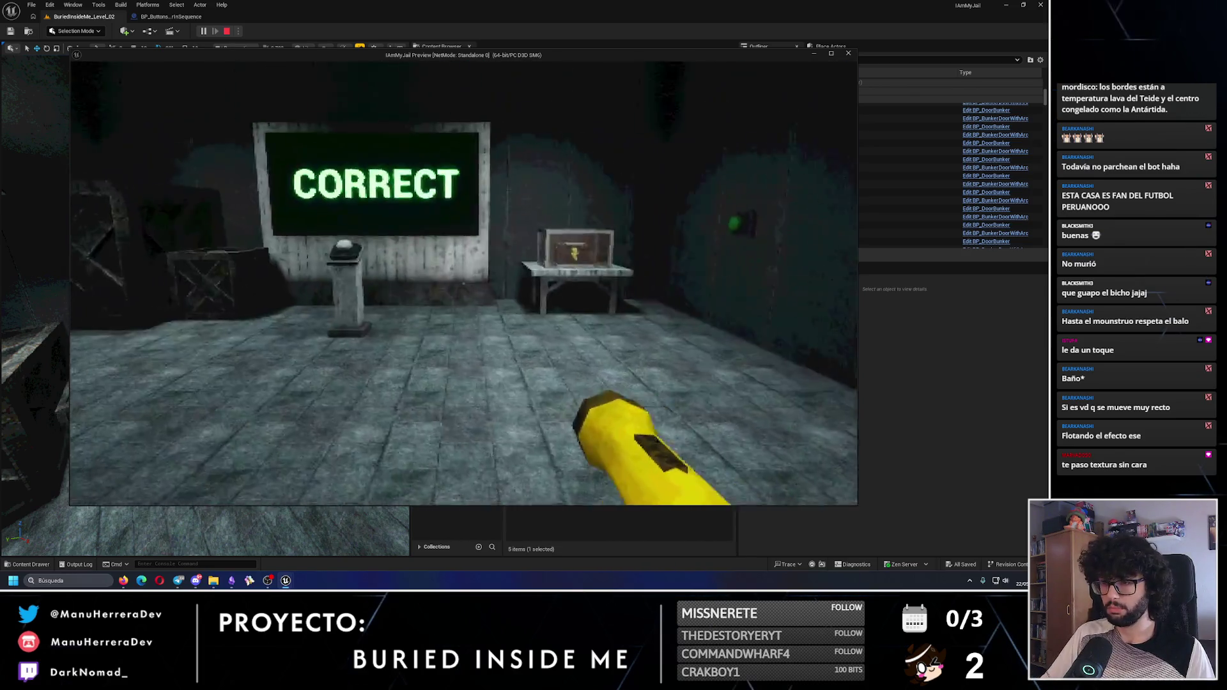
pyautogui.press('w')
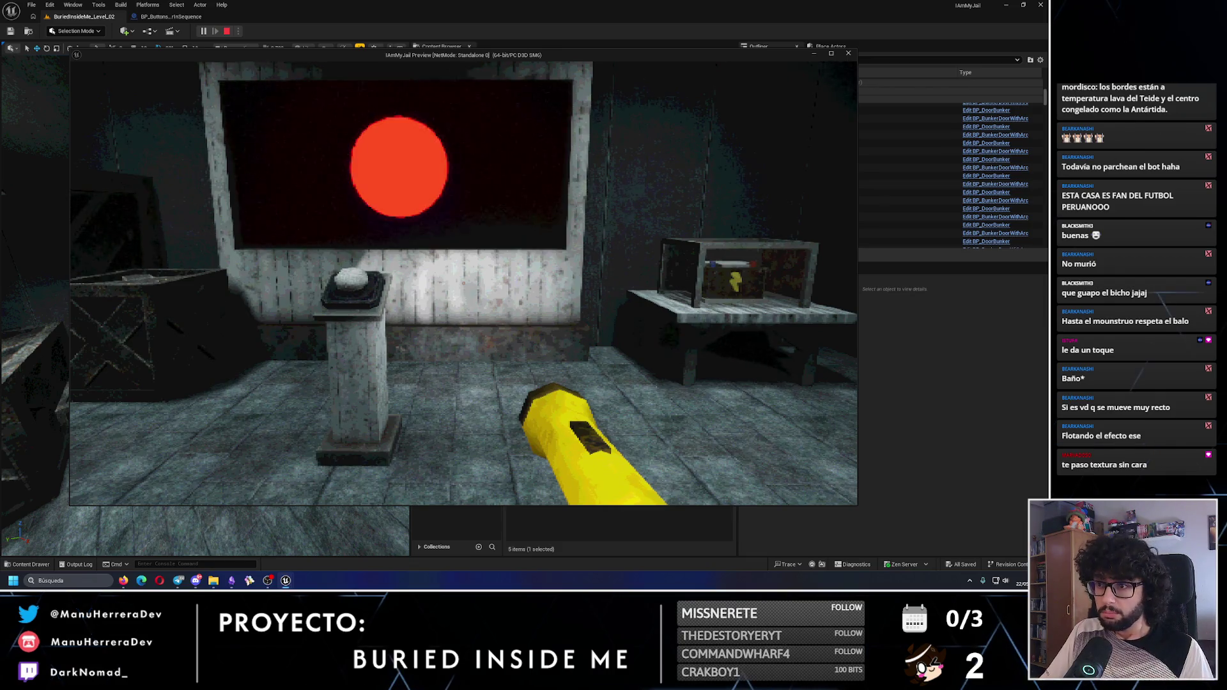
pyautogui.press('s')
pyautogui.click(463, 283)
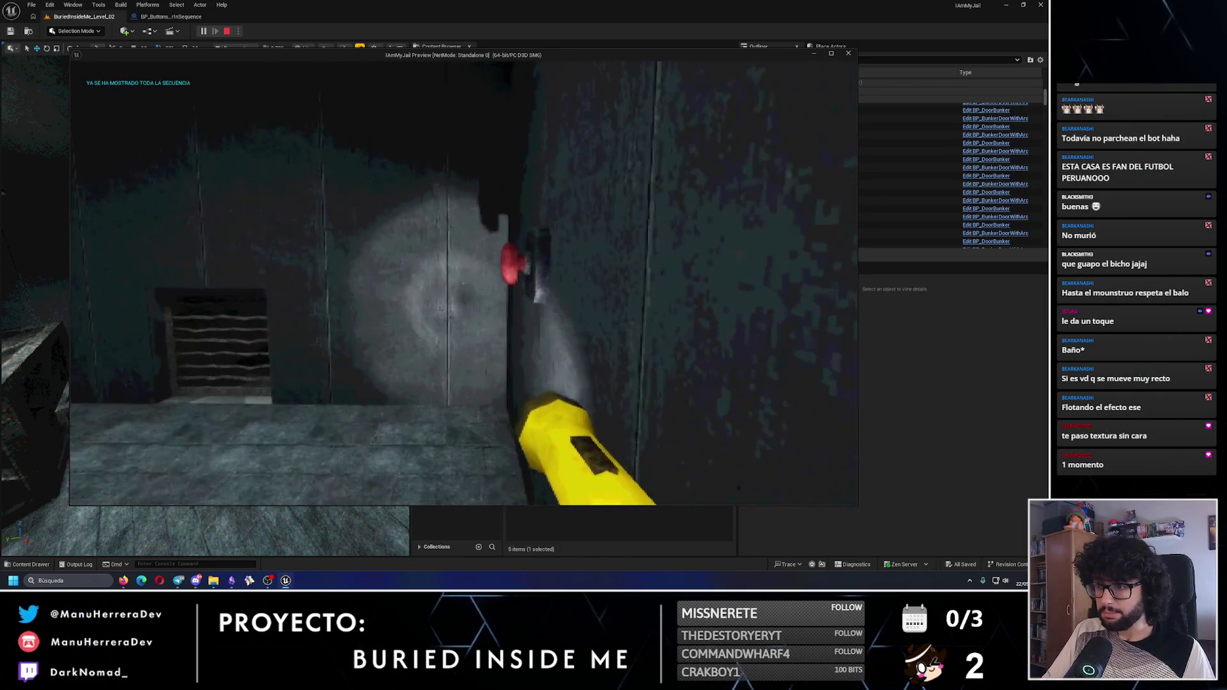
pyautogui.hotkey('shift', 'w')
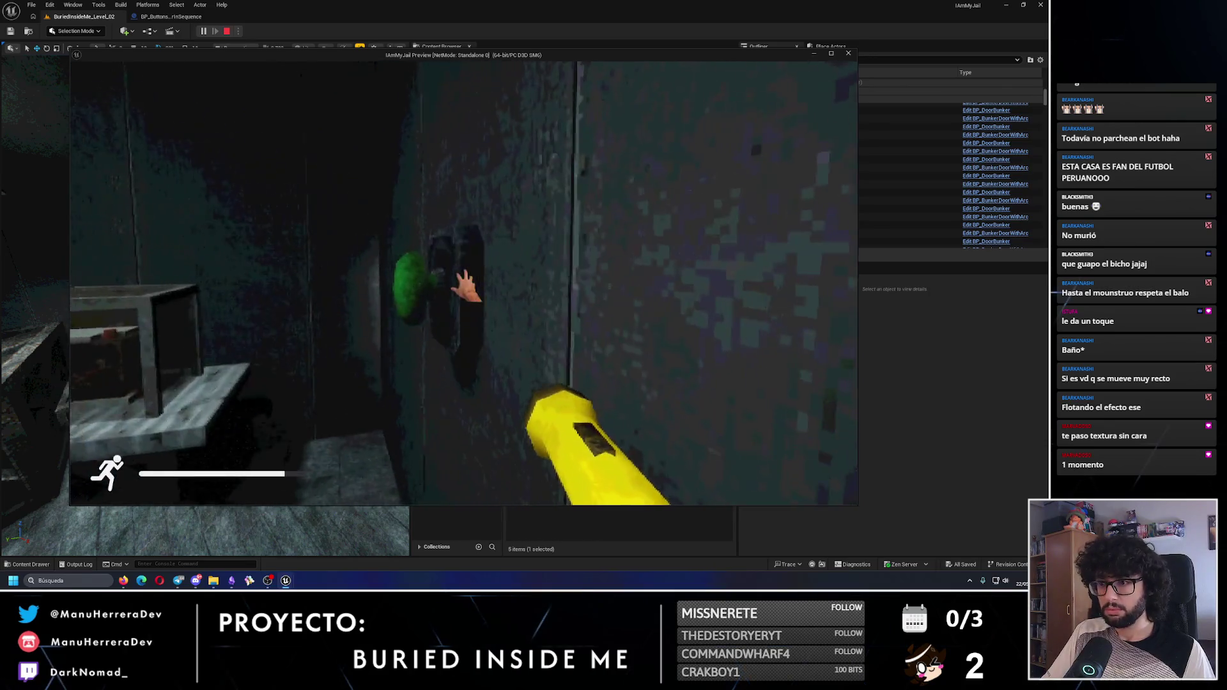
pyautogui.click(466, 286)
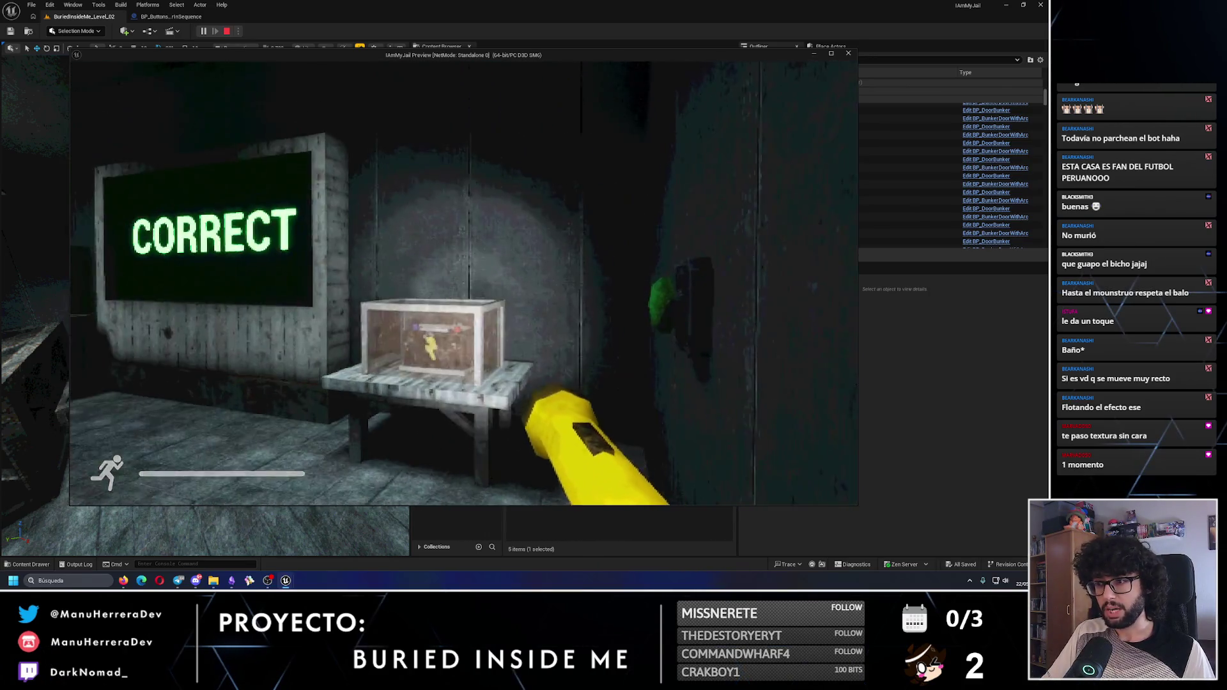
pyautogui.press('s')
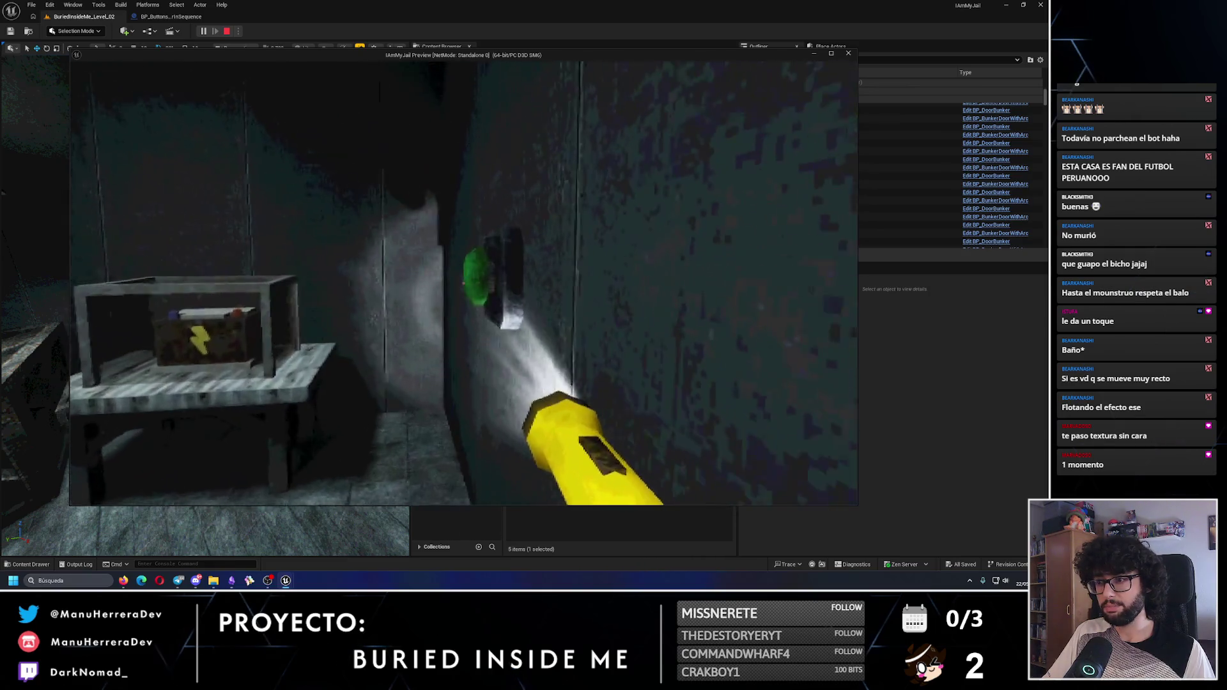
# Press more buttons, including a wrong one to trigger the error, then stop the play-test
pyautogui.press('w')
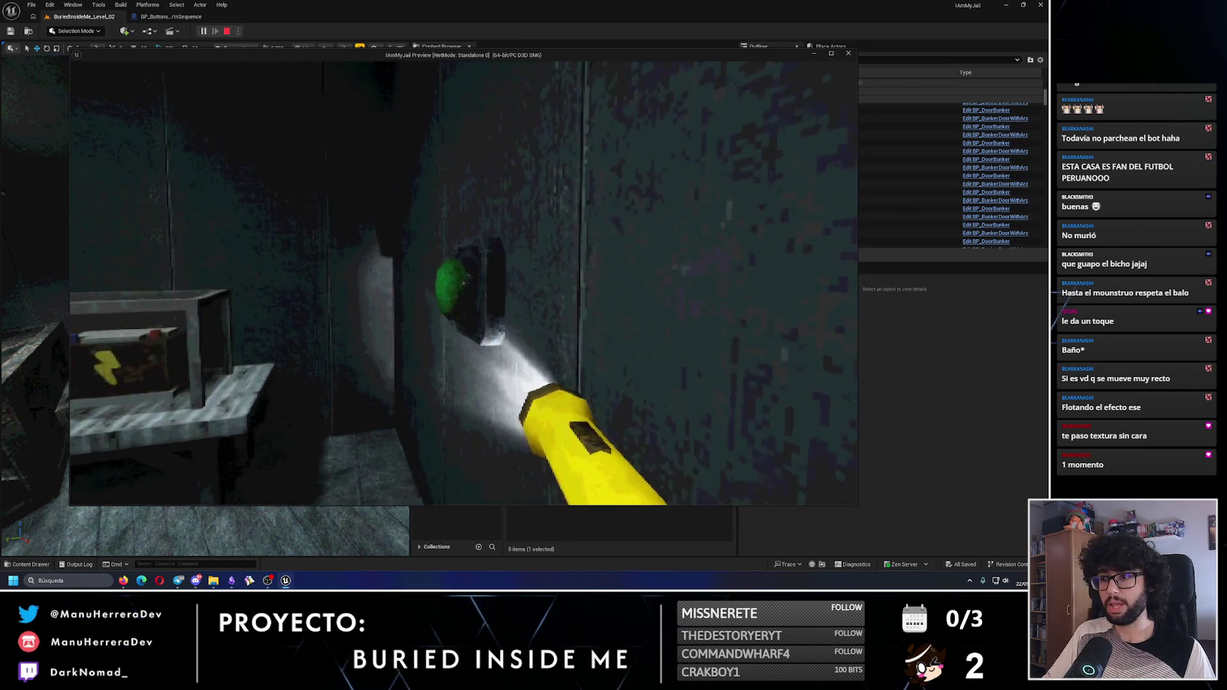
pyautogui.click(464, 283)
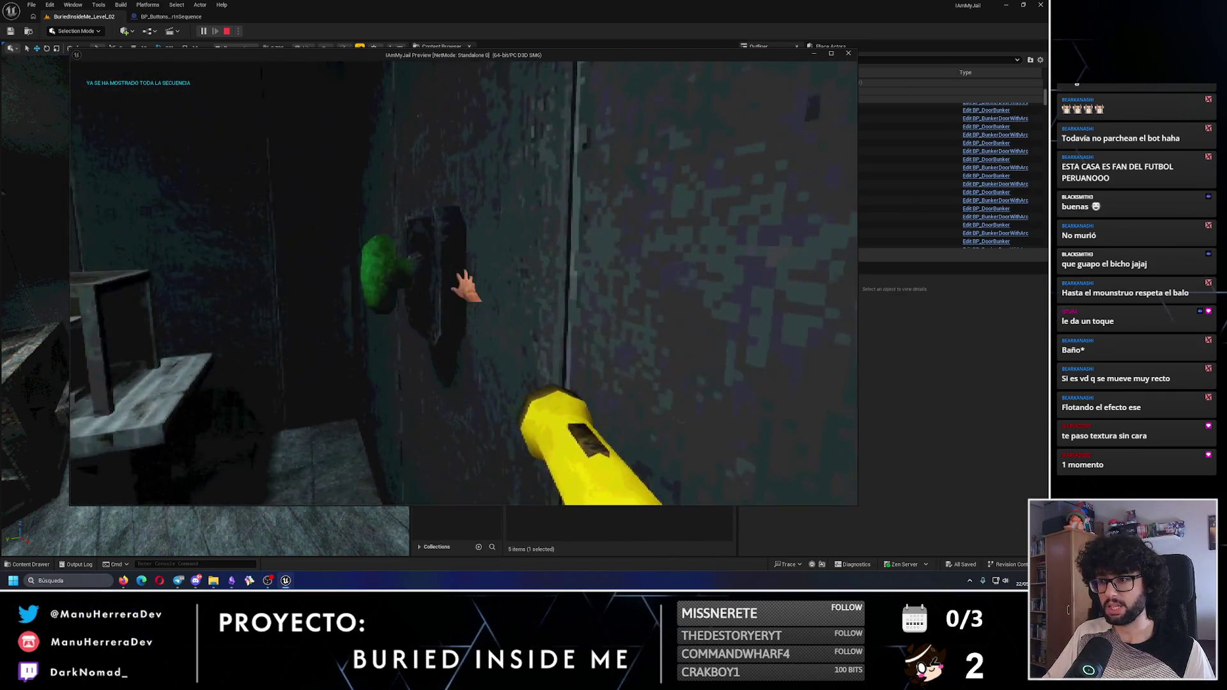
pyautogui.click(464, 283)
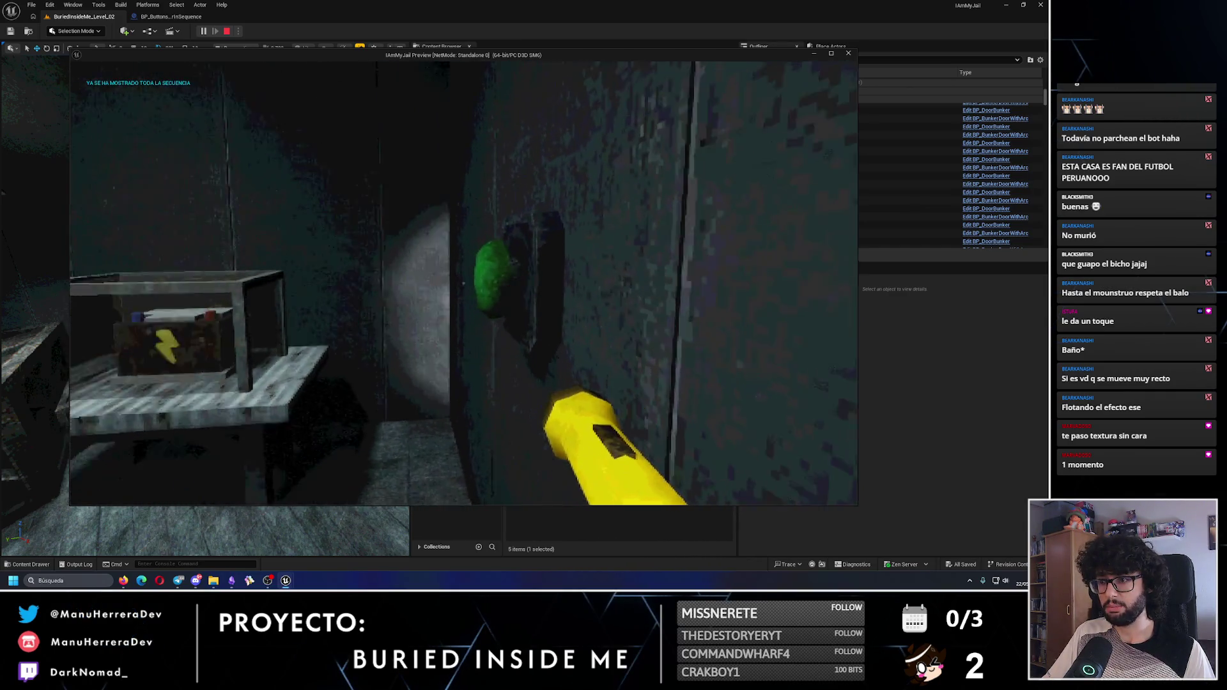
pyautogui.hotkey('shift', 'w')
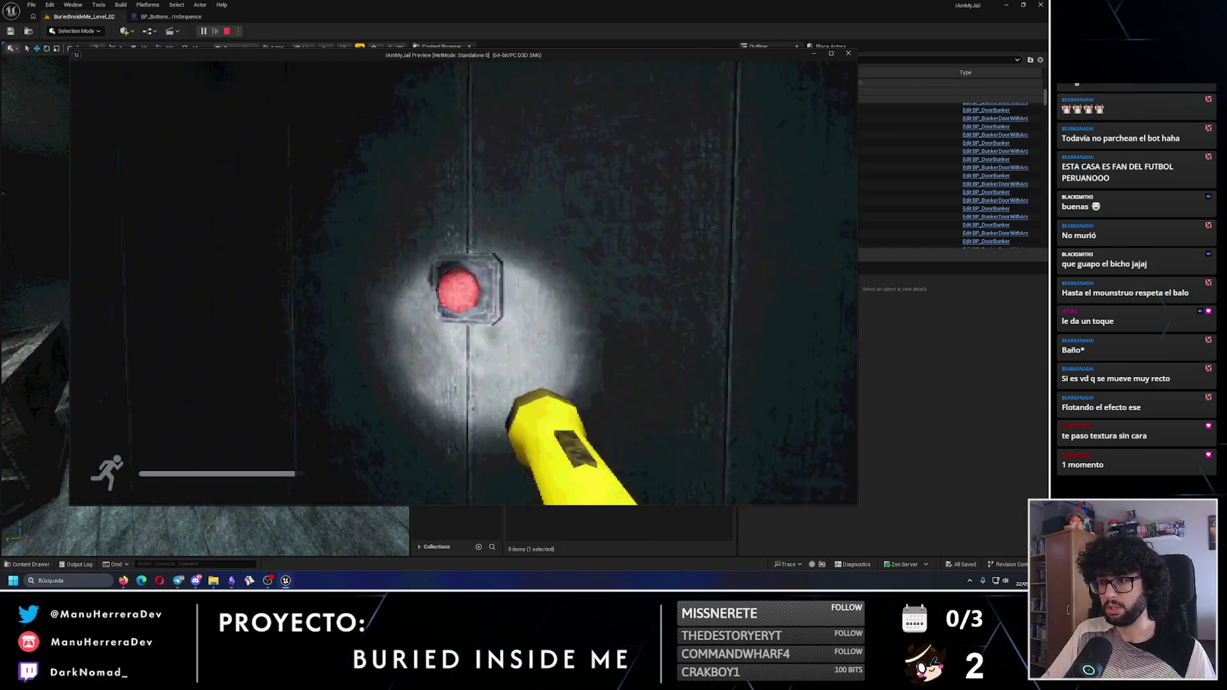
pyautogui.press('w')
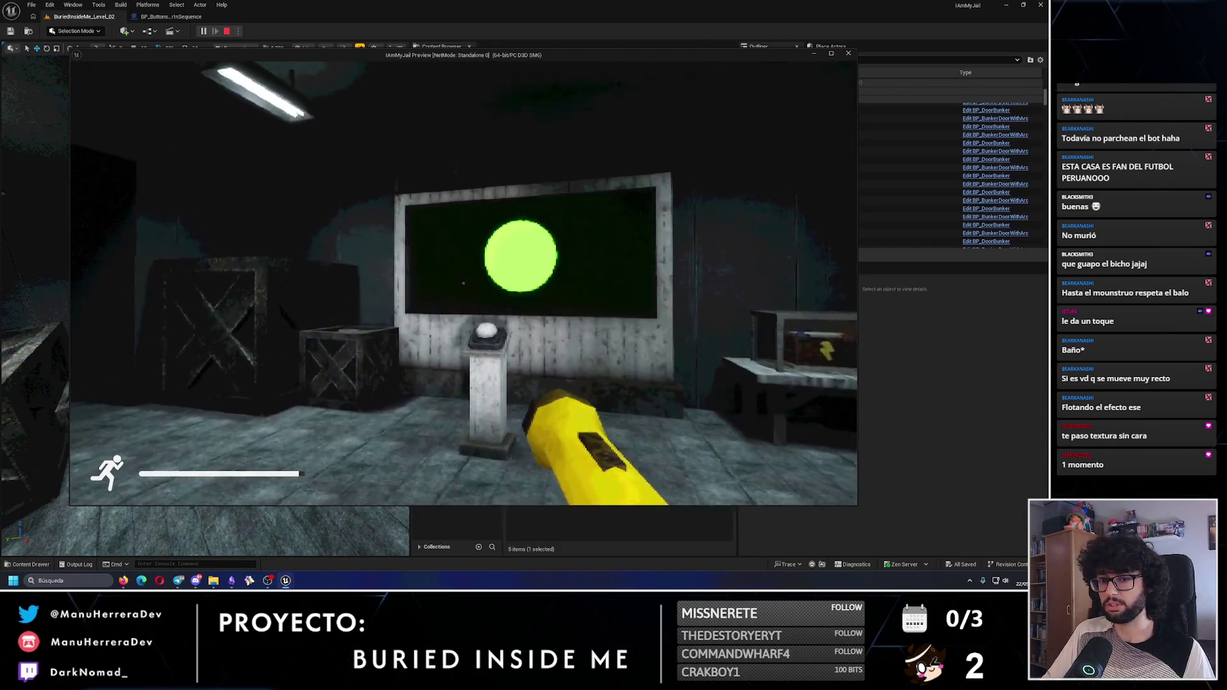
pyautogui.click(463, 284)
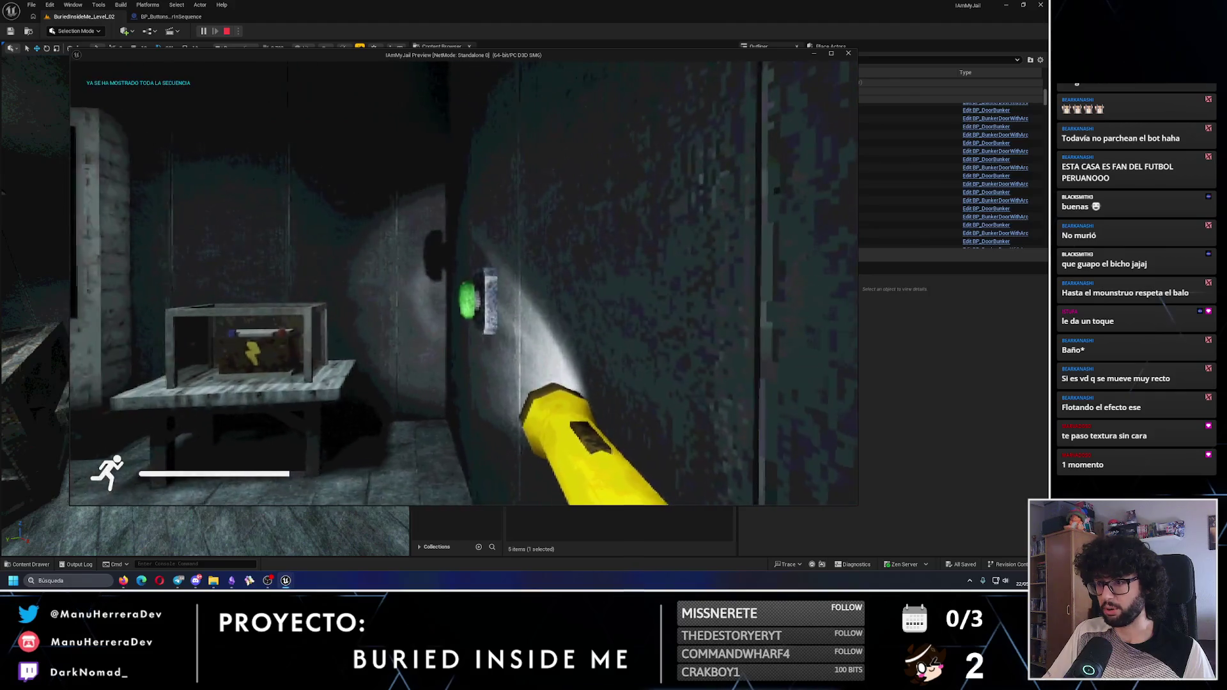
pyautogui.press('w')
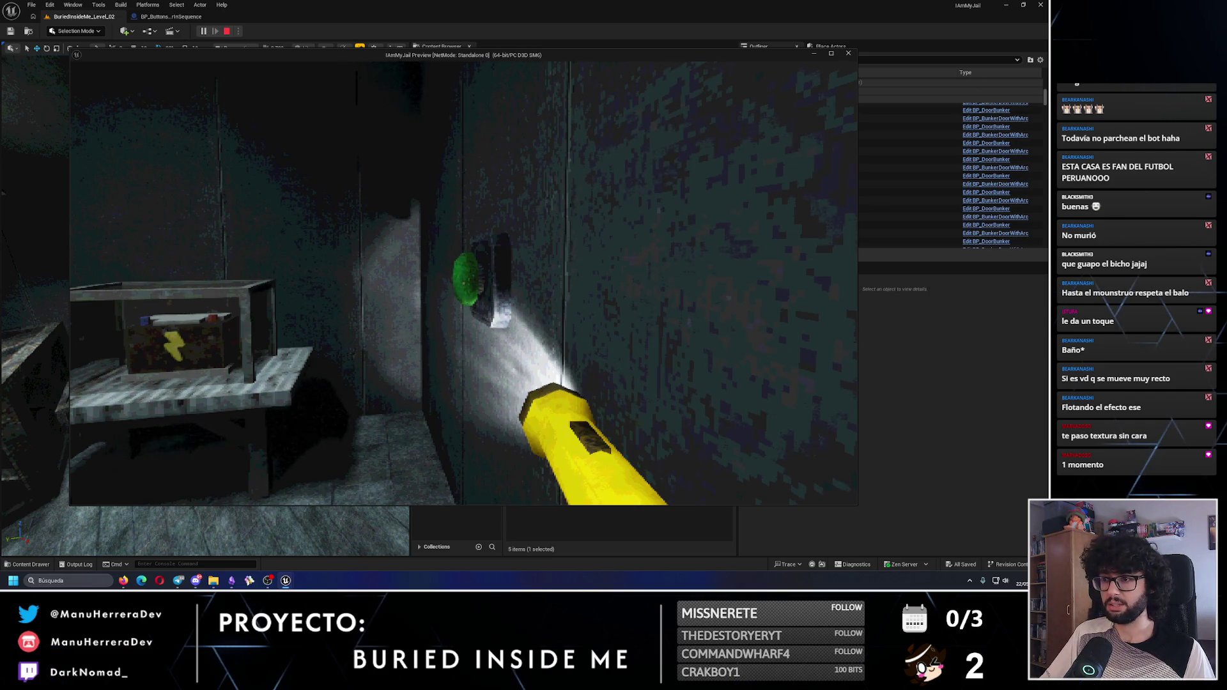
pyautogui.click(464, 283)
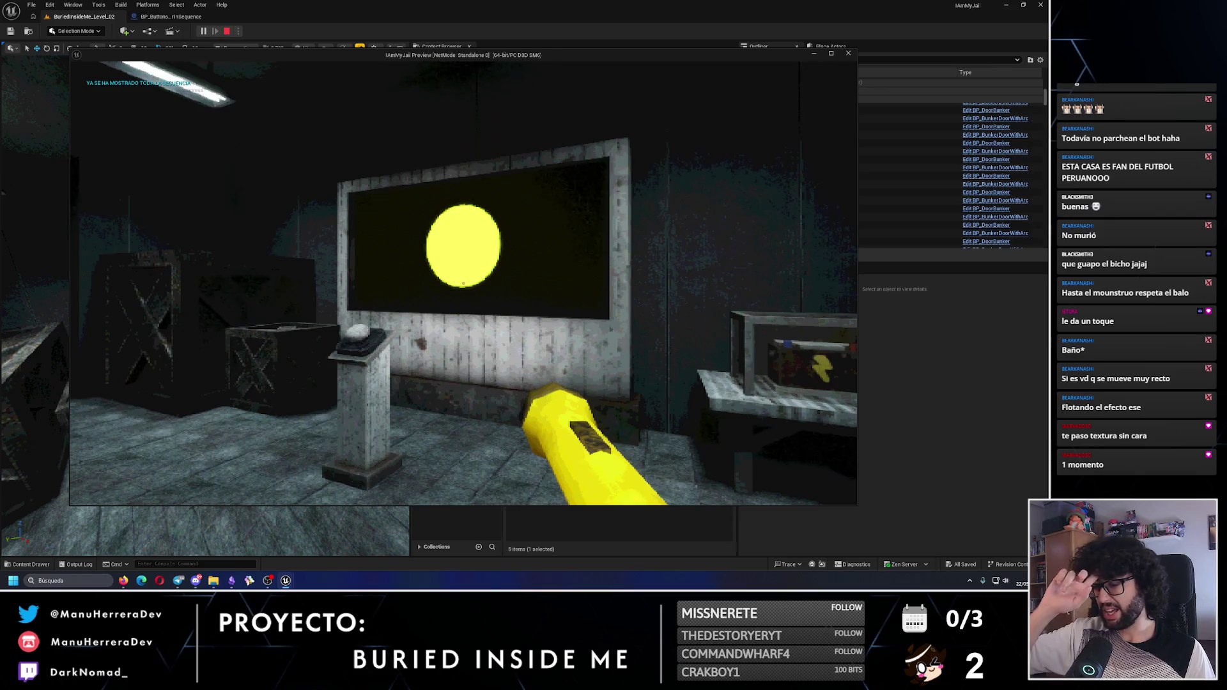
pyautogui.press('Escape')
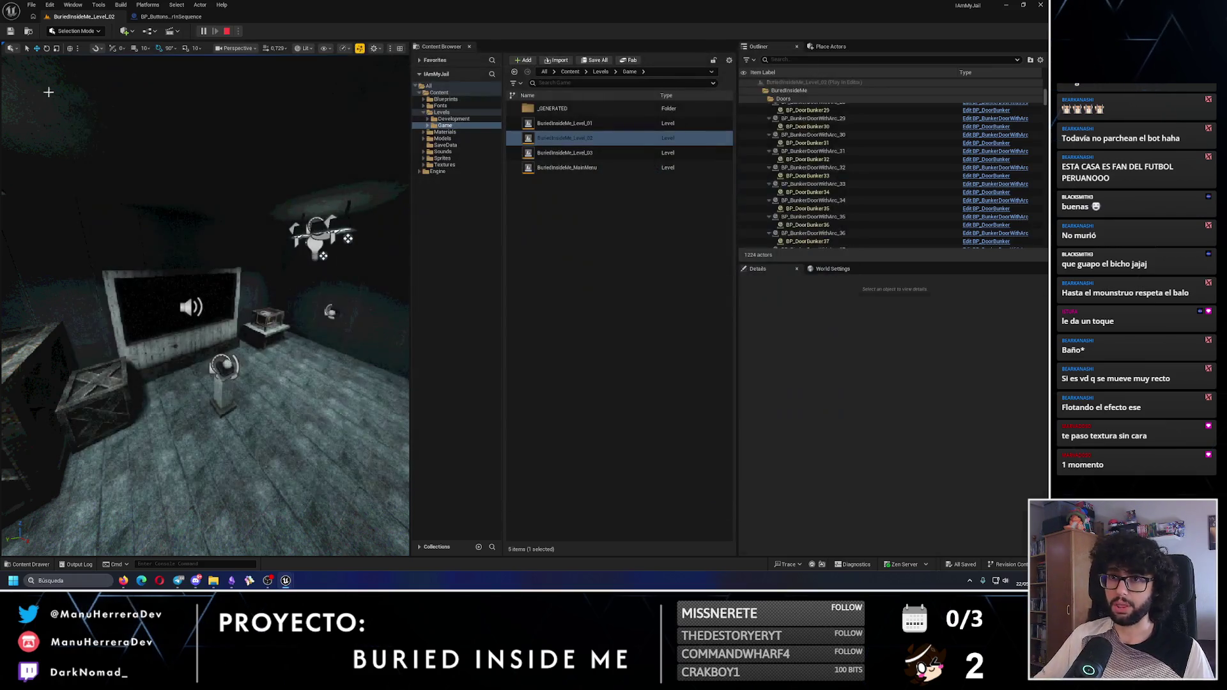
# Open BP_ButtonTemplate's button interaction activation graph from the puzzle blueprint
pyautogui.click(184, 16)
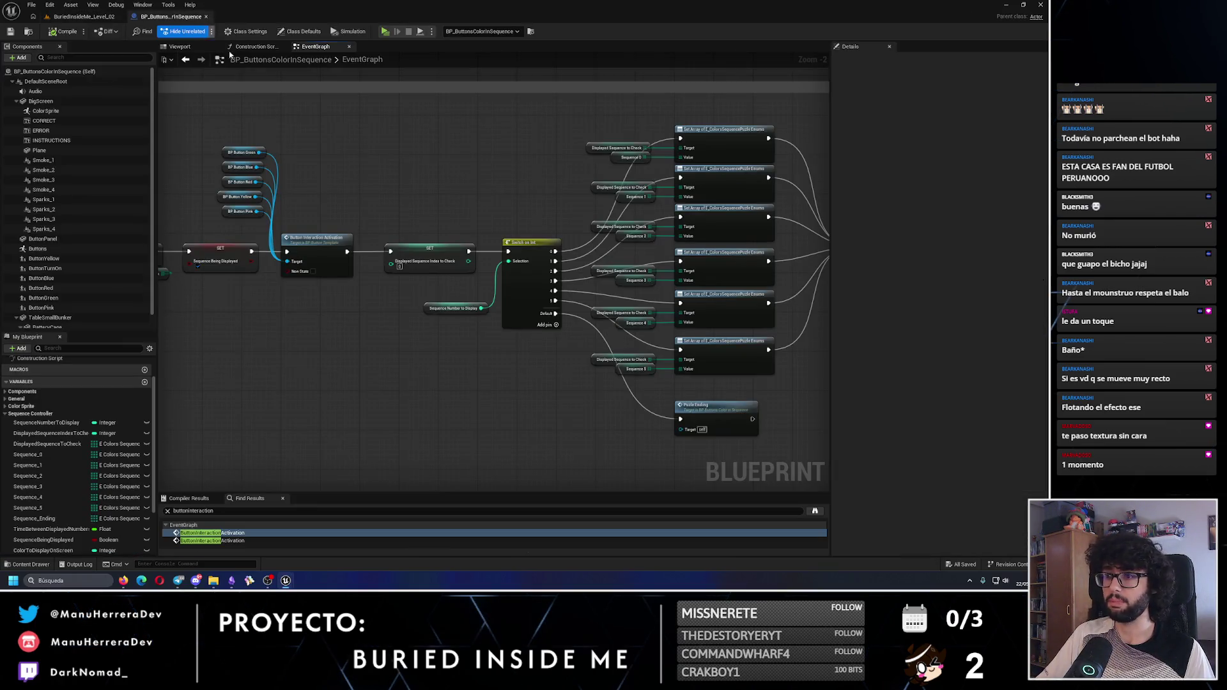
pyautogui.click(387, 262)
pyautogui.doubleClick(396, 281)
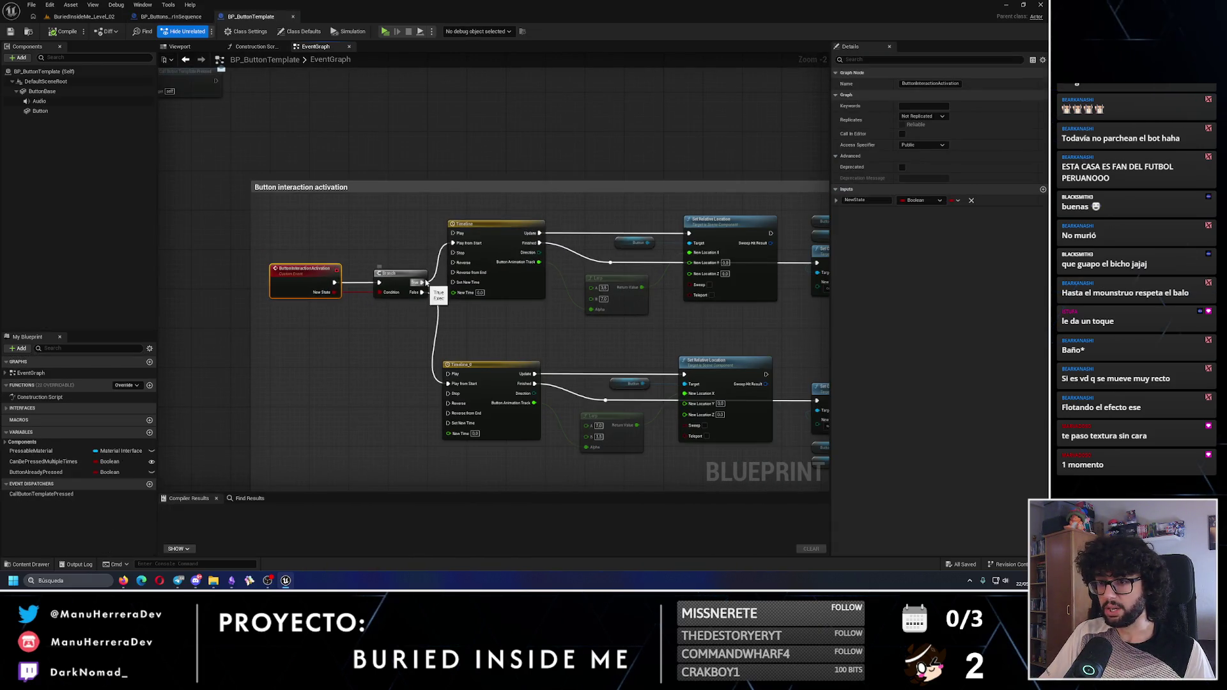
pyautogui.scroll(-2, 246, 226)
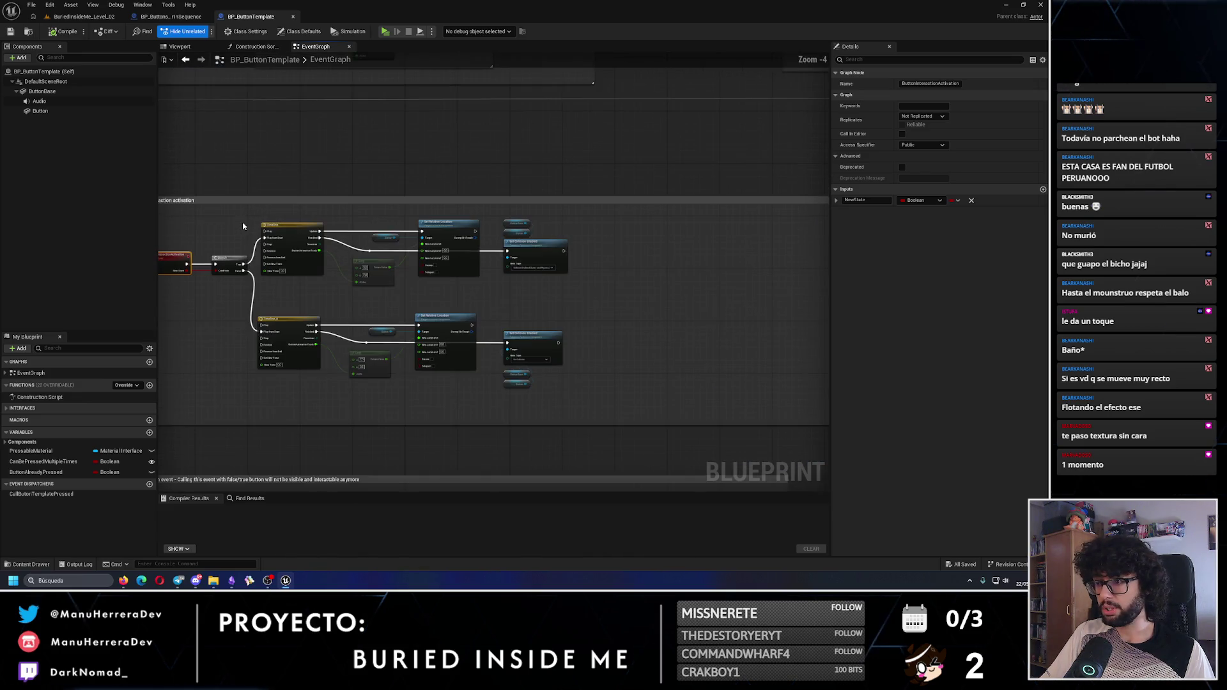
pyautogui.moveTo(218, 219); pyautogui.dragTo(547, 392)
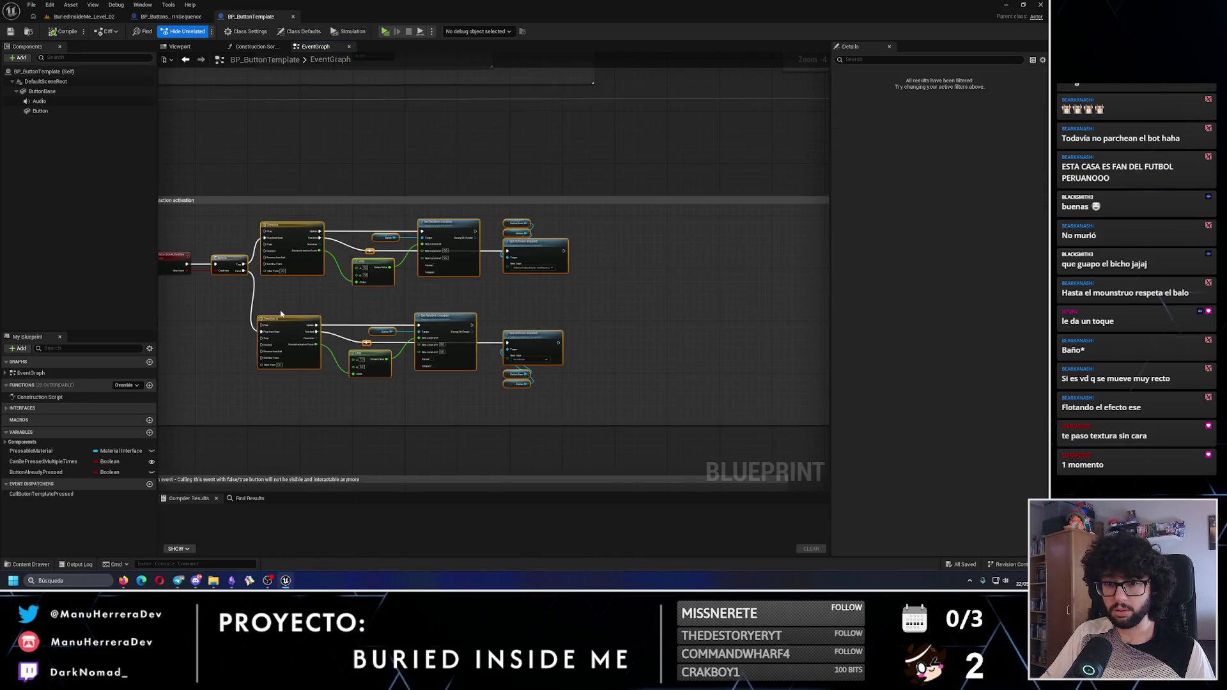
# Add a Boolean named IsButtonActivated and set it after the upper Set Collision Enabled
pyautogui.click(149, 434)
pyautogui.write('IsButtonDeactivated')
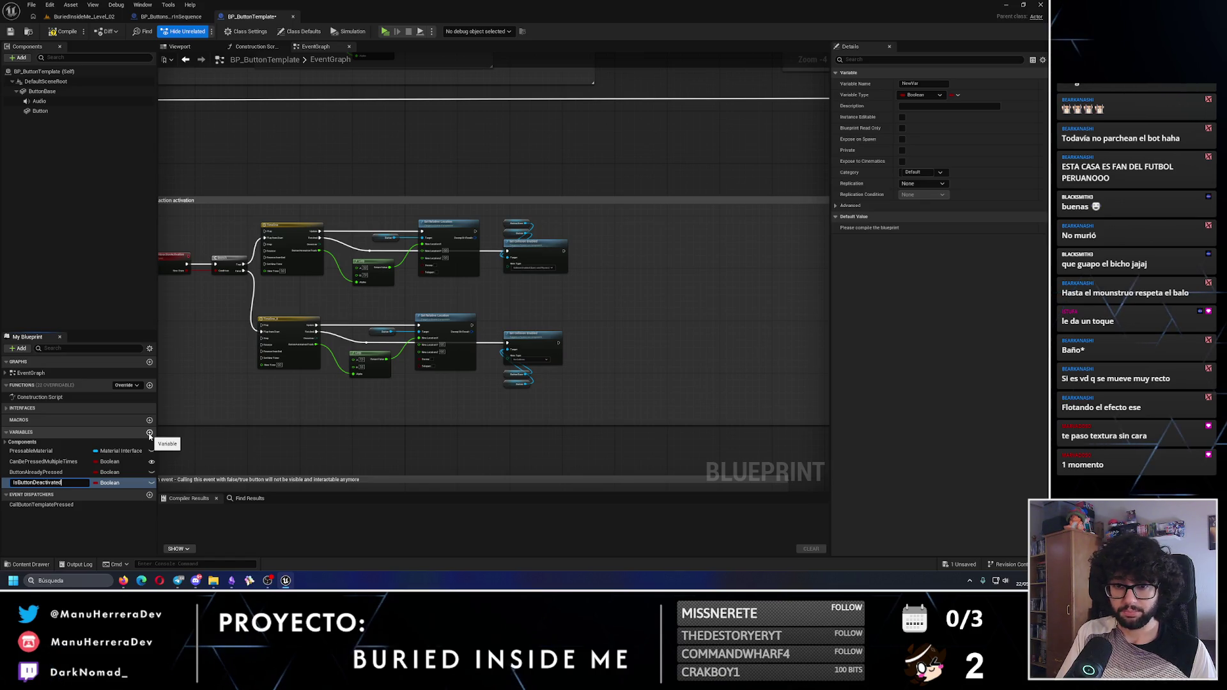
pyautogui.press('Return')
pyautogui.moveTo(411, 323); pyautogui.dragTo(524, 307)
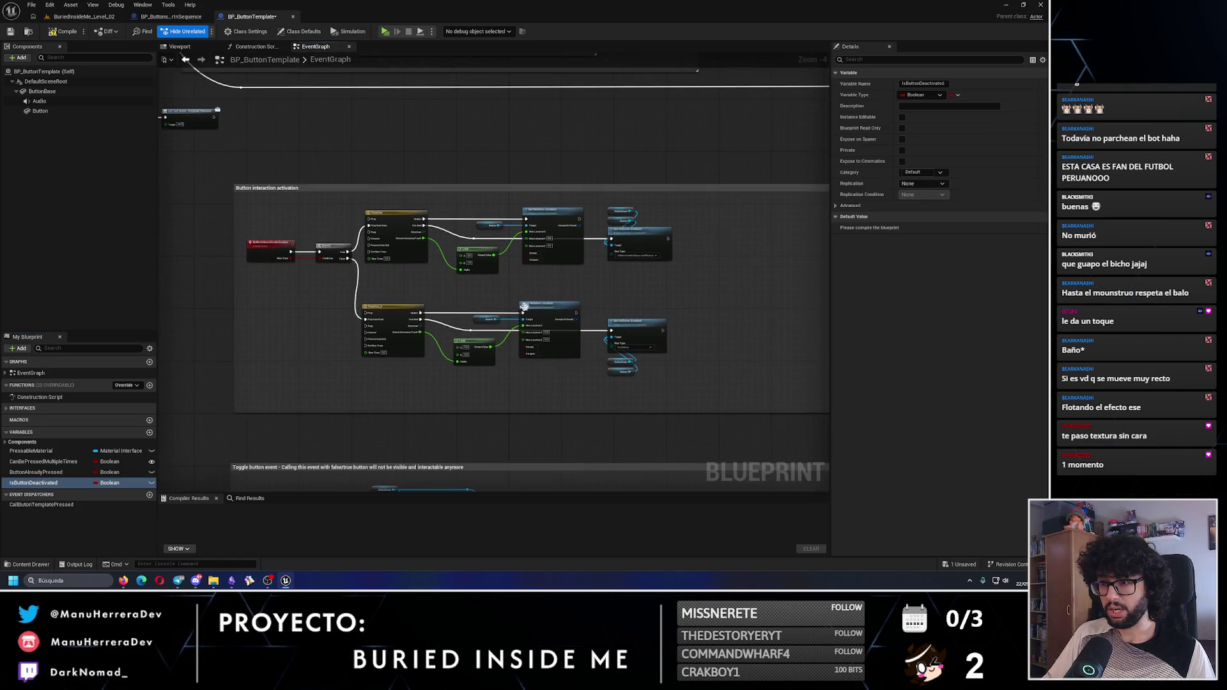
pyautogui.scroll(2, 407, 283)
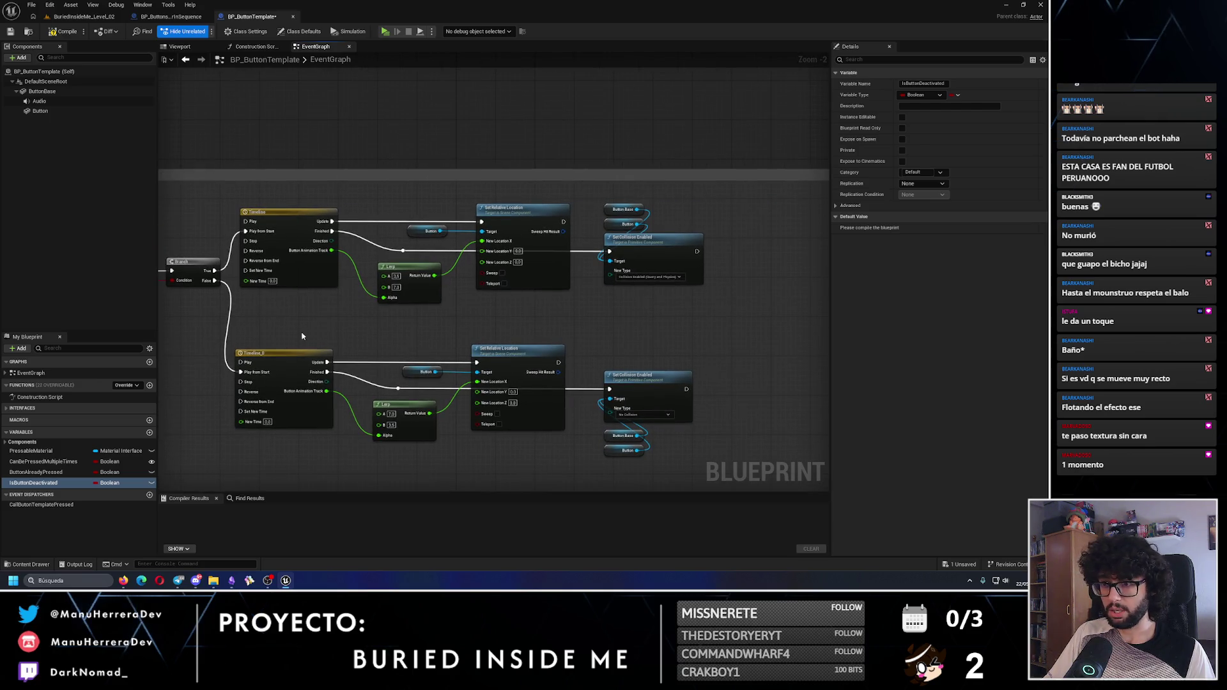
pyautogui.moveTo(58, 483)
pyautogui.mouseDown()
pyautogui.moveTo(524, 377)
pyautogui.moveTo(747, 252)
pyautogui.mouseUp()
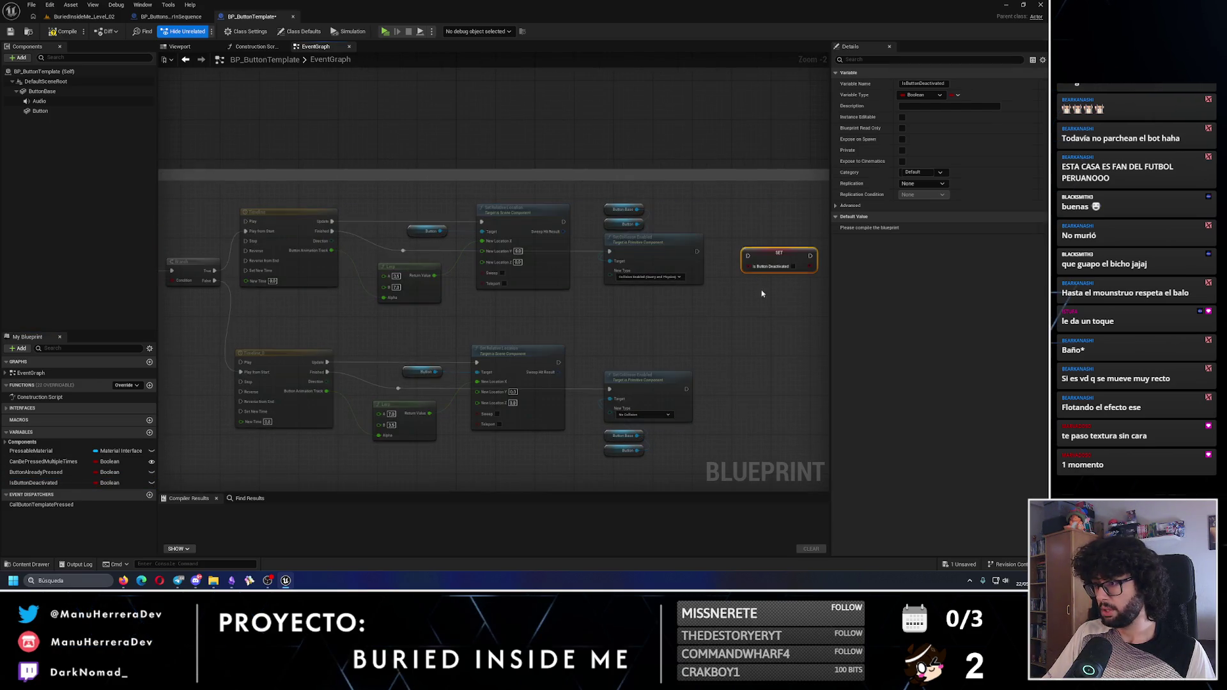
pyautogui.moveTo(697, 251); pyautogui.dragTo(749, 257)
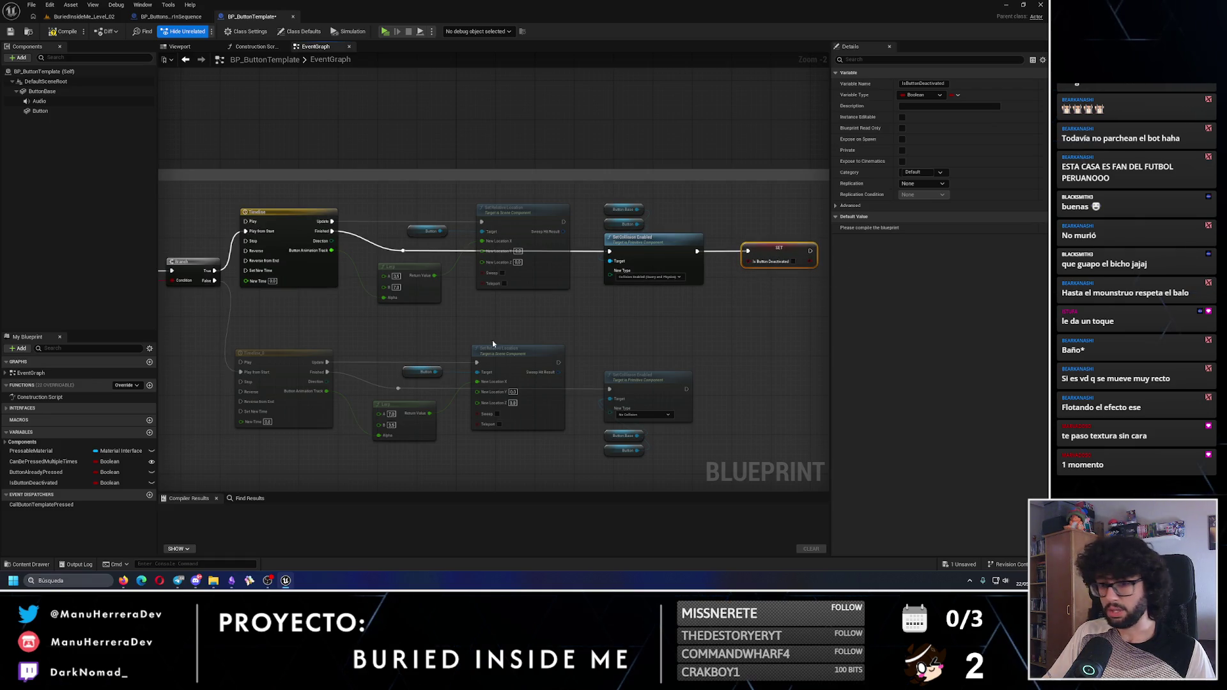
pyautogui.click(49, 485)
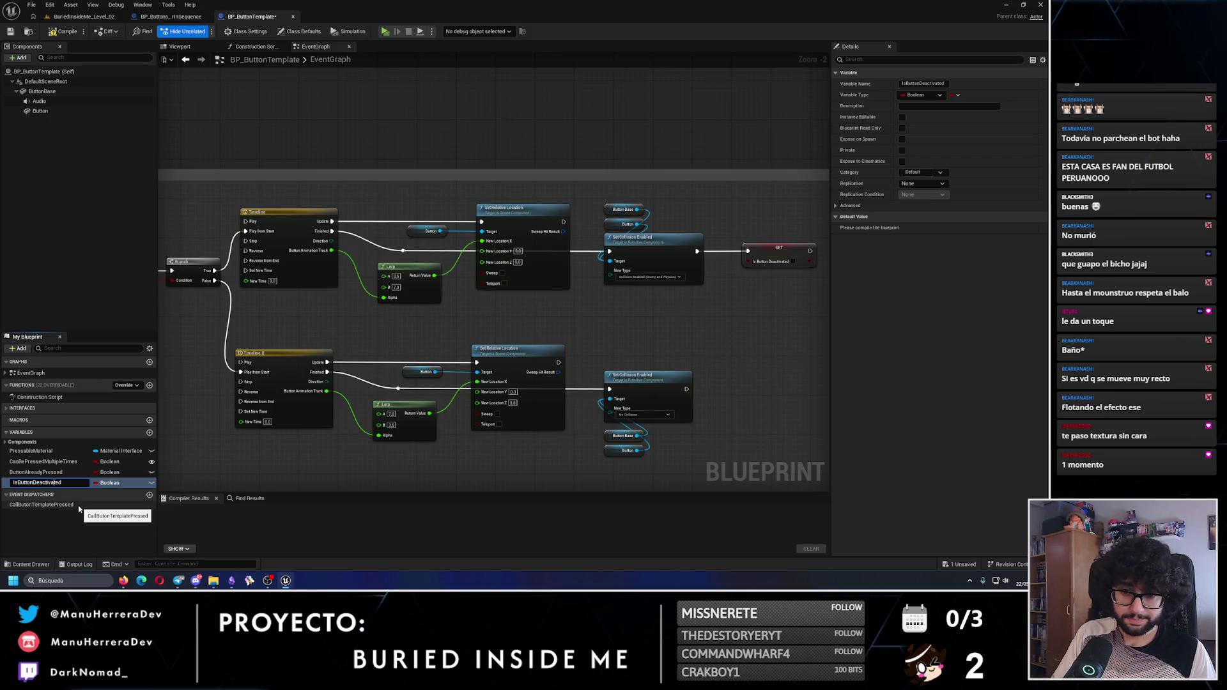
pyautogui.write('A')
pyautogui.press('Return')
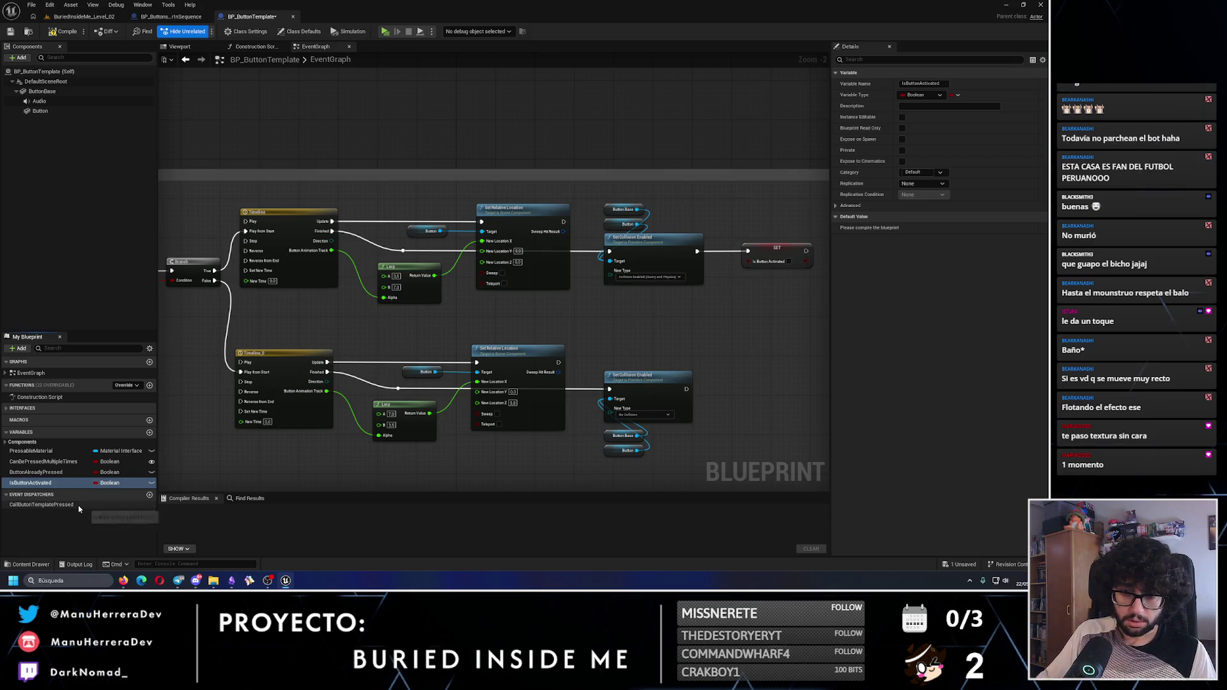
# Also set IsButtonActivated after the lower chain's Set Collision Enabled node
pyautogui.moveTo(768, 339); pyautogui.dragTo(661, 289)
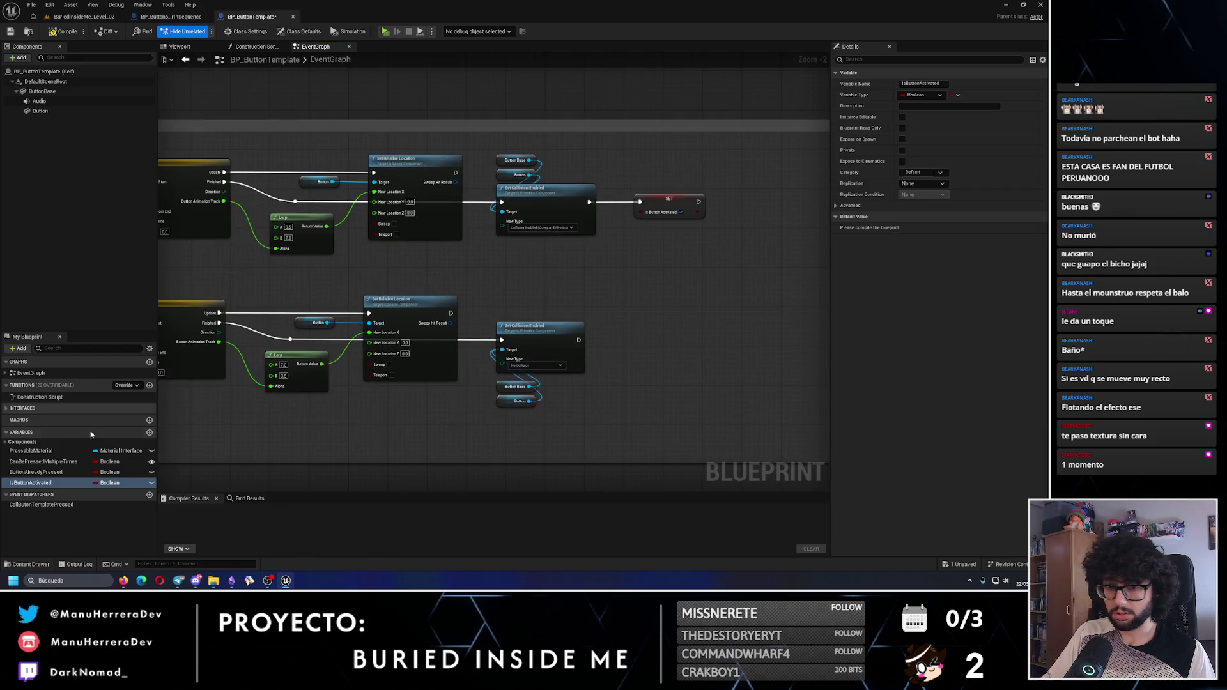
pyautogui.moveTo(30, 482); pyautogui.dragTo(654, 346)
pyautogui.click(672, 368)
pyautogui.moveTo(582, 339)
pyautogui.mouseDown()
pyautogui.moveTo(658, 343)
pyautogui.moveTo(645, 339)
pyautogui.mouseUp()
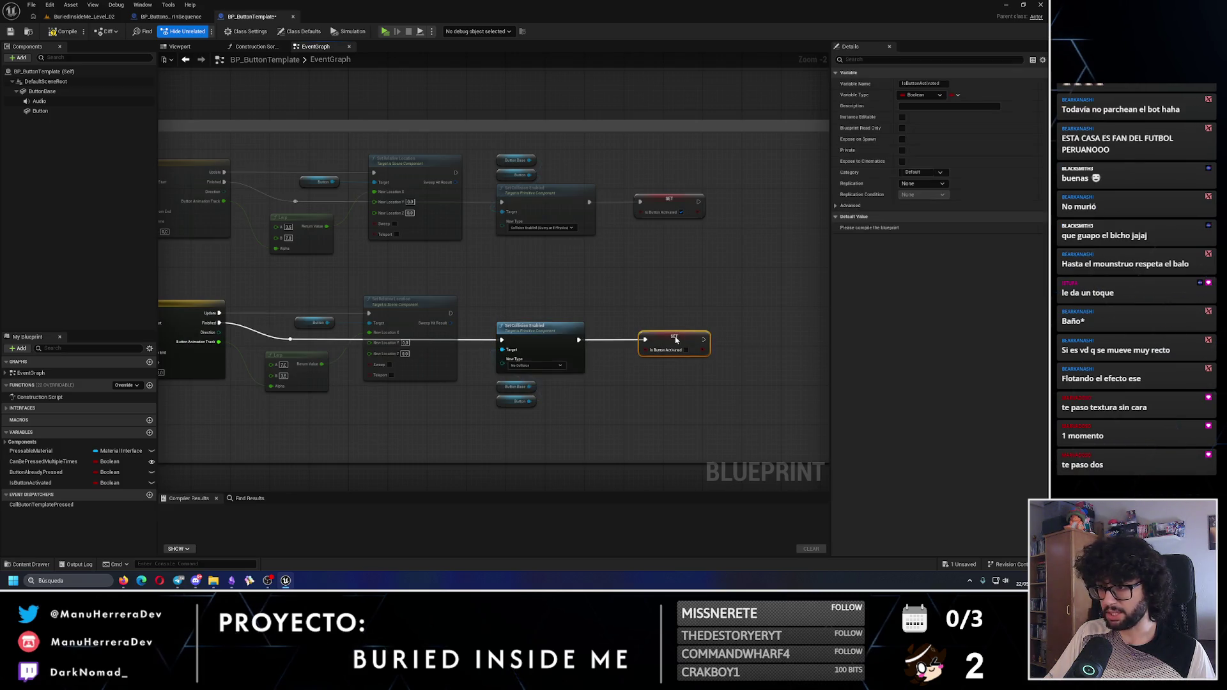
pyautogui.scroll(-2, 675, 339)
pyautogui.moveTo(803, 410)
pyautogui.mouseDown()
pyautogui.moveTo(382, 247)
pyautogui.moveTo(510, 269)
pyautogui.mouseUp()
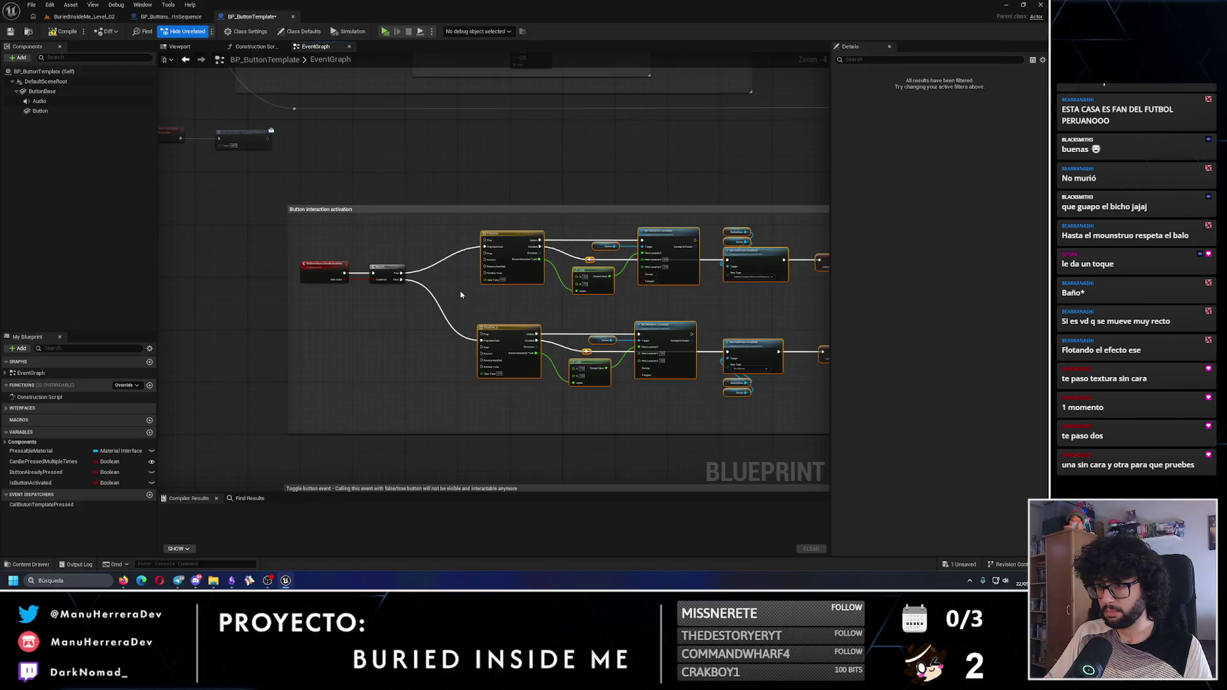
# Add a Branch node with an Is Button Activated getter
pyautogui.scroll(3, 460, 294)
pyautogui.click(409, 208)
pyautogui.moveTo(30, 483)
pyautogui.mouseDown()
pyautogui.moveTo(83, 493)
pyautogui.moveTo(409, 275)
pyautogui.moveTo(467, 262)
pyautogui.moveTo(415, 231)
pyautogui.moveTo(441, 246)
pyautogui.moveTo(502, 219)
pyautogui.mouseUp()
pyautogui.click(446, 313)
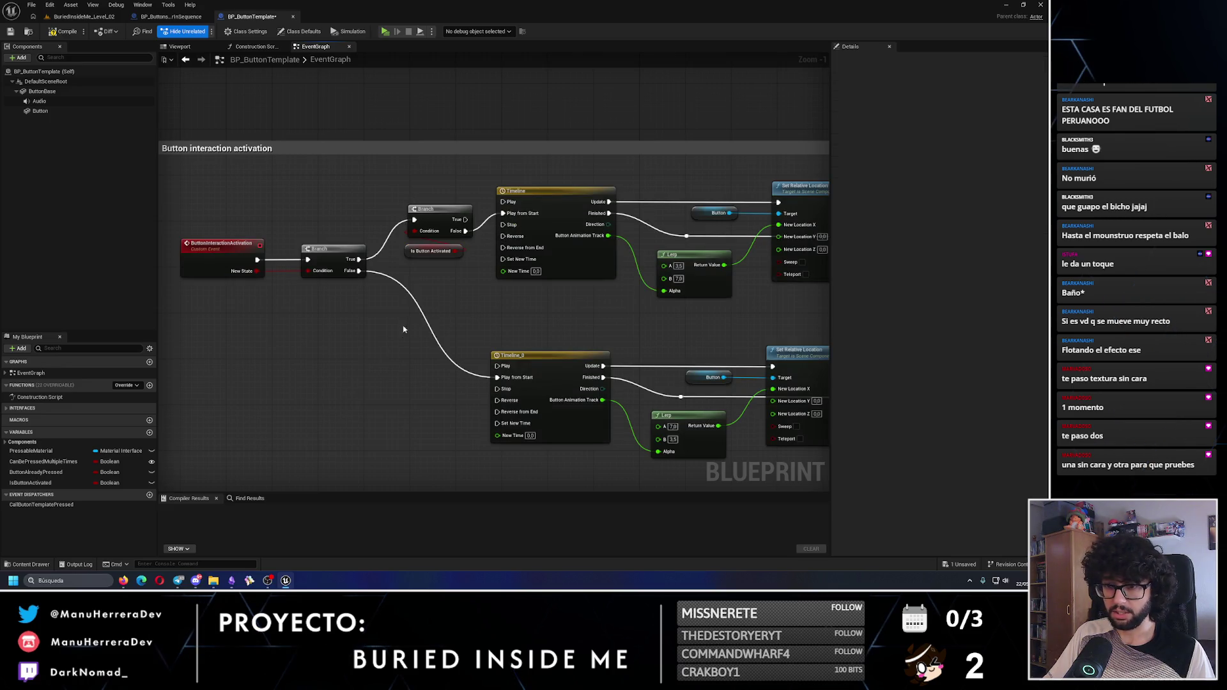
# Add a second Is Button Activated Branch after the first's False output, driving Timeline_0 Play from Start
pyautogui.click(416, 307)
pyautogui.moveTo(30, 483); pyautogui.dragTo(393, 353)
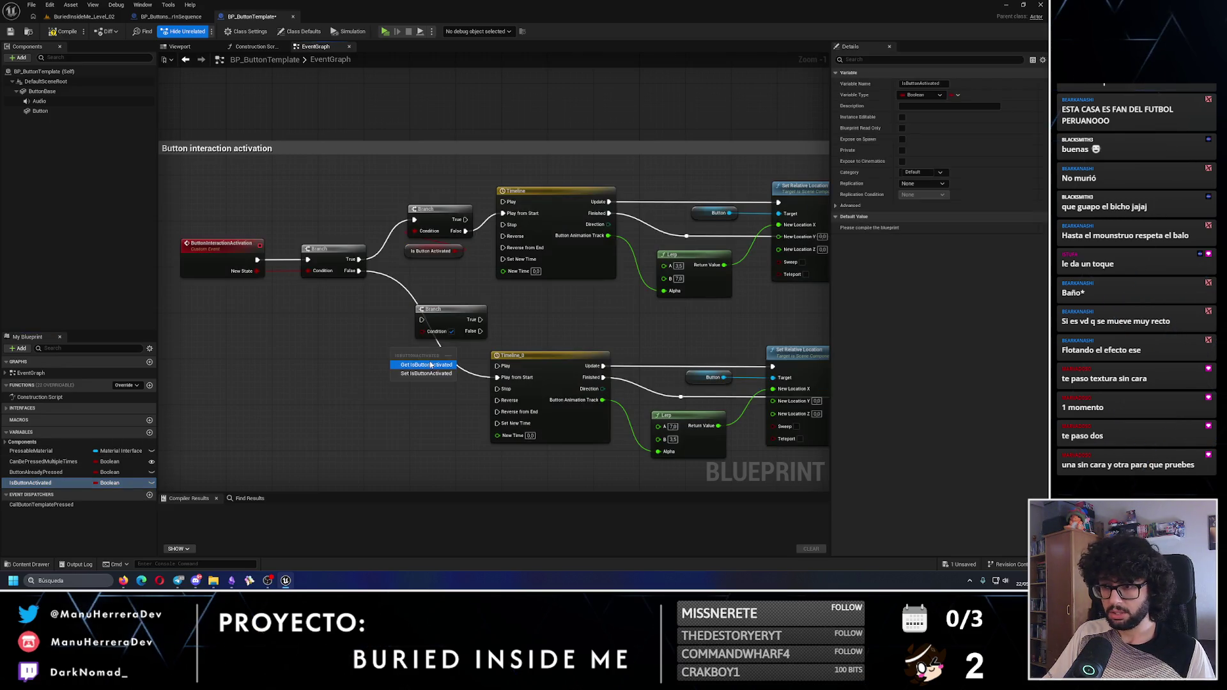
pyautogui.click(430, 365)
pyautogui.moveTo(455, 314); pyautogui.dragTo(400, 337)
pyautogui.moveTo(359, 270); pyautogui.dragTo(394, 322)
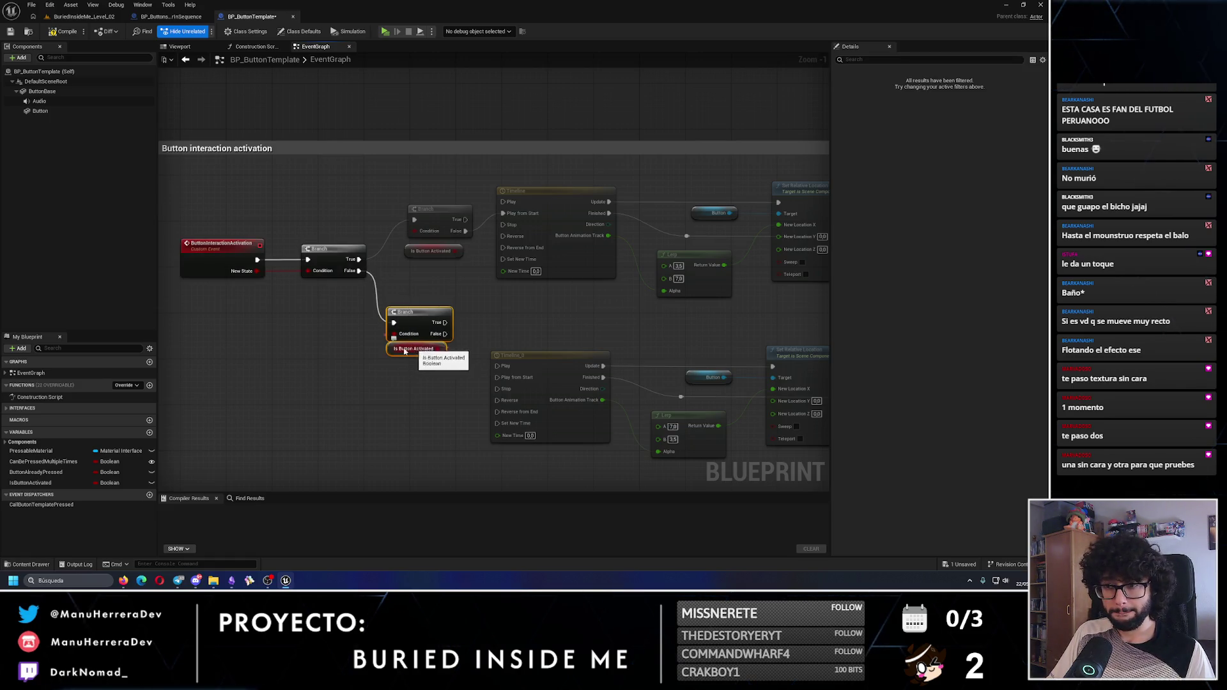
pyautogui.moveTo(445, 323); pyautogui.dragTo(497, 377)
pyautogui.click(492, 307)
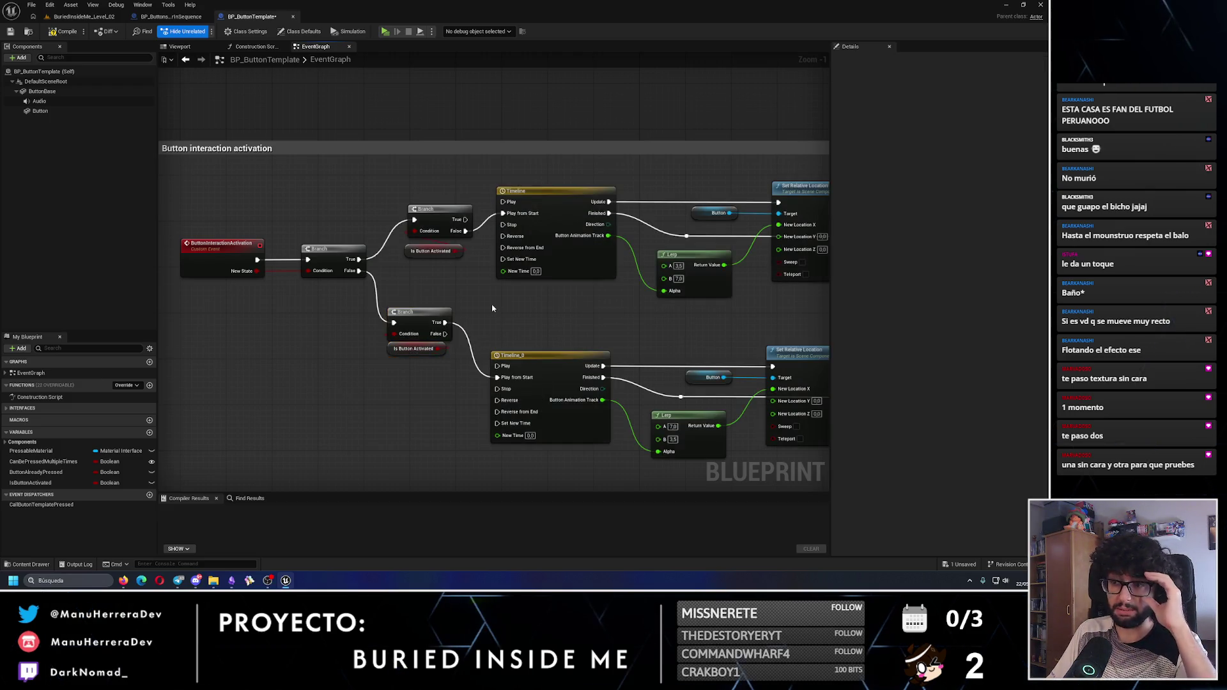
# Compile and save BP_ButtonTemplate, nudge the upper getter up, and save everything
pyautogui.click(64, 32)
pyautogui.click(11, 32)
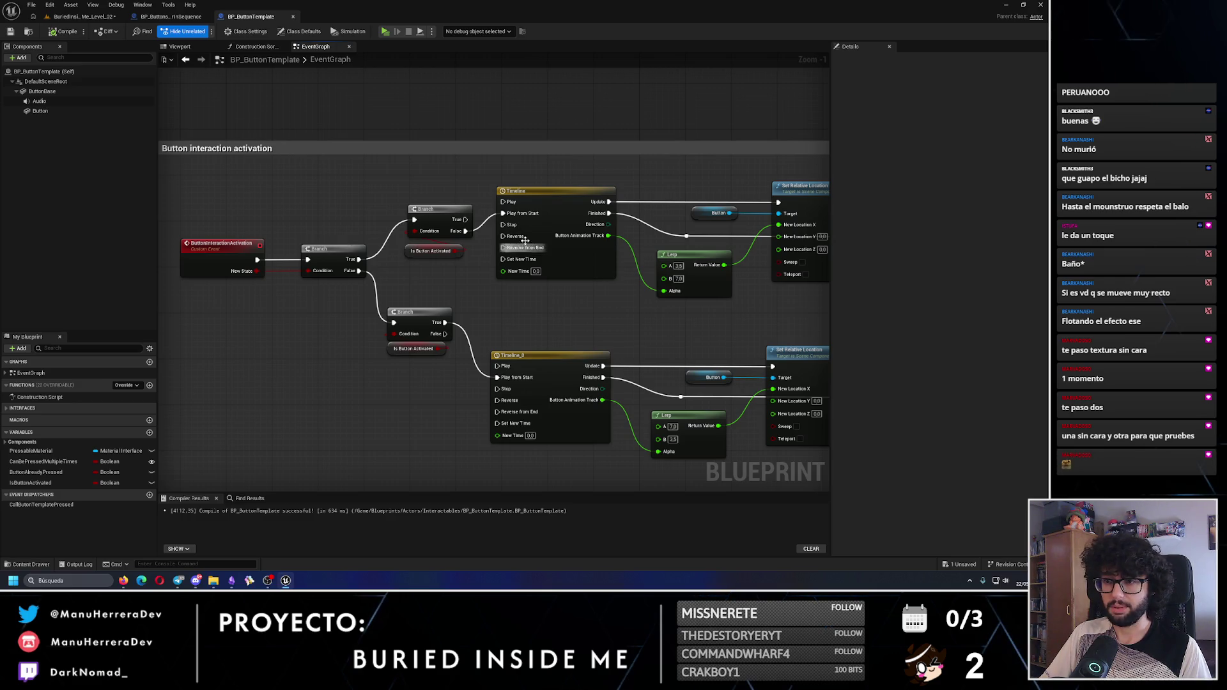
pyautogui.moveTo(457, 245); pyautogui.dragTo(458, 240)
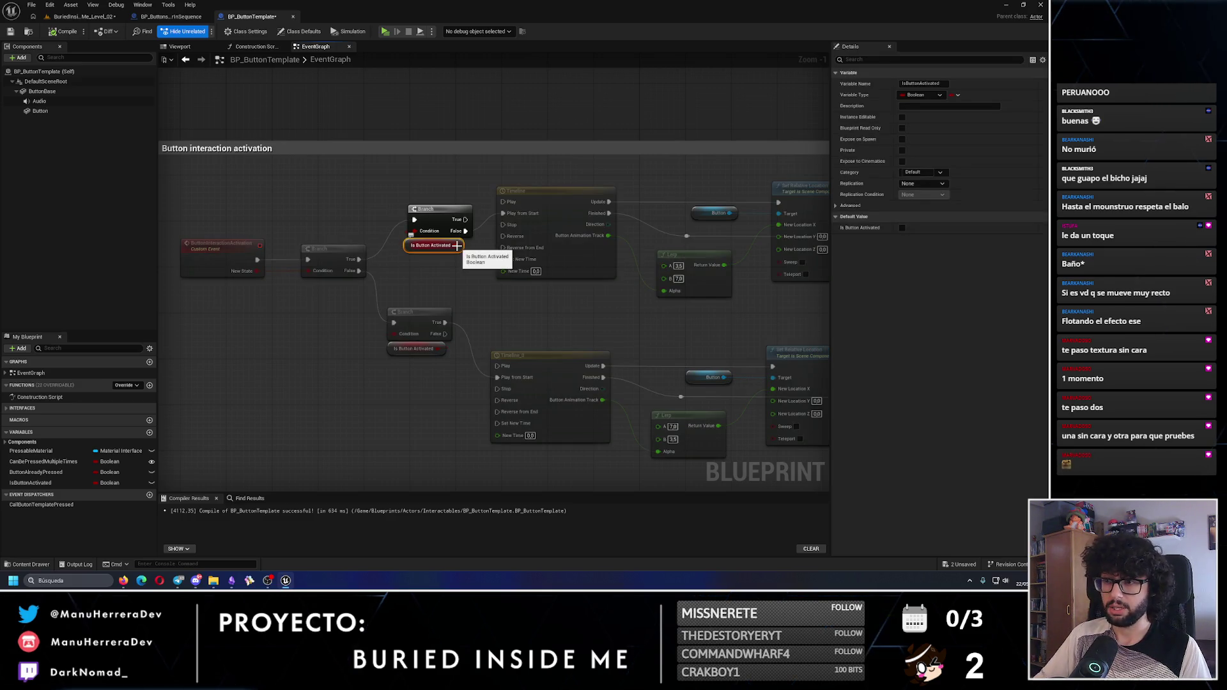
pyautogui.click(446, 287)
pyautogui.click(454, 247)
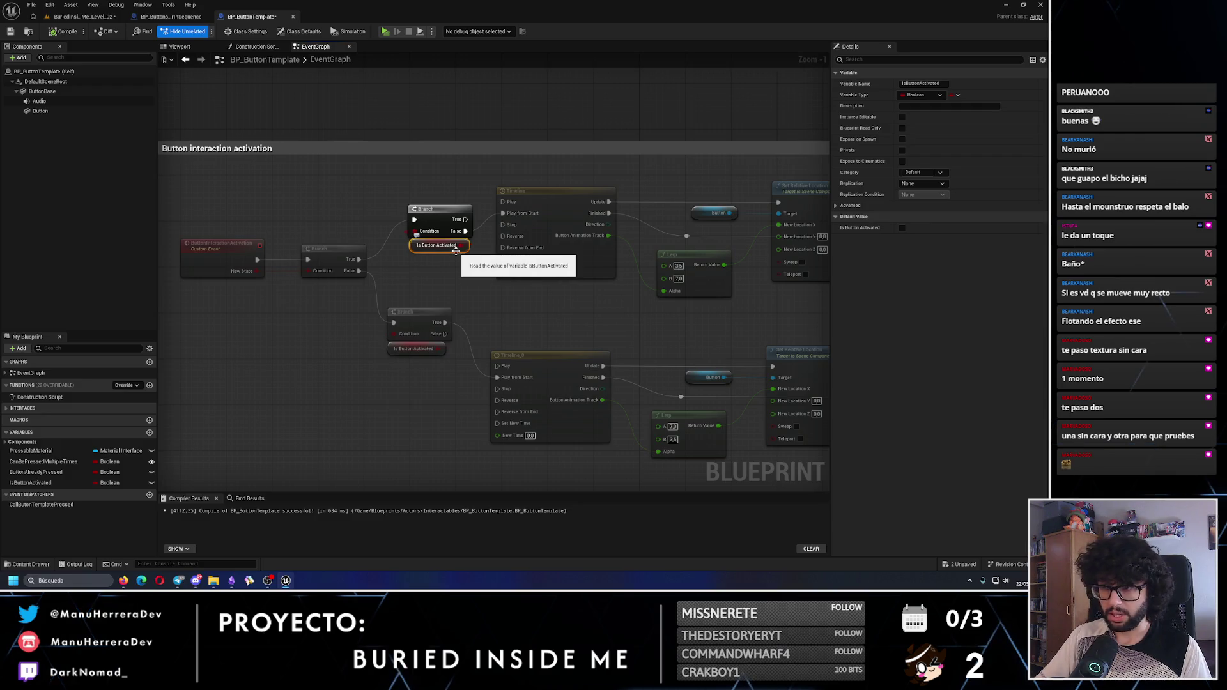
pyautogui.click(332, 185)
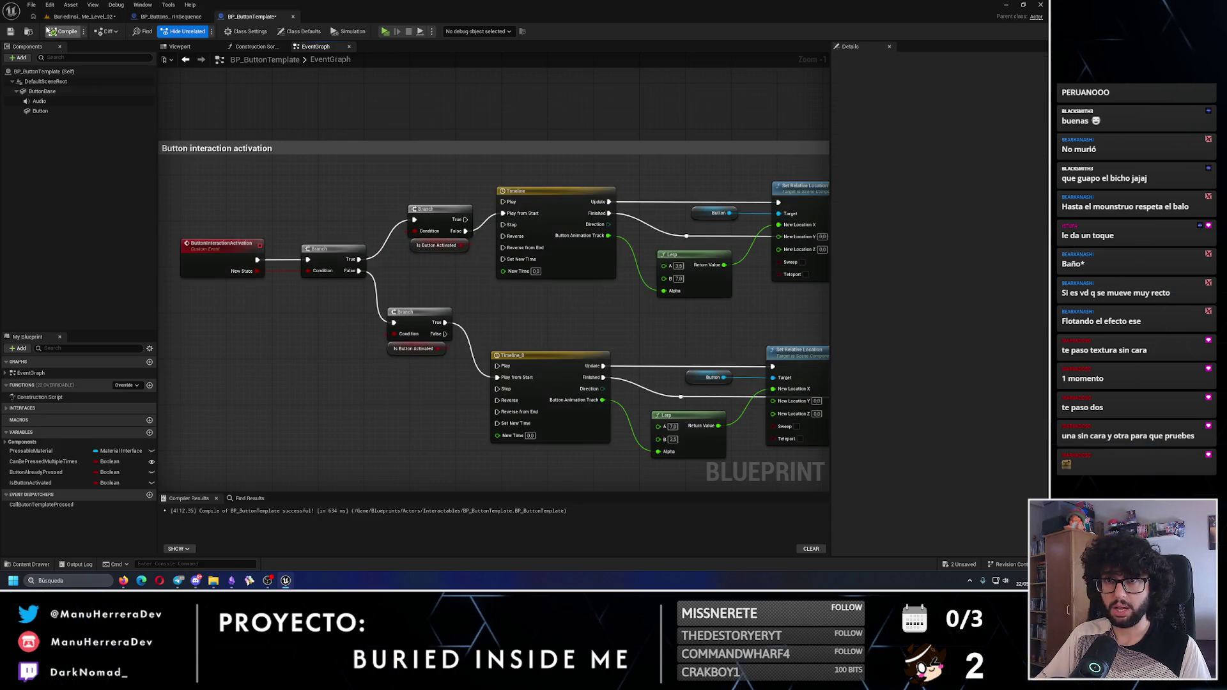
pyautogui.click(11, 35)
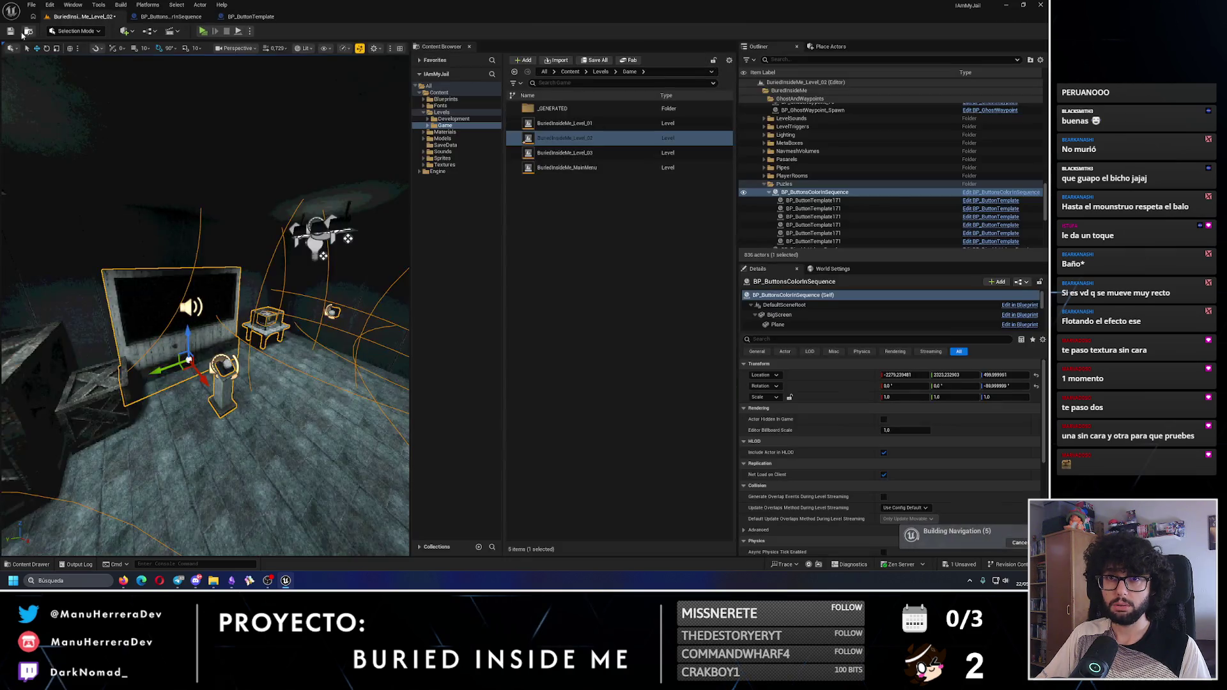
# Realign the upper and lower Branch nodes and the event node, then save the template
pyautogui.click(251, 16)
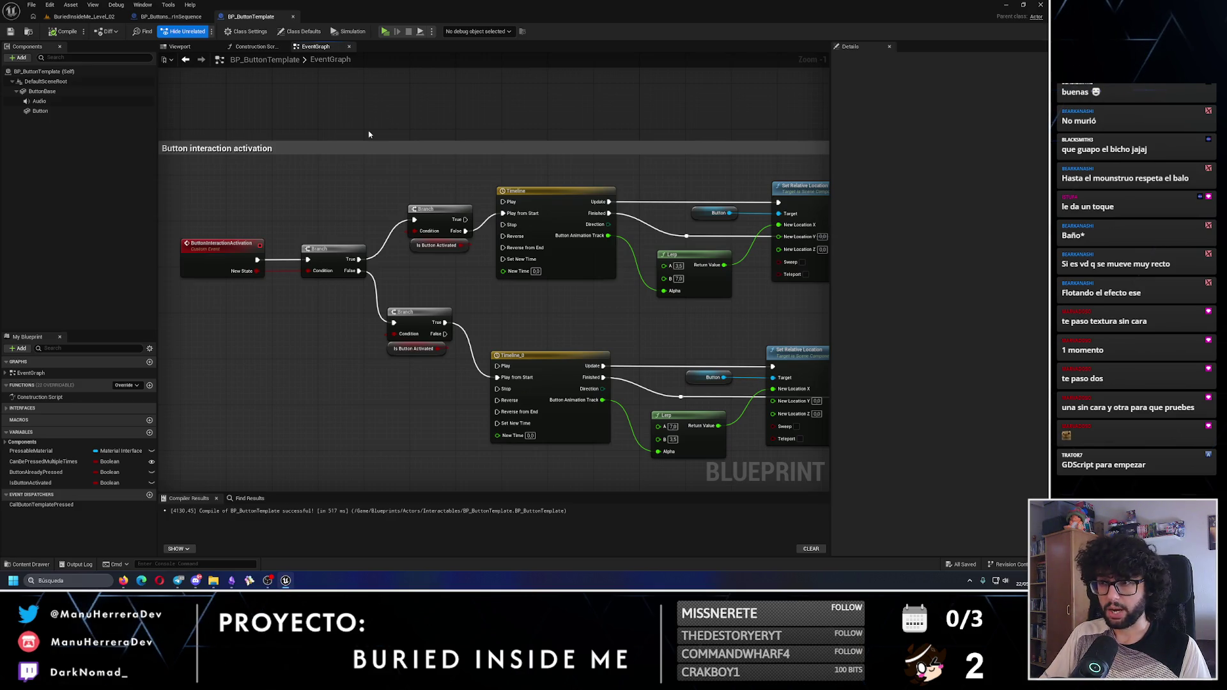
pyautogui.moveTo(438, 215); pyautogui.dragTo(438, 198)
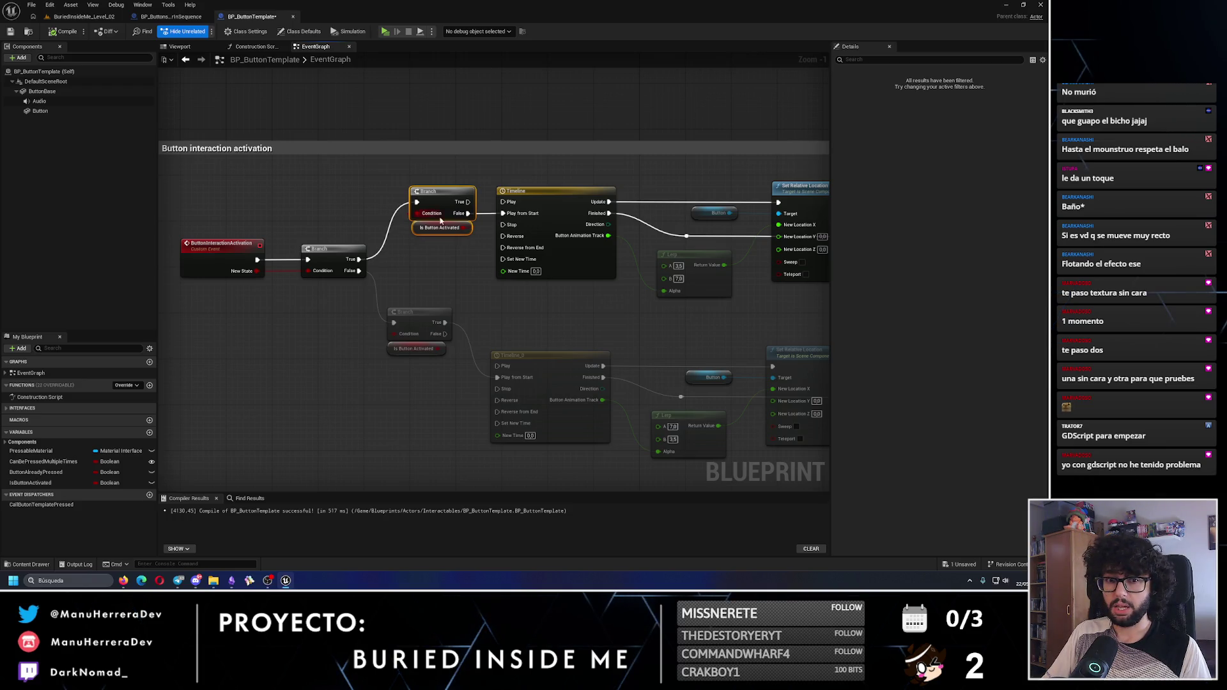
pyautogui.moveTo(417, 314)
pyautogui.mouseDown()
pyautogui.moveTo(434, 379)
pyautogui.moveTo(435, 366)
pyautogui.mouseUp()
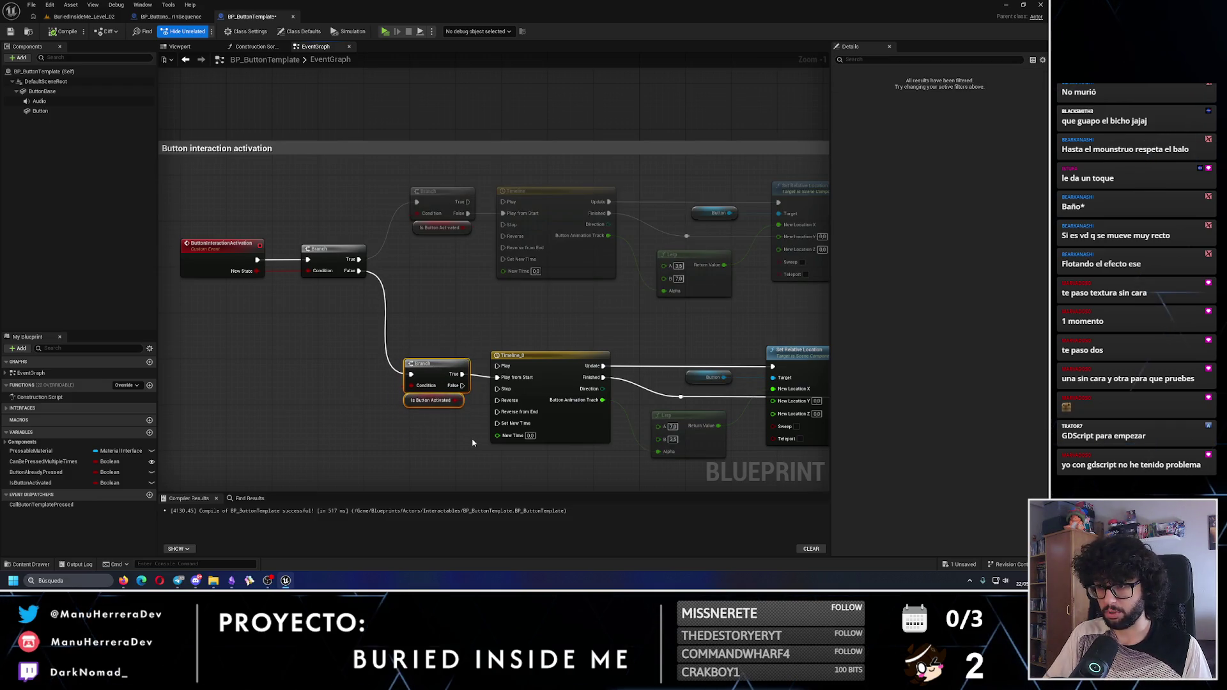
pyautogui.click(263, 251)
pyautogui.moveTo(263, 251)
pyautogui.mouseDown()
pyautogui.moveTo(336, 257)
pyautogui.moveTo(336, 286)
pyautogui.mouseUp()
pyautogui.moveTo(449, 311); pyautogui.dragTo(479, 307)
pyautogui.click(520, 309)
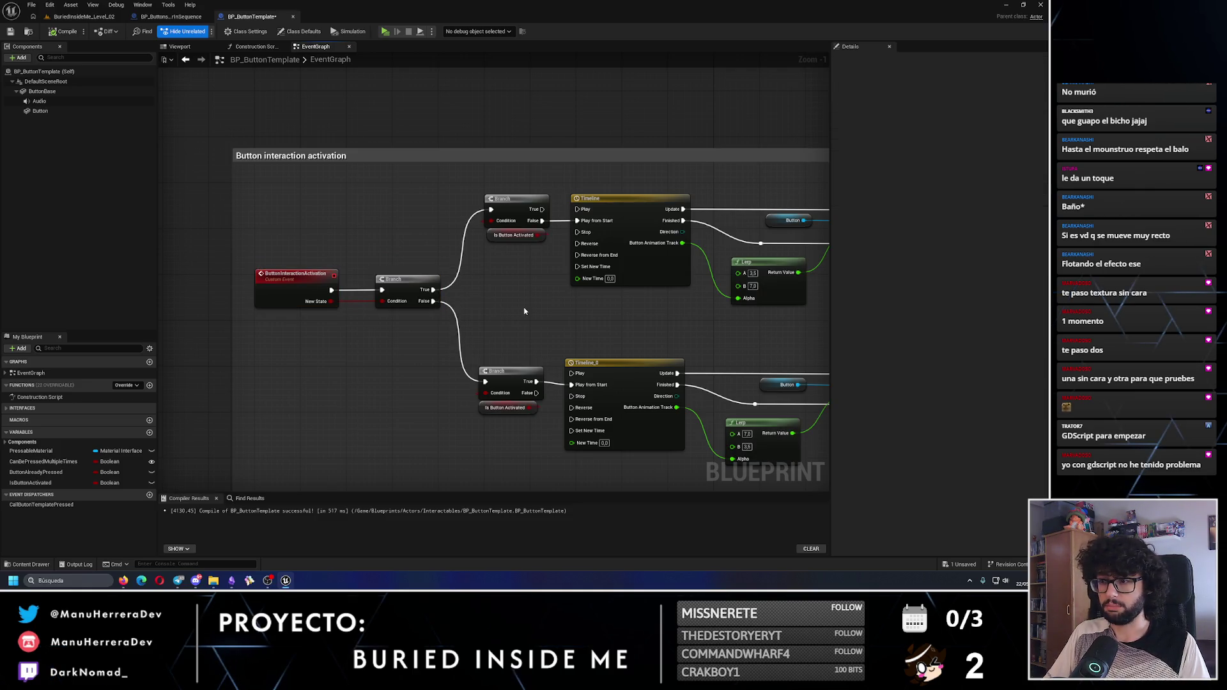
pyautogui.click(12, 31)
# Review the button activation nodes and return to the level editor
pyautogui.moveTo(604, 287); pyautogui.dragTo(440, 301)
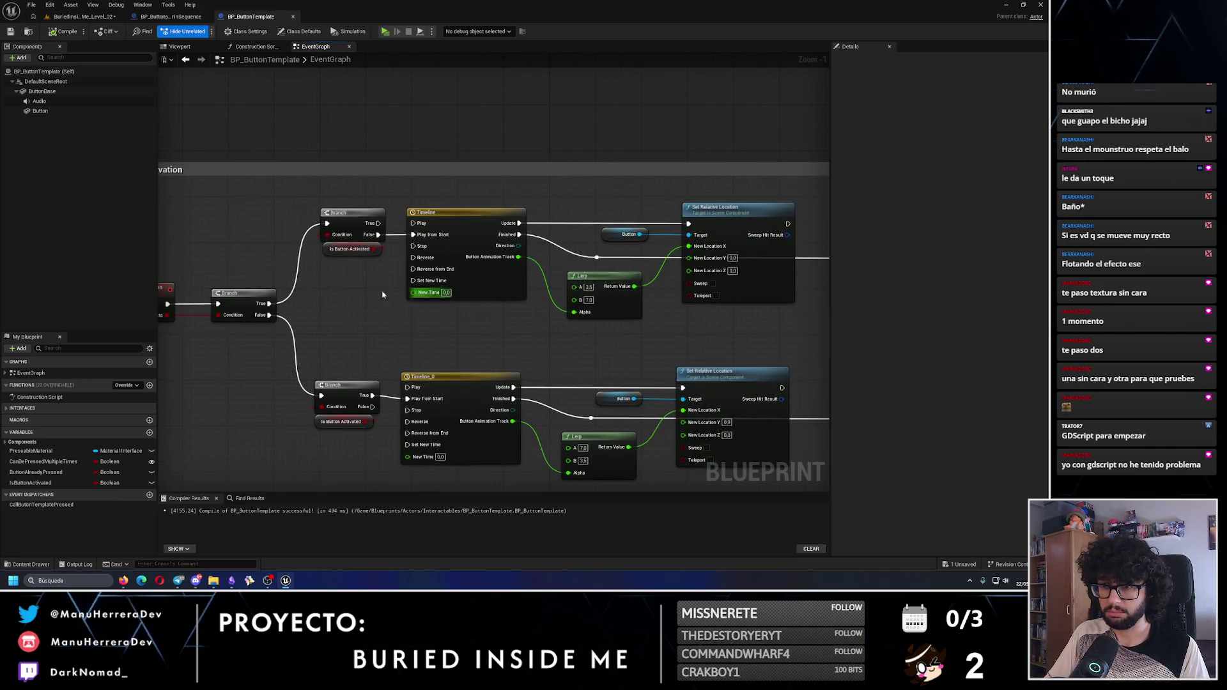
pyautogui.moveTo(224, 308); pyautogui.dragTo(271, 319)
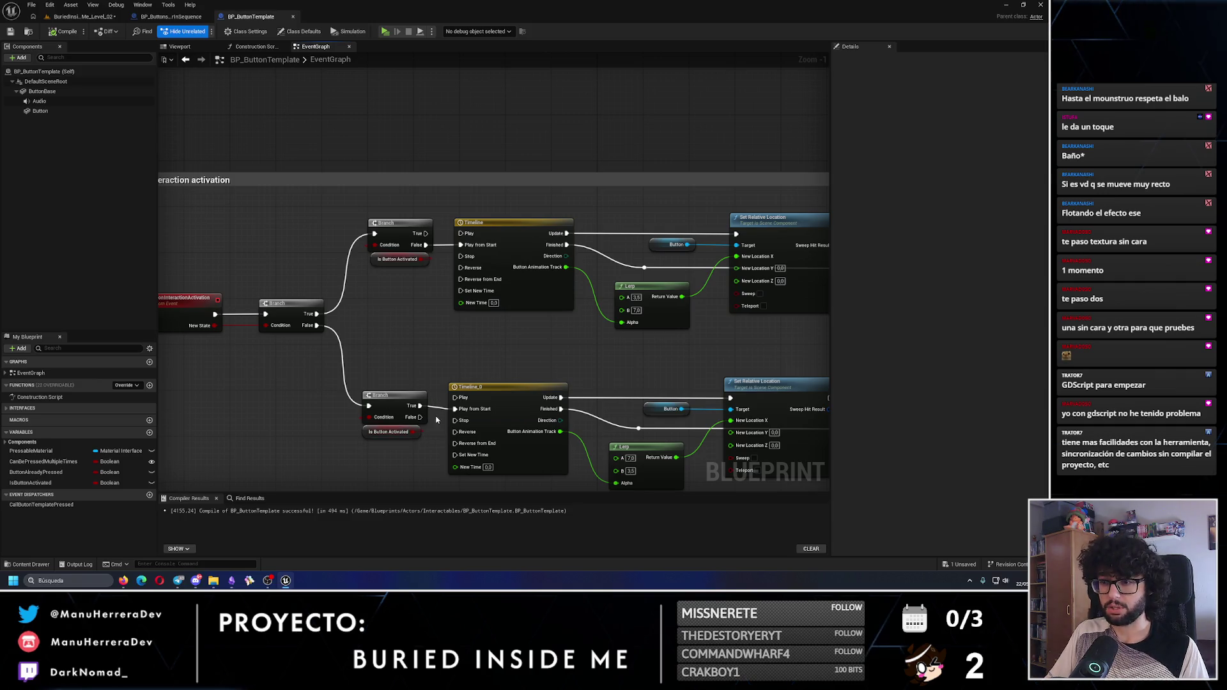
pyautogui.scroll(-2, 429, 379)
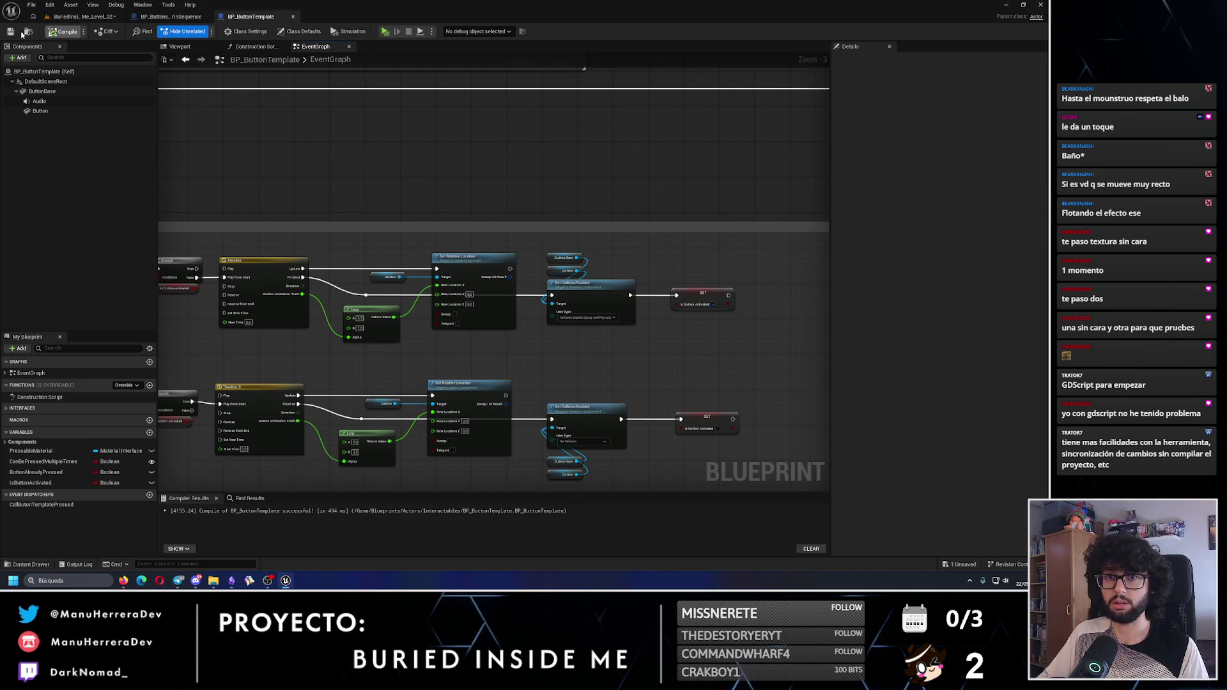
pyautogui.click(83, 16)
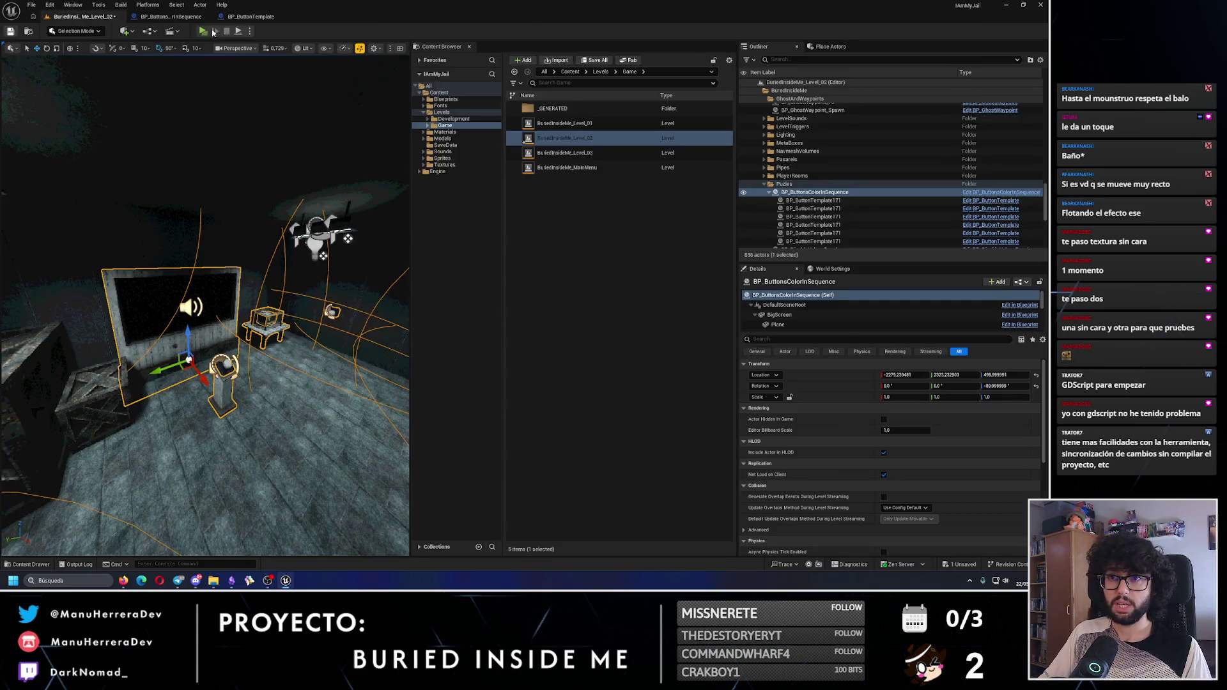
# Play-test the level standalone by pressing the wall button, then open BP_ButtonsColorInSequence
pyautogui.hotkey('alt', 'p')
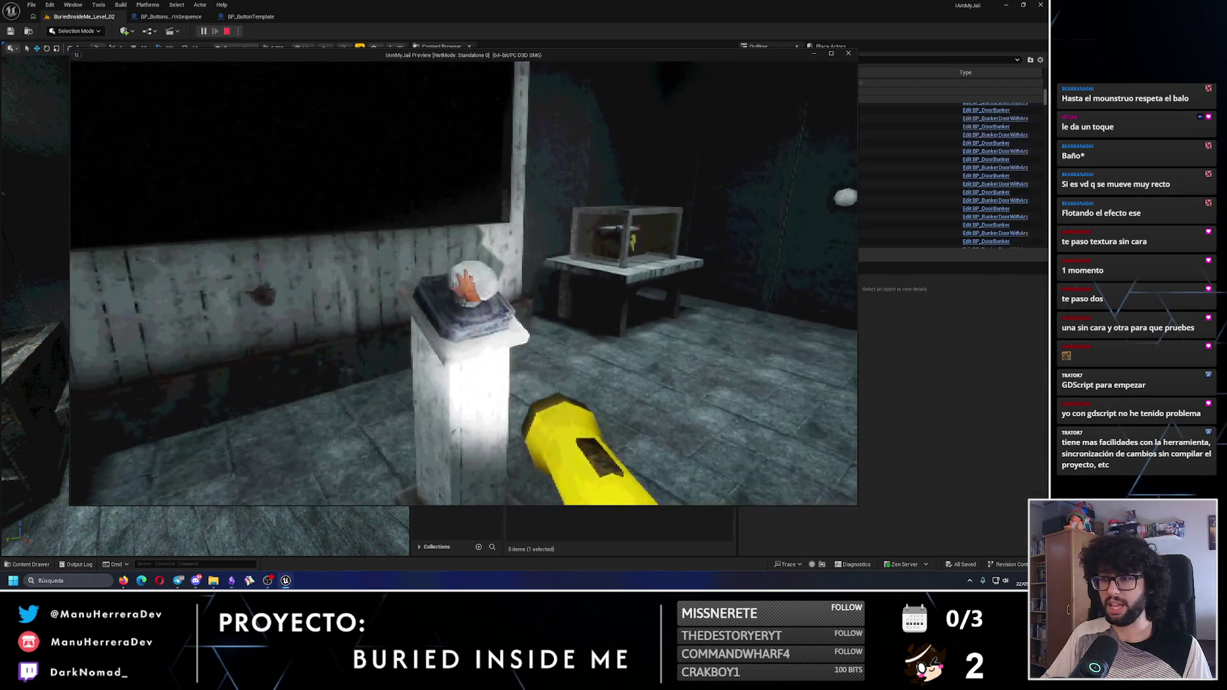
pyautogui.press('w')
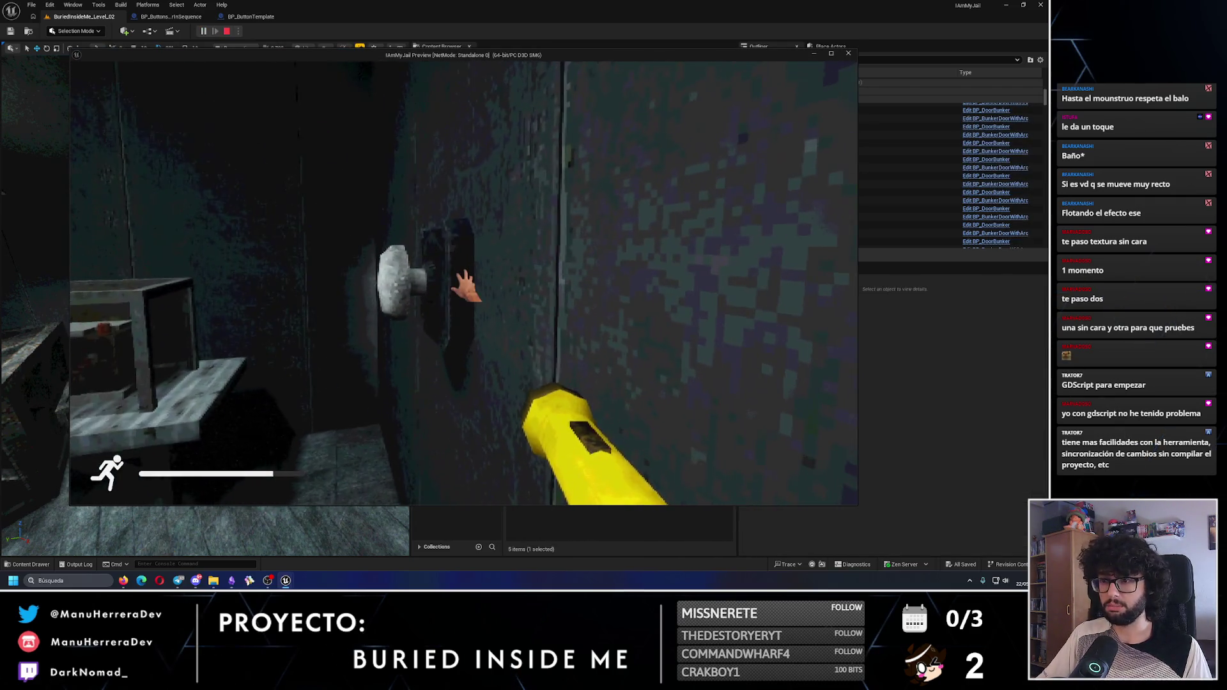
pyautogui.press('e')
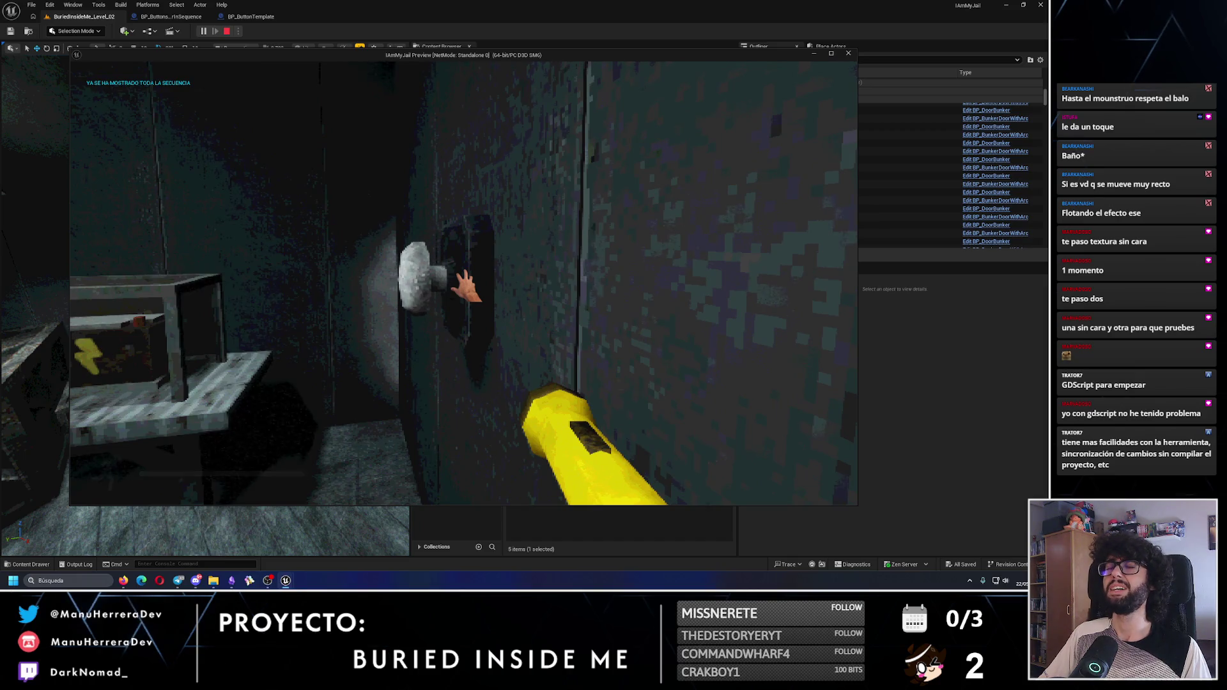
pyautogui.press('Escape')
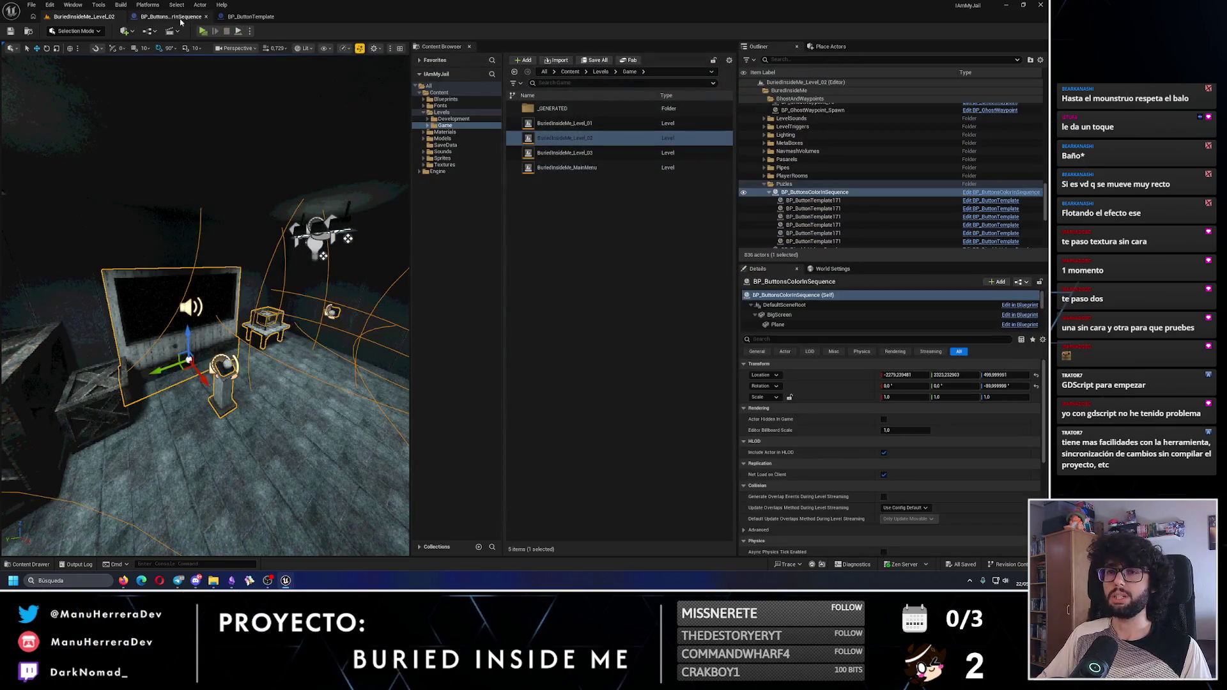
pyautogui.click(181, 22)
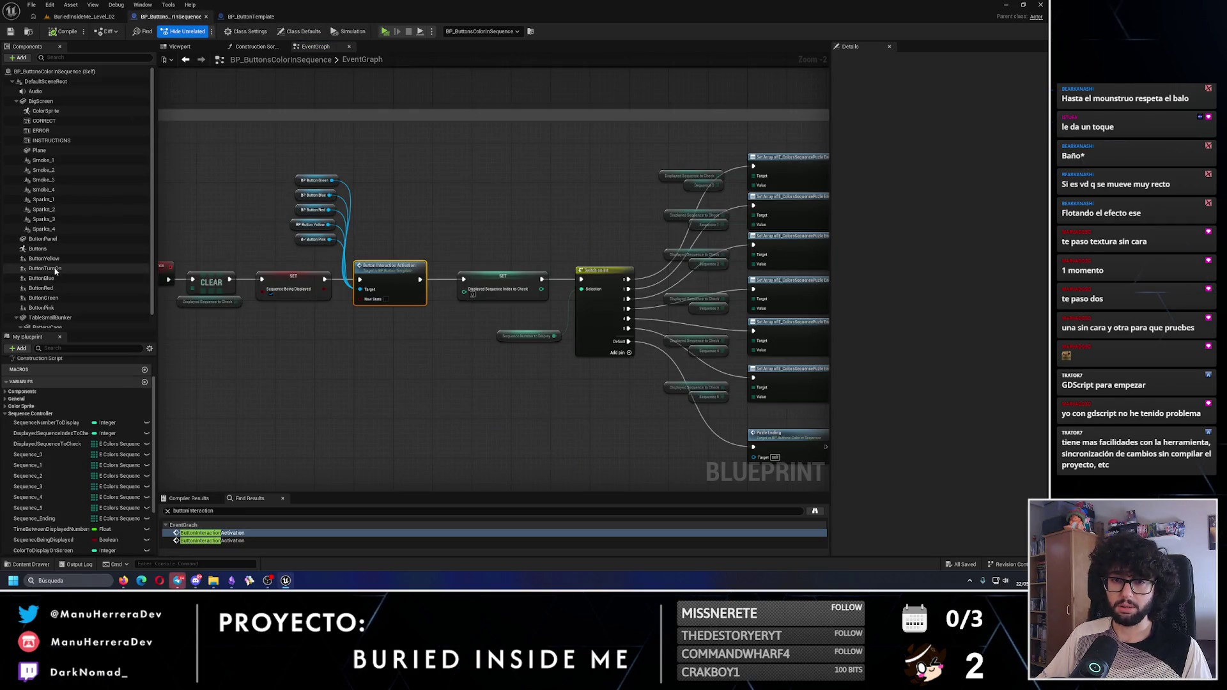
# Reassign BP_ButtonTemplate as the child actor class of ButtonYellow and ButtonTurnOn
pyautogui.click(44, 258)
pyautogui.click(992, 217)
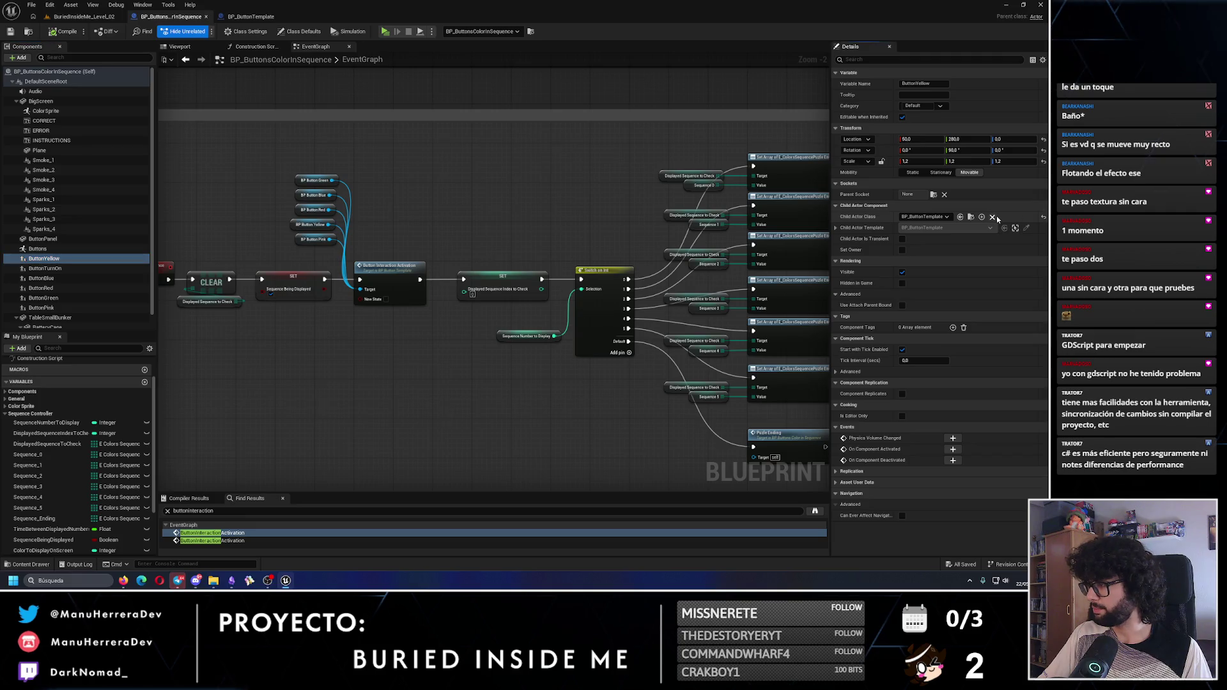
pyautogui.click(921, 216)
pyautogui.write('bp_b')
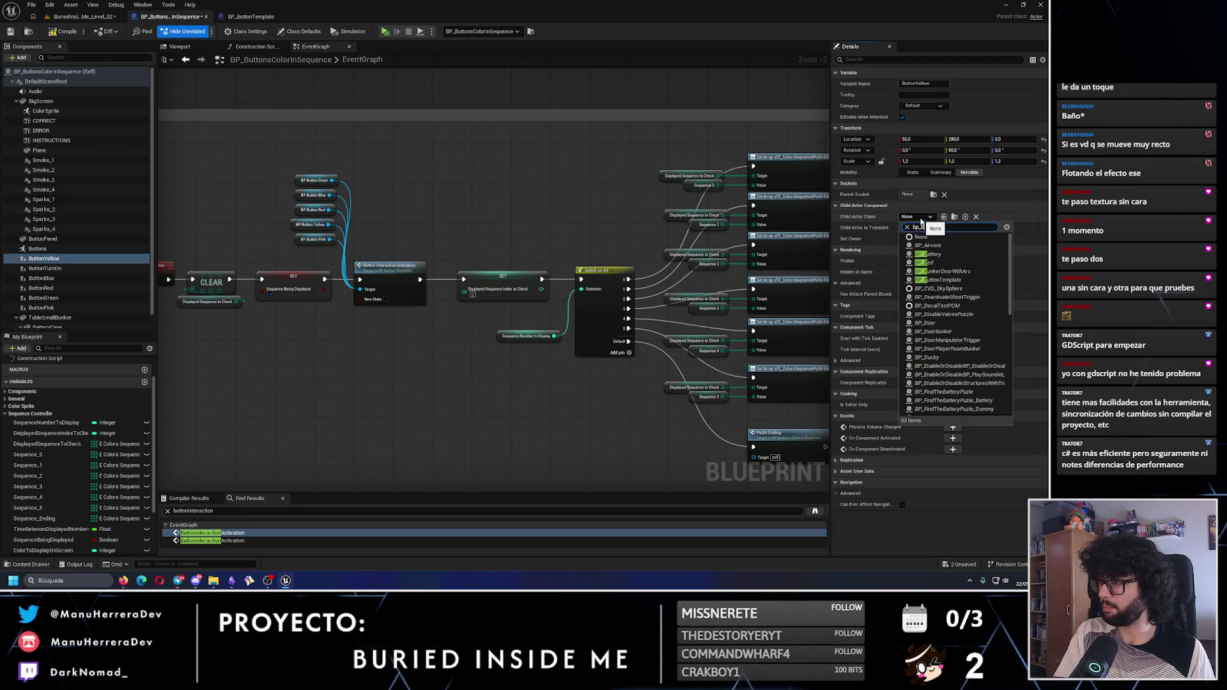
pyautogui.click(937, 280)
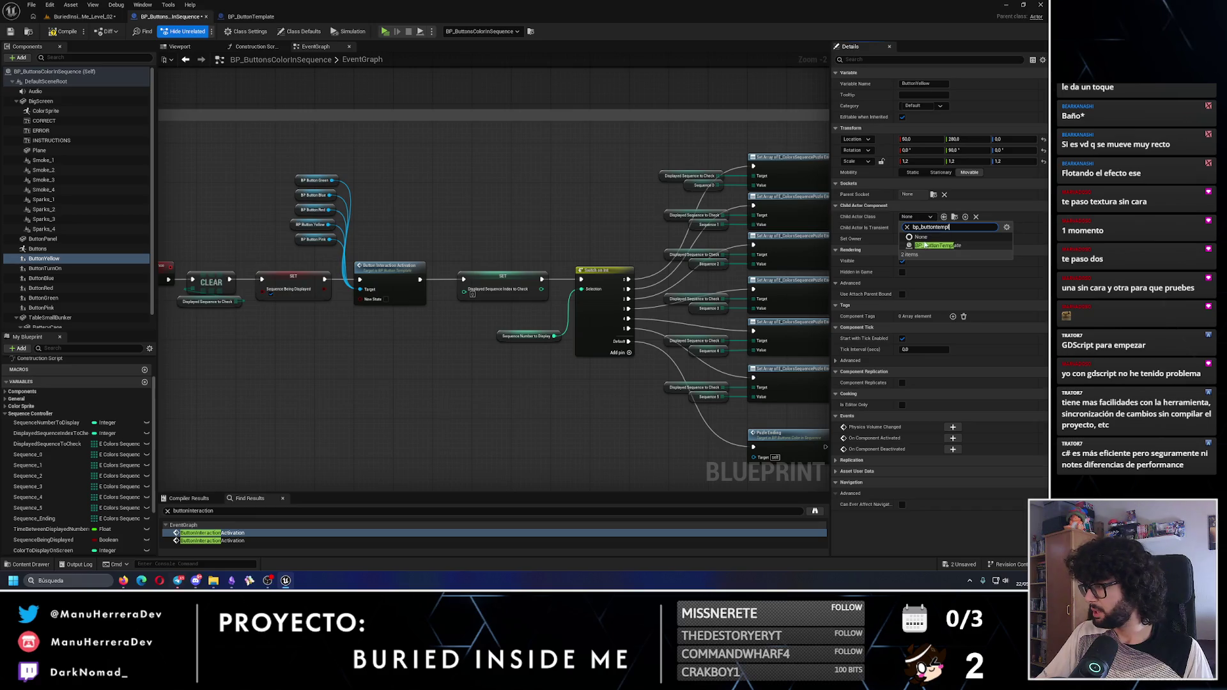
pyautogui.click(90, 268)
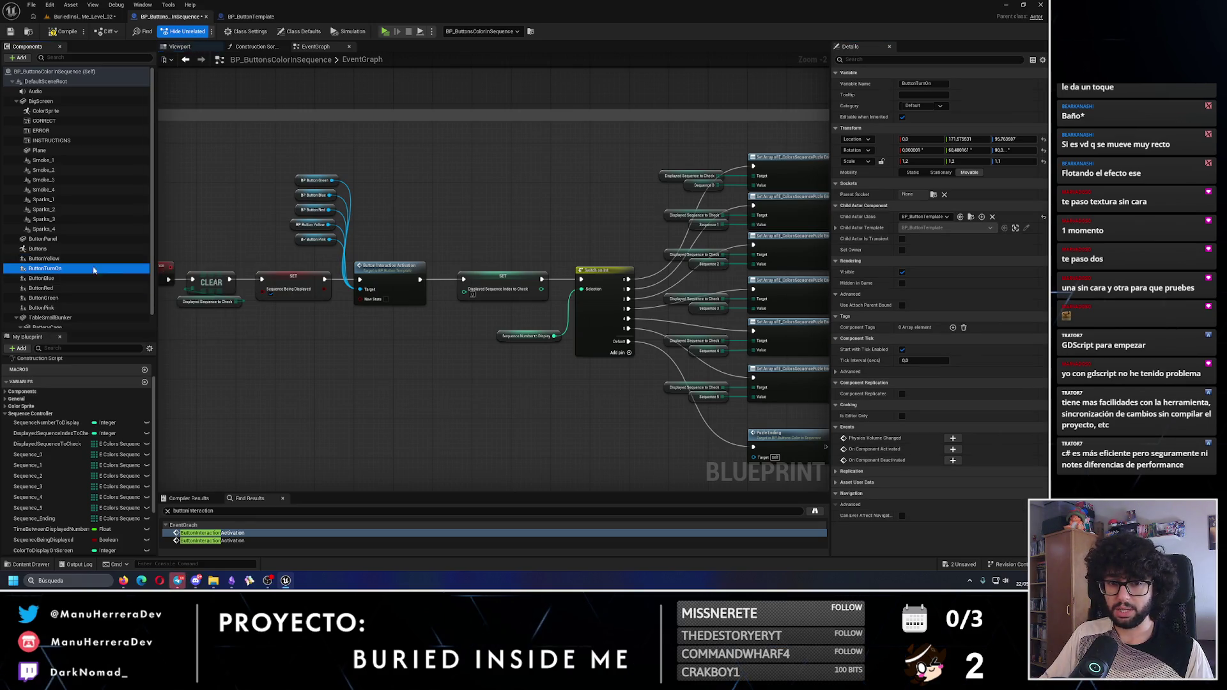
pyautogui.click(991, 217)
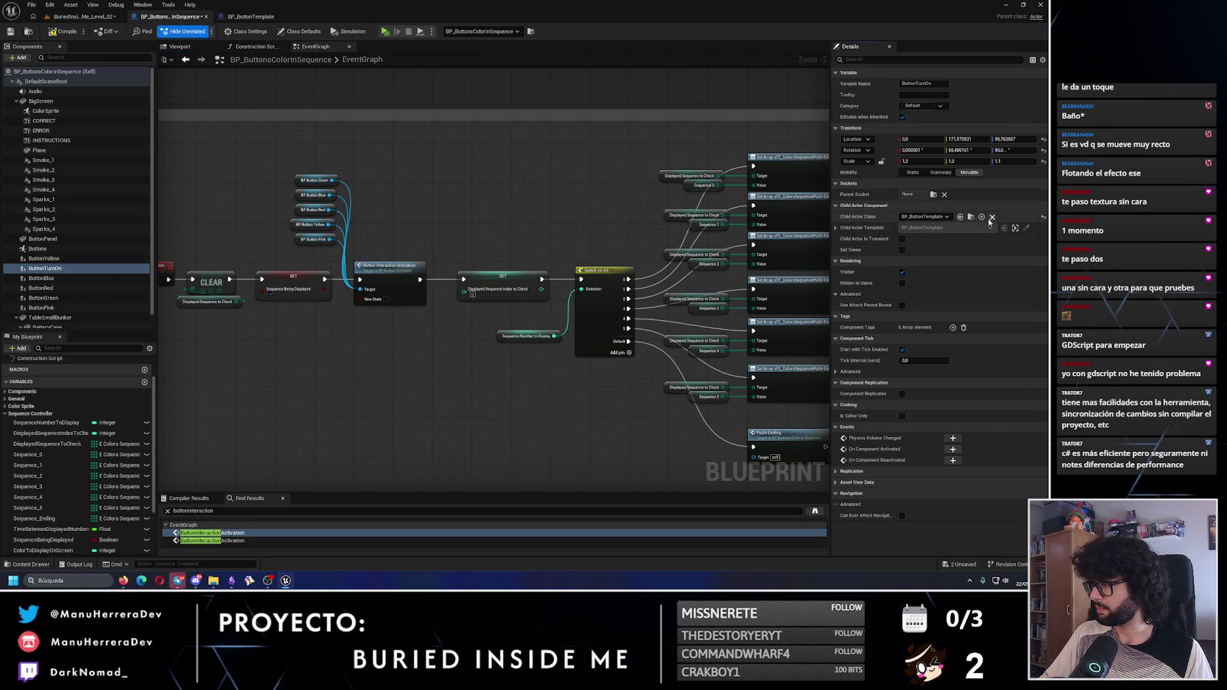
pyautogui.click(928, 217)
pyautogui.write('bp_button')
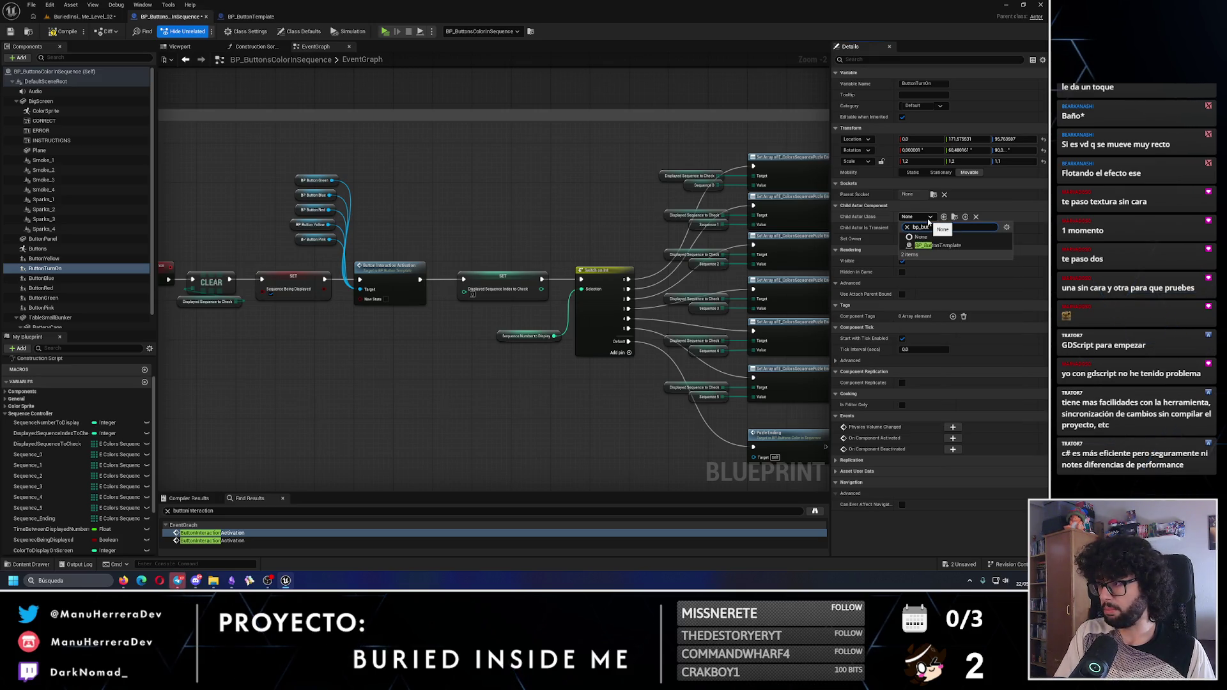
pyautogui.press('Return')
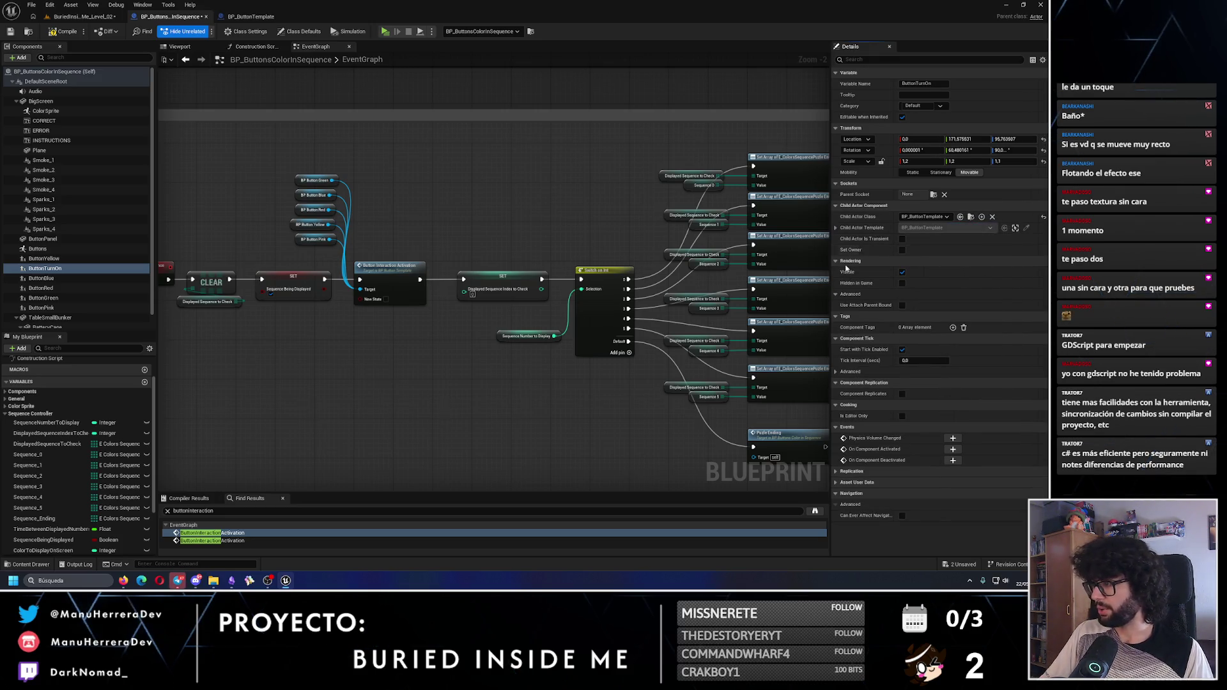
# Reassign BP_ButtonTemplate as the child actor class of ButtonBlue and ButtonRed
pyautogui.click(42, 279)
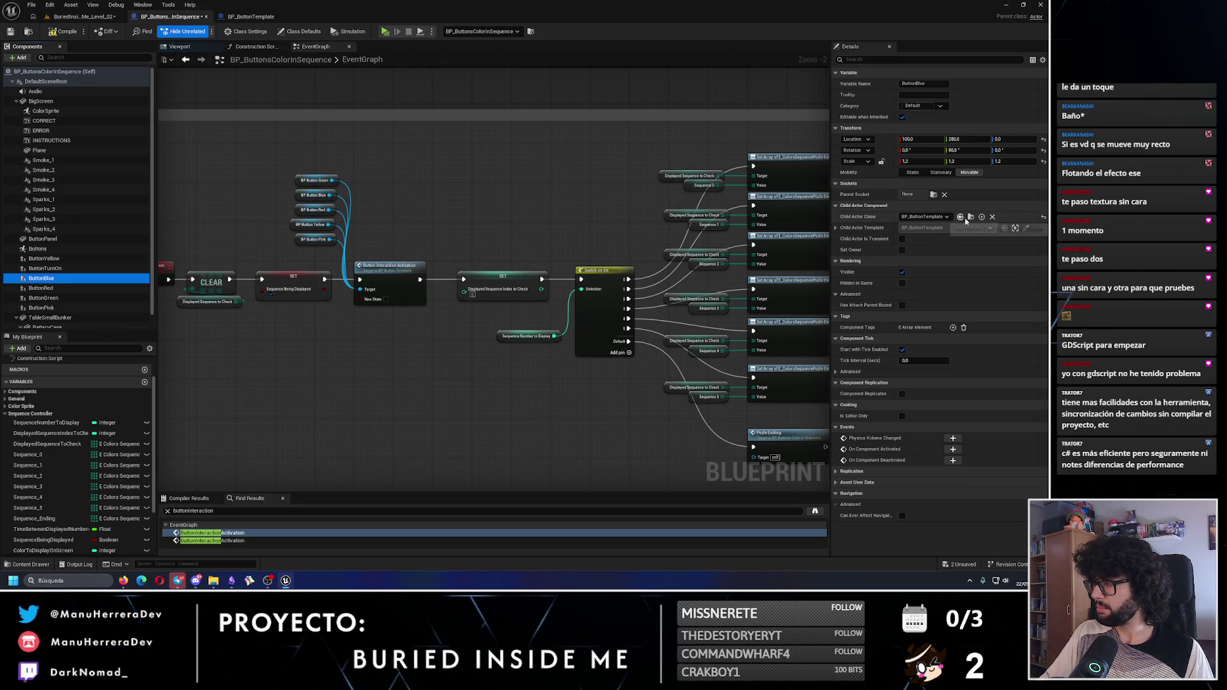
pyautogui.click(991, 217)
pyautogui.click(930, 218)
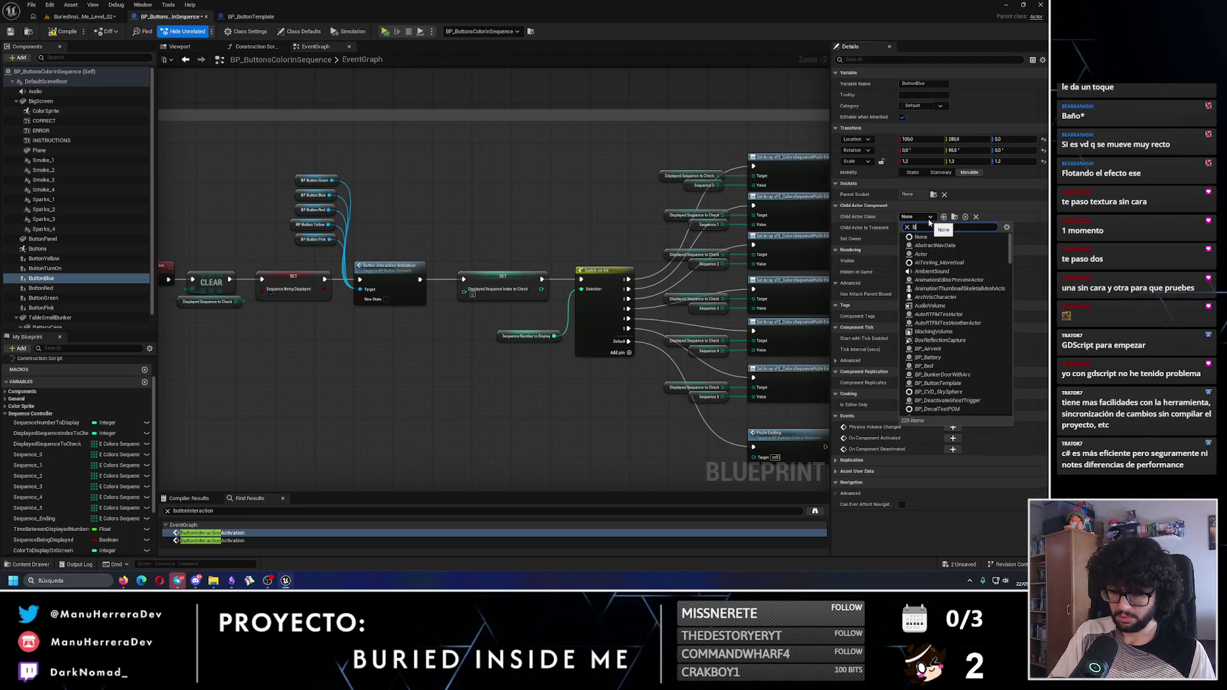
pyautogui.write('p_button')
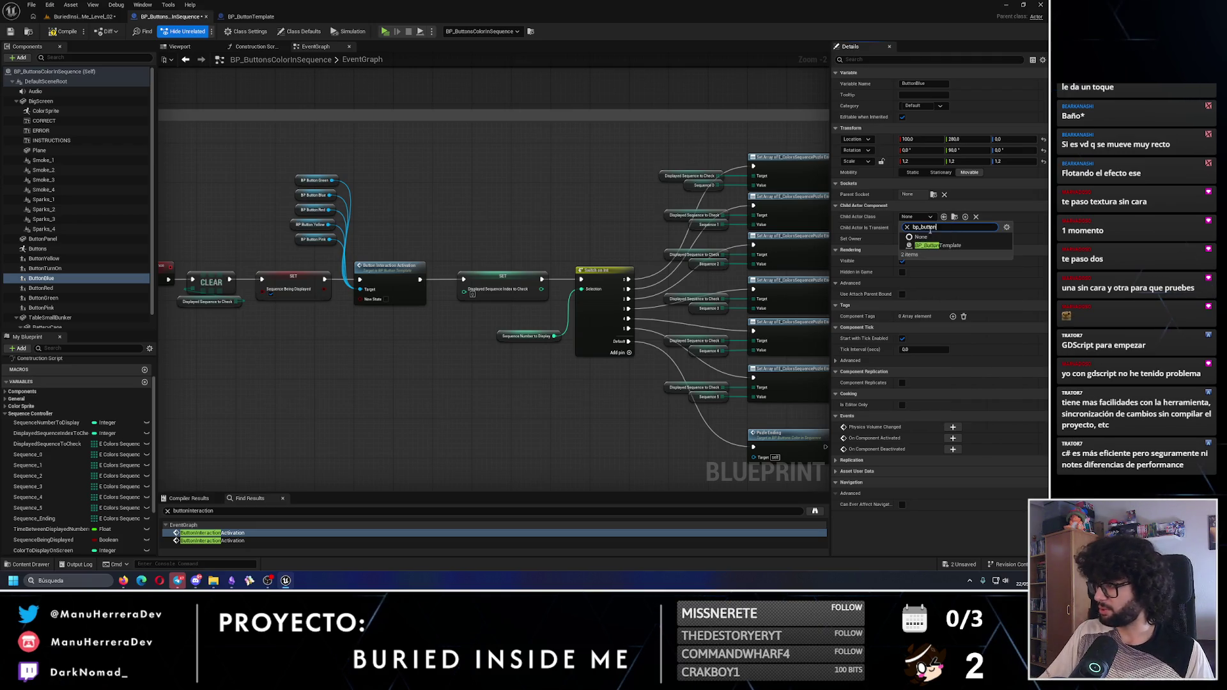
pyautogui.click(937, 245)
pyautogui.click(149, 289)
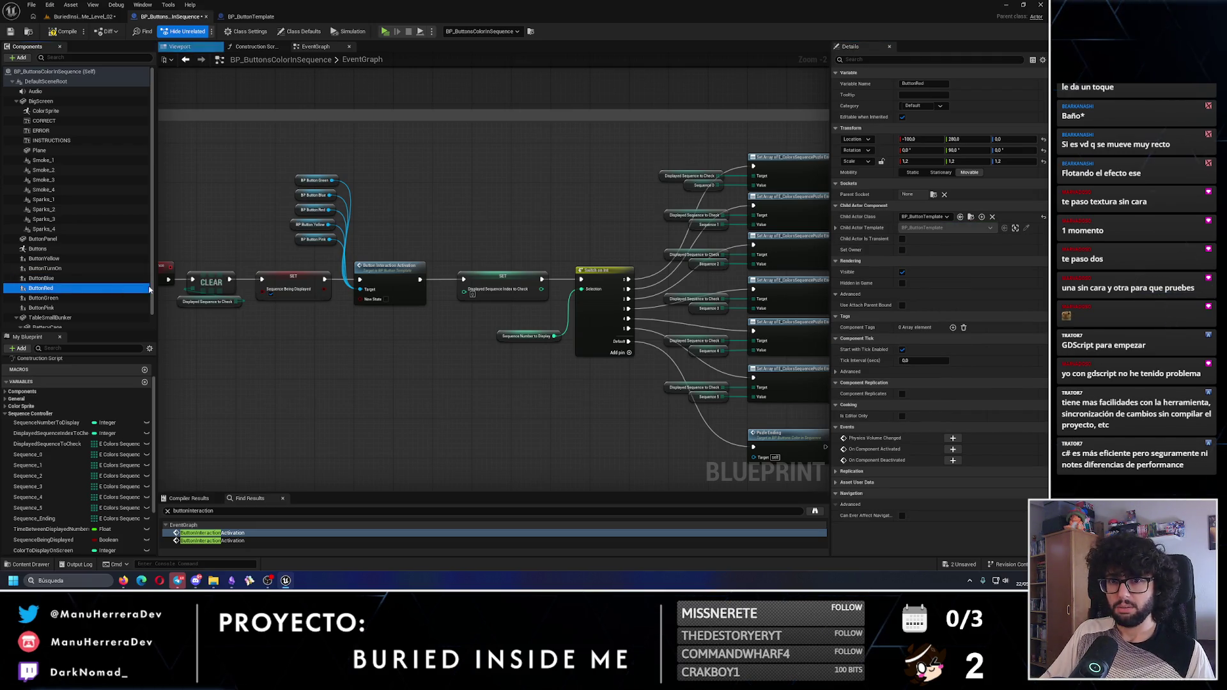
pyautogui.click(992, 217)
pyautogui.click(922, 218)
pyautogui.write('bp_b')
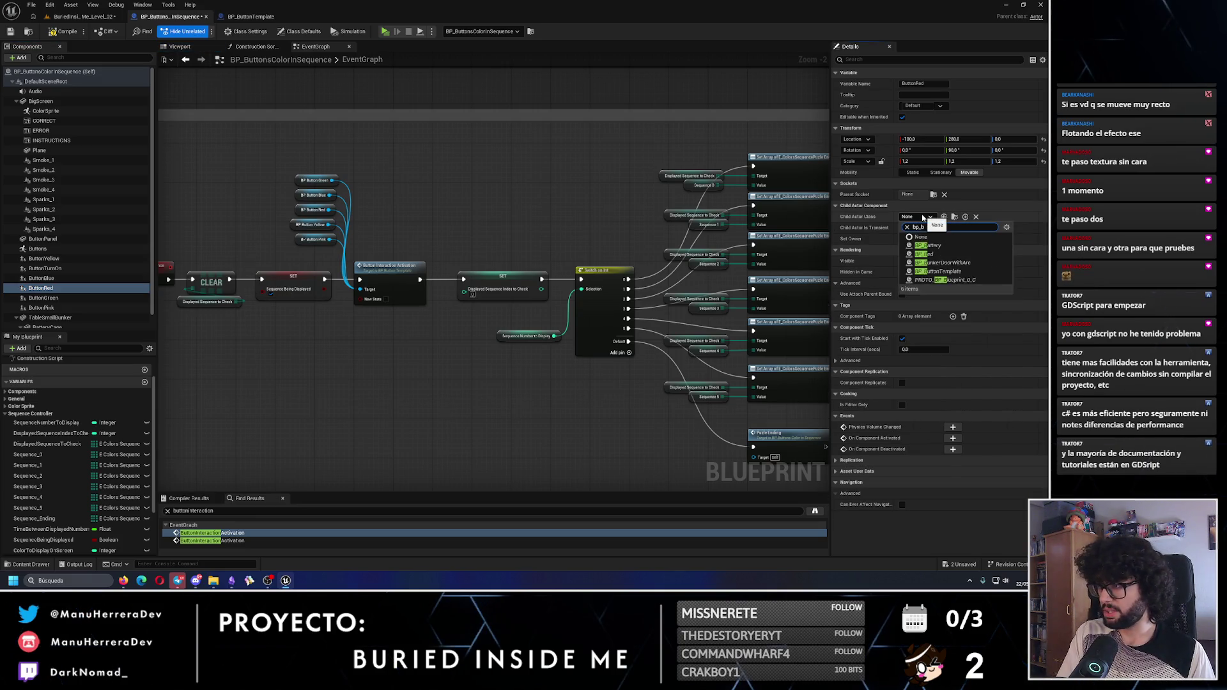
pyautogui.click(937, 271)
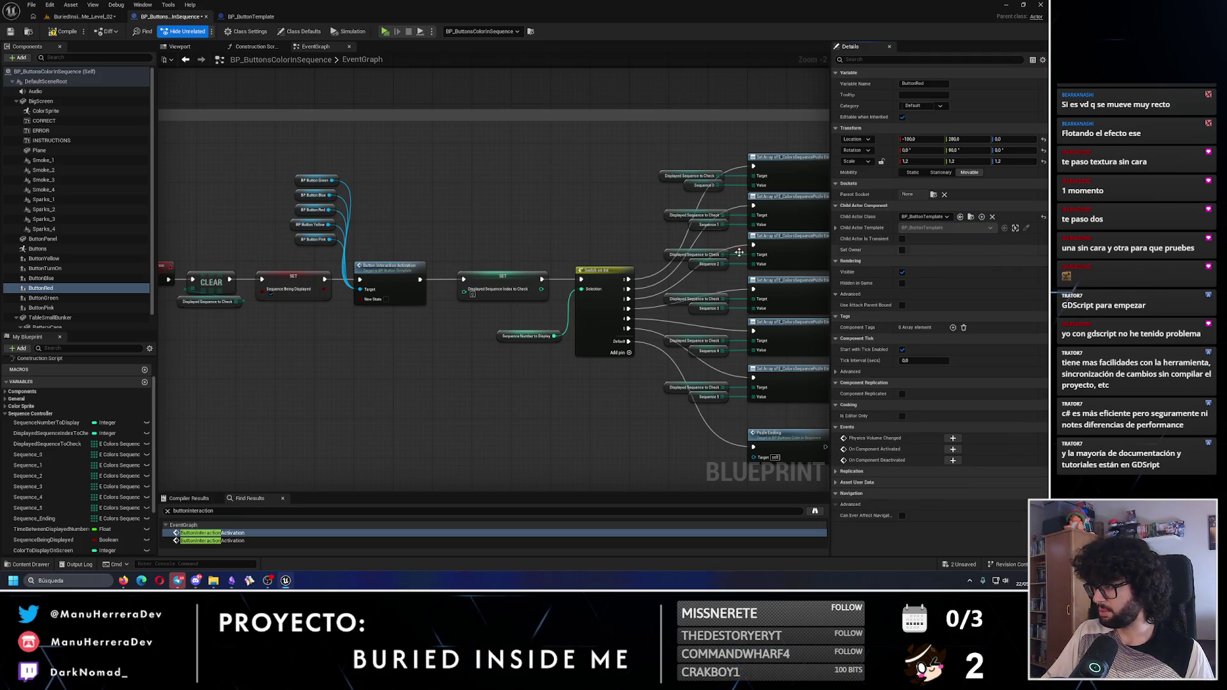
# Reset ButtonGreen's child actor class and reassign BP_ButtonTemplate to ButtonPink
pyautogui.click(43, 298)
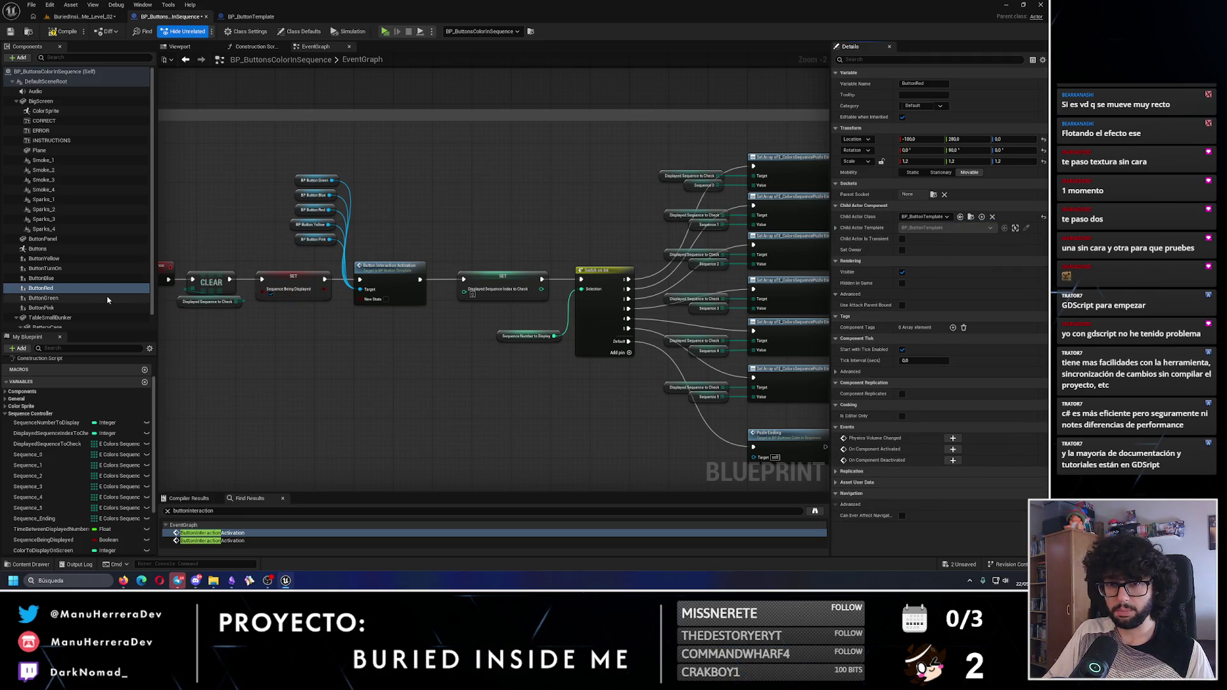
pyautogui.click(992, 217)
pyautogui.click(923, 219)
pyautogui.write('bp_bu')
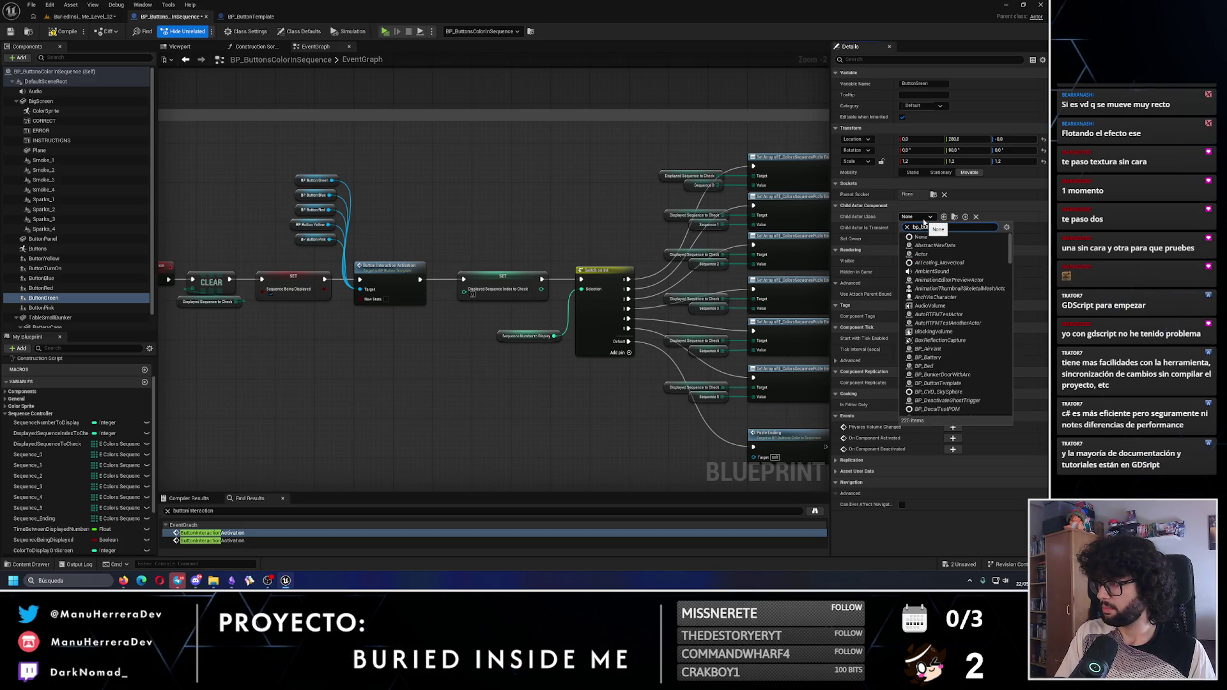
pyautogui.press('Escape')
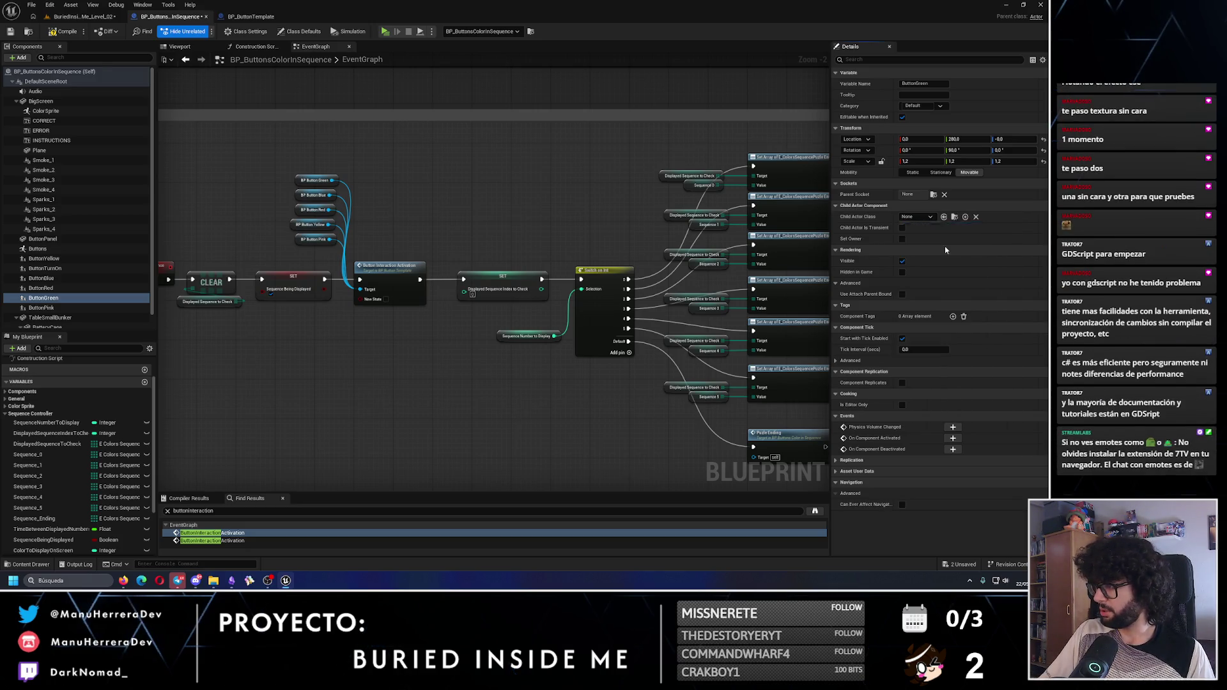
pyautogui.click(41, 308)
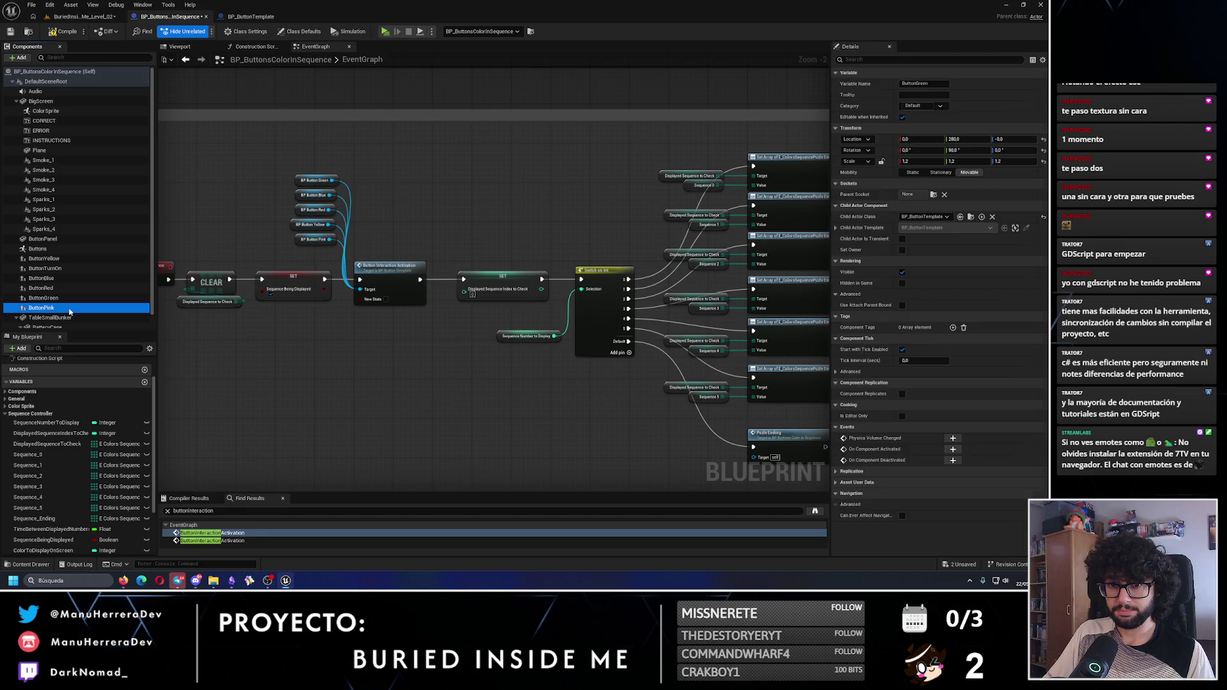
pyautogui.click(991, 217)
pyautogui.click(930, 217)
pyautogui.write('bp_butt')
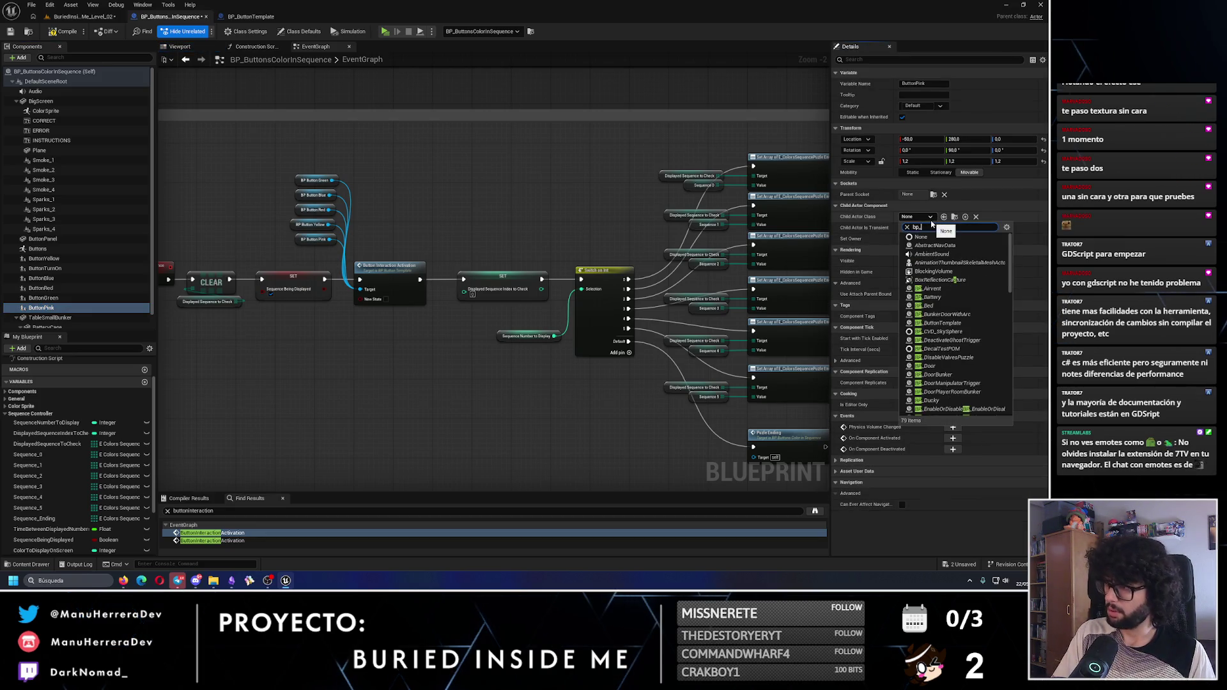
pyautogui.click(933, 245)
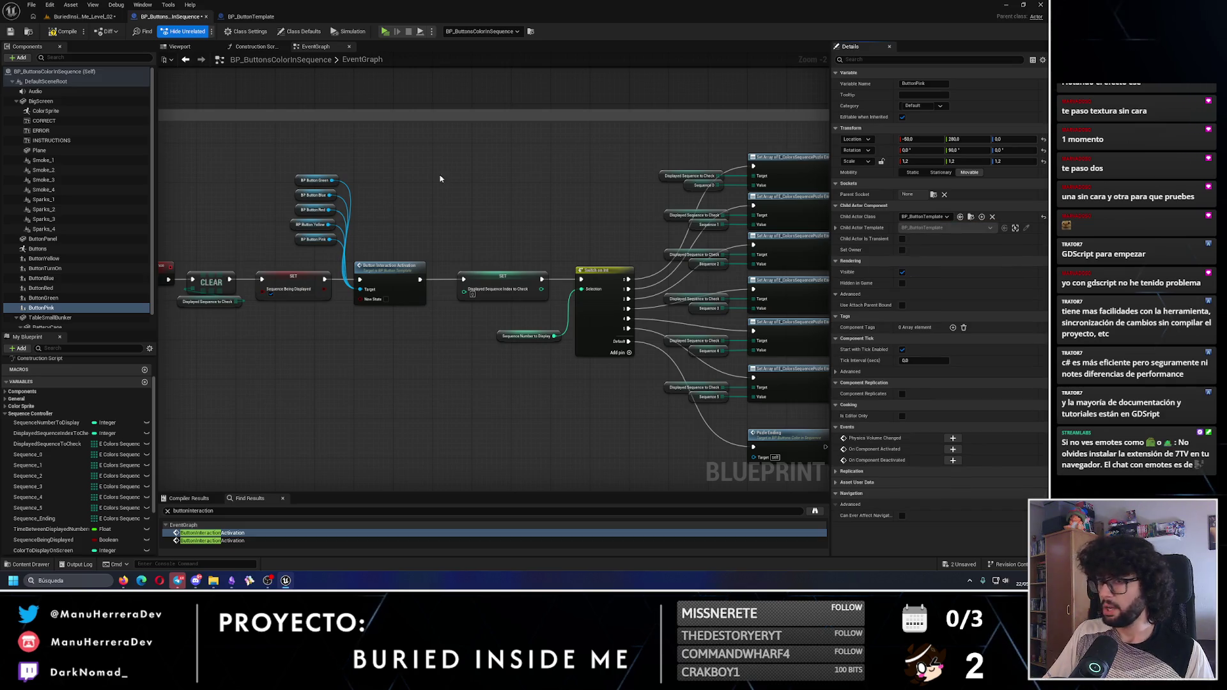
# Compile and save the puzzle blueprint, returning to the level
pyautogui.click(67, 35)
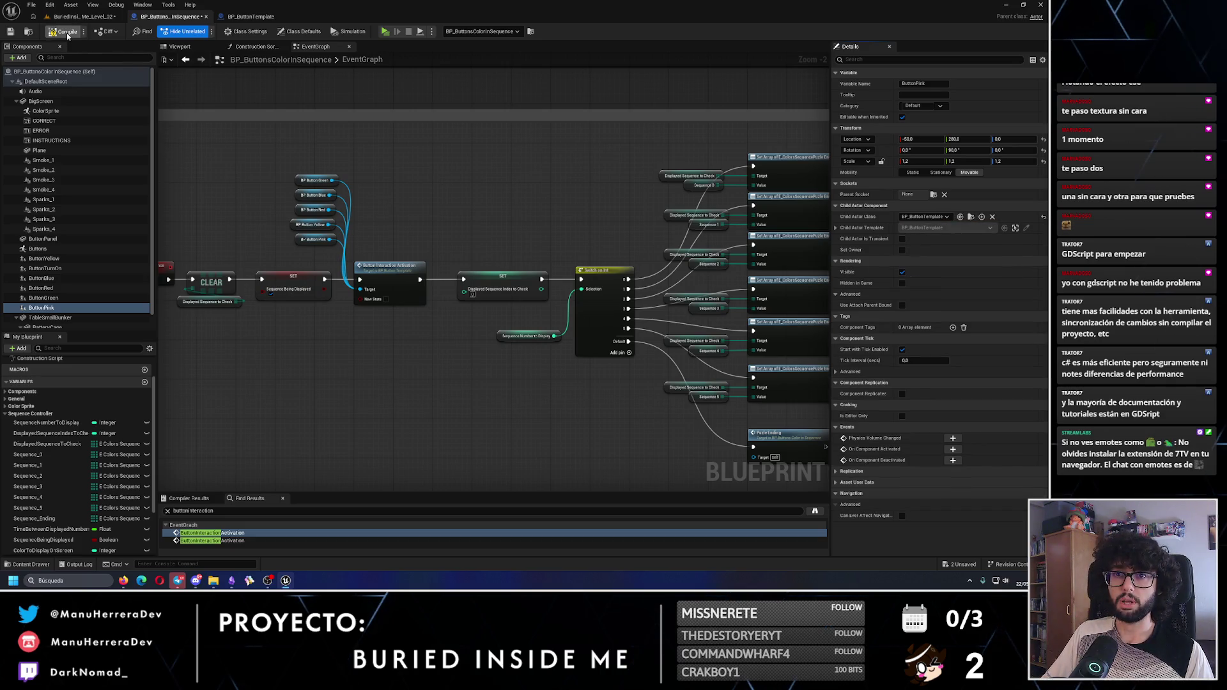
pyautogui.click(10, 33)
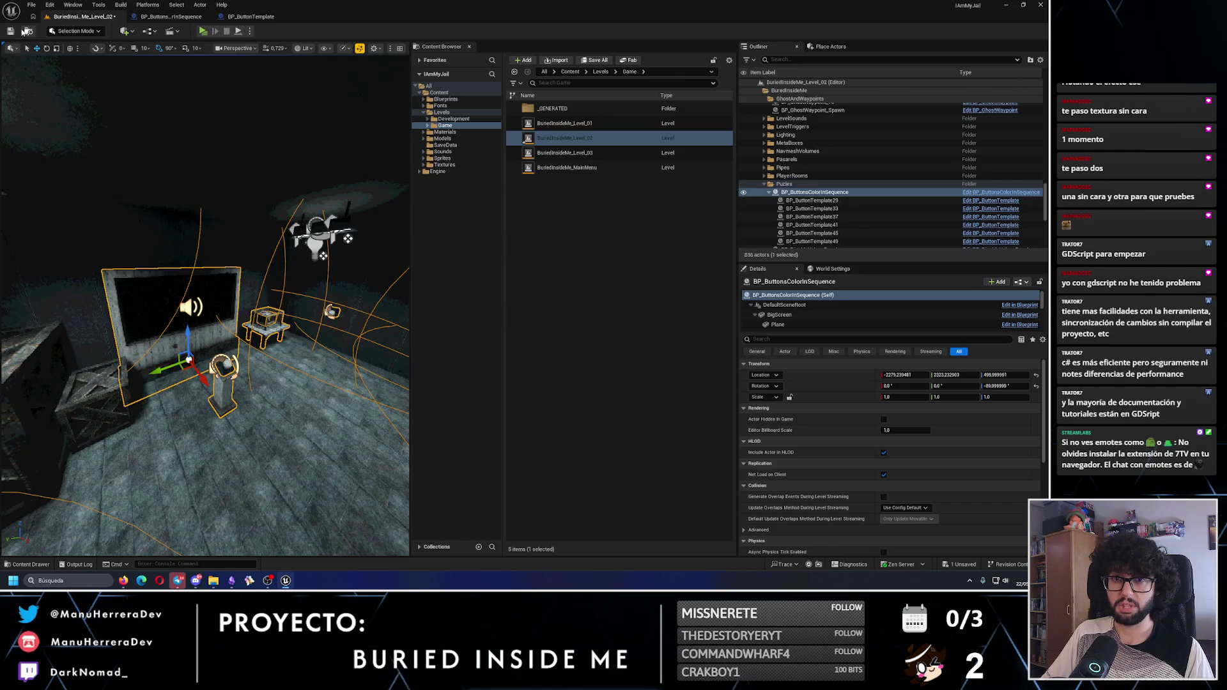
pyautogui.click(12, 32)
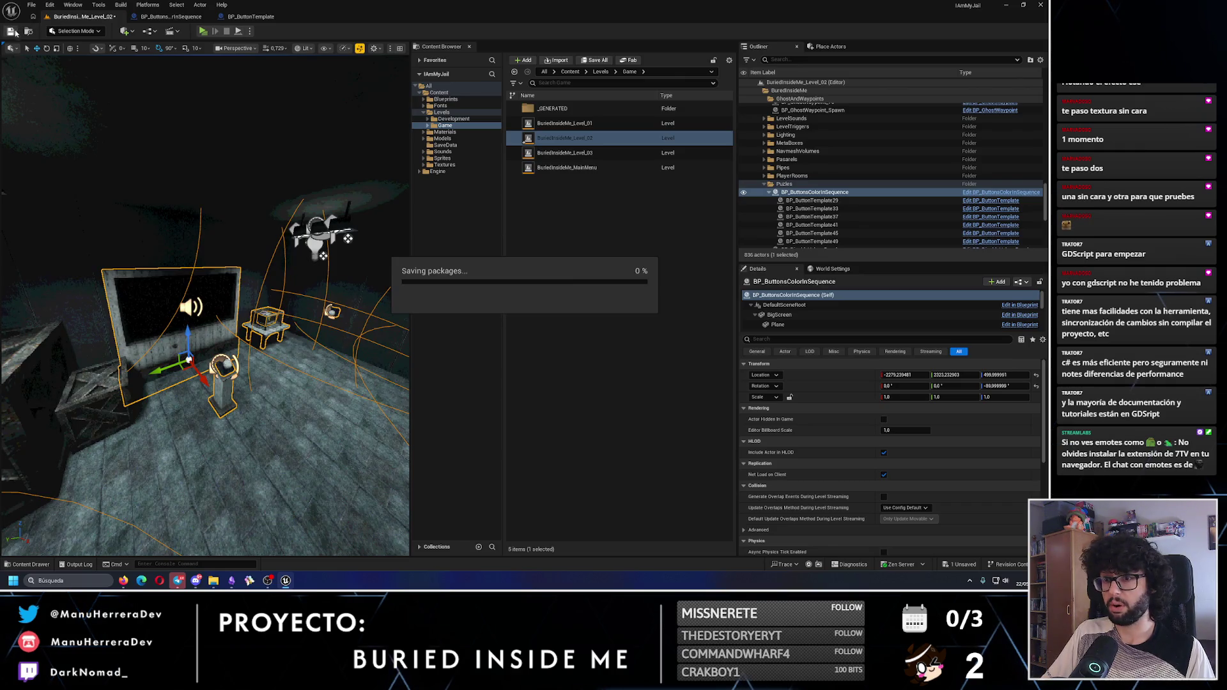
# Play-test the room, walking between the wall button, glass-box table and monitor pedestal, then stop
pyautogui.hotkey('alt', 'p')
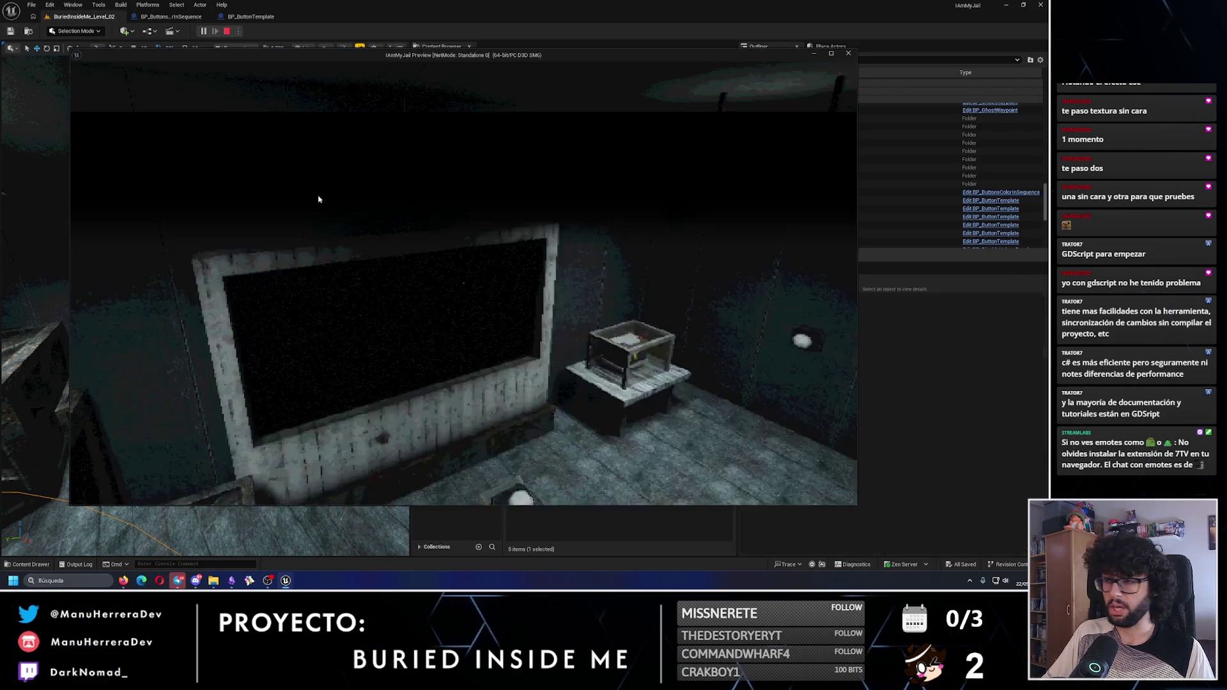
pyautogui.press('w')
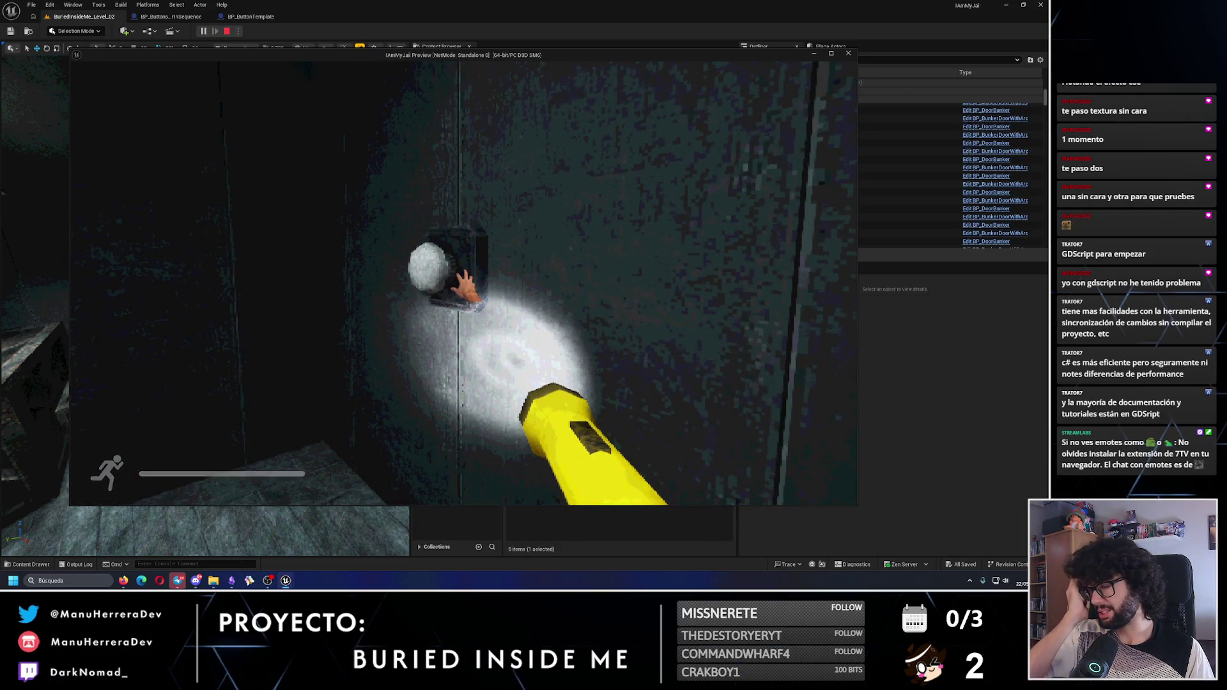
pyautogui.press('s')
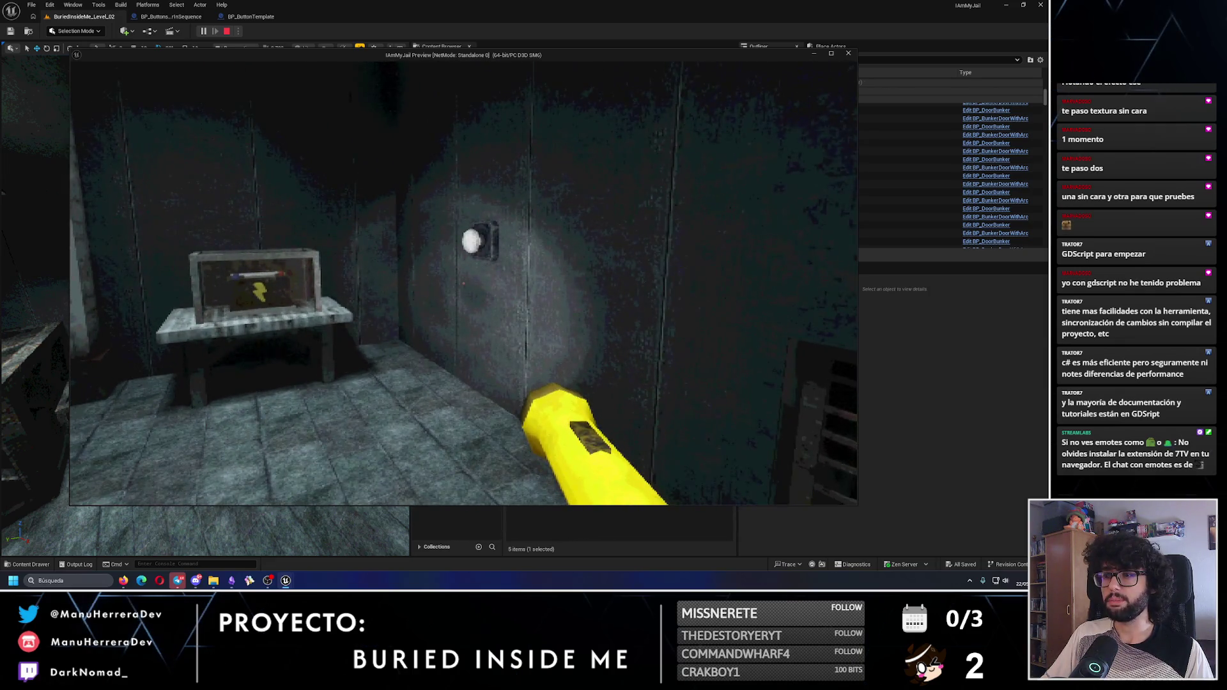
pyautogui.press('w')
pyautogui.press('s')
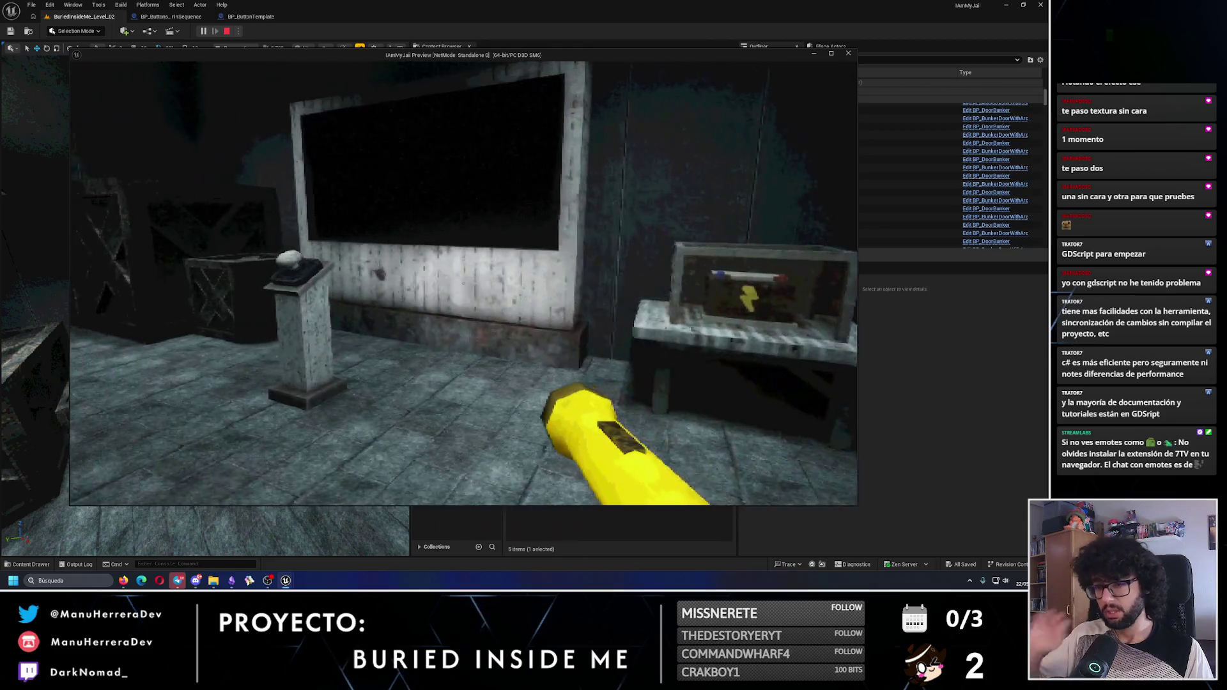
pyautogui.press('Escape')
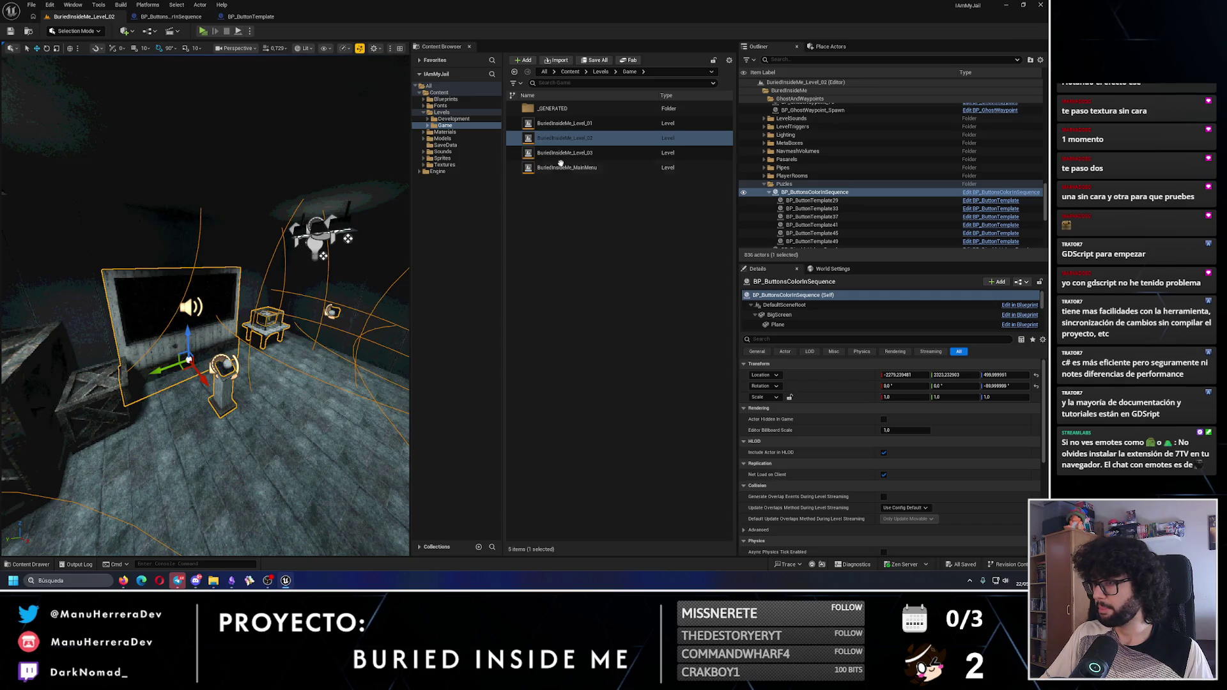
# Browse the Content Browser to Blueprints > Actors > PuzzlesBlueprints > ColorSequence
pyautogui.click(423, 99)
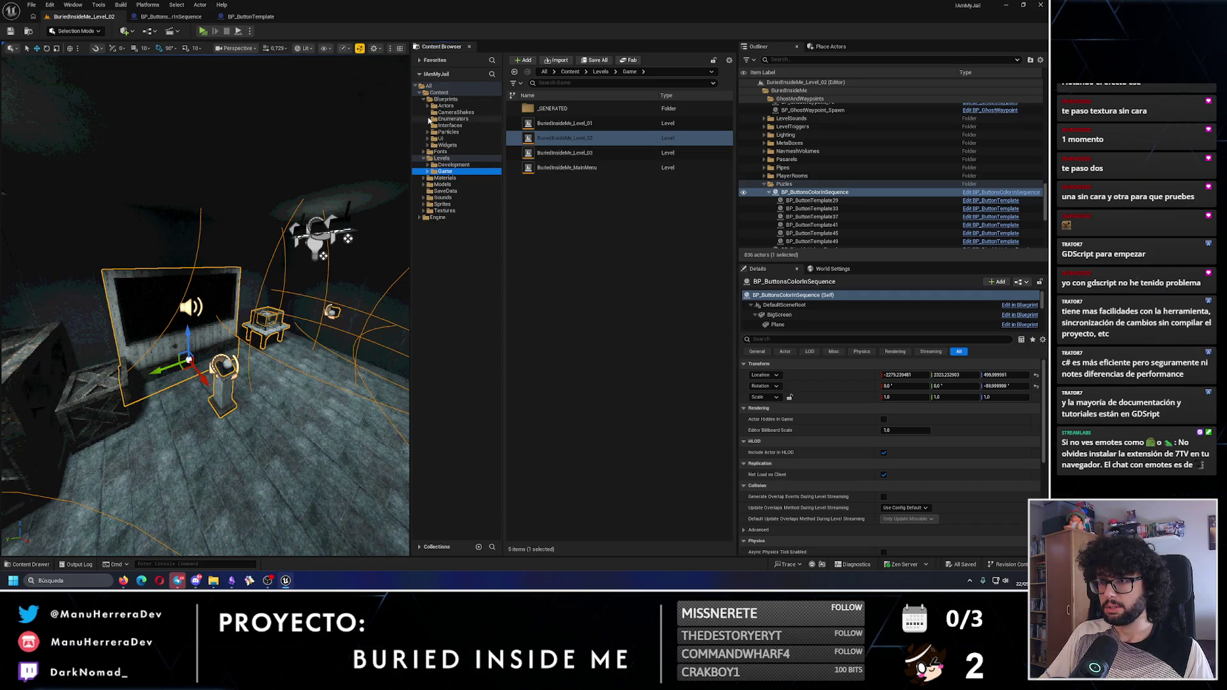
pyautogui.click(429, 106)
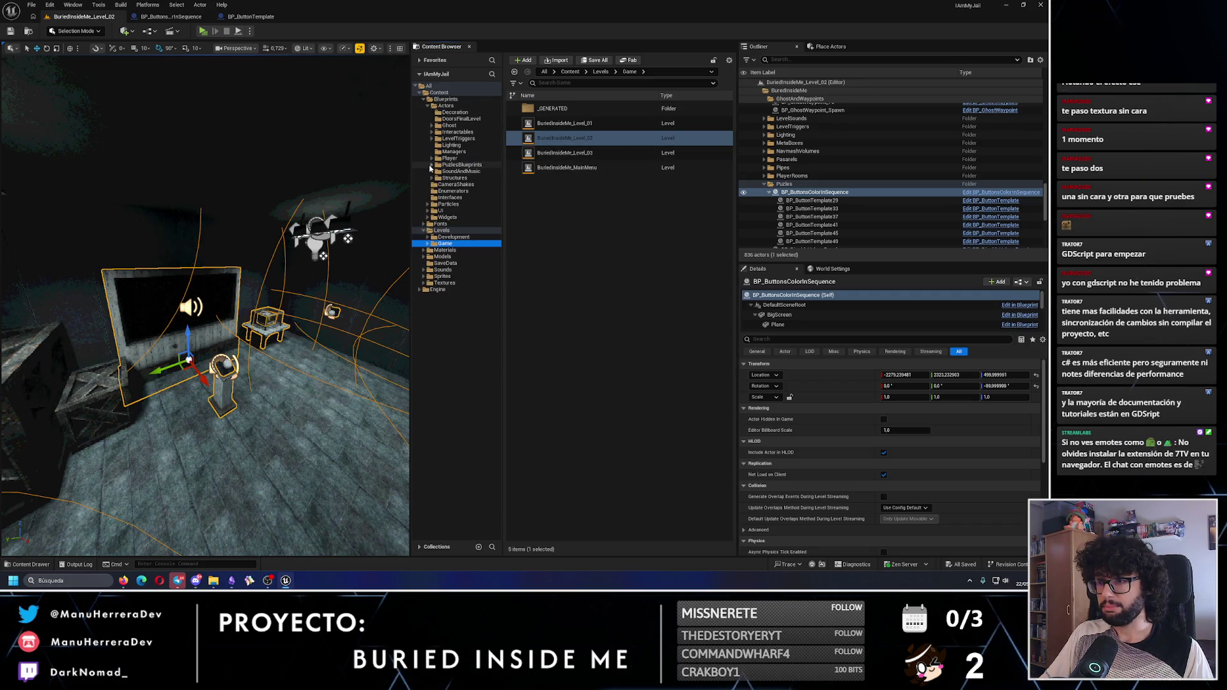
pyautogui.click(431, 165)
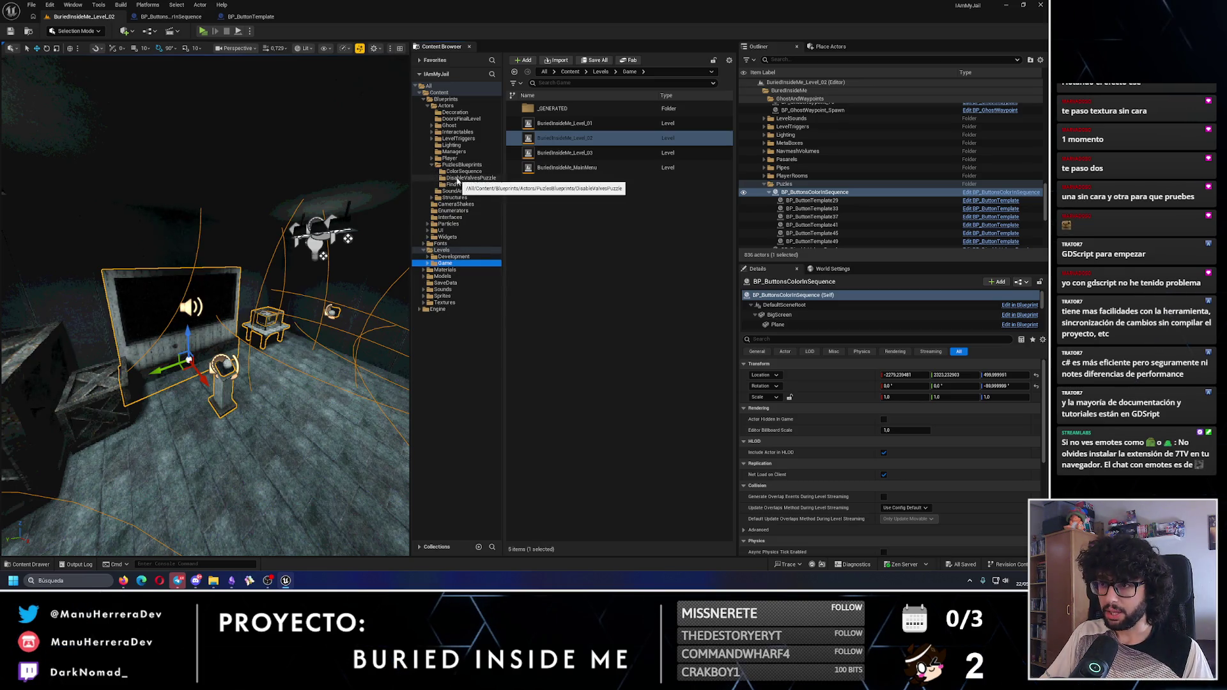
pyautogui.click(463, 171)
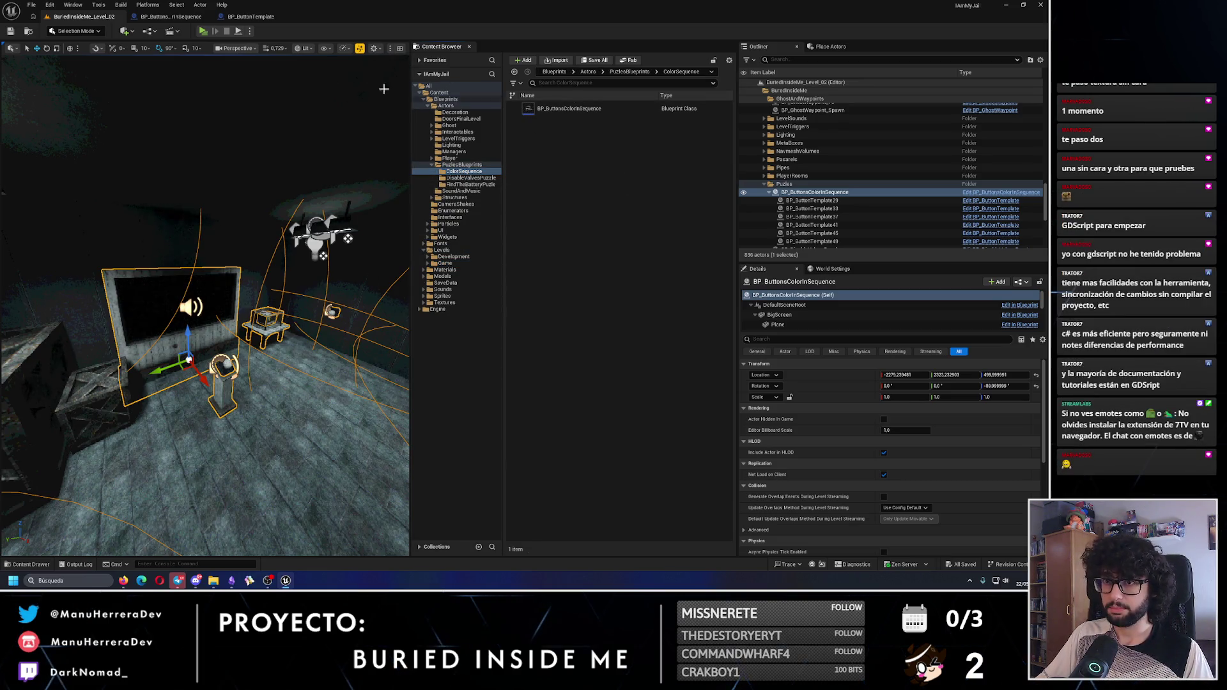
# Place a trial BP_ButtonsColorInSequence actor in the level, delete it, and return to the blueprint
pyautogui.moveTo(568, 108)
pyautogui.mouseDown()
pyautogui.moveTo(473, 262)
pyautogui.moveTo(283, 423)
pyautogui.mouseUp()
pyautogui.press('e')
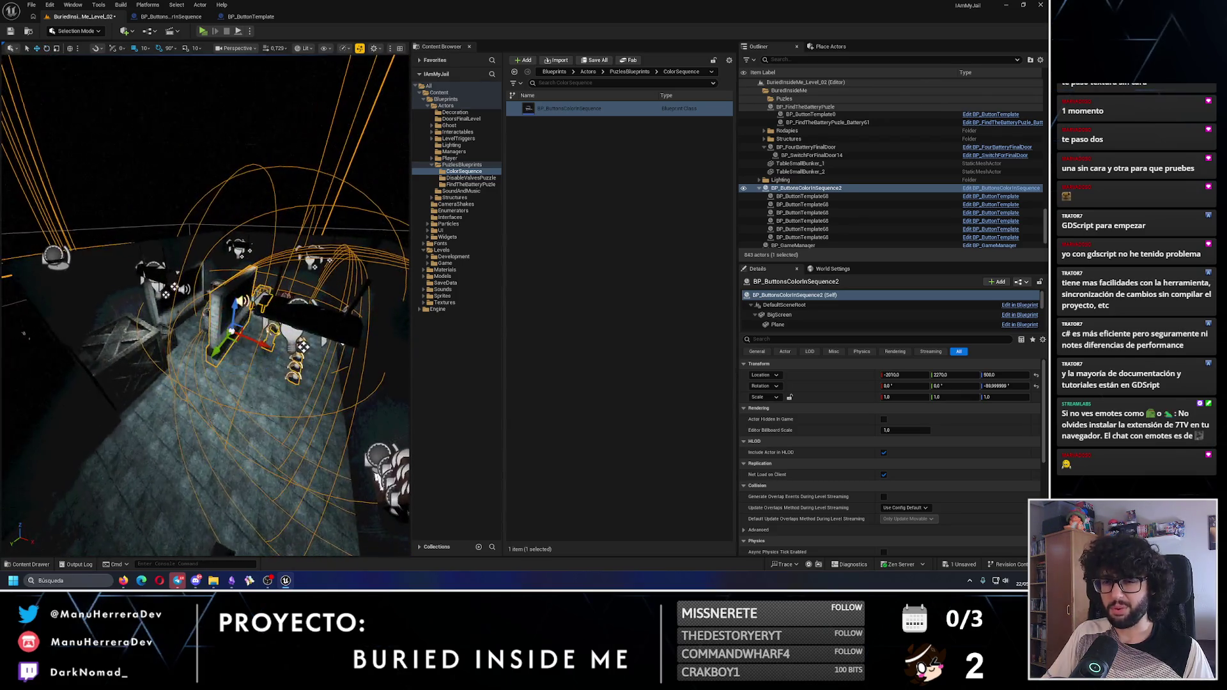
pyautogui.press('w')
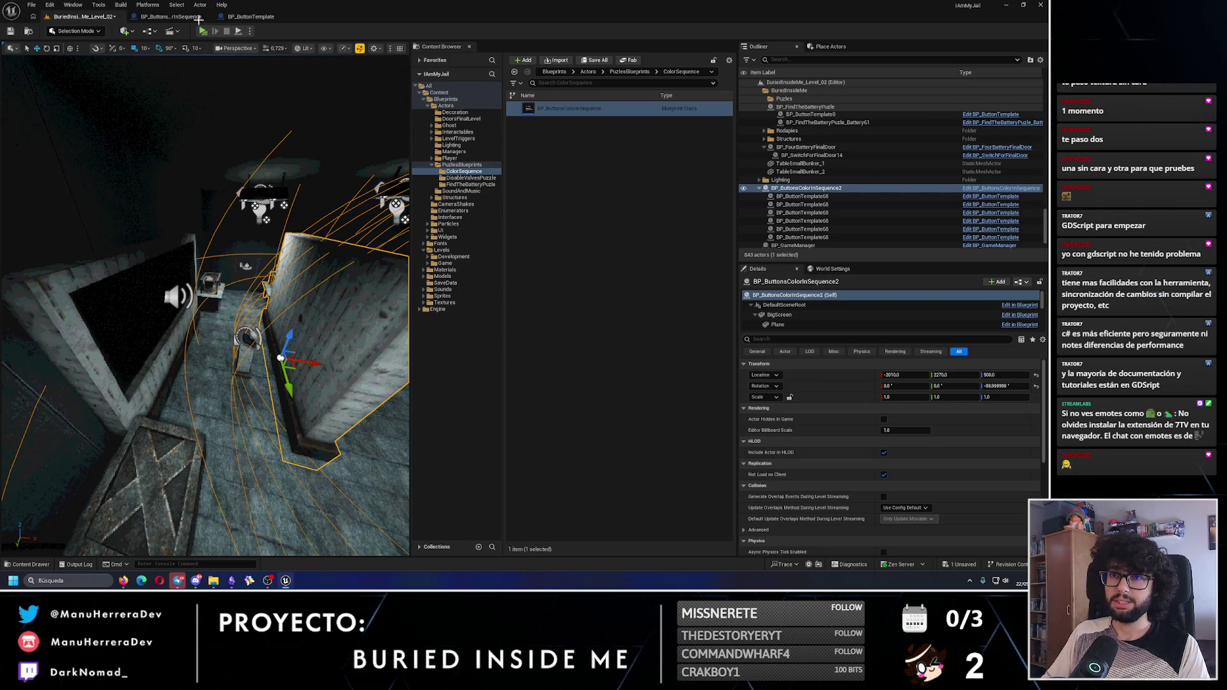
pyautogui.press('Delete')
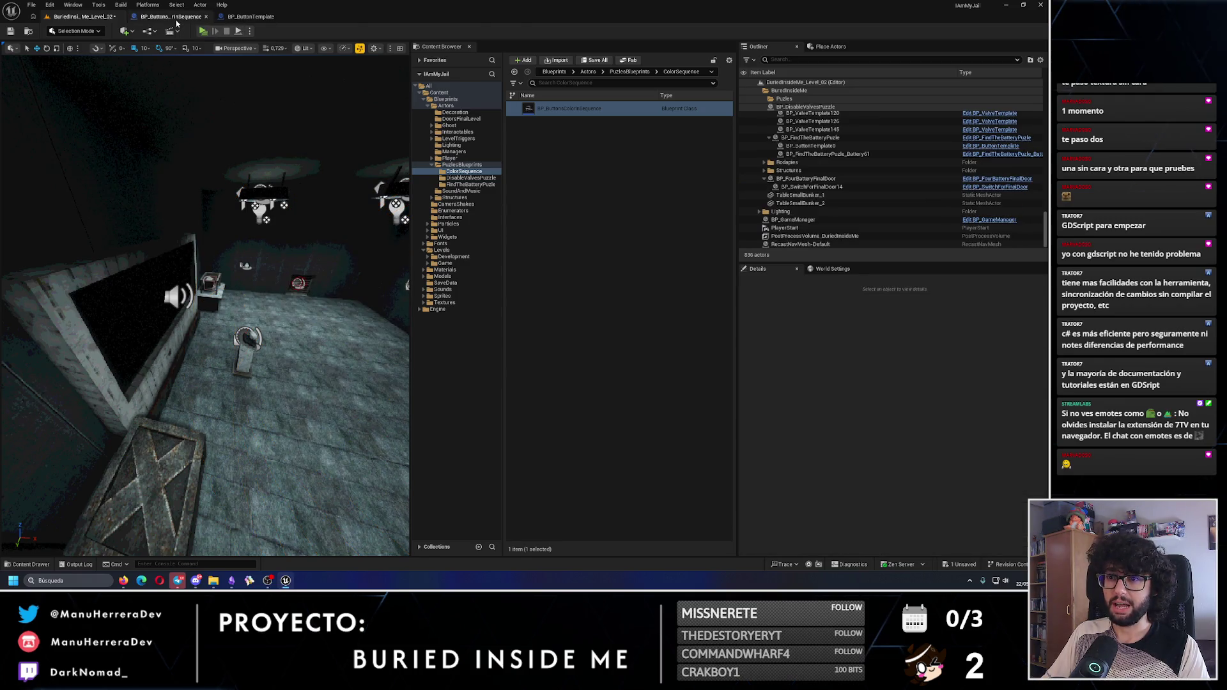
pyautogui.click(172, 17)
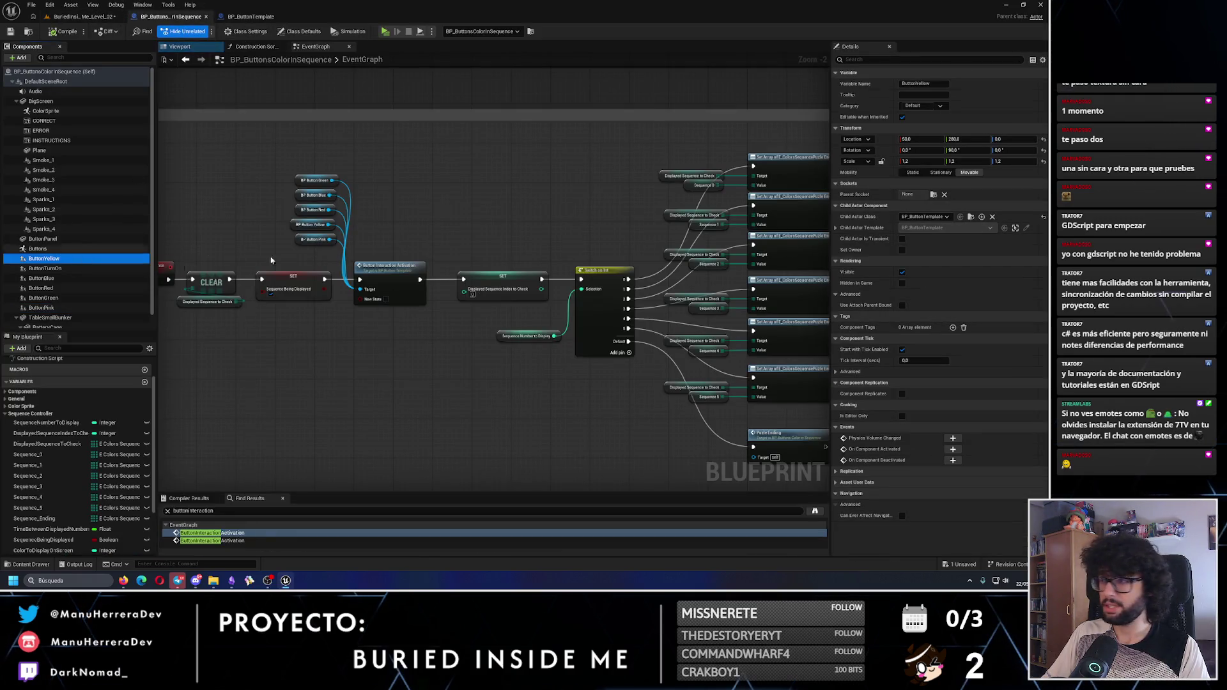
# Make ButtonYellow pressable with MI_Button_Yellow and give ButtonBlue MI_Button_Blue
pyautogui.click(836, 228)
pyautogui.click(843, 238)
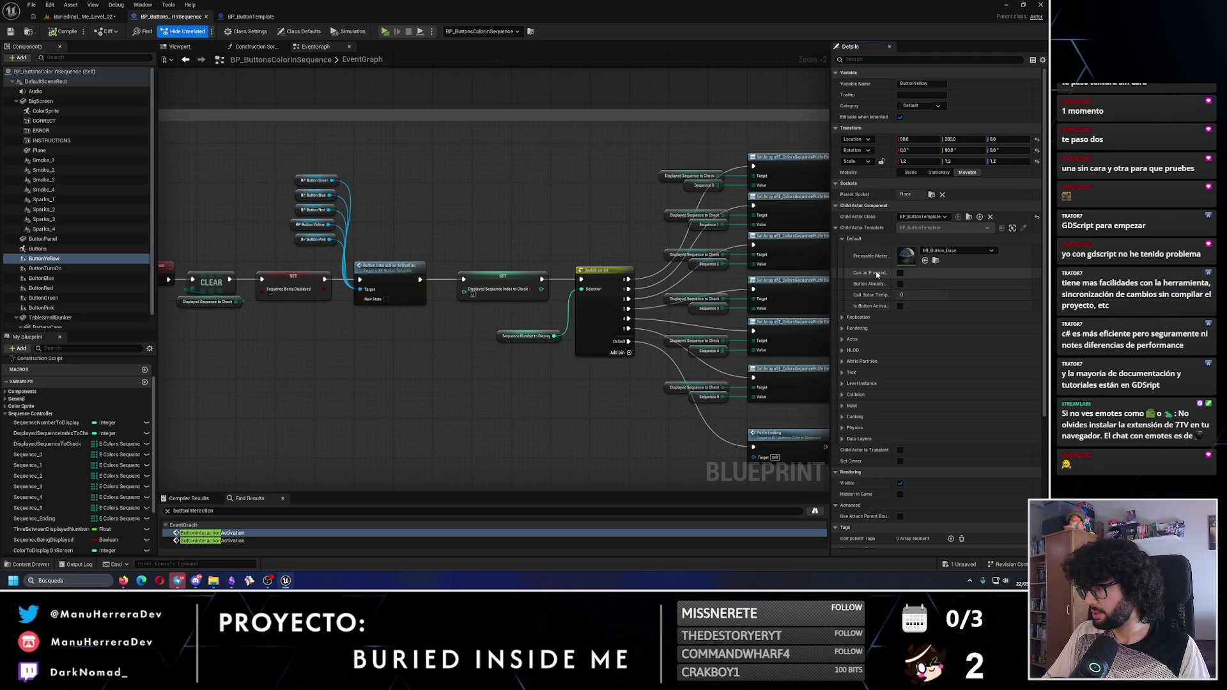
pyautogui.click(900, 274)
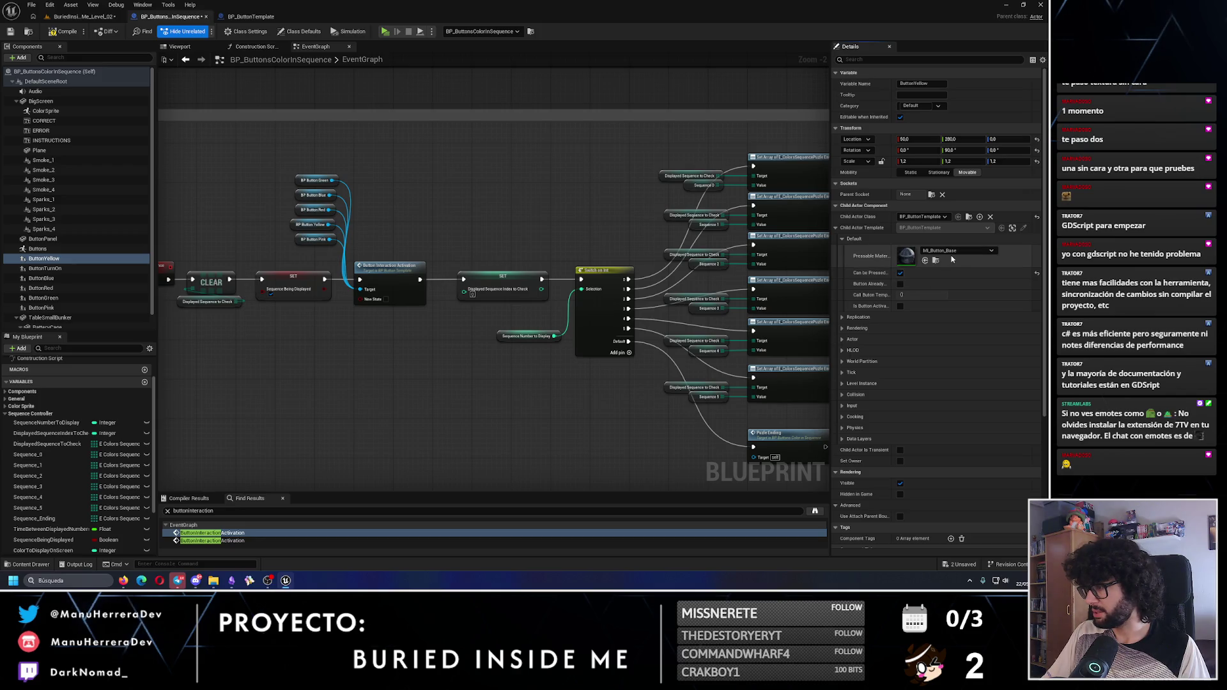
pyautogui.click(955, 251)
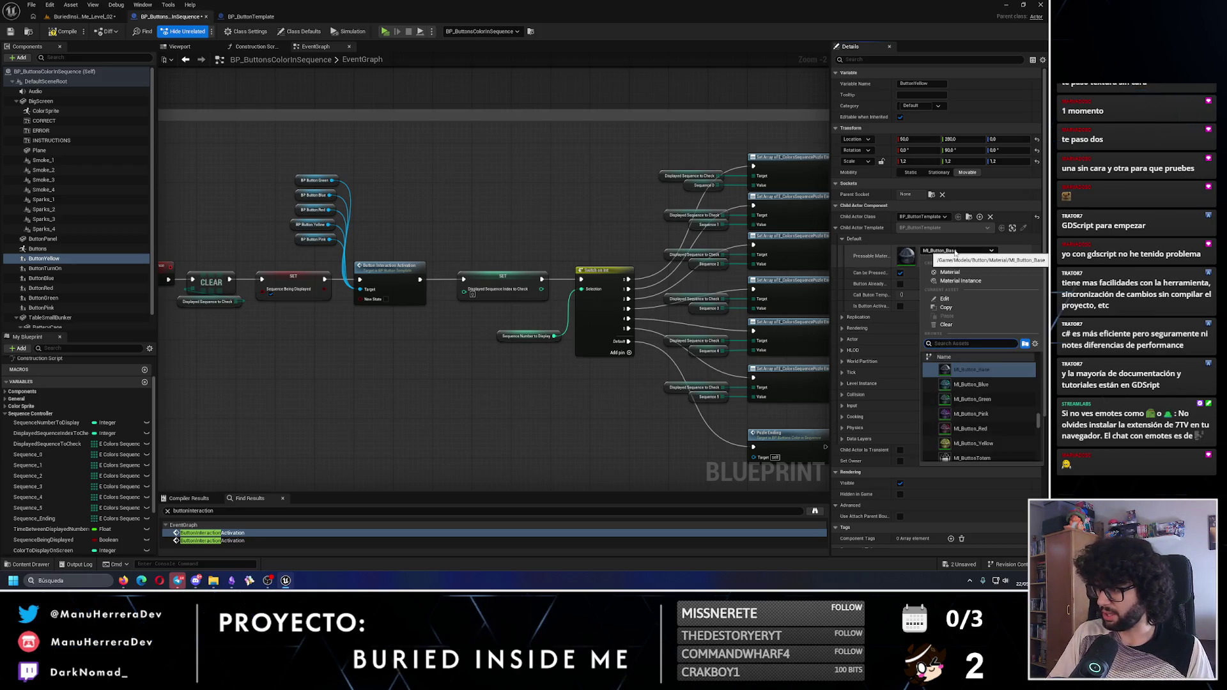
pyautogui.click(988, 442)
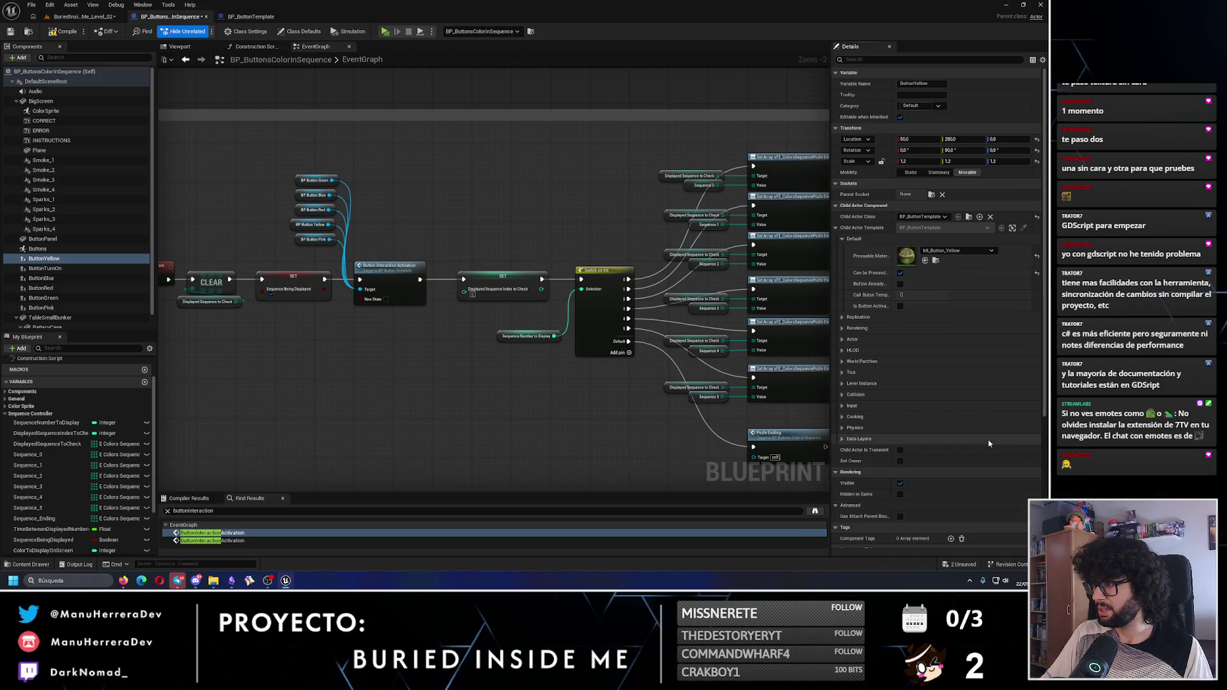
pyautogui.click(45, 278)
pyautogui.click(956, 250)
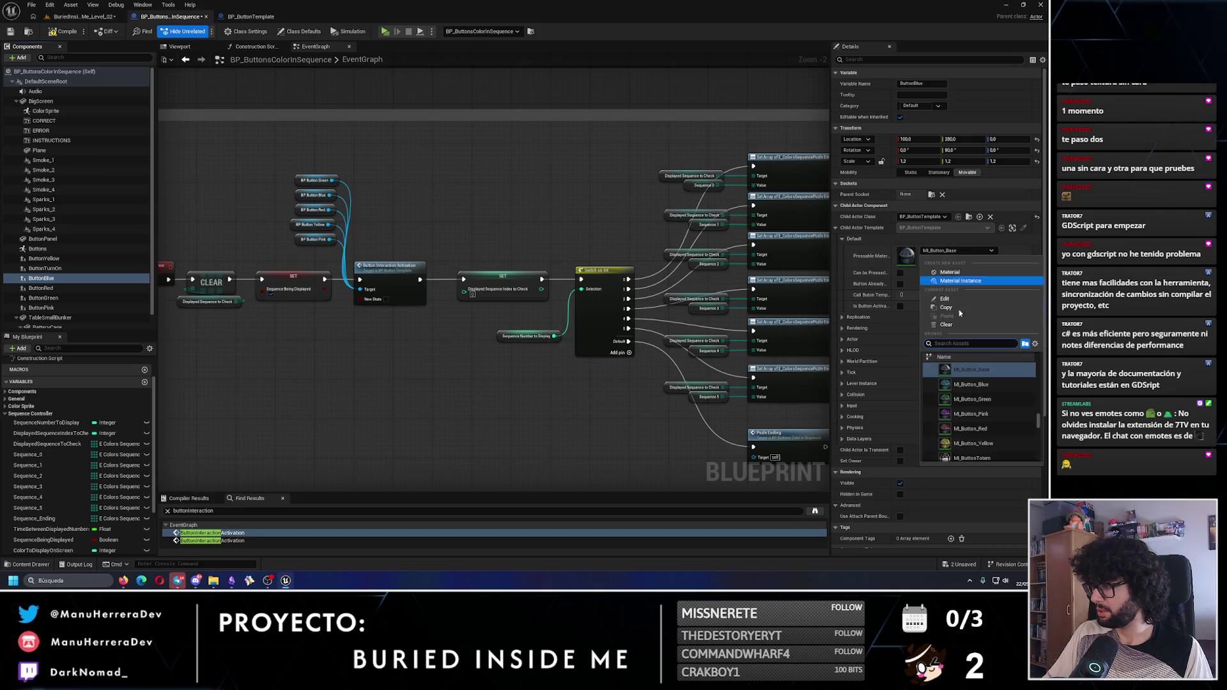
pyautogui.click(977, 399)
# Assign MI_Button_Red, MI_Button_Green and MI_Button_Pink to the red, green and pink buttons, making pink pressable
pyautogui.click(41, 288)
pyautogui.click(956, 251)
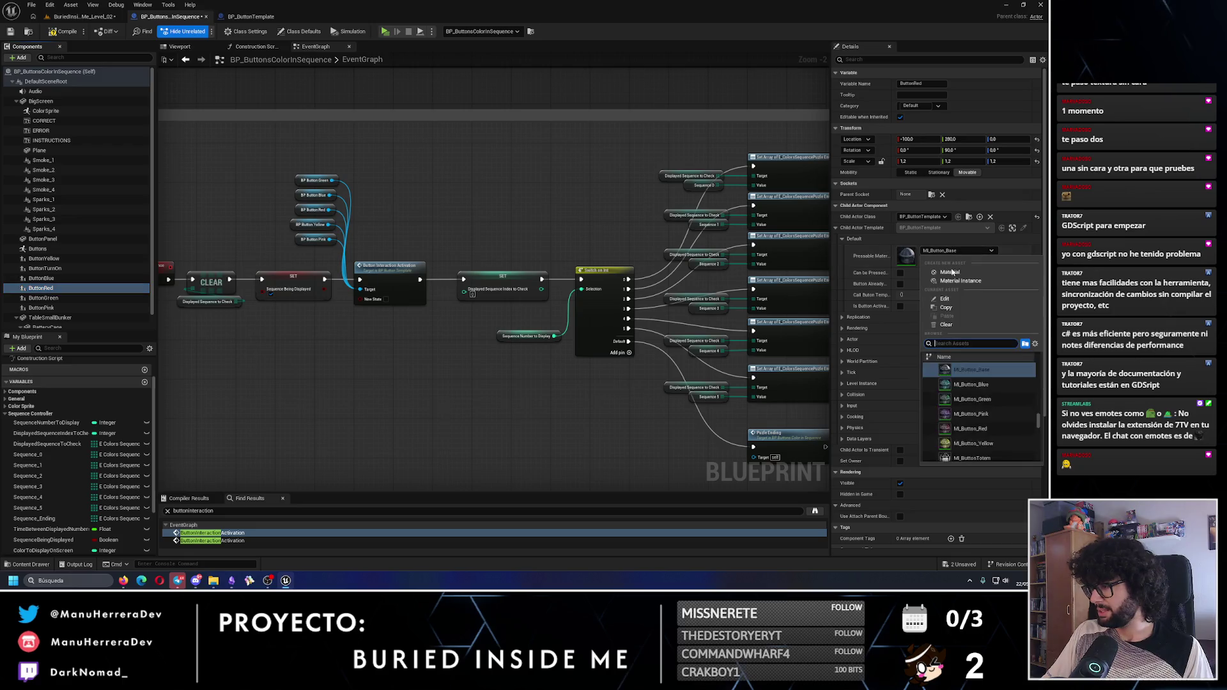
pyautogui.click(971, 428)
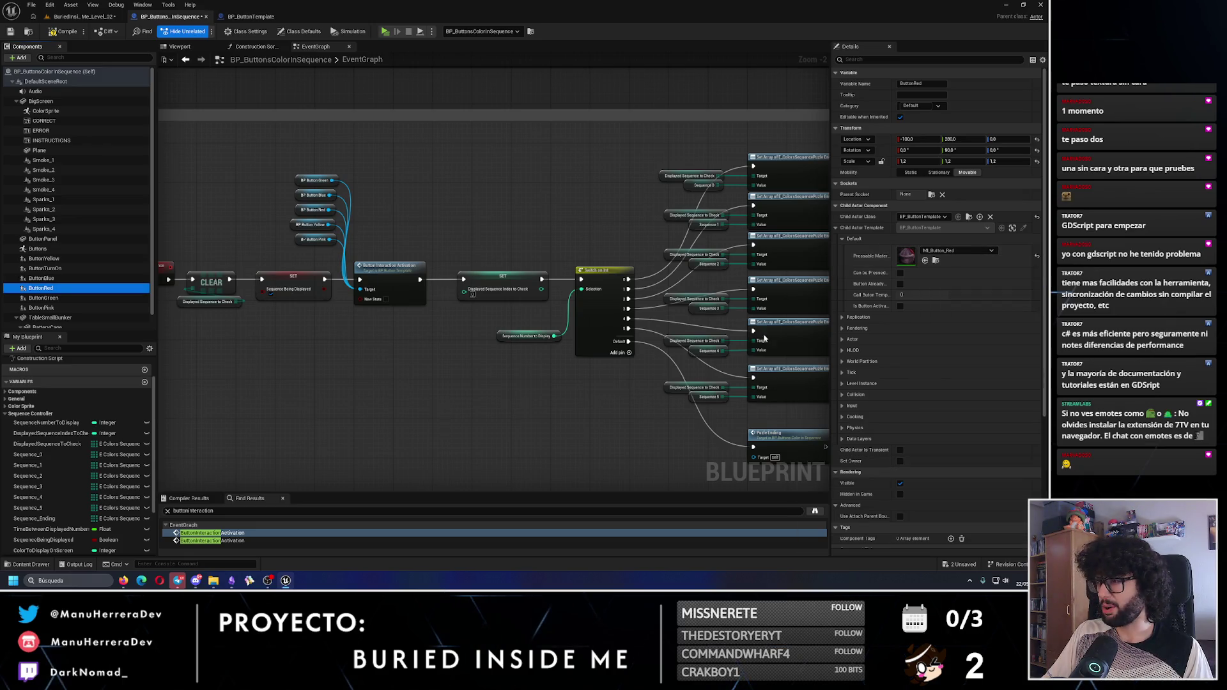
pyautogui.click(955, 252)
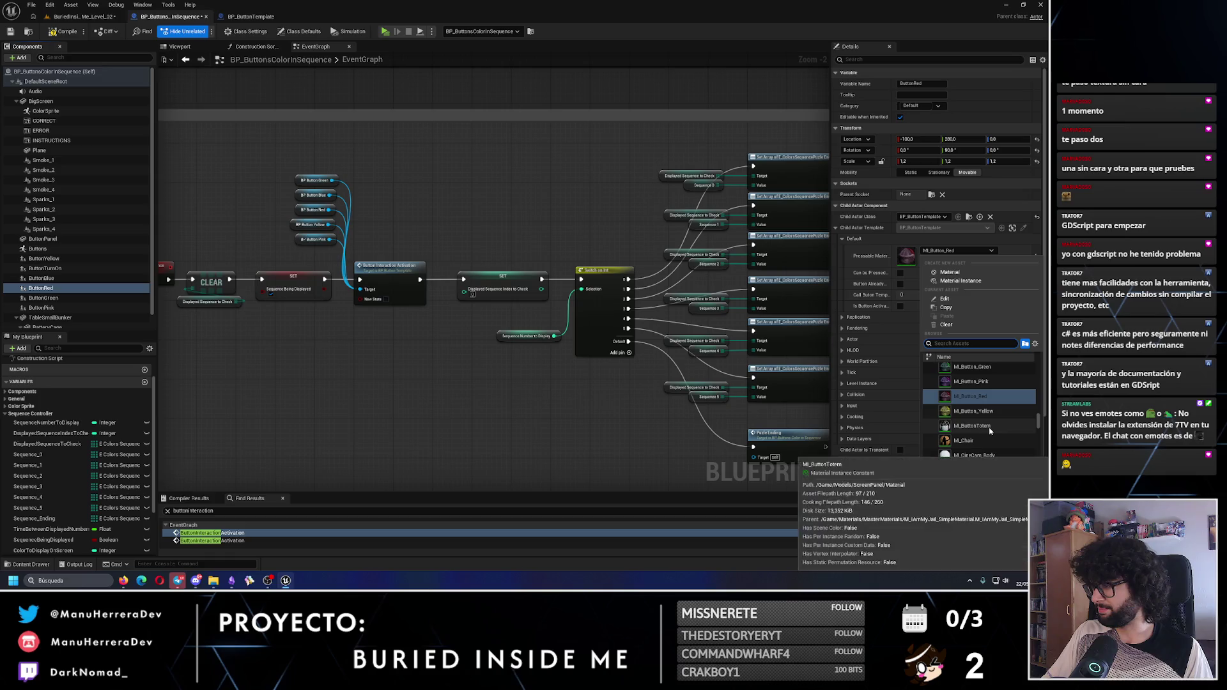
pyautogui.click(80, 298)
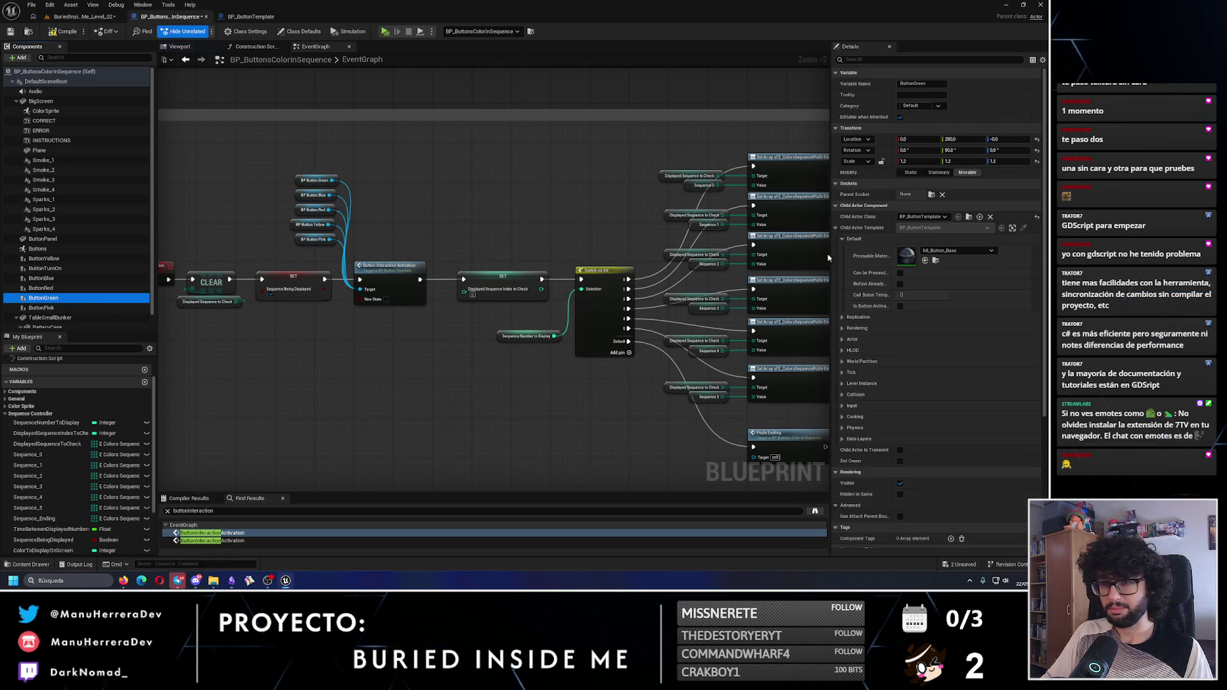
pyautogui.click(957, 250)
pyautogui.click(991, 401)
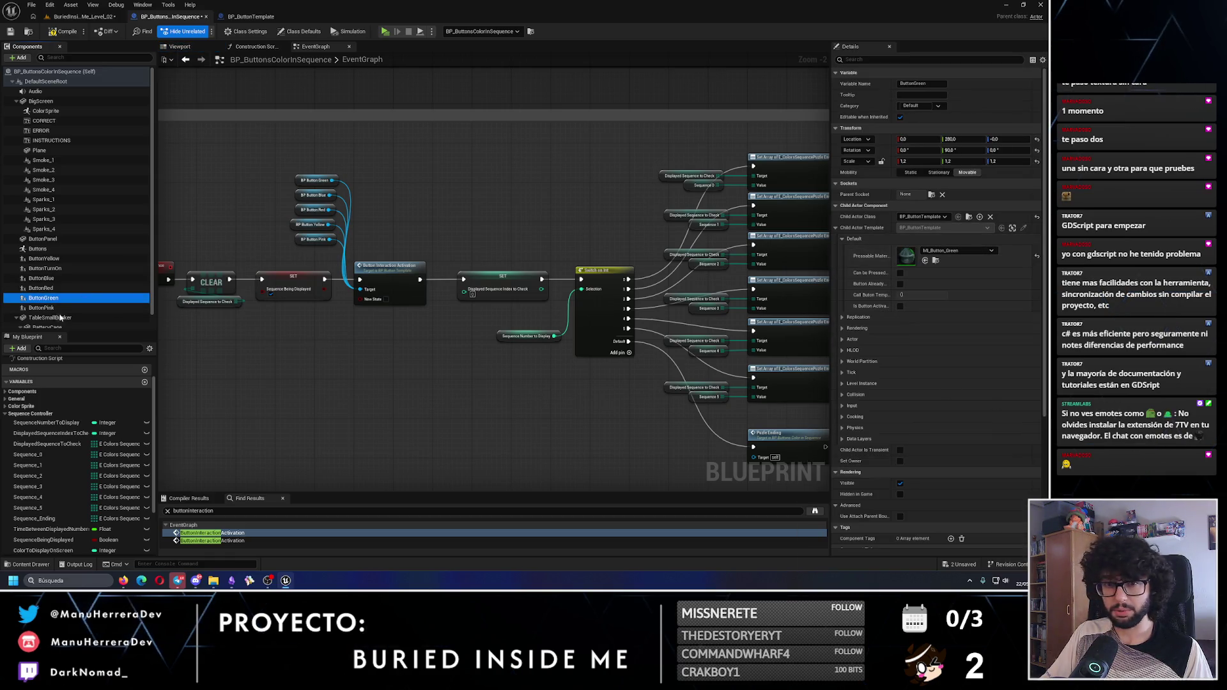
pyautogui.click(43, 308)
pyautogui.click(956, 251)
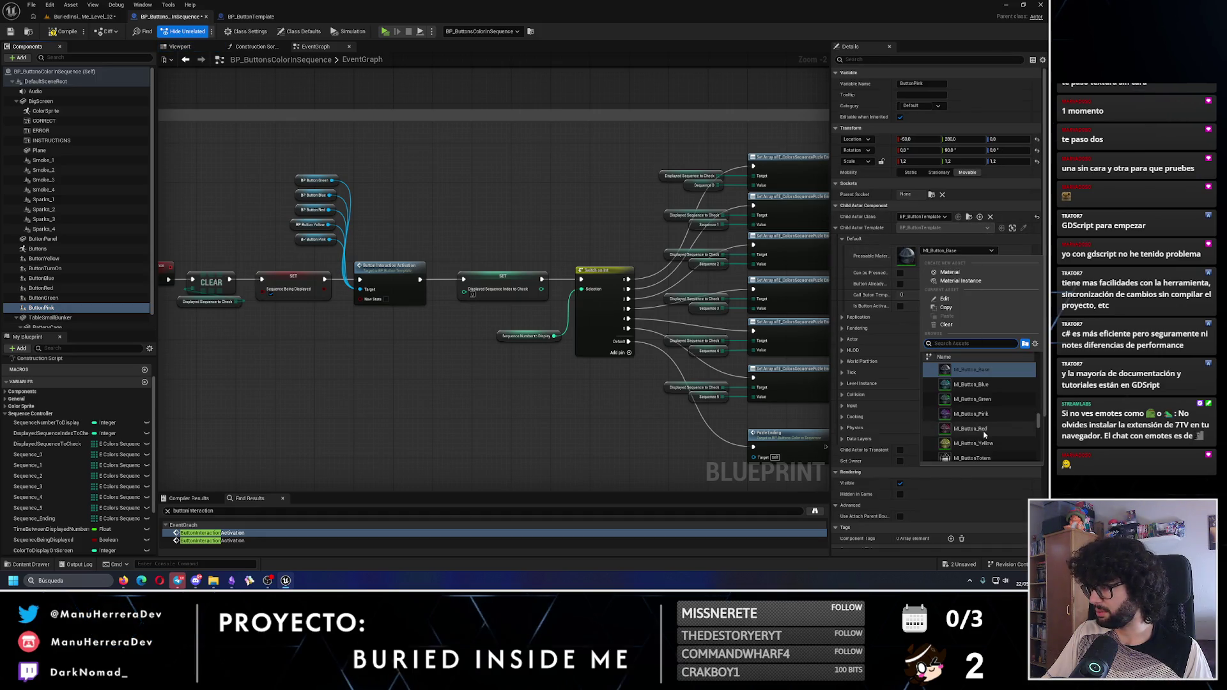
pyautogui.click(971, 414)
pyautogui.click(899, 273)
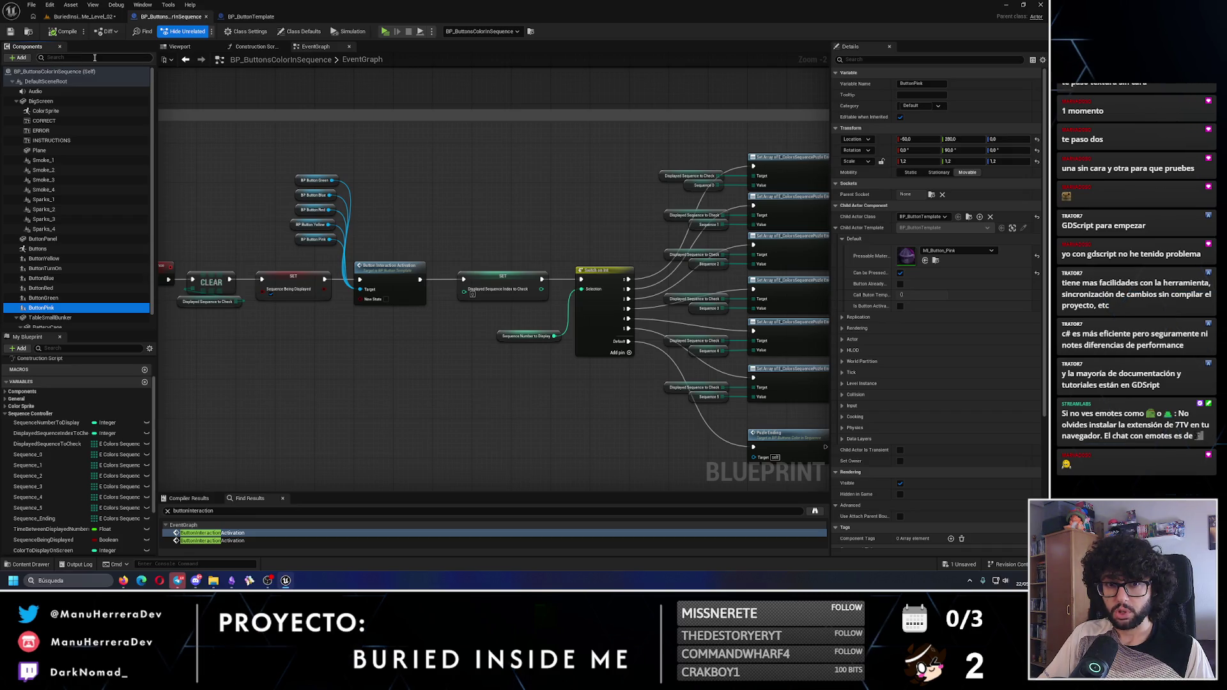
# Play-test the level by pressing the green and red wall buttons, then open BP_ButtonTemplate
pyautogui.click(83, 16)
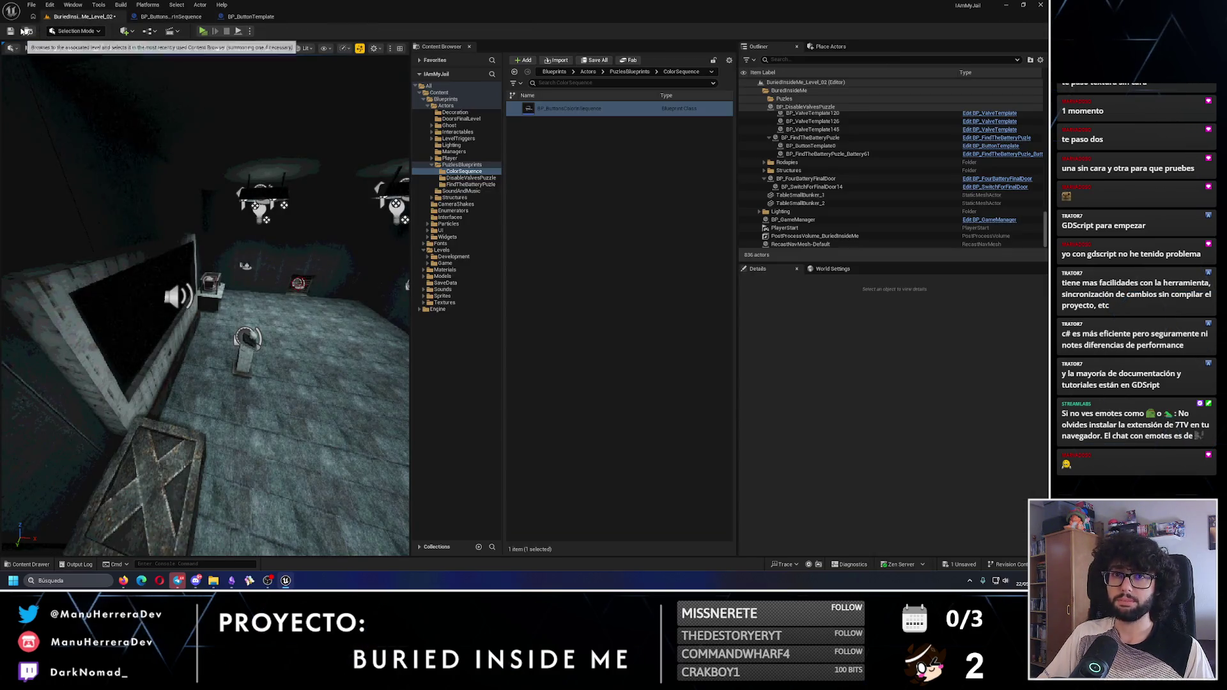
pyautogui.moveTo(211, 169); pyautogui.dragTo(265, 166)
pyautogui.hotkey('alt', 'p')
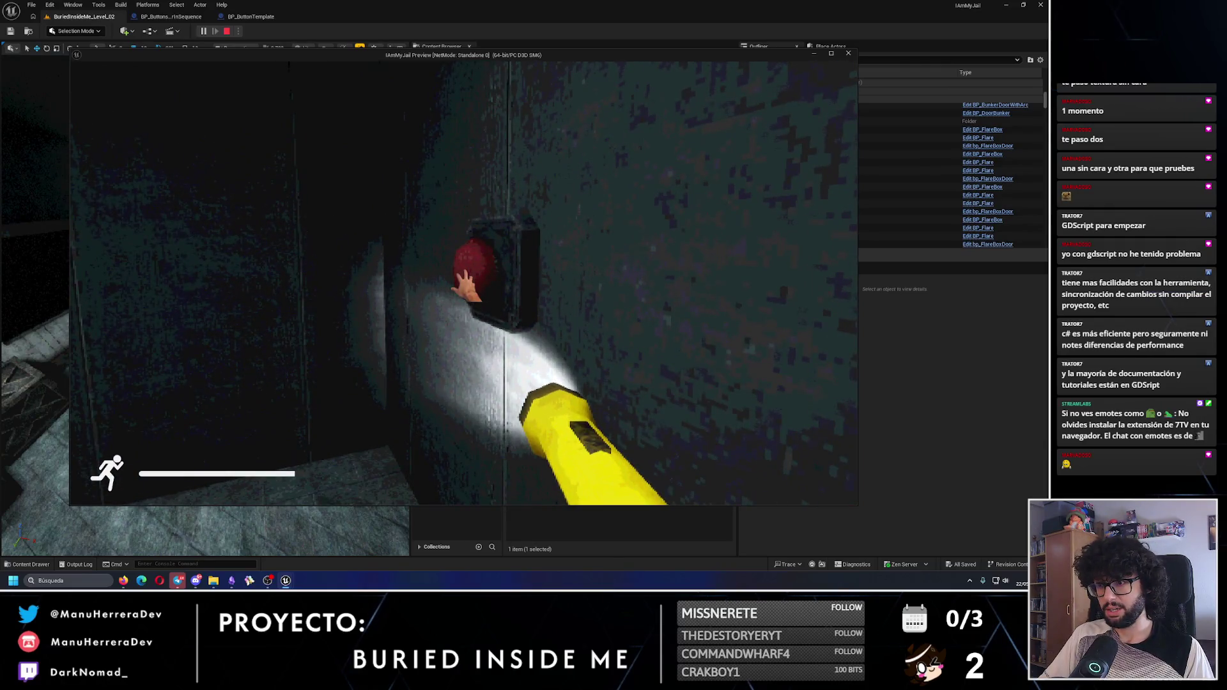
pyautogui.press('e')
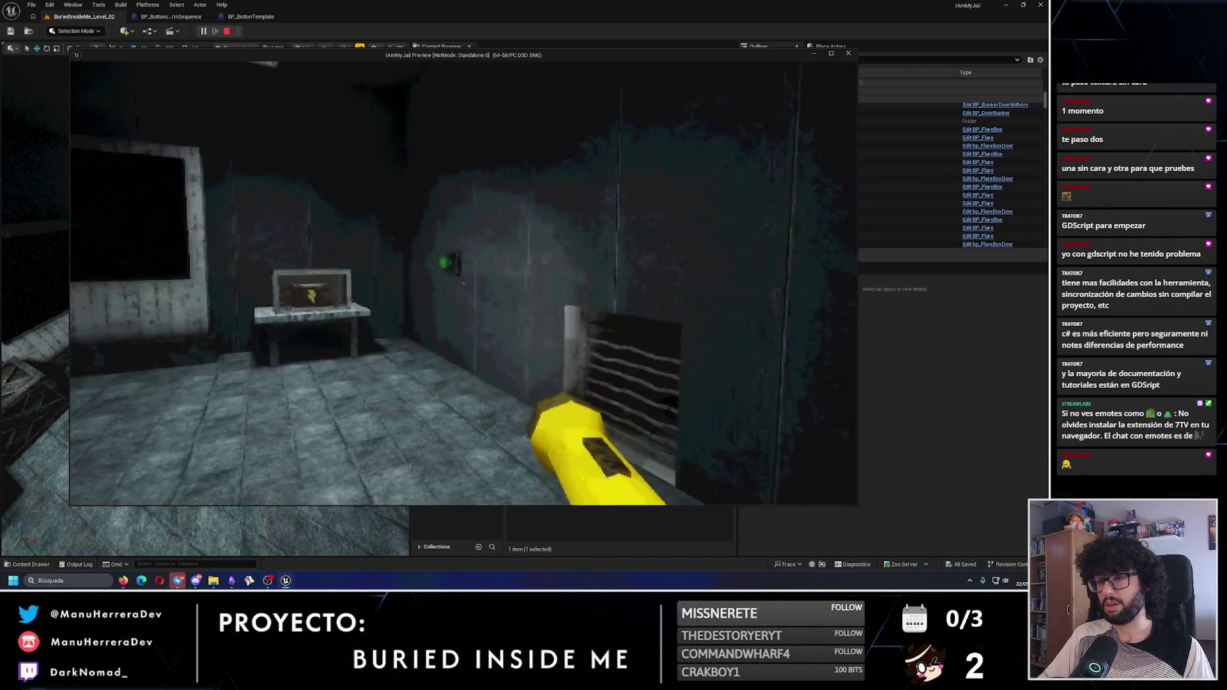
pyautogui.press('w')
pyautogui.press('s')
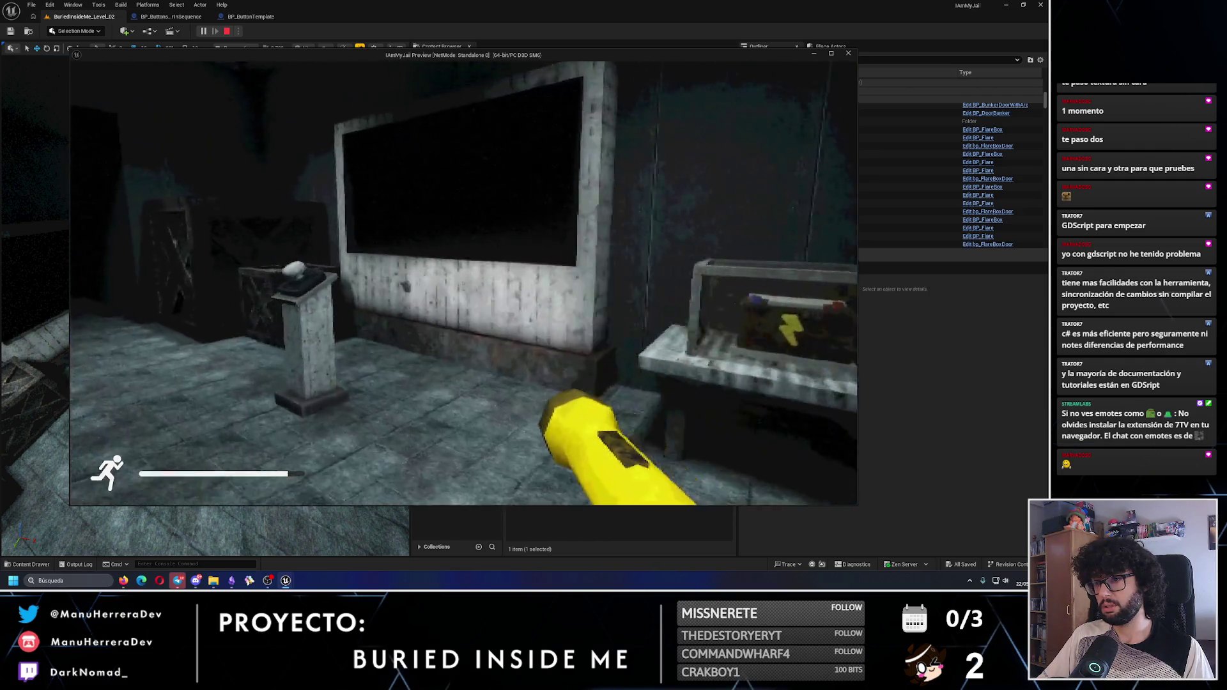
pyautogui.press('w')
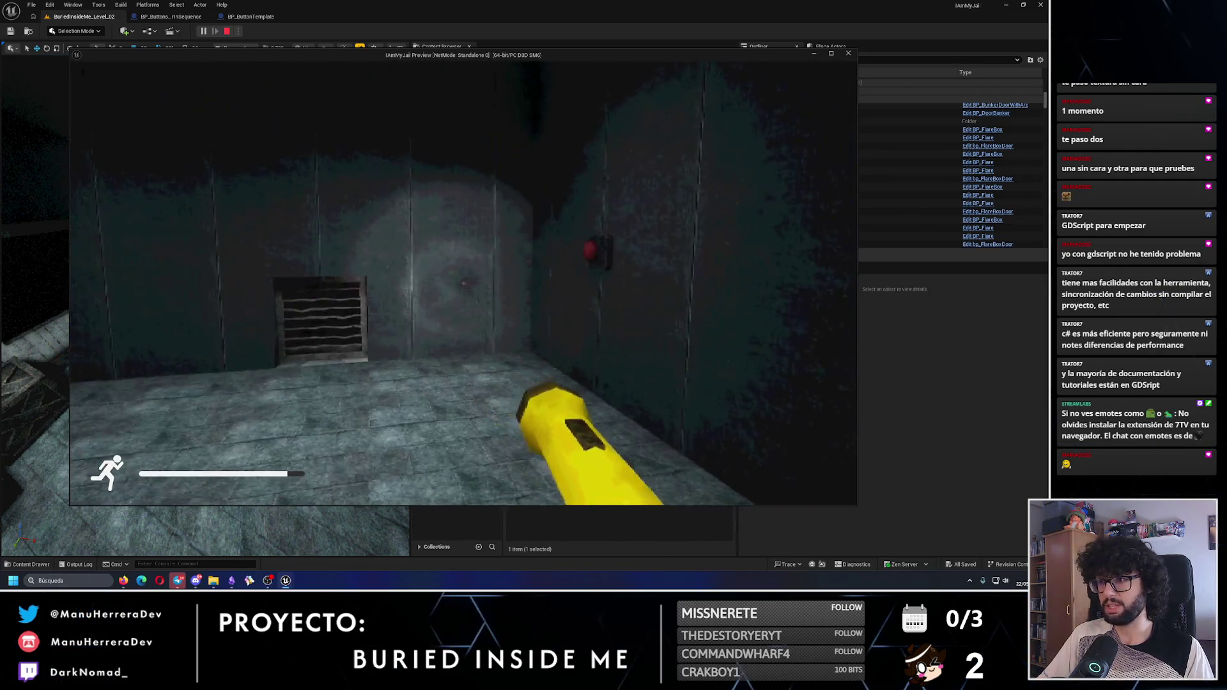
pyautogui.press('w')
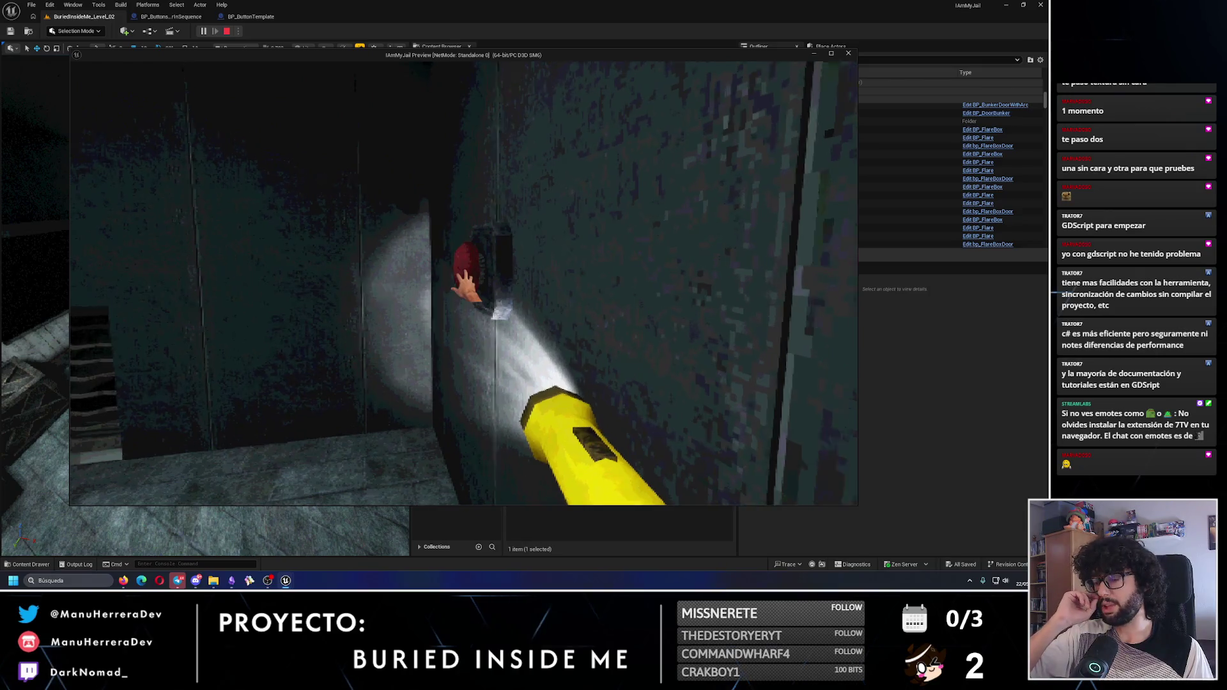
pyautogui.press('e')
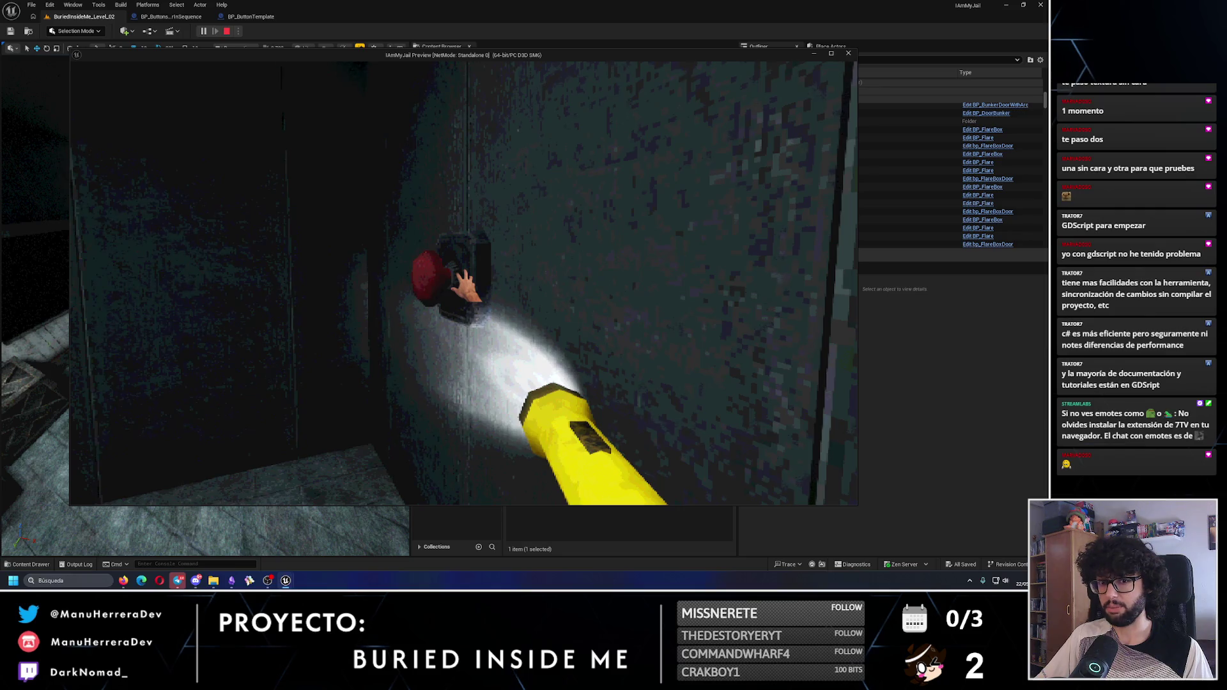
pyautogui.press('Escape')
pyautogui.click(250, 17)
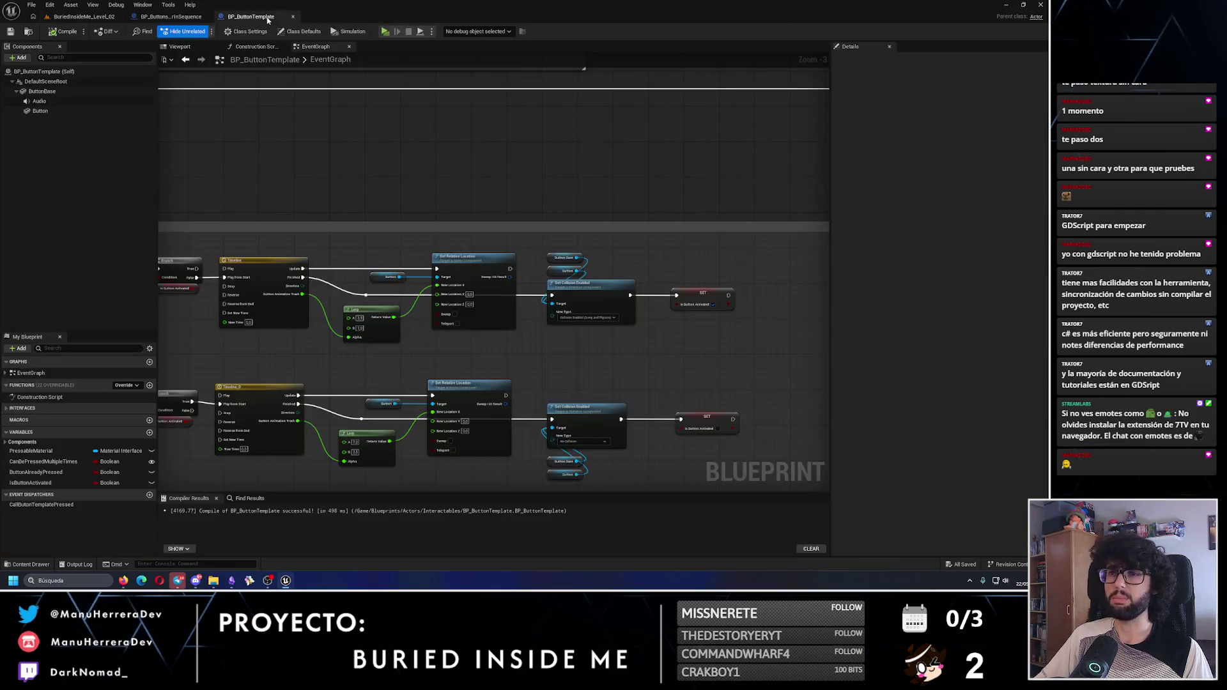
# Look over BP_ButtonTemplate and BP_ButtonsColorInSequence, then fly the level view toward the speaker screen
pyautogui.click(160, 17)
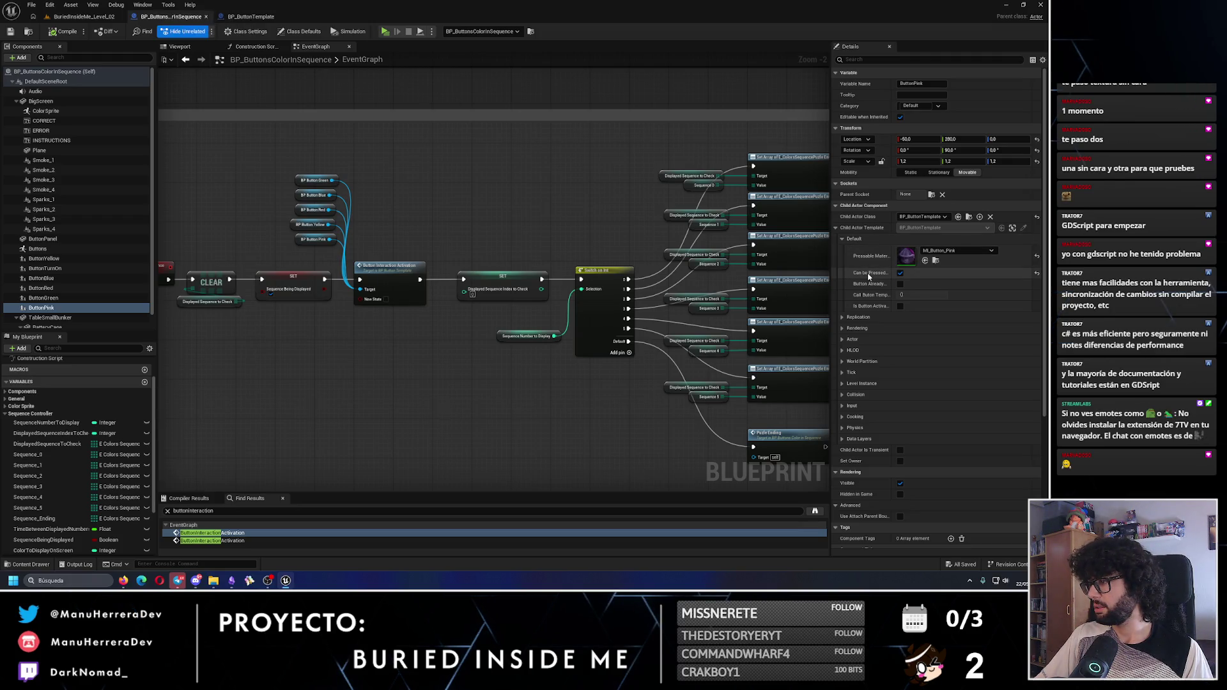
pyautogui.click(251, 16)
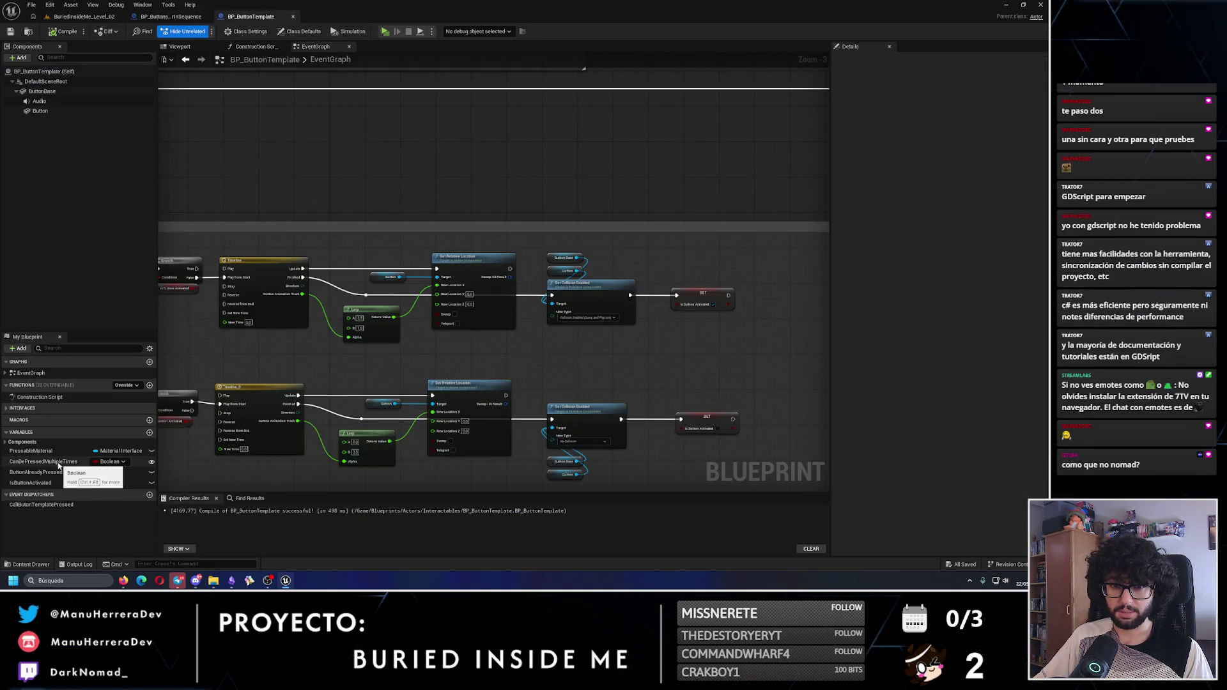
pyautogui.click(171, 17)
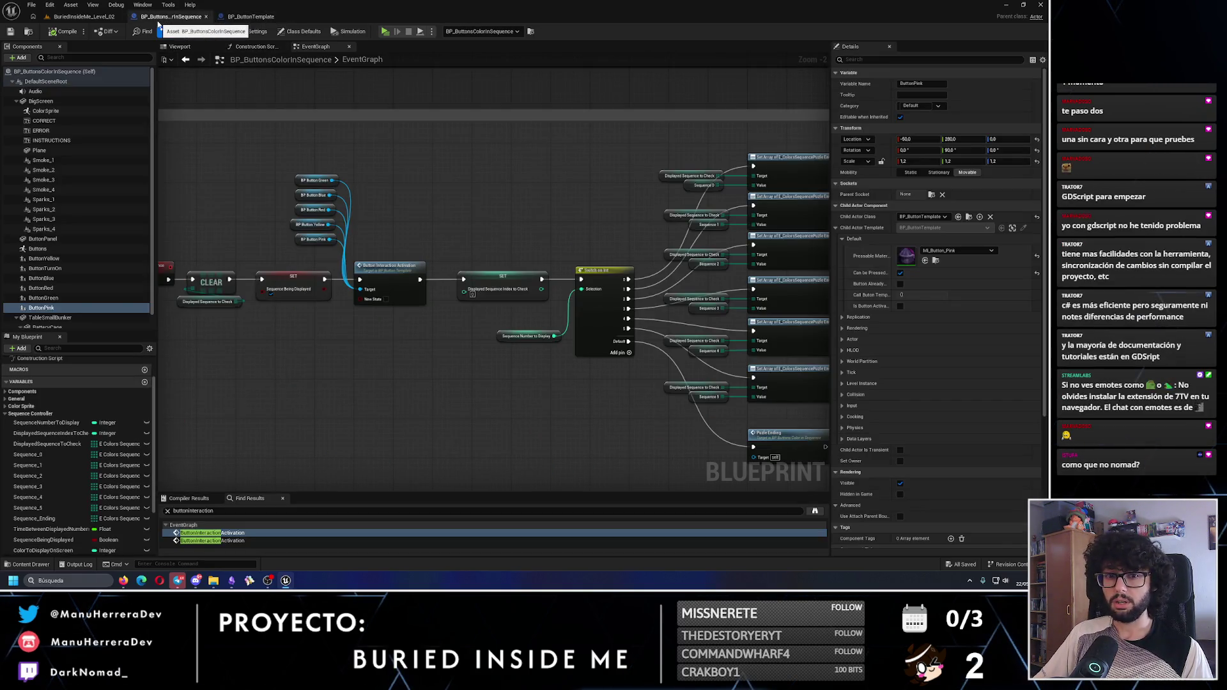
pyautogui.click(83, 17)
pyautogui.moveTo(306, 352)
pyautogui.mouseDown()
pyautogui.moveTo(281, 320)
pyautogui.moveTo(306, 352)
pyautogui.mouseUp()
# Drag a new BP_ButtonsColorInSequence actor into the room and nudge it along X and Y
pyautogui.moveTo(578, 112)
pyautogui.mouseDown()
pyautogui.moveTo(273, 365)
pyautogui.moveTo(274, 443)
pyautogui.moveTo(290, 432)
pyautogui.mouseUp()
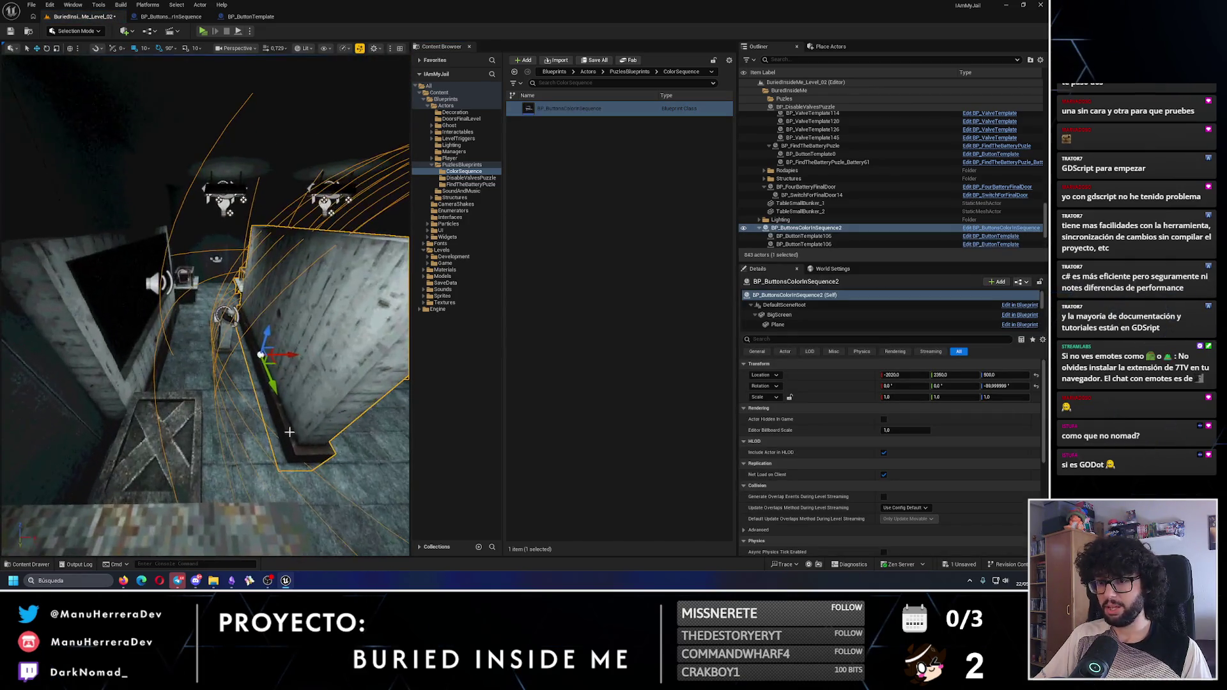
pyautogui.moveTo(284, 353)
pyautogui.mouseDown()
pyautogui.moveTo(198, 362)
pyautogui.moveTo(225, 373)
pyautogui.moveTo(237, 356)
pyautogui.moveTo(217, 360)
pyautogui.moveTo(249, 340)
pyautogui.mouseUp()
pyautogui.moveTo(142, 328); pyautogui.dragTo(160, 339)
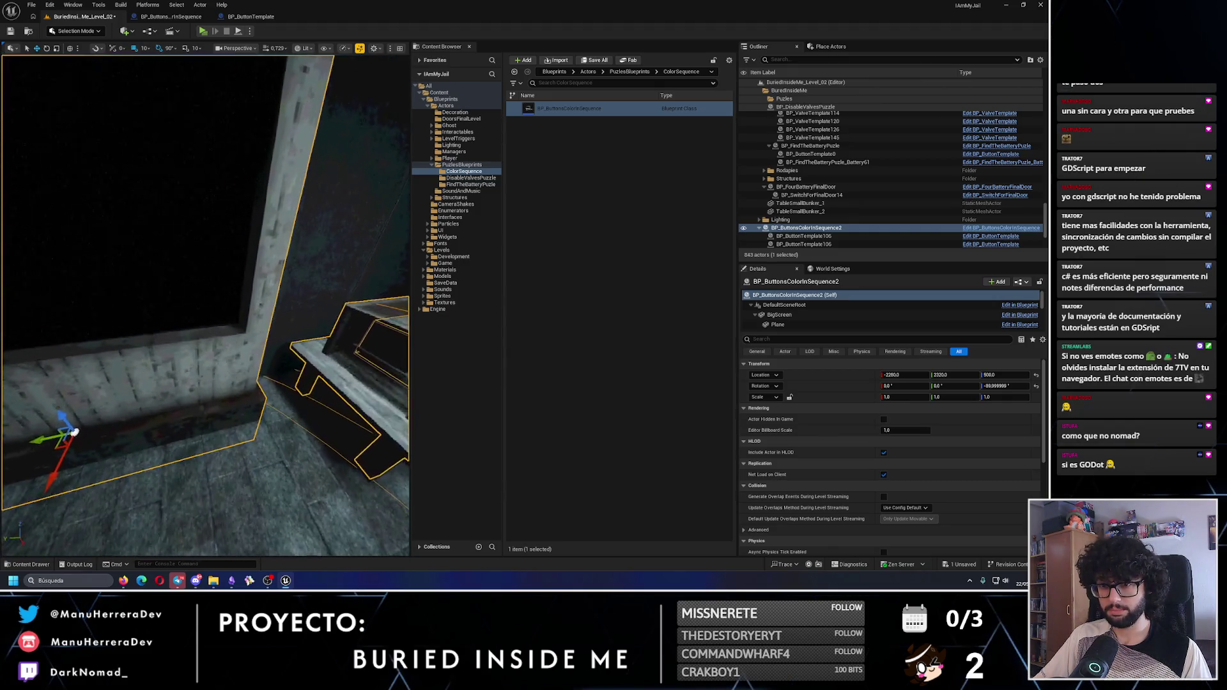
pyautogui.press('f')
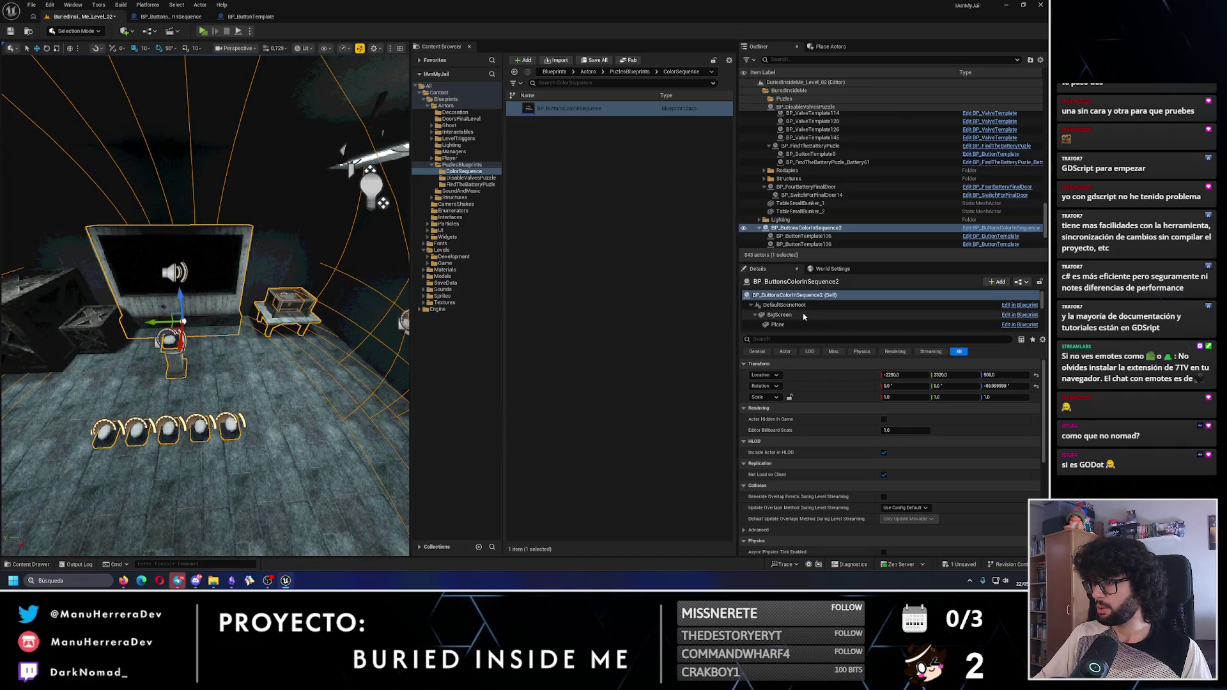
pyautogui.scroll(-5, 803, 317)
# Move the puzzle's ButtonRed up onto the wall, to location 300, 675.9, 130
pyautogui.click(800, 321)
pyautogui.scroll(-2, 800, 322)
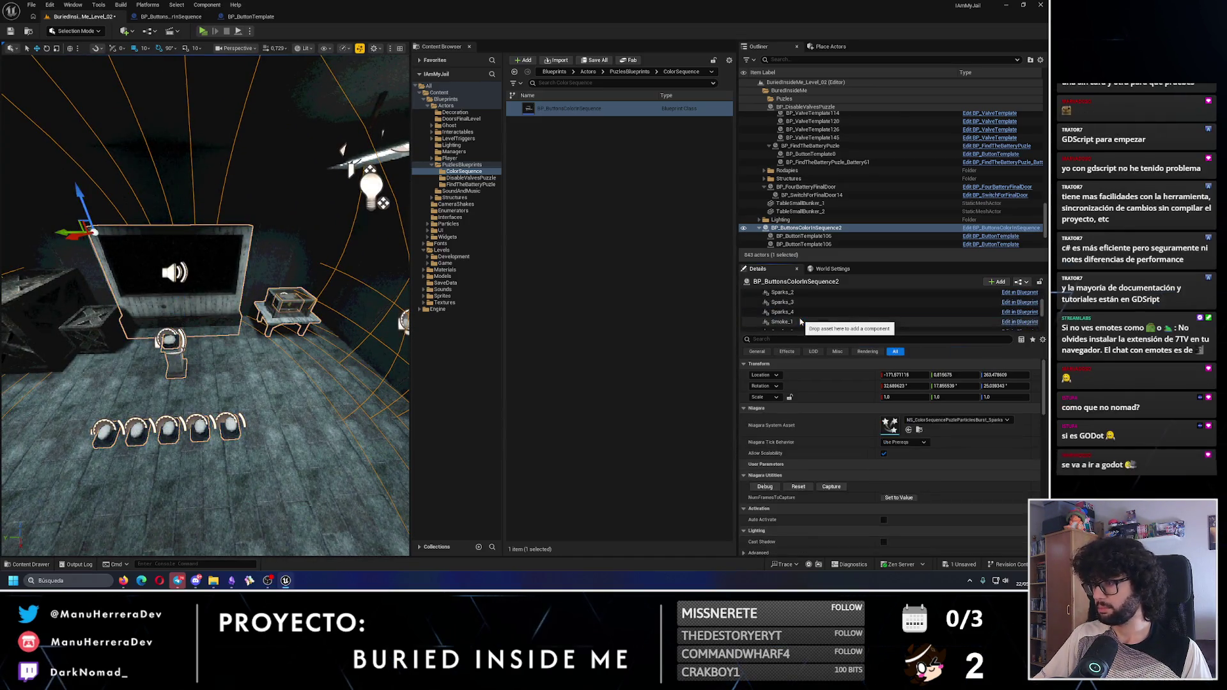
pyautogui.scroll(-2, 800, 322)
pyautogui.click(800, 324)
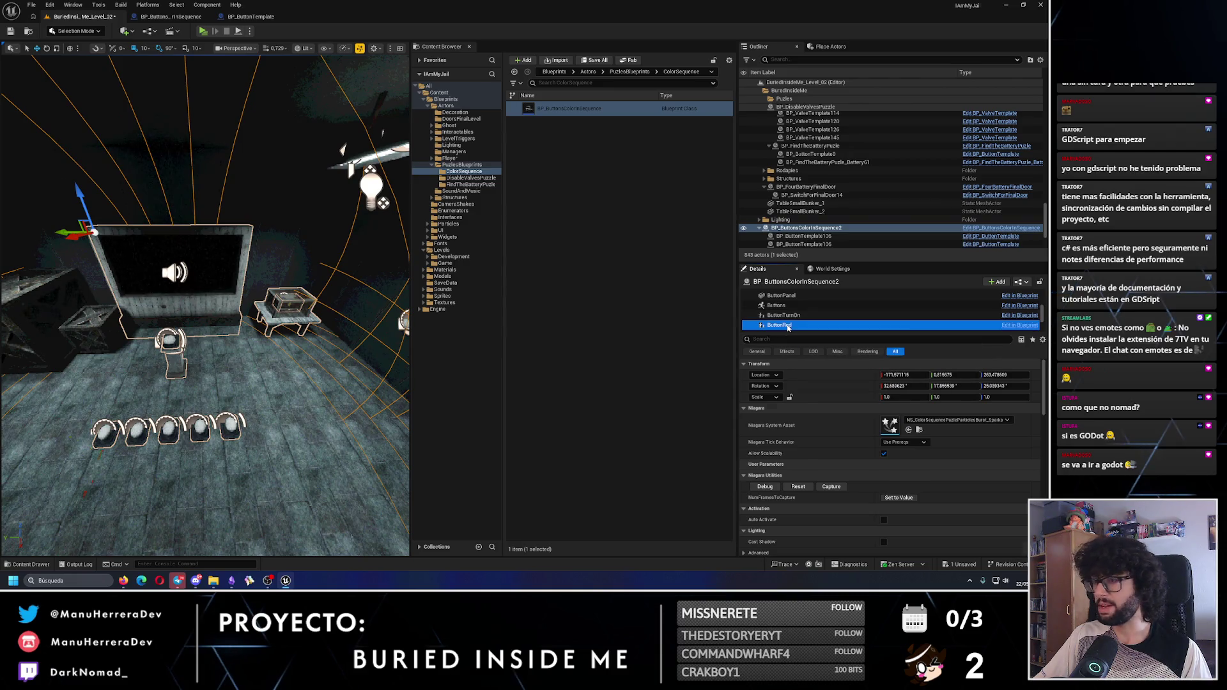
pyautogui.moveTo(269, 358)
pyautogui.mouseDown()
pyautogui.moveTo(176, 394)
pyautogui.moveTo(342, 411)
pyautogui.moveTo(323, 392)
pyautogui.moveTo(315, 430)
pyautogui.moveTo(192, 332)
pyautogui.moveTo(239, 384)
pyautogui.mouseUp()
pyautogui.press('w')
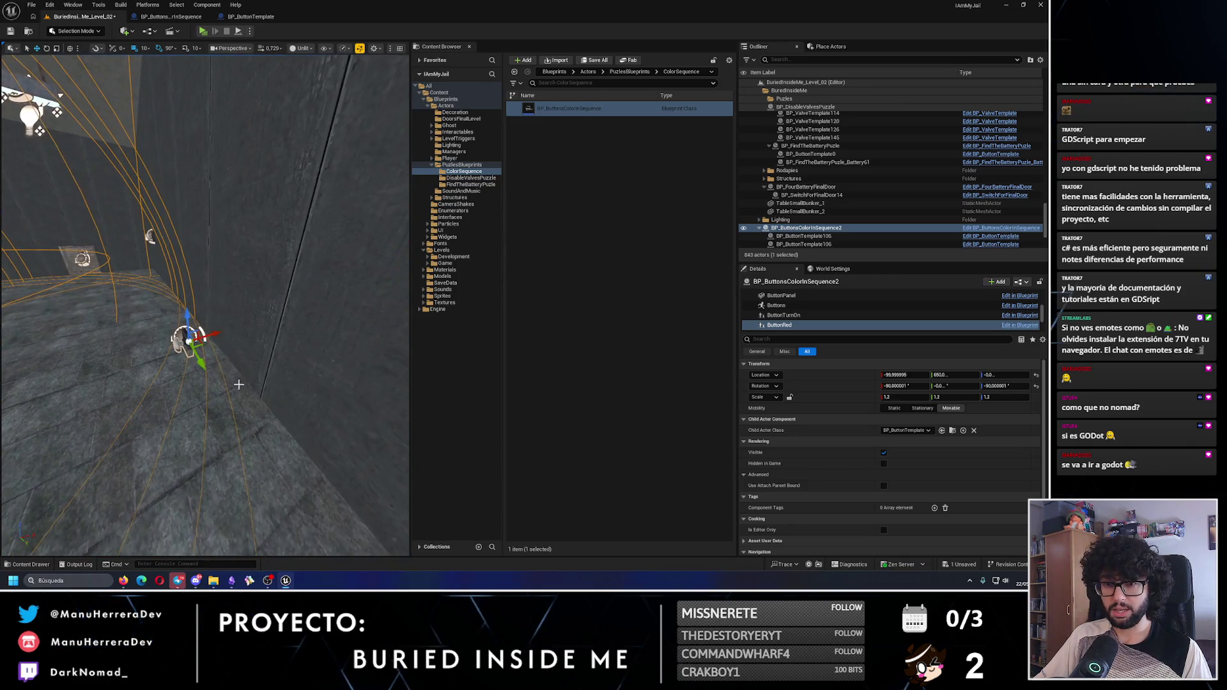
pyautogui.moveTo(208, 311)
pyautogui.mouseDown()
pyautogui.moveTo(206, 213)
pyautogui.moveTo(323, 253)
pyautogui.moveTo(306, 258)
pyautogui.moveTo(355, 248)
pyautogui.moveTo(344, 279)
pyautogui.mouseUp()
pyautogui.press('f')
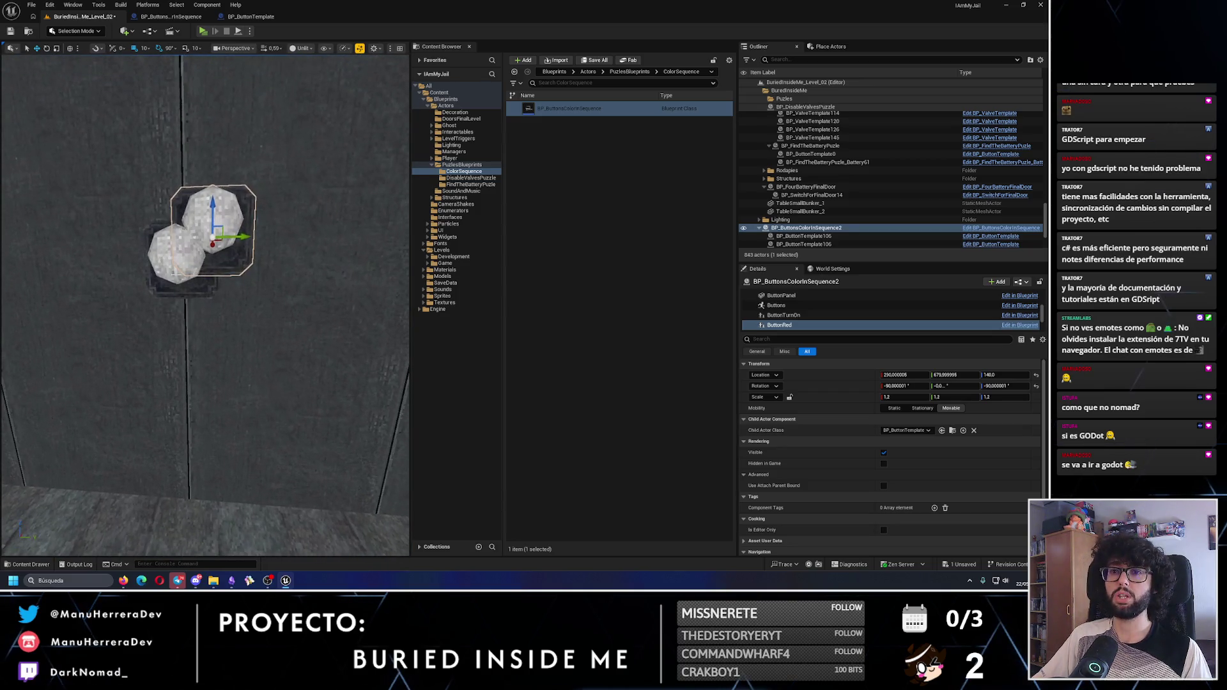
pyautogui.moveTo(217, 233)
pyautogui.mouseDown()
pyautogui.moveTo(193, 172)
pyautogui.moveTo(190, 237)
pyautogui.moveTo(230, 188)
pyautogui.mouseUp()
pyautogui.click(779, 333)
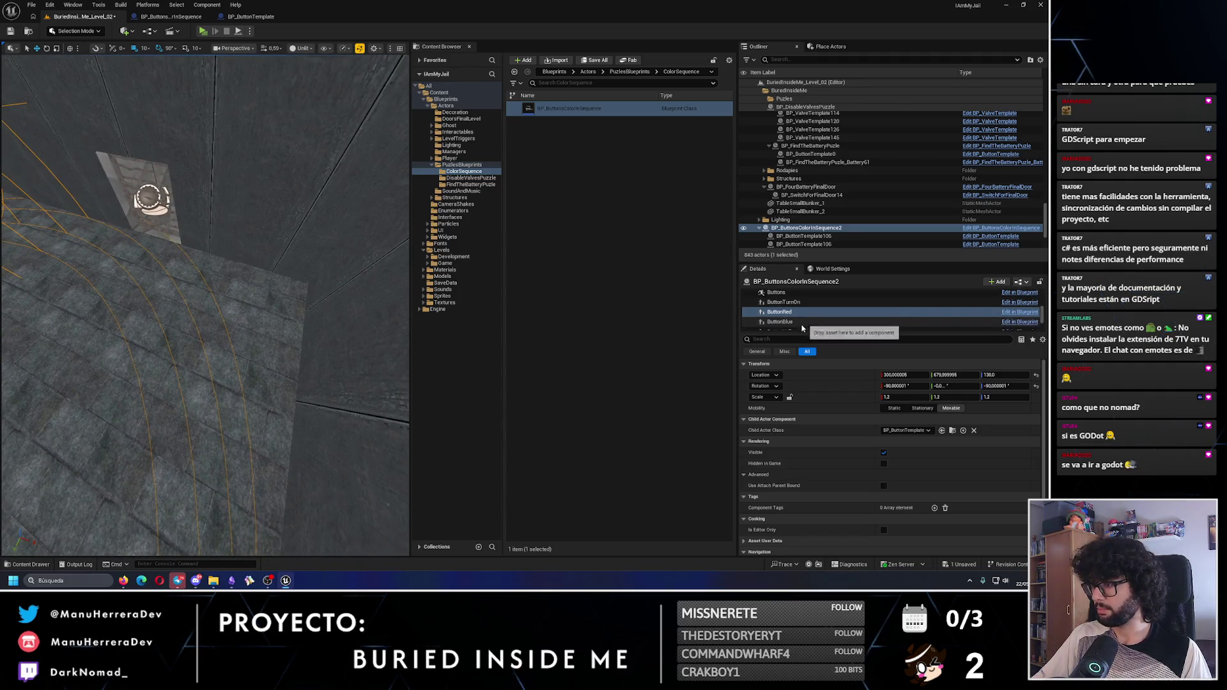
# Move ButtonBlue onto the wall by the Emergency Flares sign, at about -447.8, 675.1, 160
pyautogui.press('f')
pyautogui.moveTo(230, 320); pyautogui.dragTo(248, 322)
pyautogui.press('e')
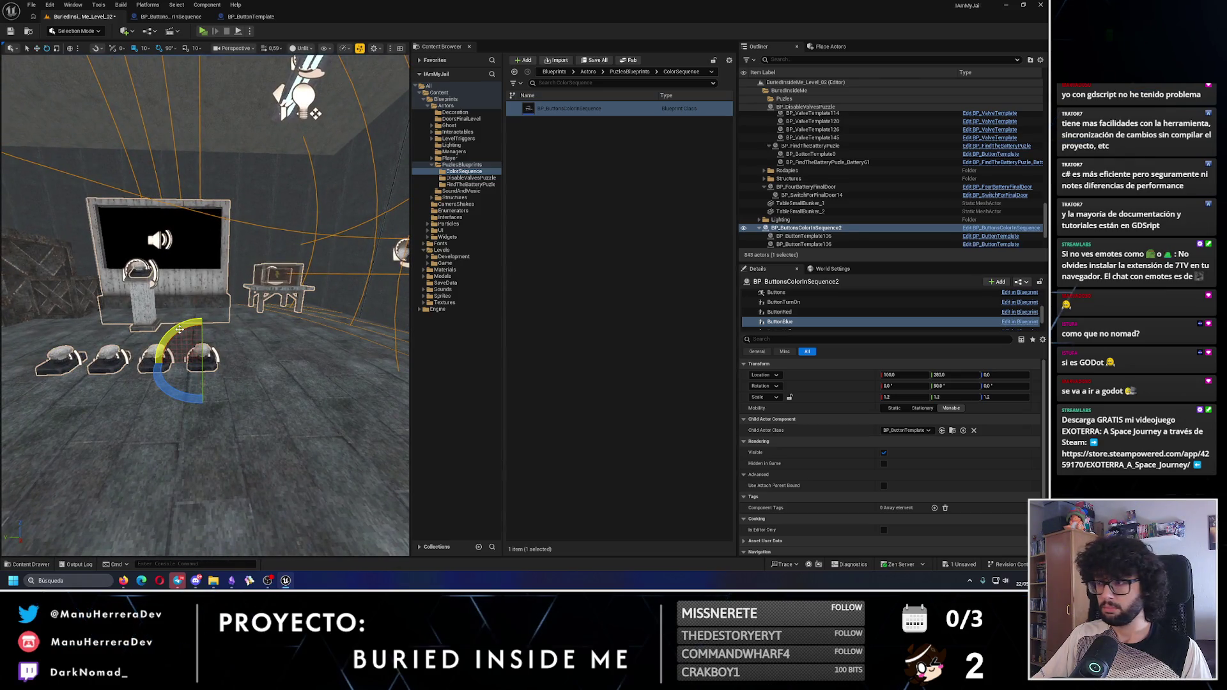
pyautogui.moveTo(181, 329); pyautogui.dragTo(249, 363)
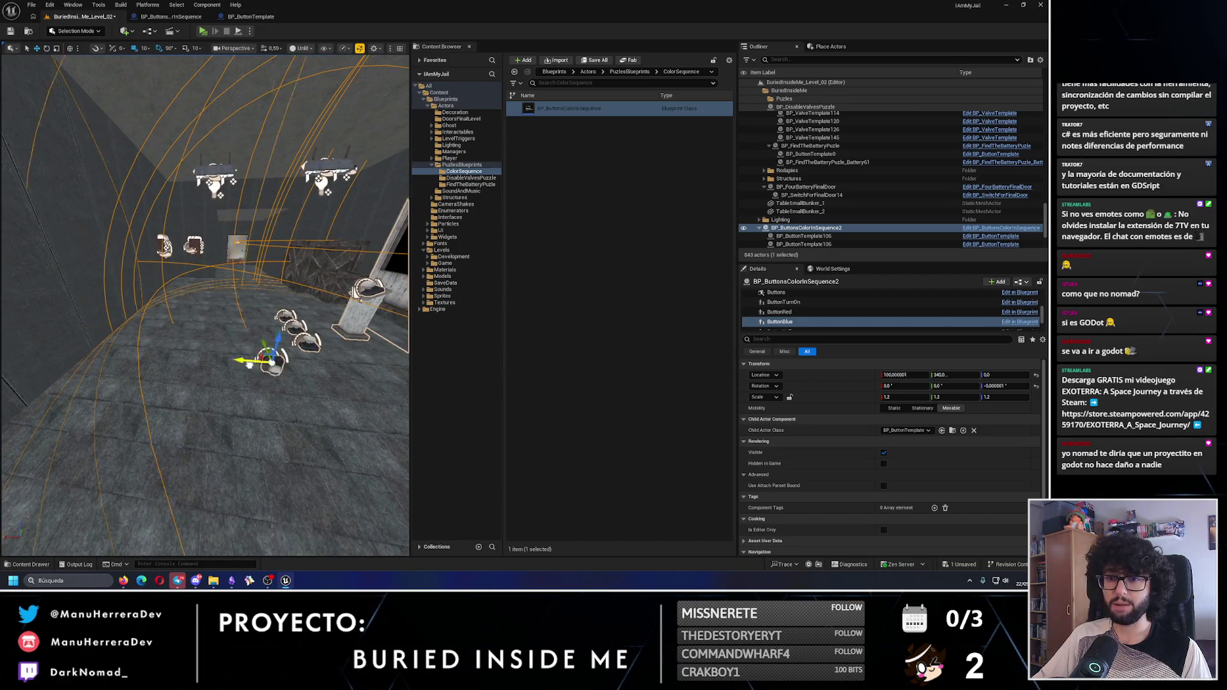
pyautogui.moveTo(150, 328); pyautogui.dragTo(149, 328)
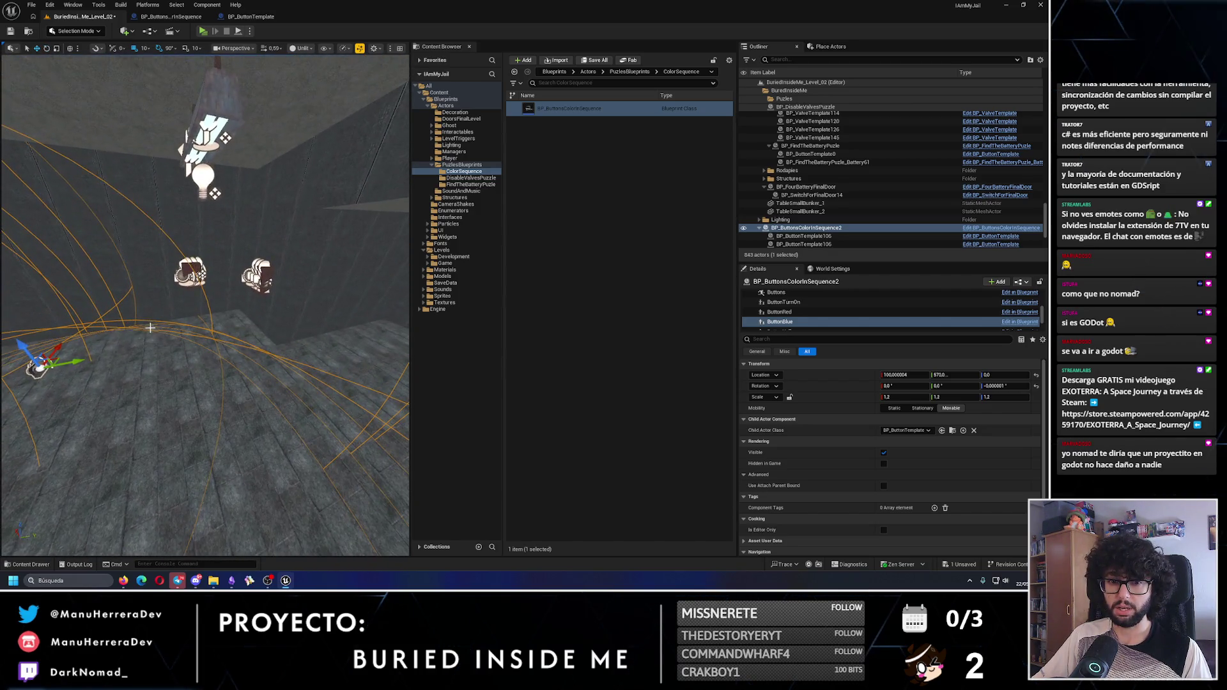
pyautogui.moveTo(61, 366)
pyautogui.mouseDown()
pyautogui.moveTo(233, 266)
pyautogui.moveTo(220, 367)
pyautogui.moveTo(215, 346)
pyautogui.moveTo(255, 344)
pyautogui.mouseUp()
pyautogui.moveTo(255, 248)
pyautogui.mouseDown()
pyautogui.moveTo(173, 345)
pyautogui.moveTo(167, 319)
pyautogui.moveTo(249, 335)
pyautogui.mouseUp()
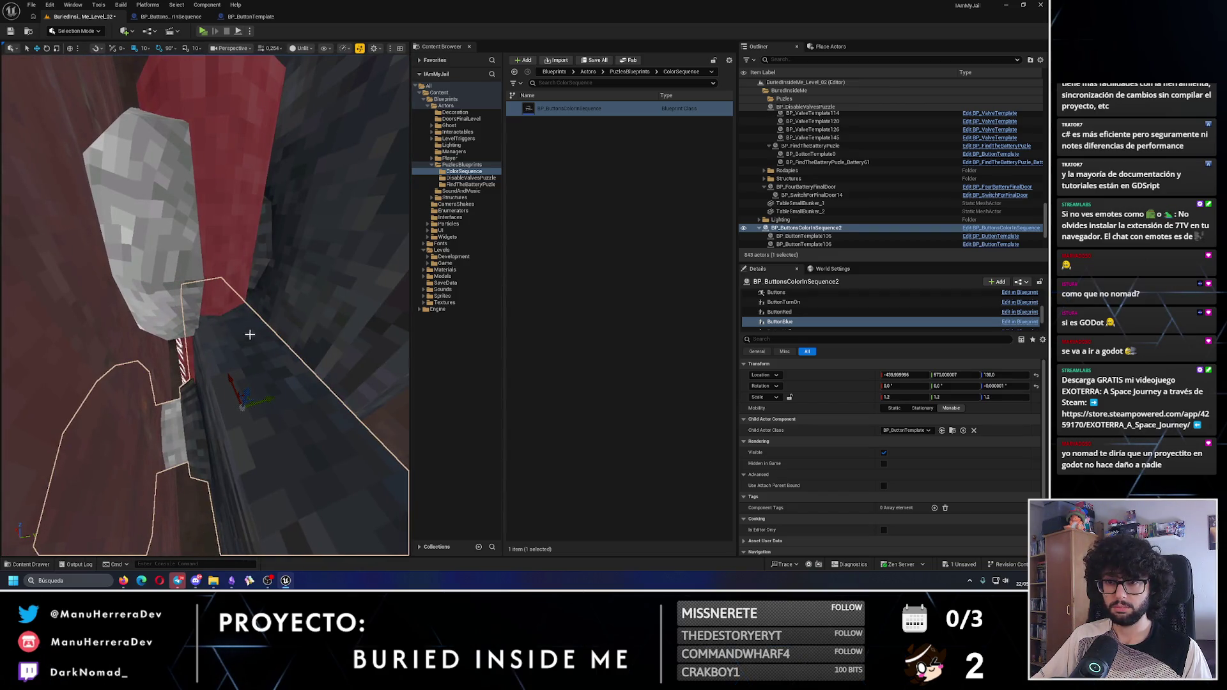
pyautogui.moveTo(247, 393)
pyautogui.mouseDown()
pyautogui.moveTo(271, 271)
pyautogui.moveTo(197, 274)
pyautogui.moveTo(237, 299)
pyautogui.moveTo(220, 293)
pyautogui.moveTo(192, 106)
pyautogui.mouseUp()
pyautogui.moveTo(136, 55)
pyautogui.mouseDown()
pyautogui.moveTo(153, 127)
pyautogui.moveTo(224, 281)
pyautogui.moveTo(140, 121)
pyautogui.mouseUp()
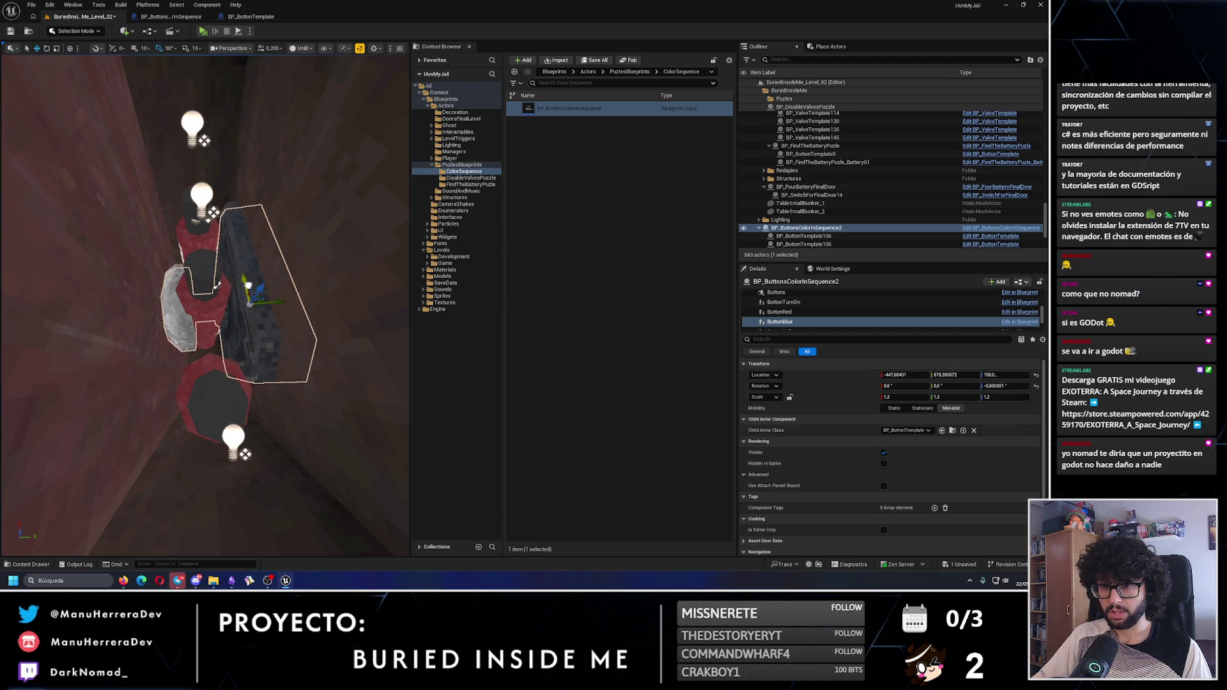
pyautogui.moveTo(248, 285)
pyautogui.mouseDown()
pyautogui.moveTo(242, 256)
pyautogui.moveTo(230, 275)
pyautogui.moveTo(248, 285)
pyautogui.mouseUp()
# Select ButtonYellow and frame it beside the screen
pyautogui.scroll(-1, 829, 300)
pyautogui.click(782, 318)
pyautogui.press('f')
pyautogui.moveTo(221, 190); pyautogui.dragTo(233, 204)
pyautogui.moveTo(182, 89); pyautogui.dragTo(219, 170)
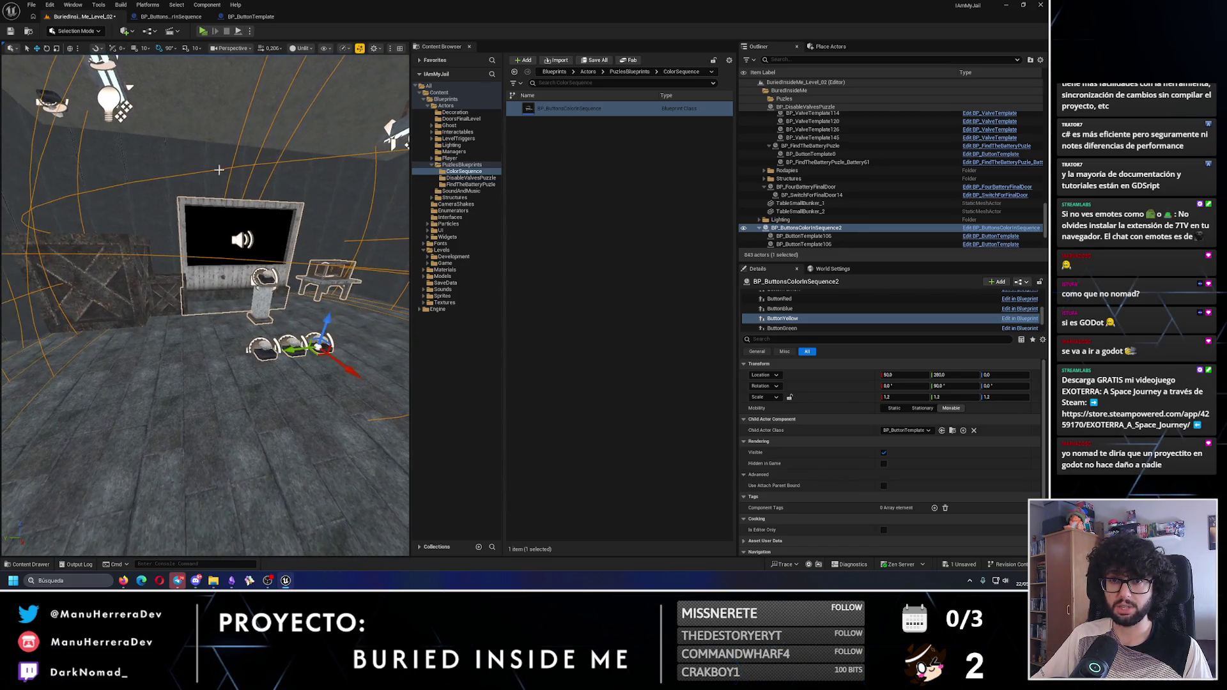
# Raise ButtonYellow to a height of about 400
pyautogui.moveTo(204, 129)
pyautogui.mouseDown()
pyautogui.moveTo(310, 324)
pyautogui.moveTo(383, 173)
pyautogui.mouseUp()
pyautogui.press('e')
pyautogui.press('f')
pyautogui.moveTo(246, 223); pyautogui.dragTo(246, 89)
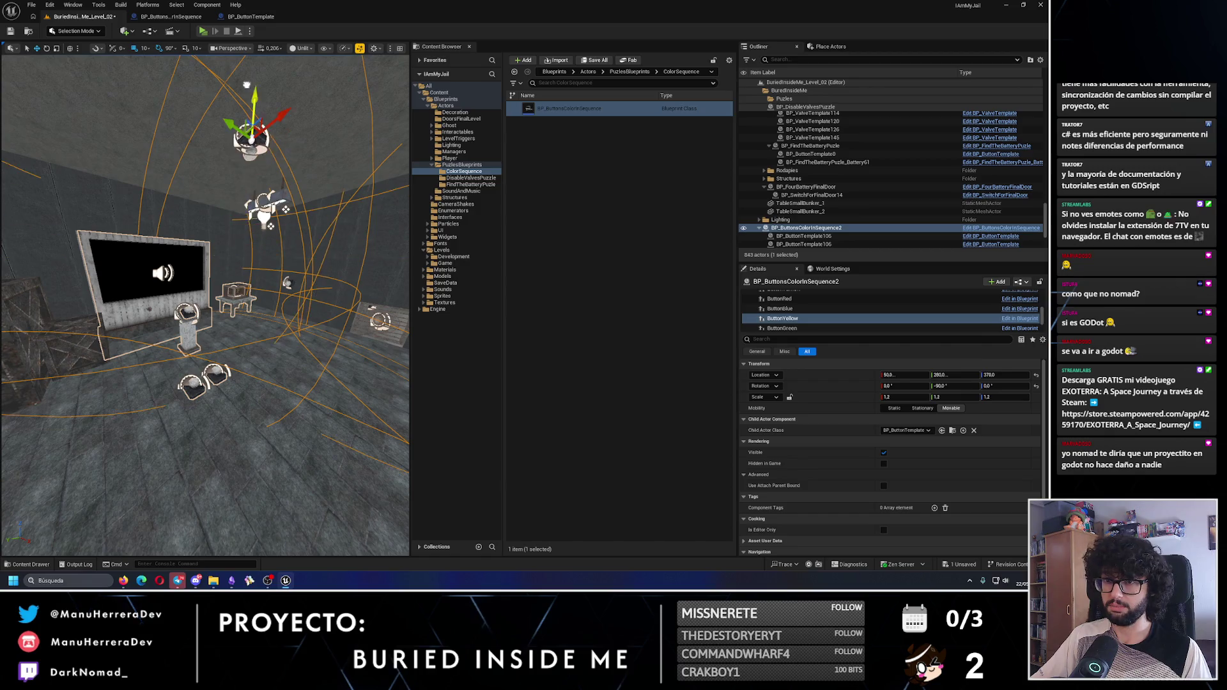
pyautogui.press('f')
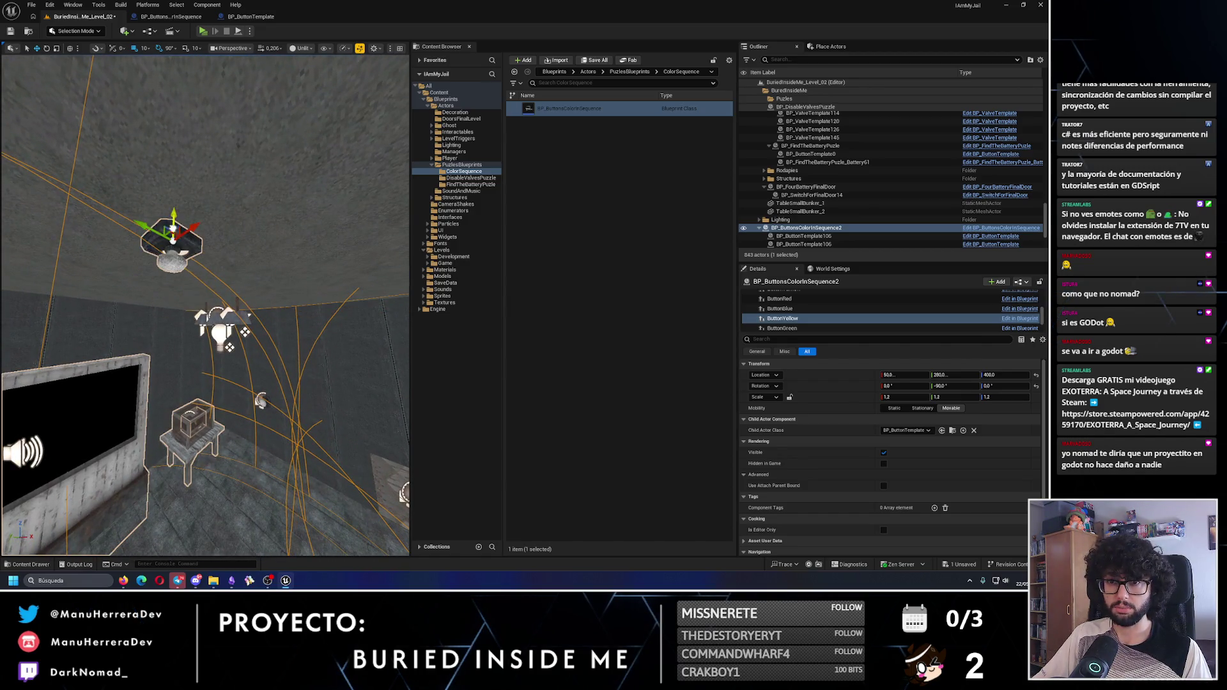
pyautogui.moveTo(186, 248)
pyautogui.mouseDown()
pyautogui.moveTo(186, 230)
pyautogui.moveTo(200, 234)
pyautogui.moveTo(202, 258)
pyautogui.moveTo(201, 237)
pyautogui.mouseUp()
pyautogui.press('f')
# Push ButtonYellow flush into the wall recess at roughly X -382
pyautogui.moveTo(77, 230)
pyautogui.mouseDown()
pyautogui.moveTo(126, 240)
pyautogui.moveTo(105, 276)
pyautogui.mouseUp()
pyautogui.moveTo(255, 446); pyautogui.dragTo(255, 441)
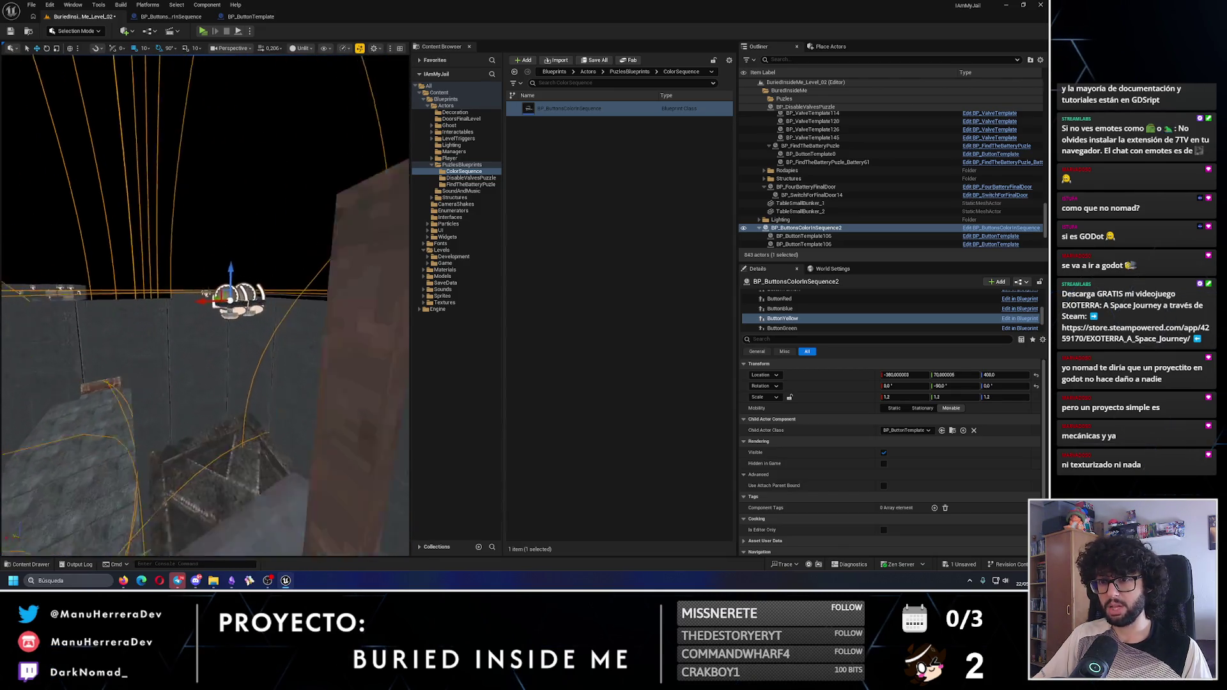
pyautogui.press('f')
pyautogui.moveTo(182, 209); pyautogui.dragTo(206, 212)
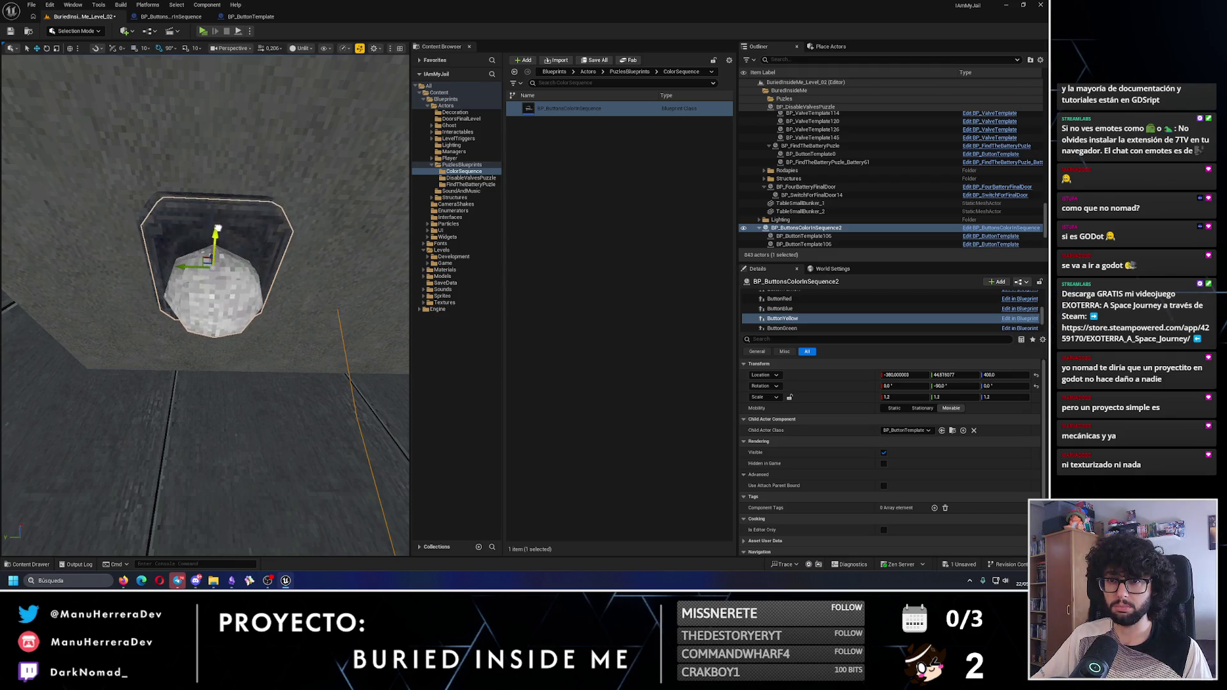
pyautogui.moveTo(169, 264)
pyautogui.mouseDown()
pyautogui.moveTo(191, 281)
pyautogui.moveTo(220, 256)
pyautogui.moveTo(222, 151)
pyautogui.mouseUp()
# Select ButtonGreen to begin changing its rotation
pyautogui.scroll(-1, 807, 320)
pyautogui.click(782, 314)
pyautogui.press('e')
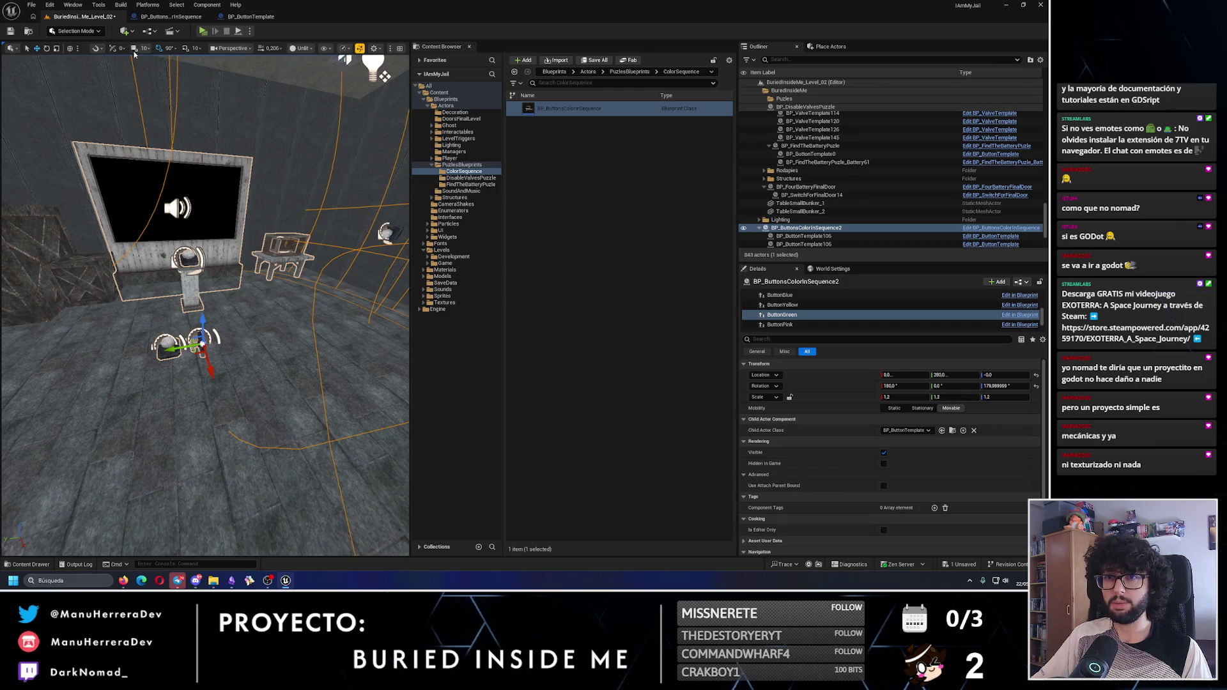
# Lift ButtonGreen off the floor onto the wall below ButtonRed, then check ButtonRed's Z height
pyautogui.hotkey('ctrl', 'z')
pyautogui.moveTo(384, 76)
pyautogui.mouseDown()
pyautogui.moveTo(404, 218)
pyautogui.moveTo(269, 275)
pyautogui.moveTo(211, 314)
pyautogui.moveTo(229, 327)
pyautogui.moveTo(266, 186)
pyautogui.moveTo(153, 56)
pyautogui.mouseUp()
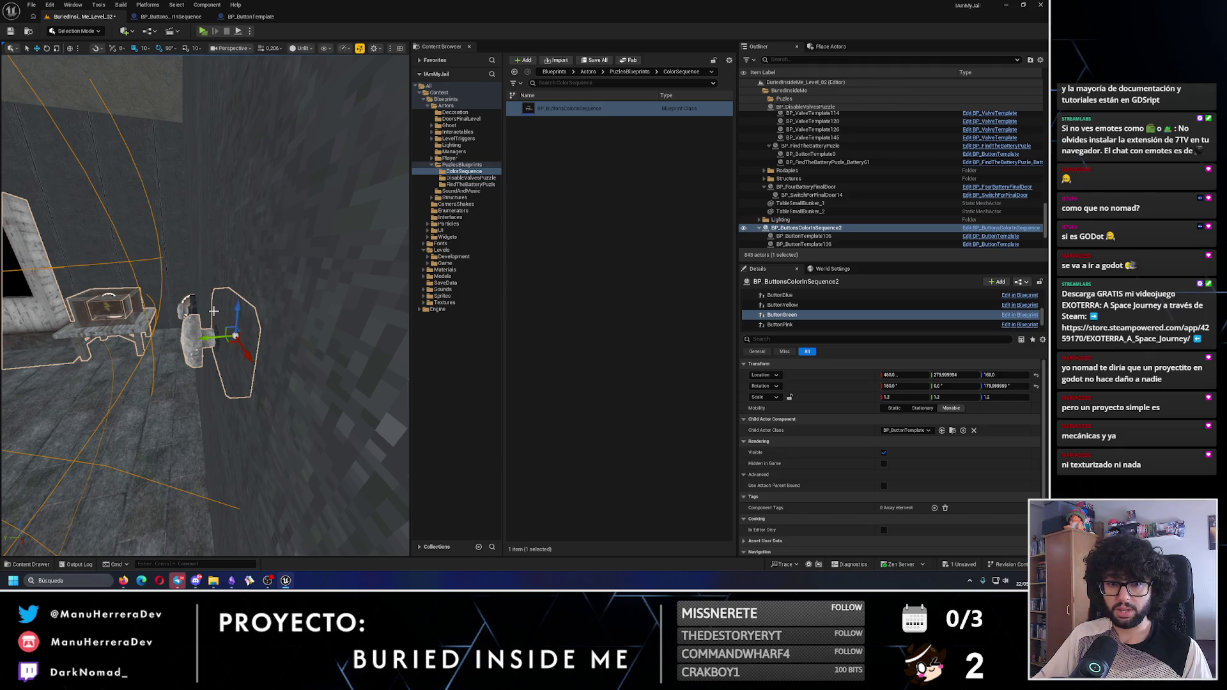
pyautogui.moveTo(216, 375)
pyautogui.mouseDown()
pyautogui.moveTo(211, 358)
pyautogui.moveTo(221, 383)
pyautogui.moveTo(132, 305)
pyautogui.mouseUp()
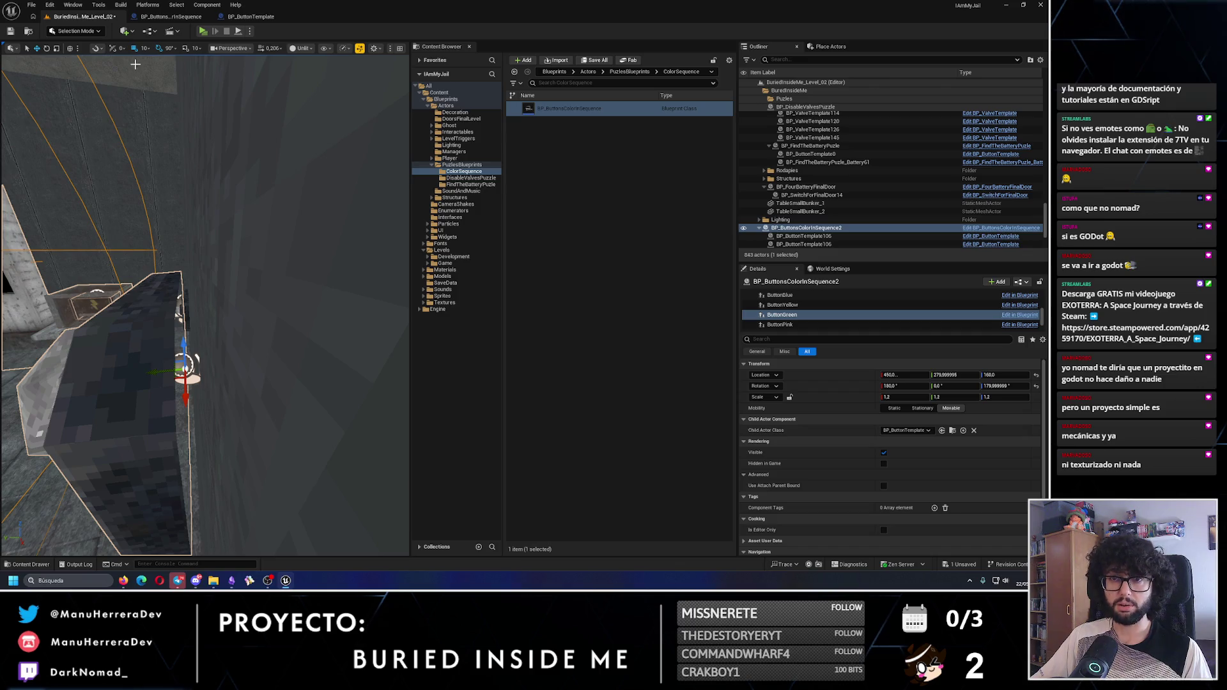
pyautogui.moveTo(163, 380); pyautogui.dragTo(176, 372)
pyautogui.scroll(-5, 175, 372)
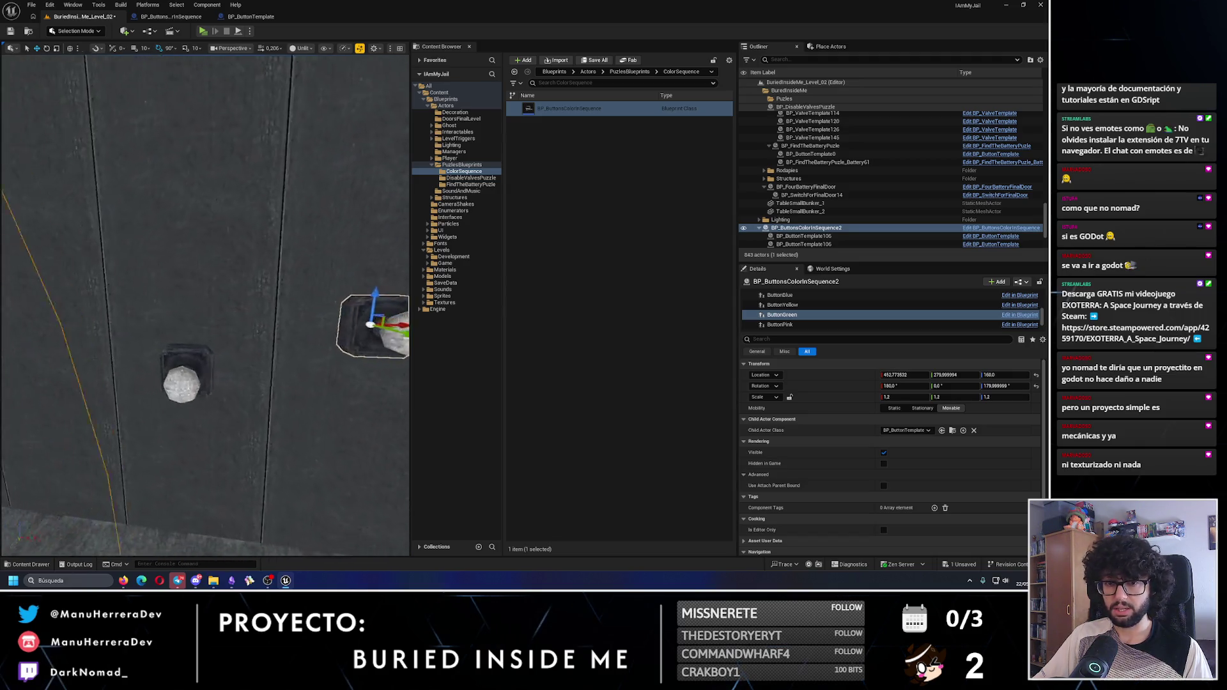
pyautogui.moveTo(366, 296); pyautogui.dragTo(242, 296)
pyautogui.scroll(2, 785, 309)
pyautogui.click(789, 312)
pyautogui.click(1015, 375)
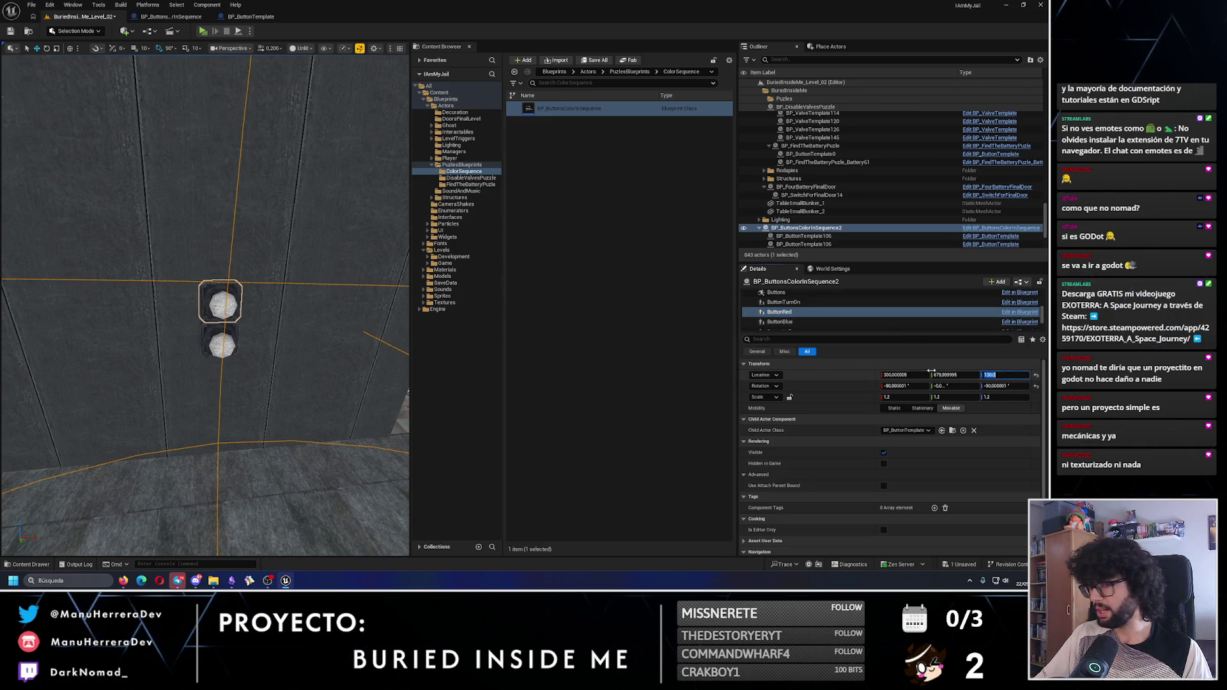
# Set ButtonGreen's Location Z to 130
pyautogui.scroll(-2, 824, 313)
pyautogui.click(819, 328)
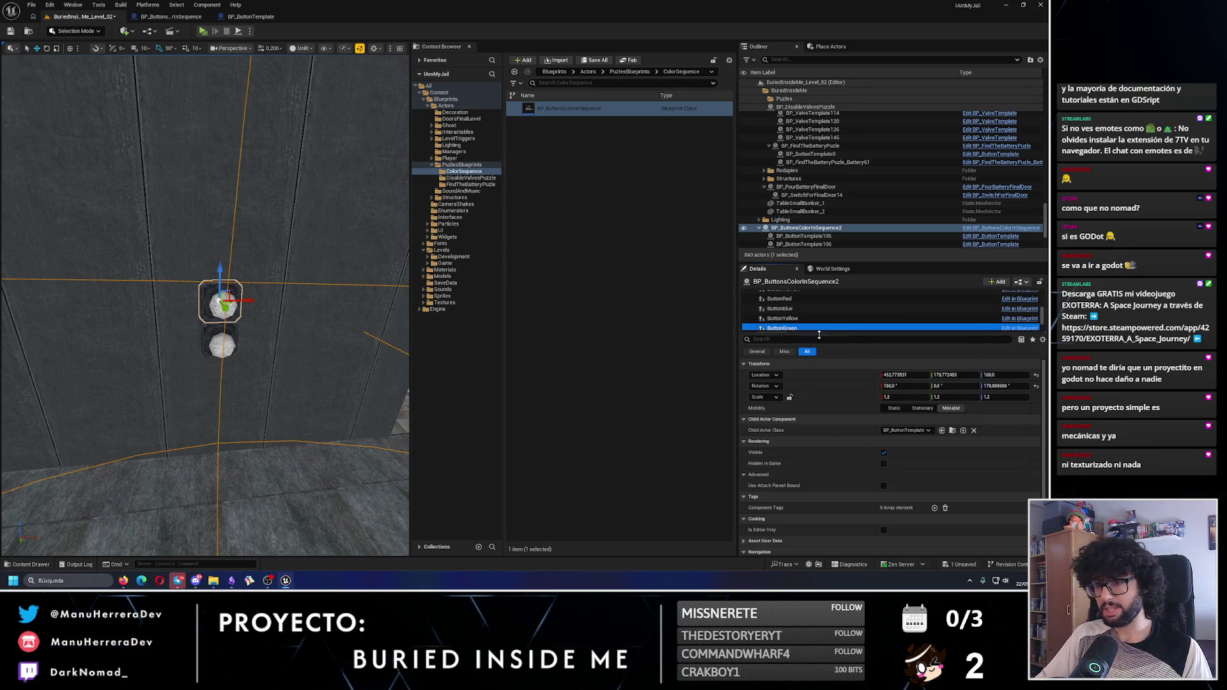
pyautogui.write('130')
pyautogui.press('Return')
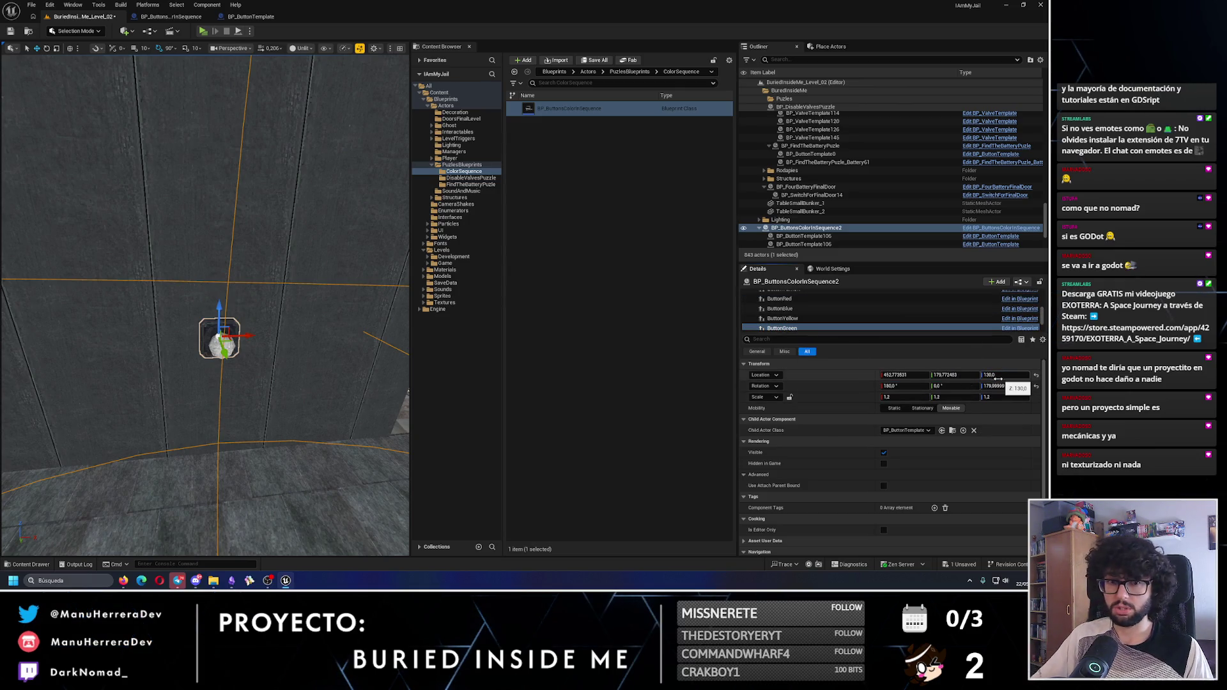
# Select ButtonYellow and frame it in the viewport
pyautogui.scroll(-1, 793, 328)
pyautogui.click(783, 312)
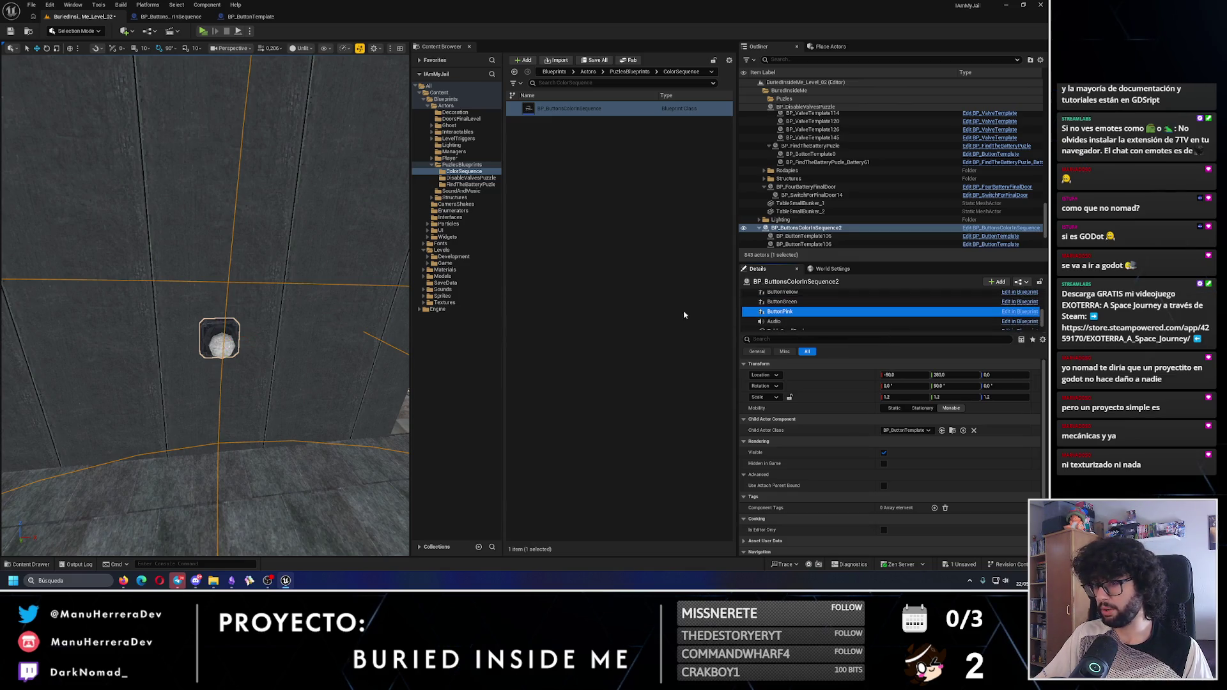
pyautogui.moveTo(320, 320); pyautogui.dragTo(307, 358)
pyautogui.press('w')
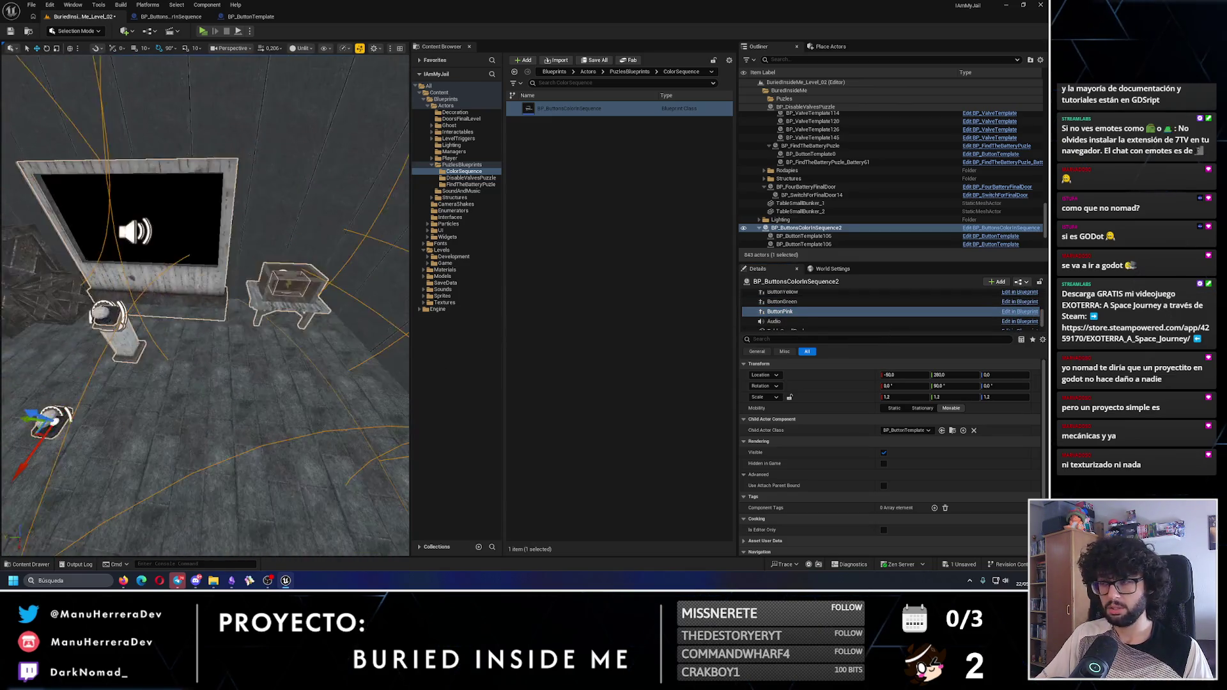
pyautogui.press('a')
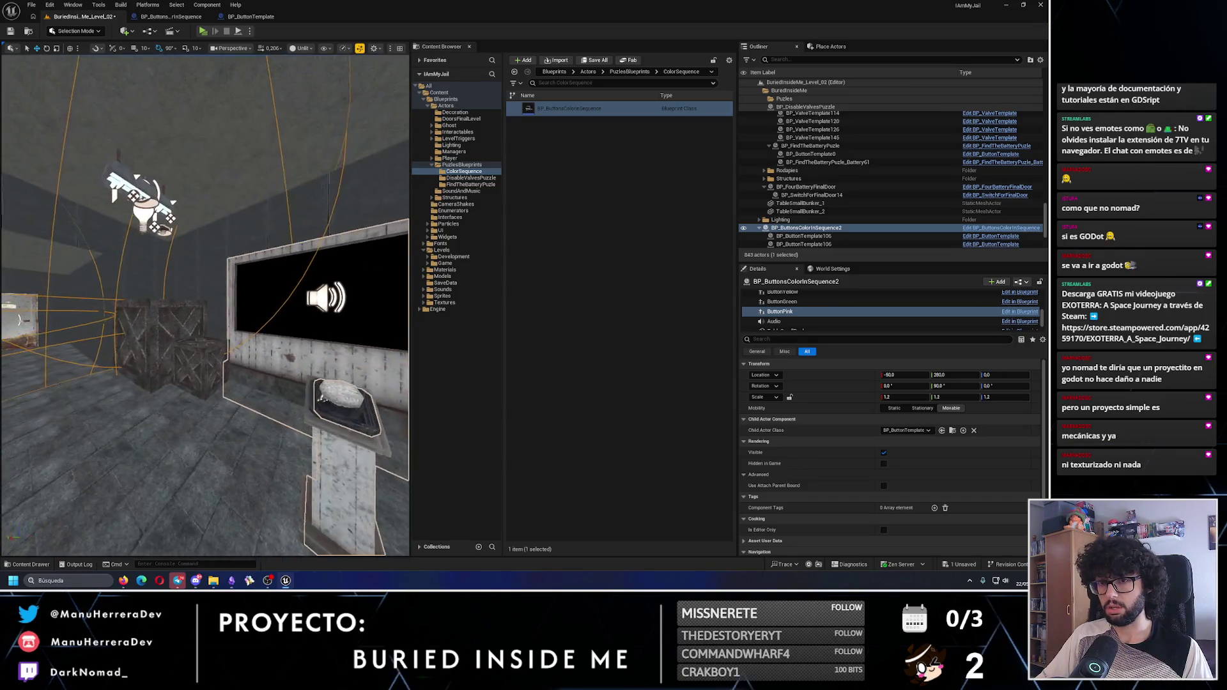
pyautogui.scroll(3, 799, 320)
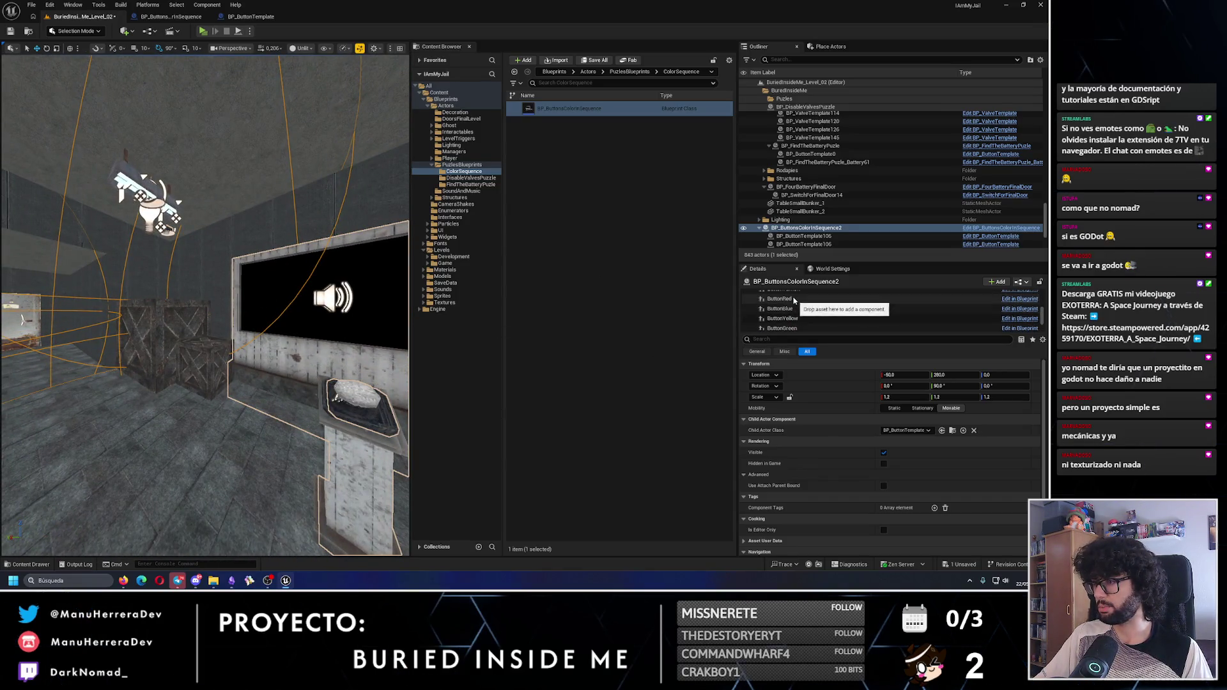
pyautogui.click(783, 318)
pyautogui.press('f')
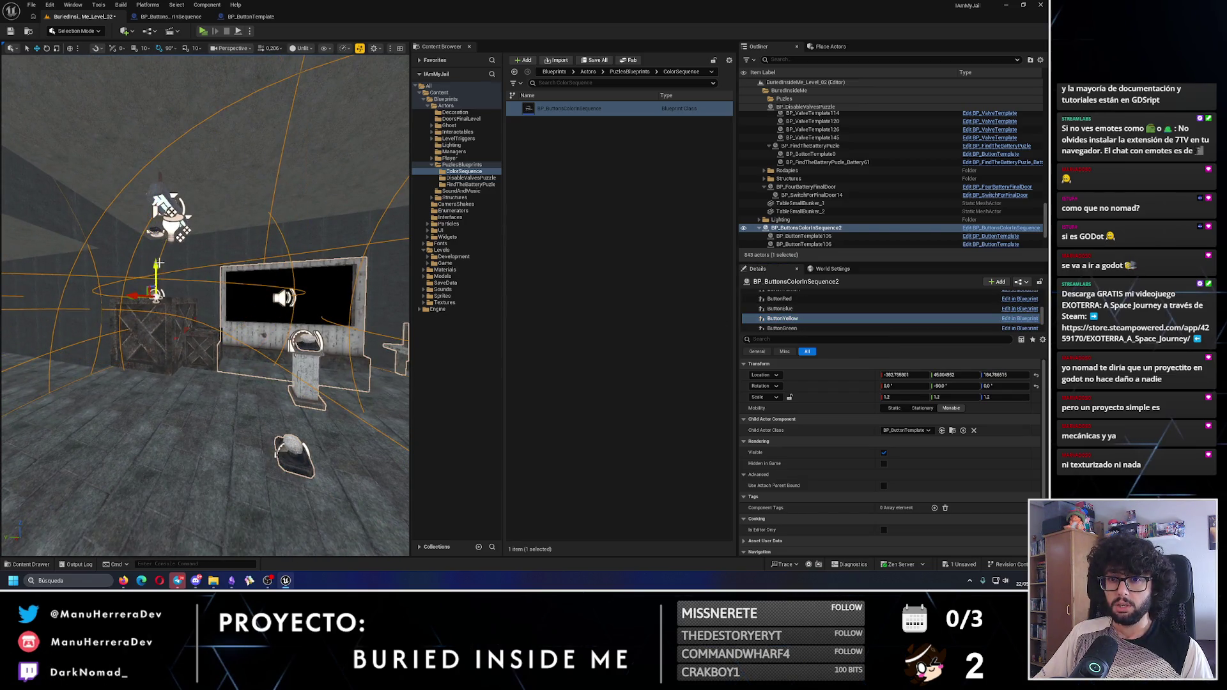
# Slide ButtonYellow along the wall into its recess at roughly 701, 580, 90
pyautogui.moveTo(129, 324); pyautogui.dragTo(106, 289)
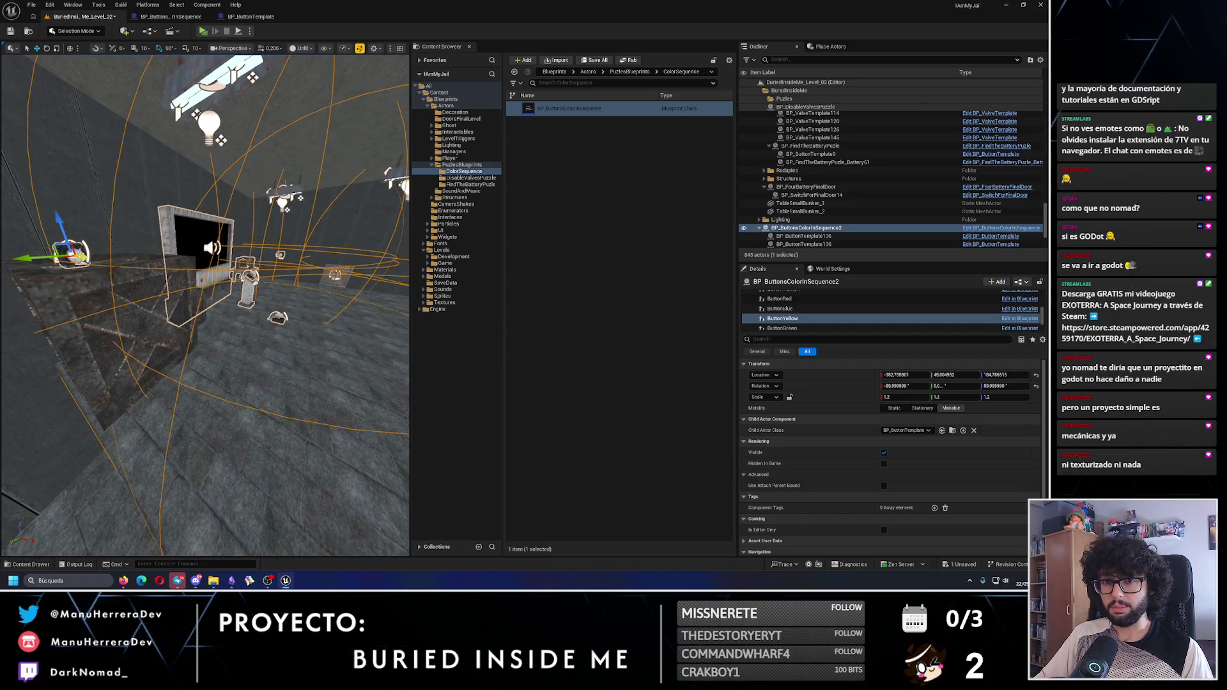
pyautogui.moveTo(296, 362); pyautogui.dragTo(141, 302)
pyautogui.moveTo(297, 272)
pyautogui.mouseDown()
pyautogui.moveTo(274, 262)
pyautogui.moveTo(265, 290)
pyautogui.moveTo(238, 262)
pyautogui.moveTo(213, 273)
pyautogui.moveTo(205, 307)
pyautogui.moveTo(217, 311)
pyautogui.moveTo(137, 282)
pyautogui.moveTo(230, 289)
pyautogui.moveTo(230, 351)
pyautogui.moveTo(238, 252)
pyautogui.moveTo(220, 252)
pyautogui.moveTo(245, 256)
pyautogui.mouseUp()
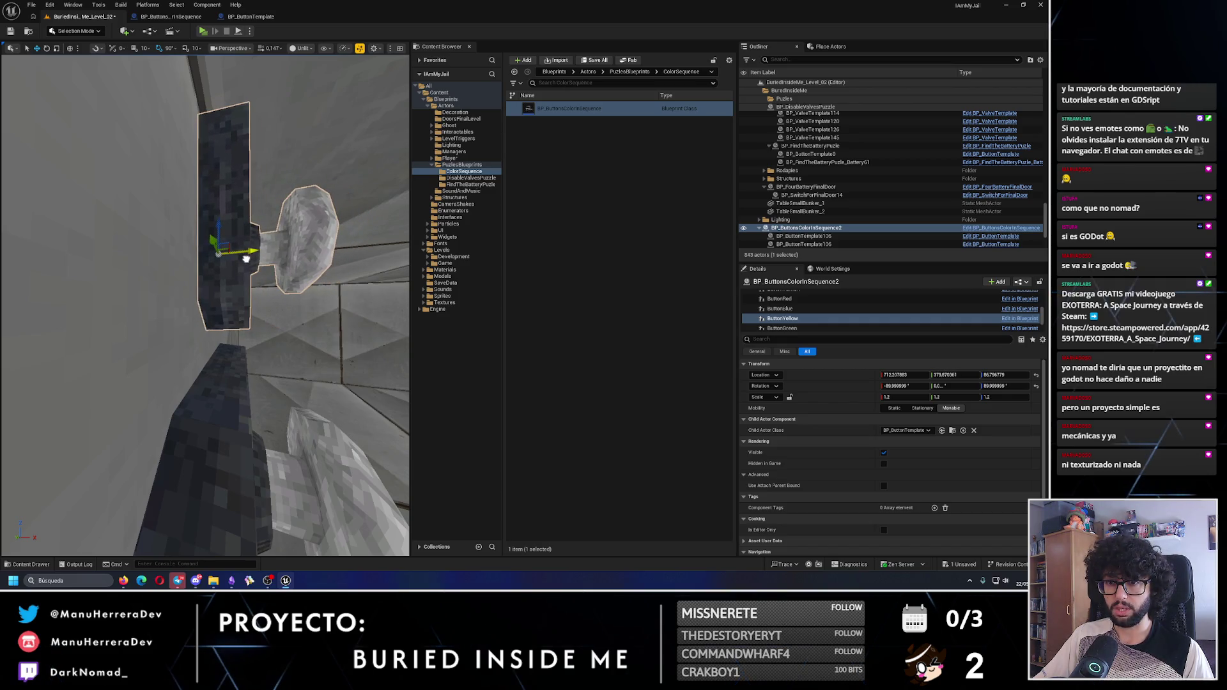
pyautogui.moveTo(245, 259)
pyautogui.mouseDown()
pyautogui.moveTo(138, 258)
pyautogui.moveTo(204, 235)
pyautogui.mouseUp()
pyautogui.moveTo(208, 316)
pyautogui.mouseDown()
pyautogui.moveTo(343, 388)
pyautogui.moveTo(212, 334)
pyautogui.mouseUp()
pyautogui.moveTo(159, 377); pyautogui.dragTo(206, 378)
# Rotate ButtonPink -180° around its yaw axis
pyautogui.scroll(-1, 786, 314)
pyautogui.doubleClick(780, 311)
pyautogui.press('e')
pyautogui.moveTo(154, 425); pyautogui.dragTo(178, 467)
pyautogui.press('w')
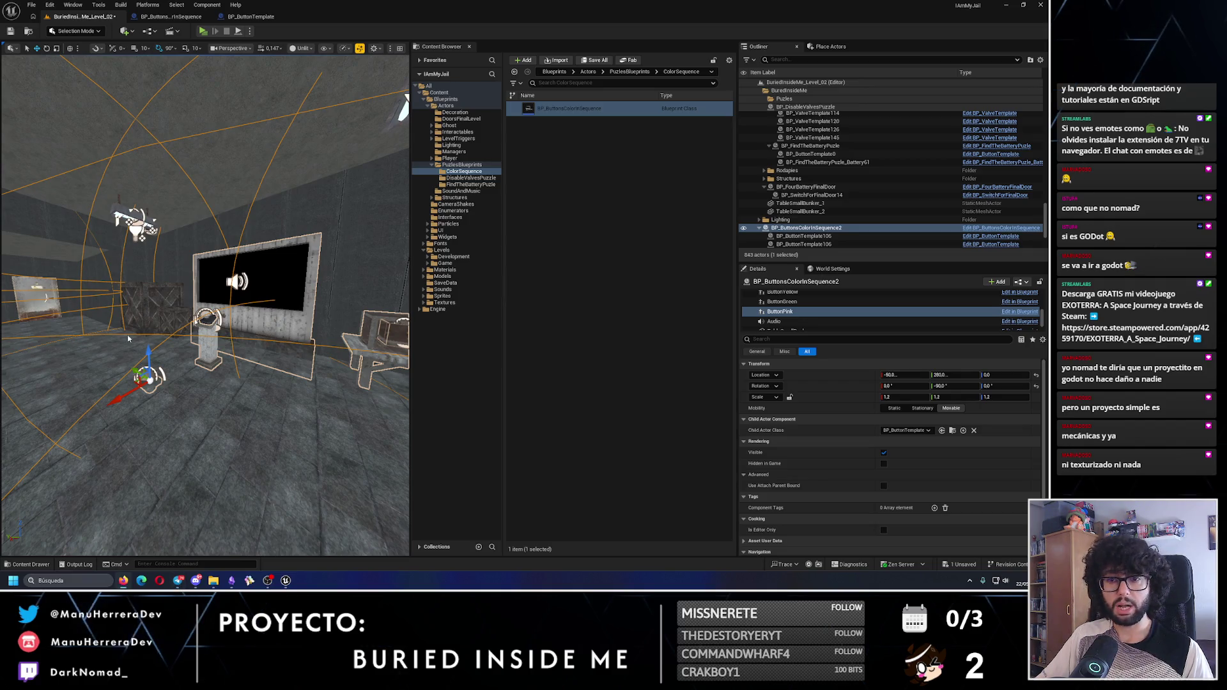
# Raise ButtonPink to about 400 units and shift it along X and Y beside the monitor
pyautogui.scroll(2, 128, 339)
pyautogui.moveTo(168, 492)
pyautogui.mouseDown()
pyautogui.moveTo(150, 133)
pyautogui.moveTo(192, 120)
pyautogui.mouseUp()
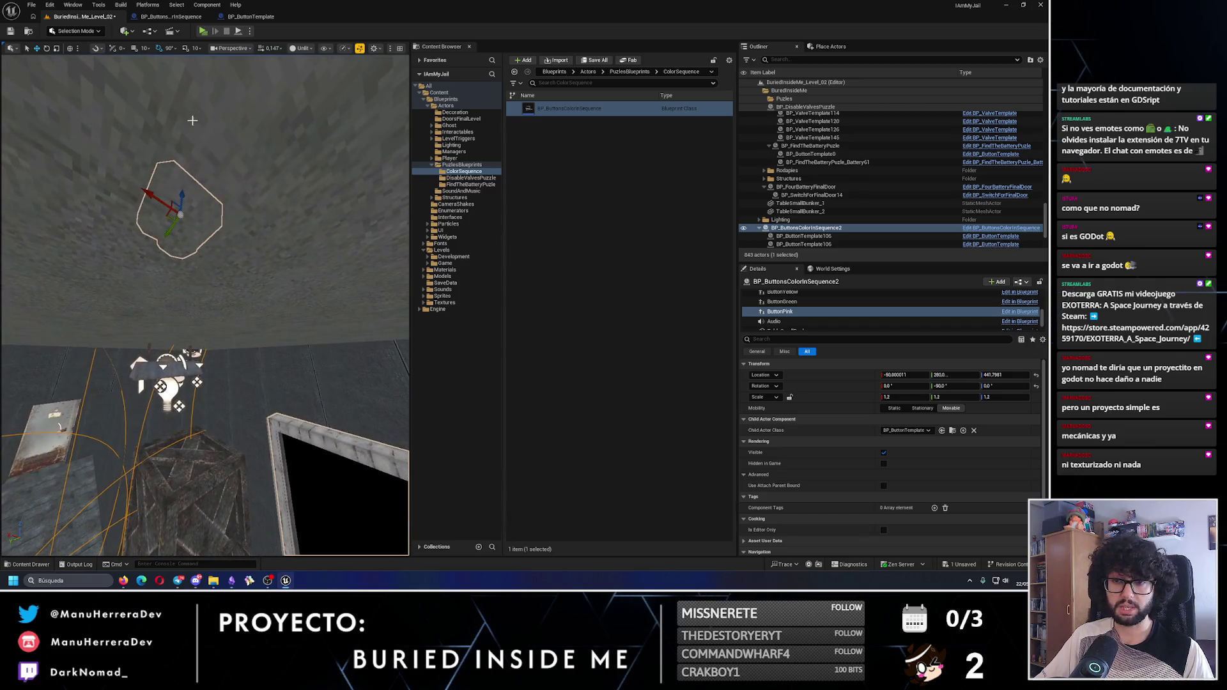
pyautogui.moveTo(181, 191)
pyautogui.mouseDown()
pyautogui.moveTo(169, 263)
pyautogui.moveTo(206, 298)
pyautogui.mouseUp()
pyautogui.scroll(3, 206, 298)
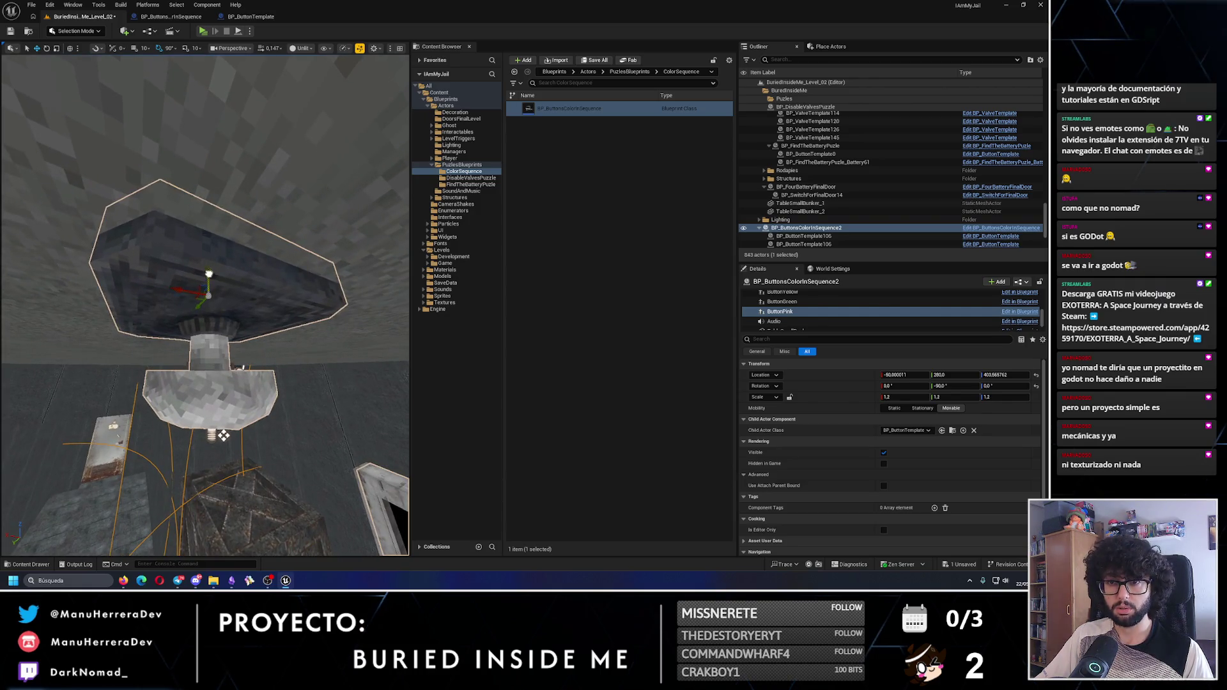
pyautogui.scroll(2, 215, 285)
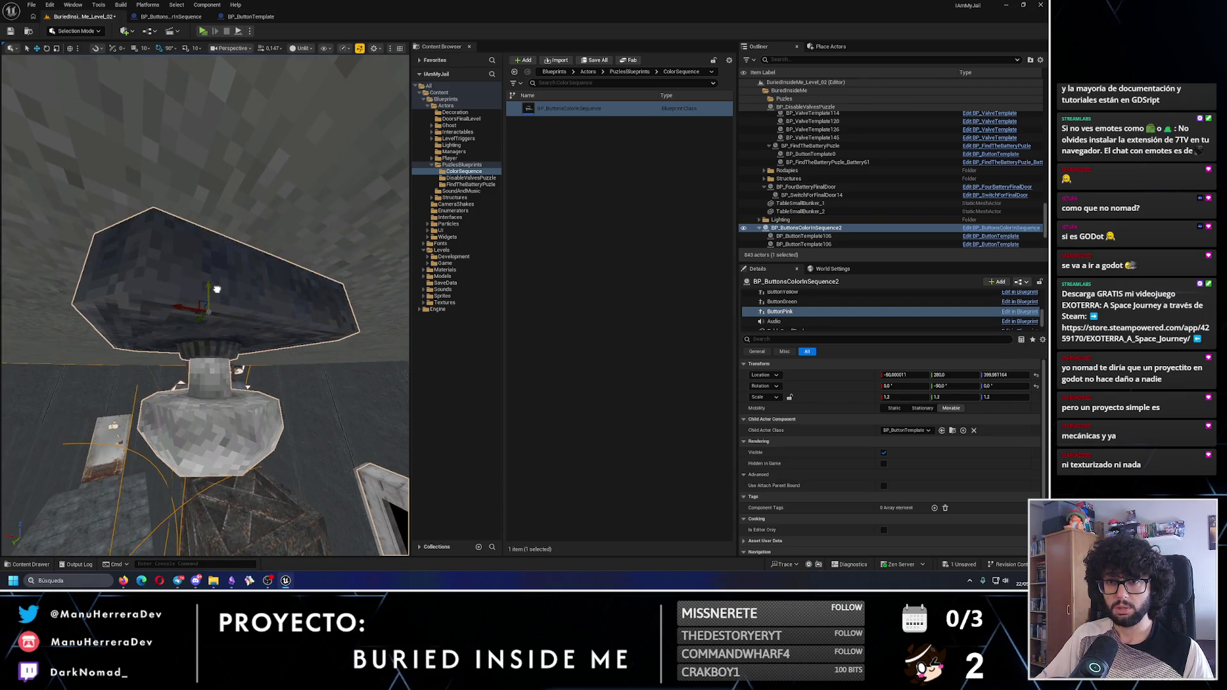
pyautogui.scroll(-10, 213, 288)
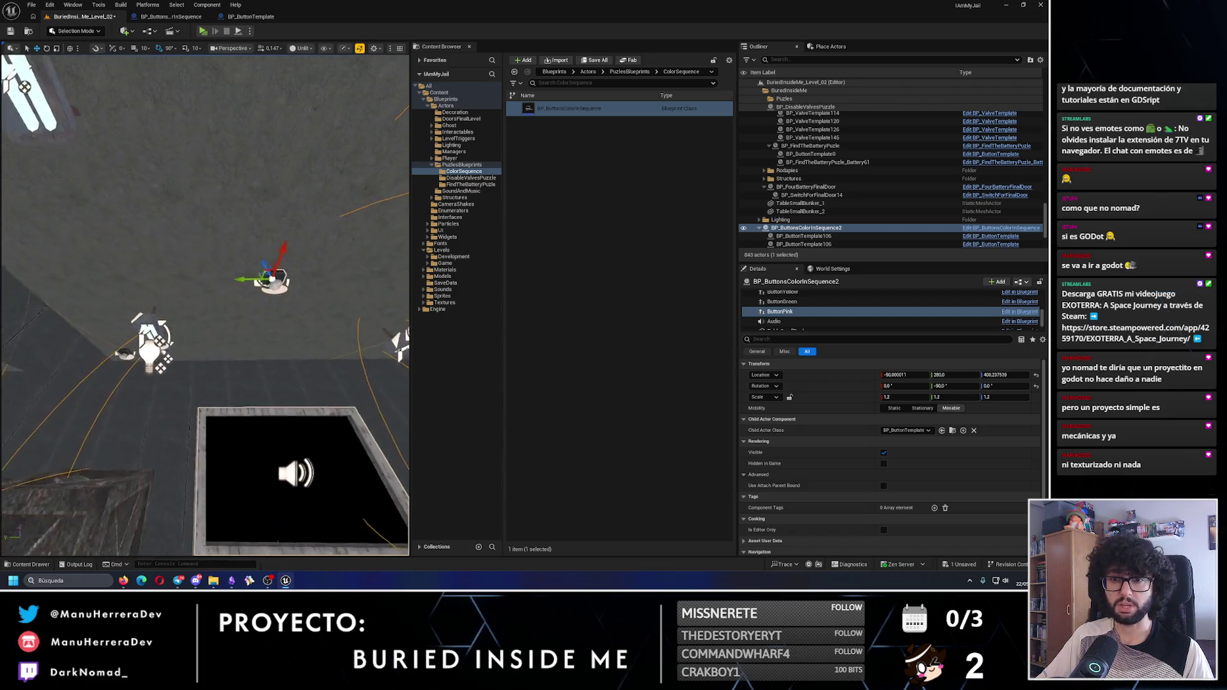
pyautogui.moveTo(105, 301); pyautogui.dragTo(68, 309)
pyautogui.moveTo(254, 324)
pyautogui.mouseDown()
pyautogui.moveTo(285, 334)
pyautogui.moveTo(180, 383)
pyautogui.moveTo(272, 416)
pyautogui.moveTo(261, 346)
pyautogui.moveTo(230, 333)
pyautogui.moveTo(256, 309)
pyautogui.moveTo(168, 281)
pyautogui.moveTo(151, 289)
pyautogui.moveTo(236, 278)
pyautogui.moveTo(214, 275)
pyautogui.mouseUp()
pyautogui.press('f')
# Delete the old puzzle and rename the copy to BP_ButtonsColorInSequence
pyautogui.click(210, 275)
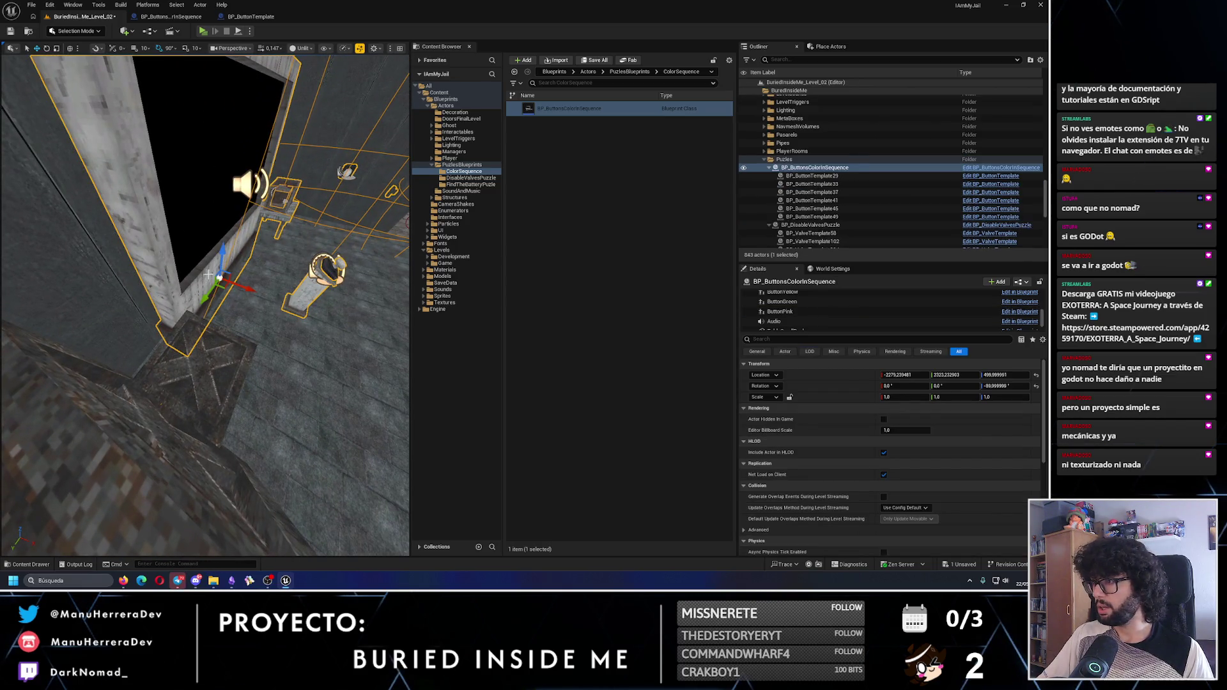
pyautogui.press('Delete')
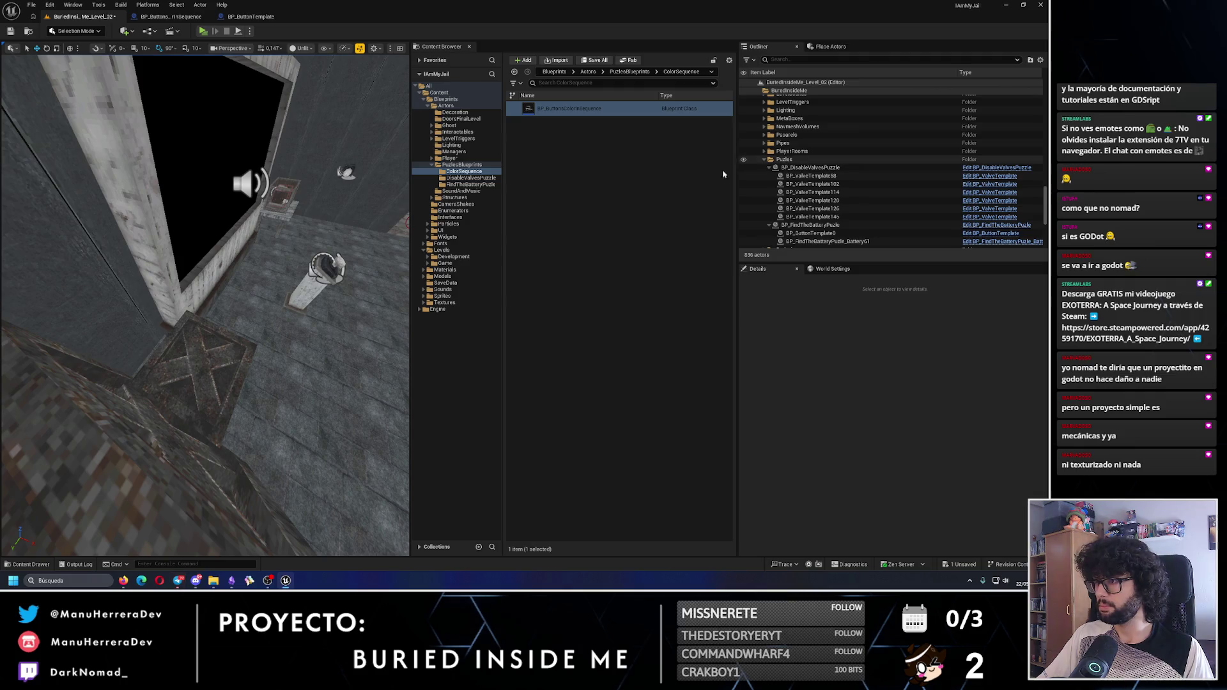
pyautogui.hotkey('ctrl', 'v')
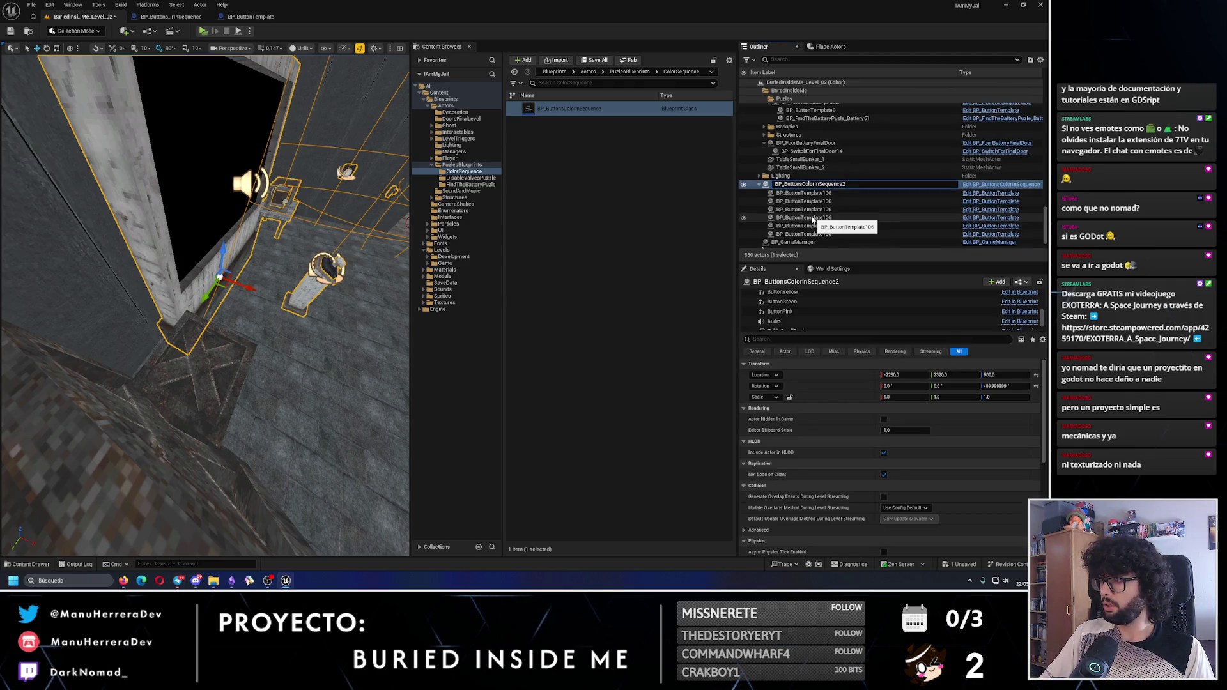
pyautogui.press('BackSpace')
pyautogui.press('Return')
# Move the puzzle into the Puzles folder, save the level, and launch a standalone play-test
pyautogui.rightClick(830, 187)
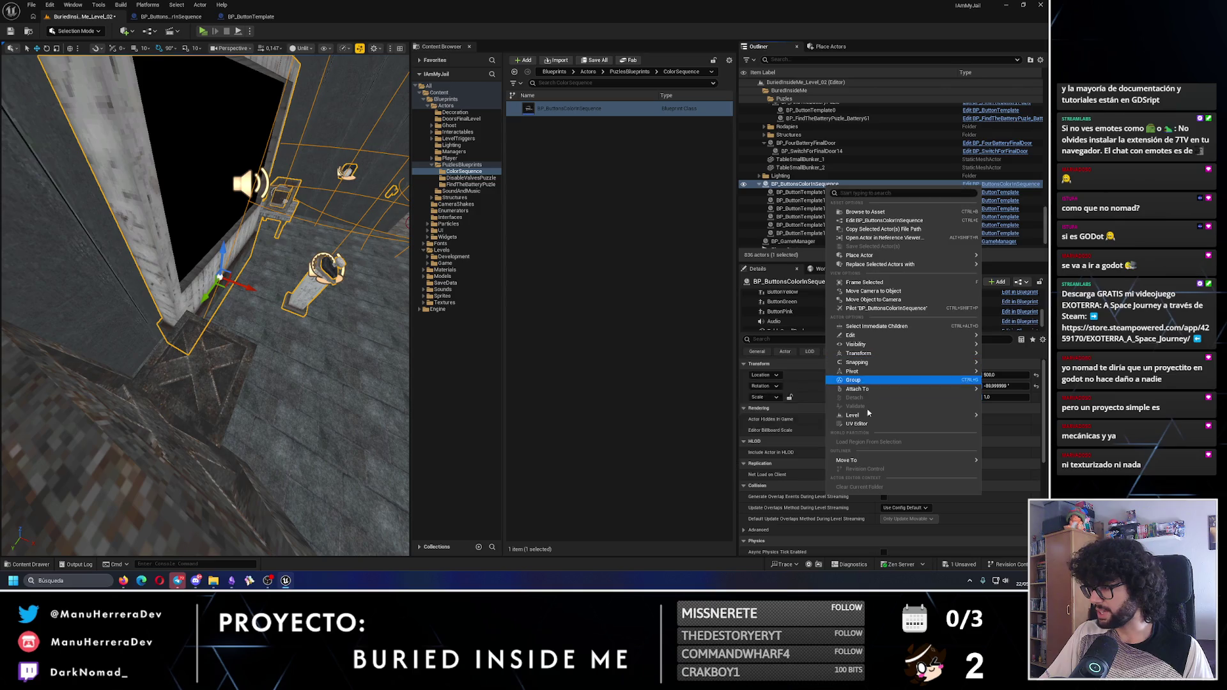
pyautogui.moveTo(856, 461)
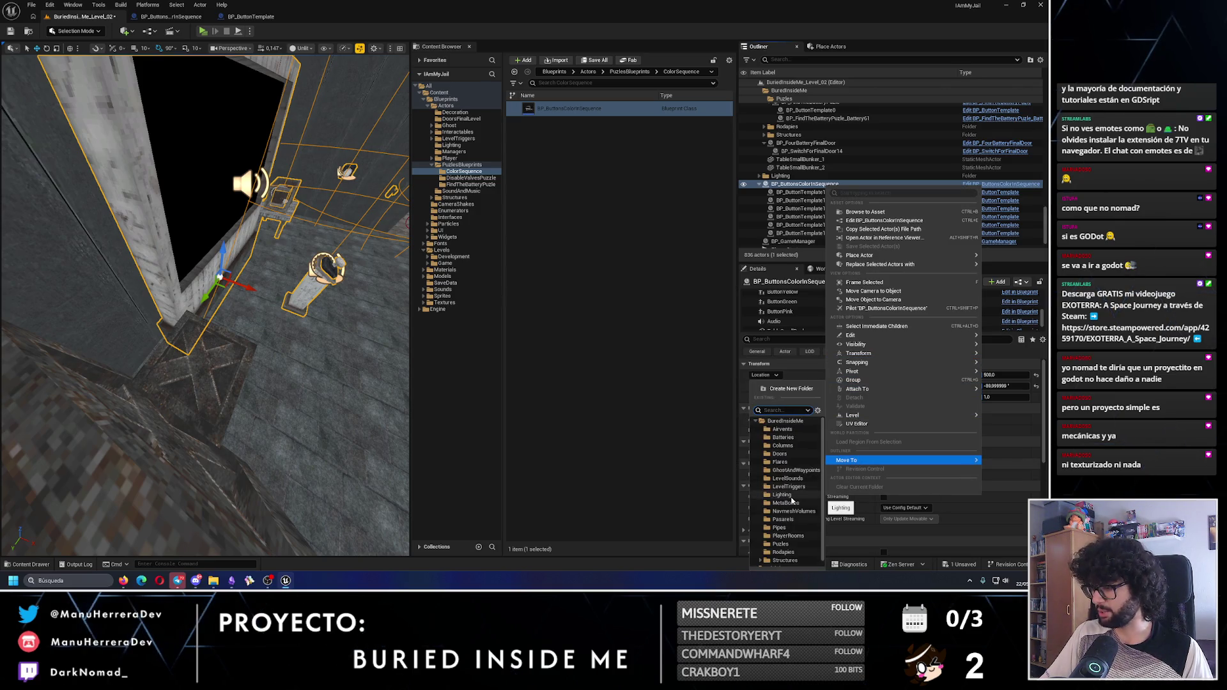
pyautogui.click(782, 543)
pyautogui.hotkey('ctrl', 's')
pyautogui.moveTo(191, 219); pyautogui.dragTo(192, 220)
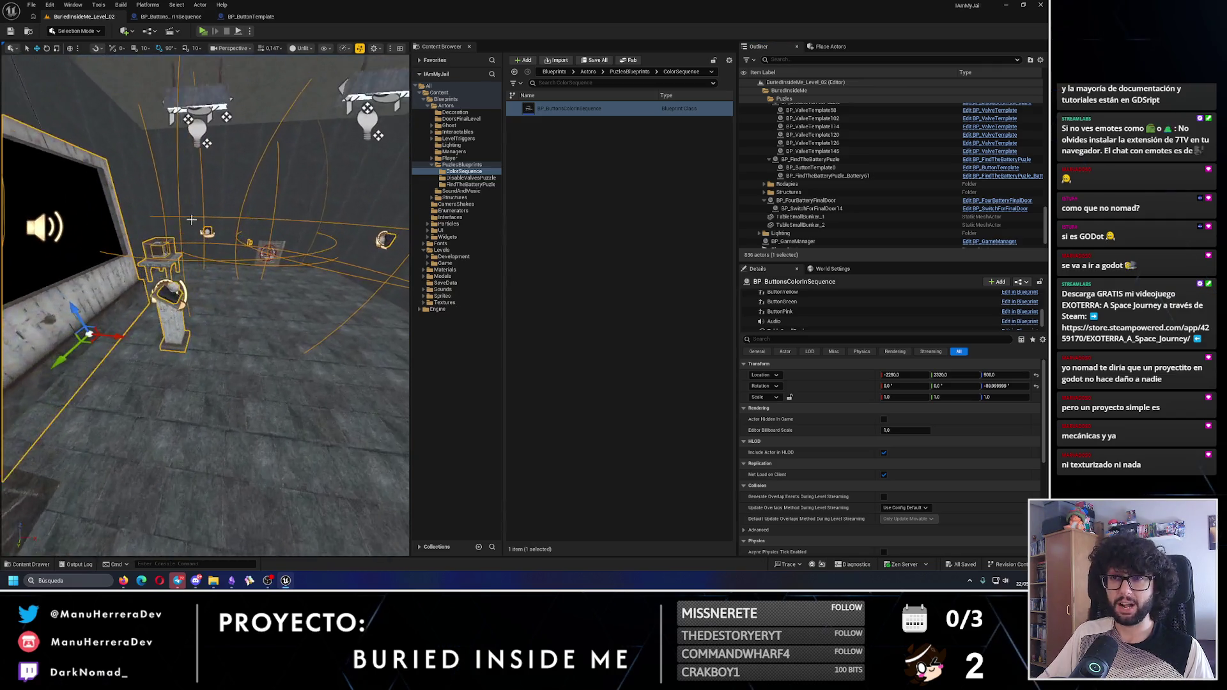
pyautogui.click(202, 31)
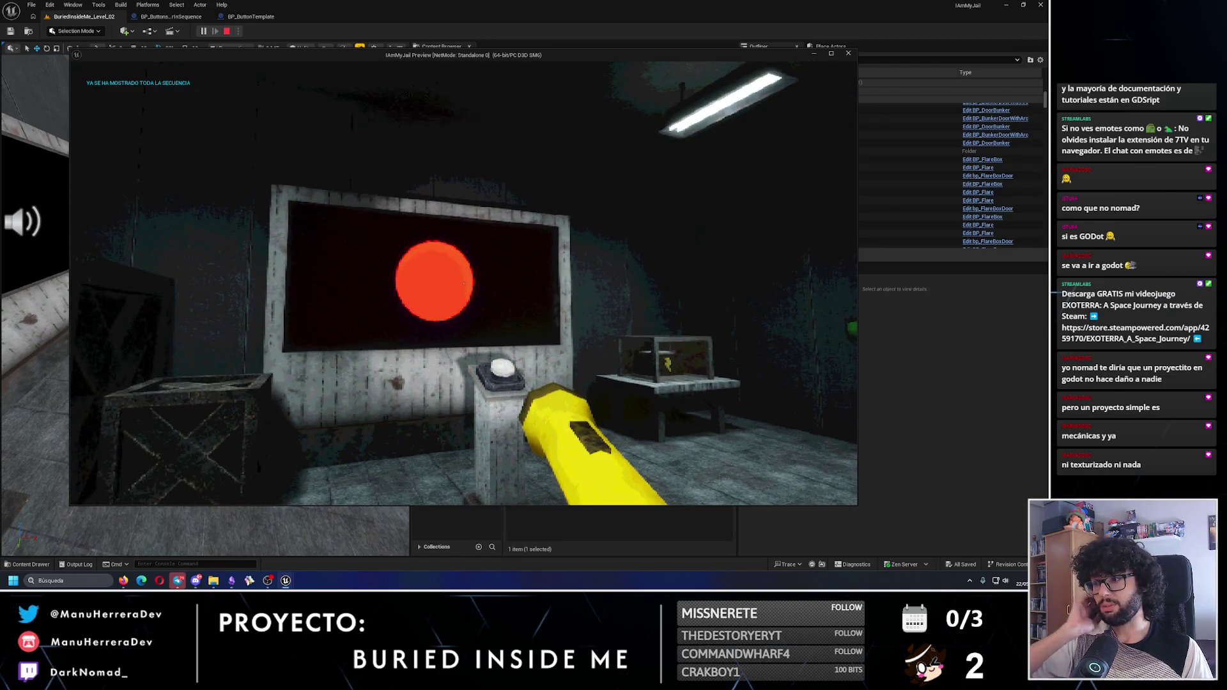
# Press the wall button in-game to display the full colour sequence, then end the play-test
pyautogui.press('e')
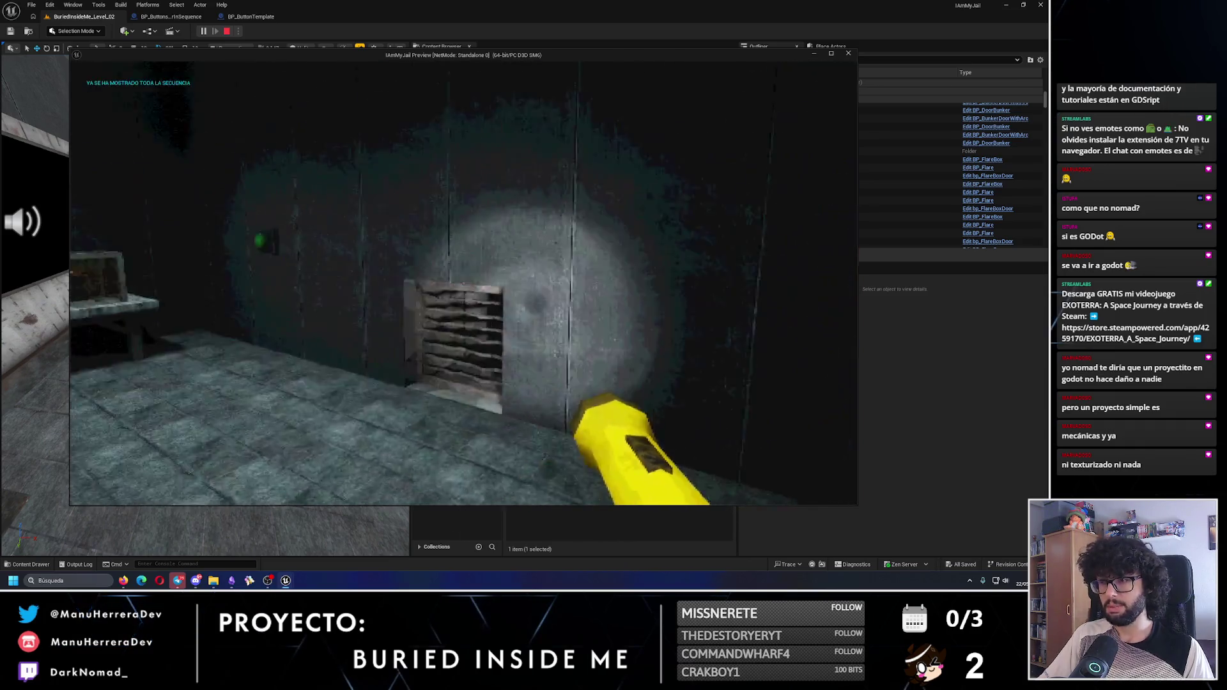
pyautogui.press('e')
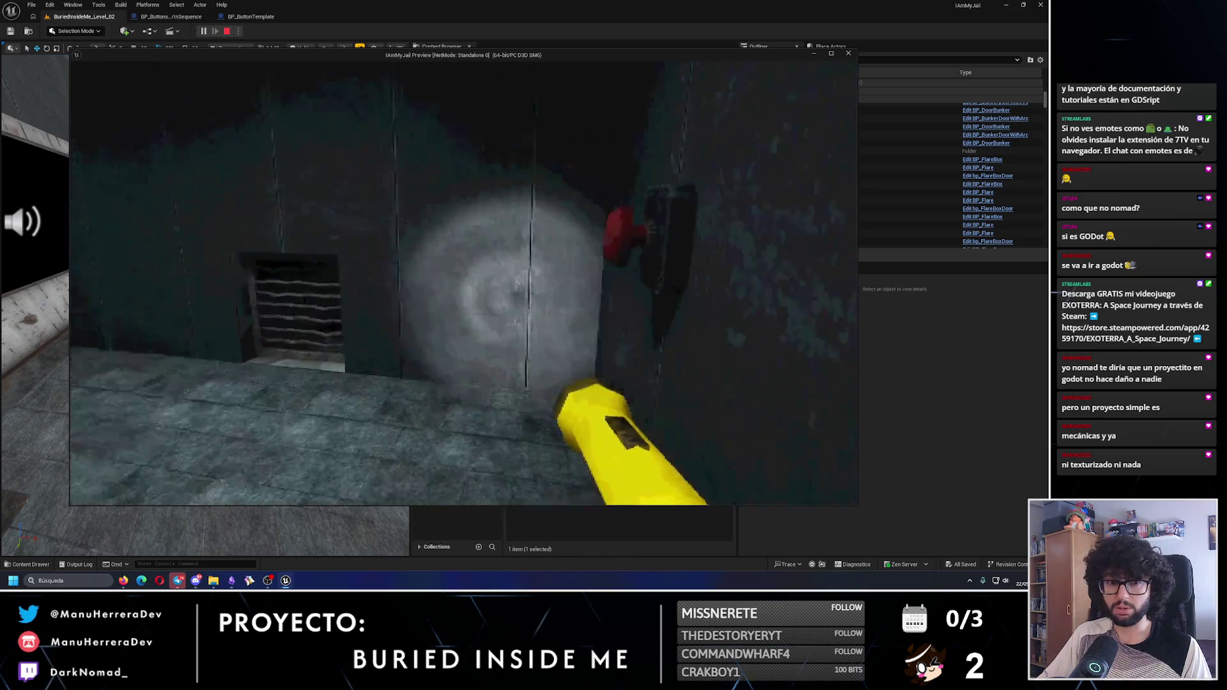
pyautogui.press('Escape')
pyautogui.click(248, 20)
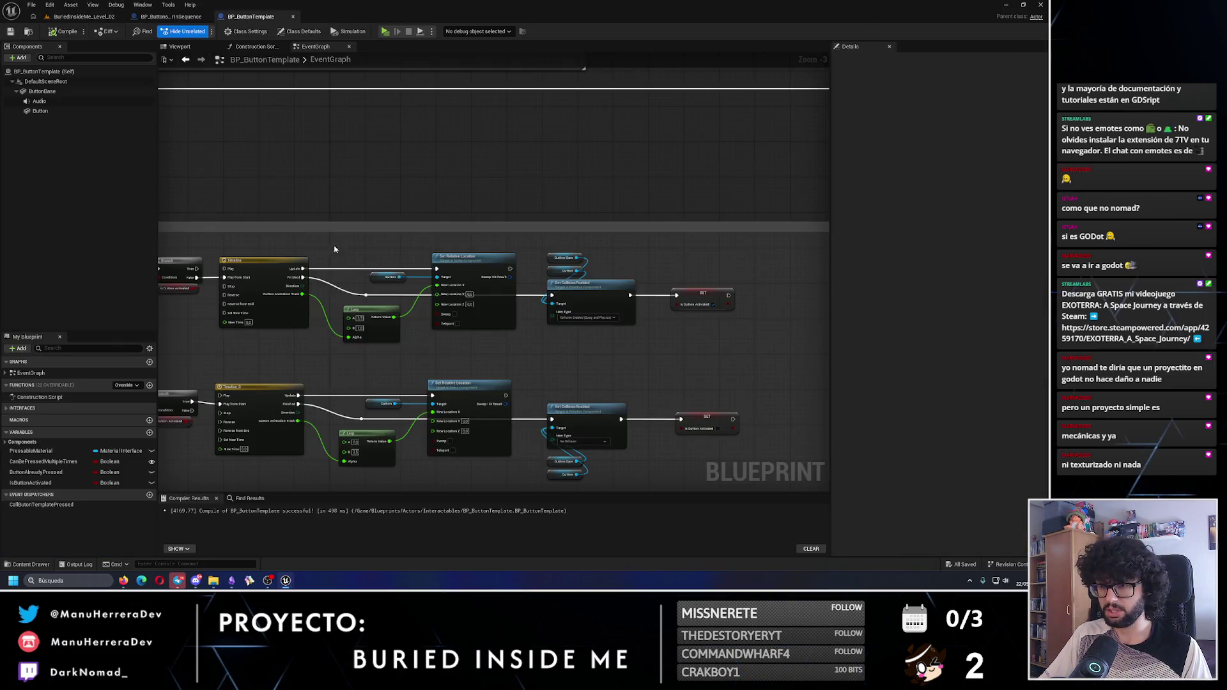
pyautogui.scroll(2, 300, 294)
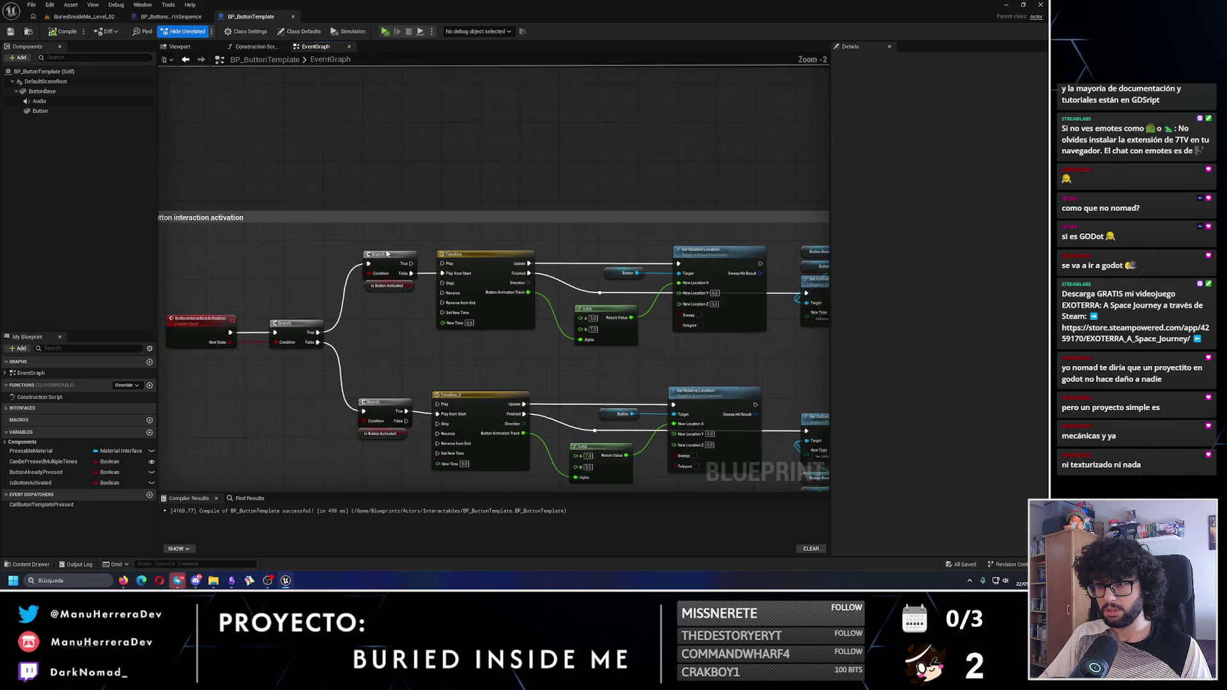
pyautogui.moveTo(193, 349); pyautogui.dragTo(265, 344)
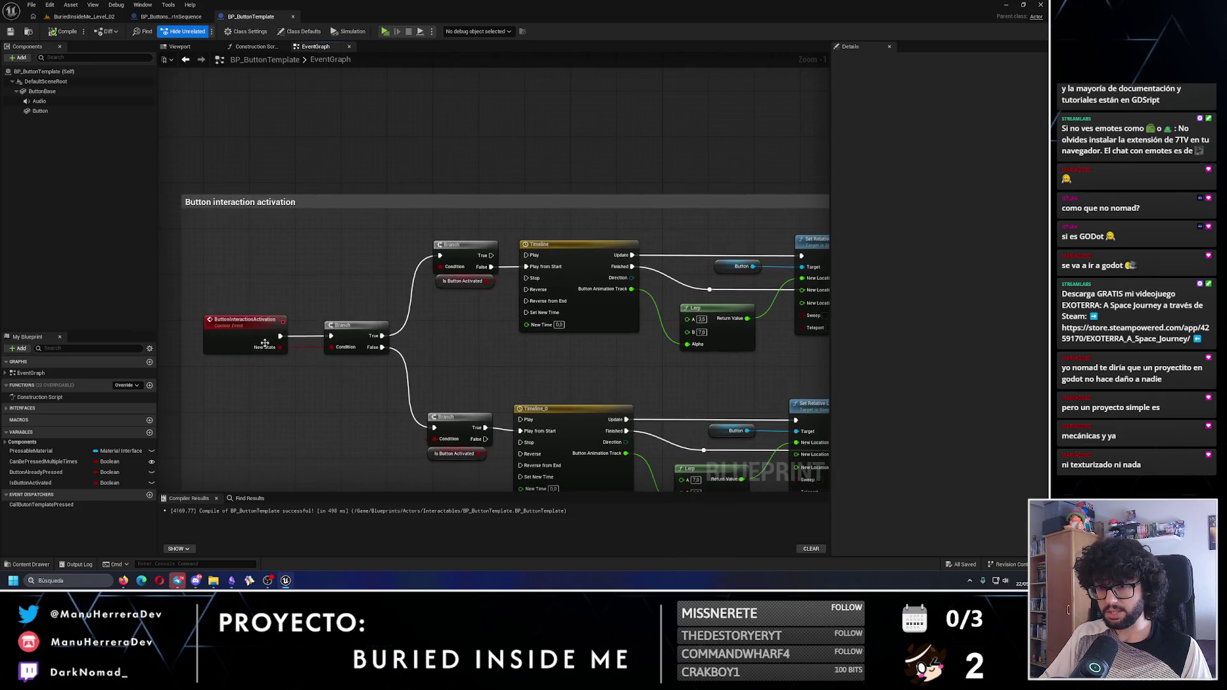
pyautogui.click(159, 17)
pyautogui.scroll(-2, 405, 229)
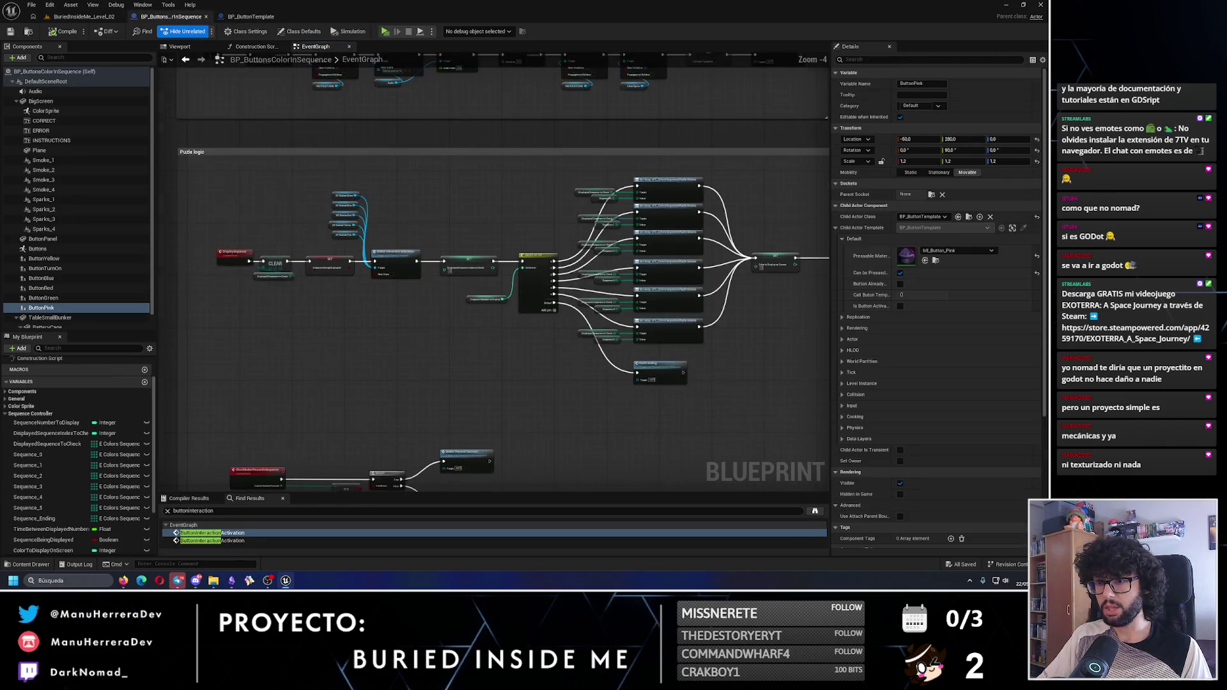
pyautogui.scroll(3, 414, 199)
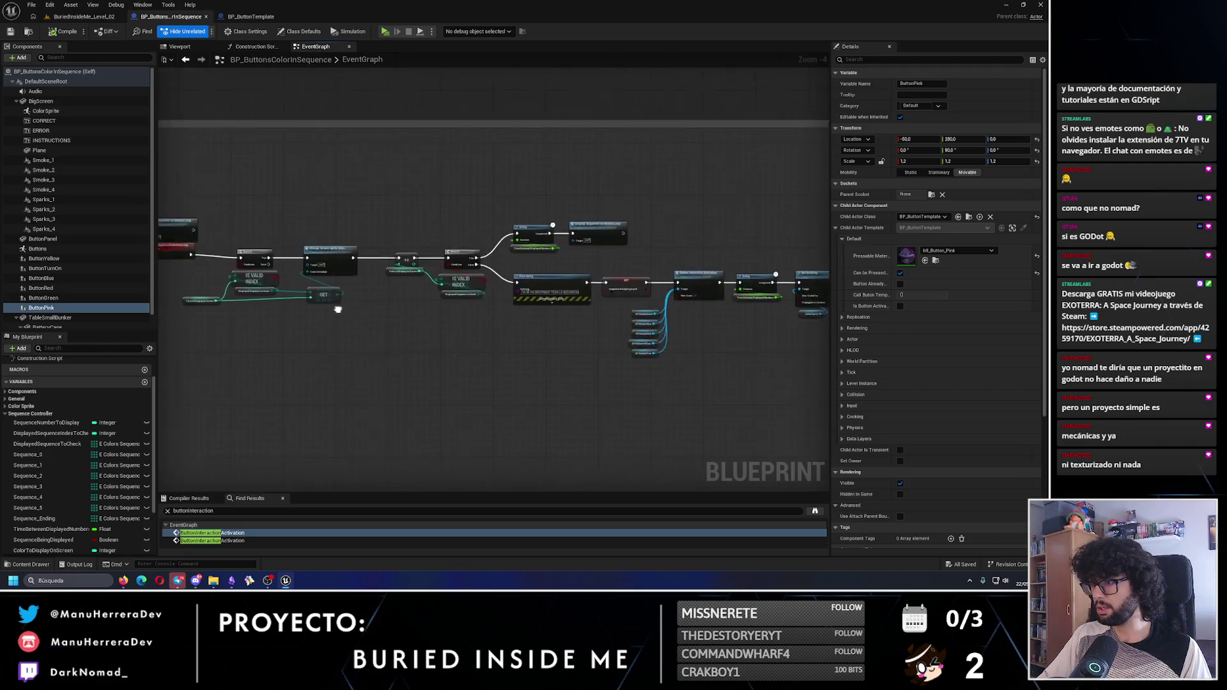
pyautogui.scroll(-4, 326, 301)
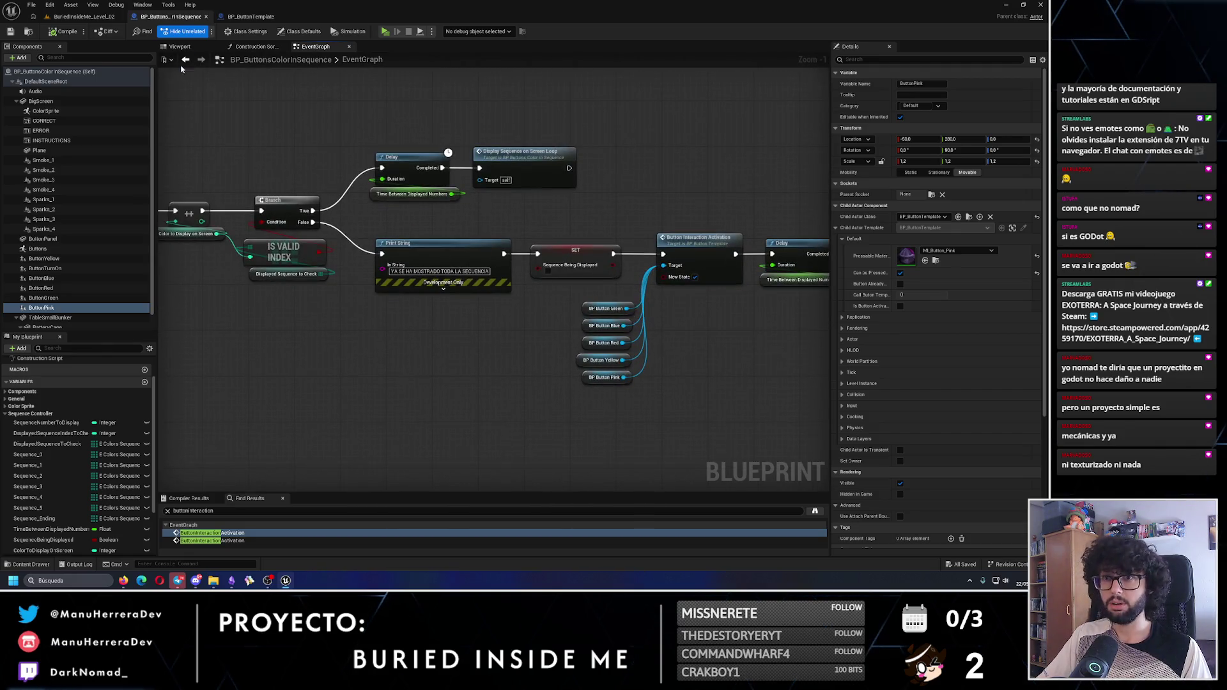
pyautogui.click(251, 17)
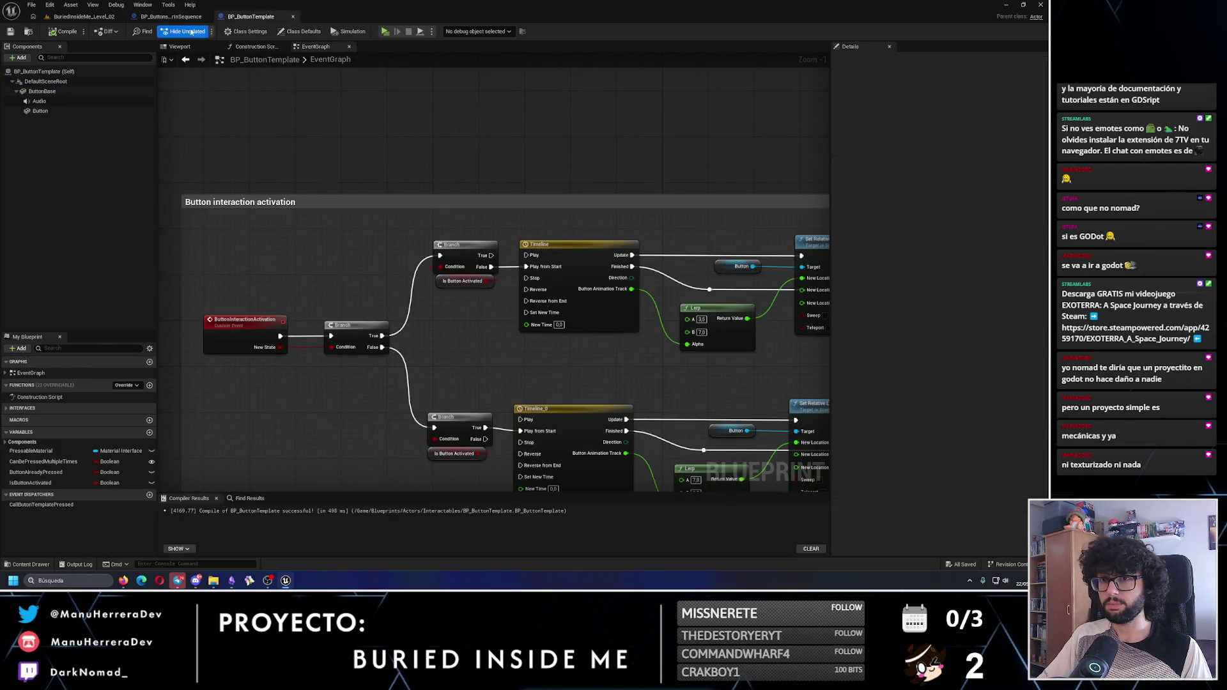
pyautogui.click(168, 17)
pyautogui.click(84, 16)
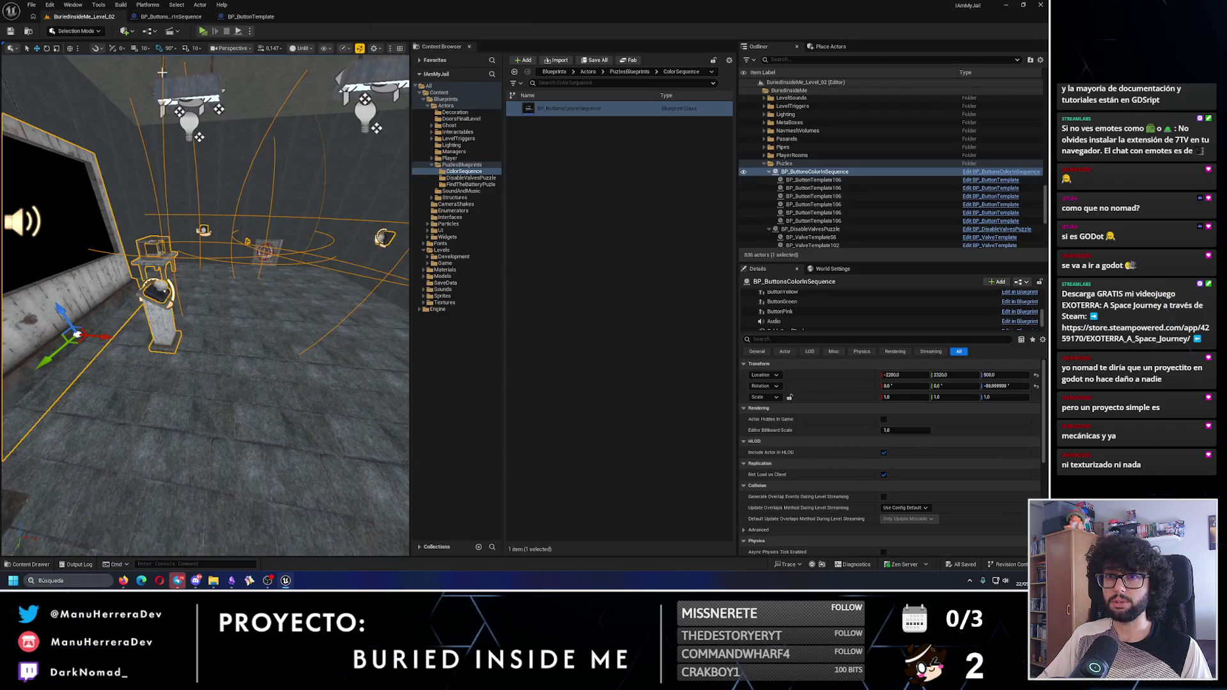
pyautogui.click(167, 18)
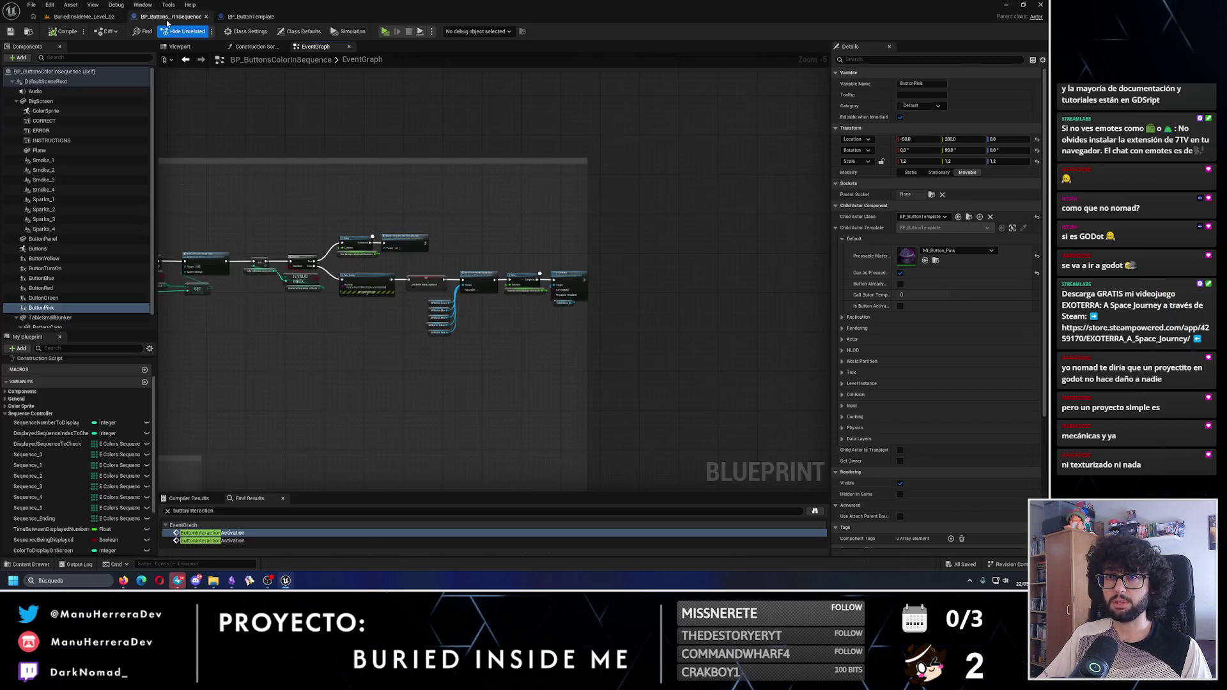
pyautogui.click(54, 278)
pyautogui.click(61, 259)
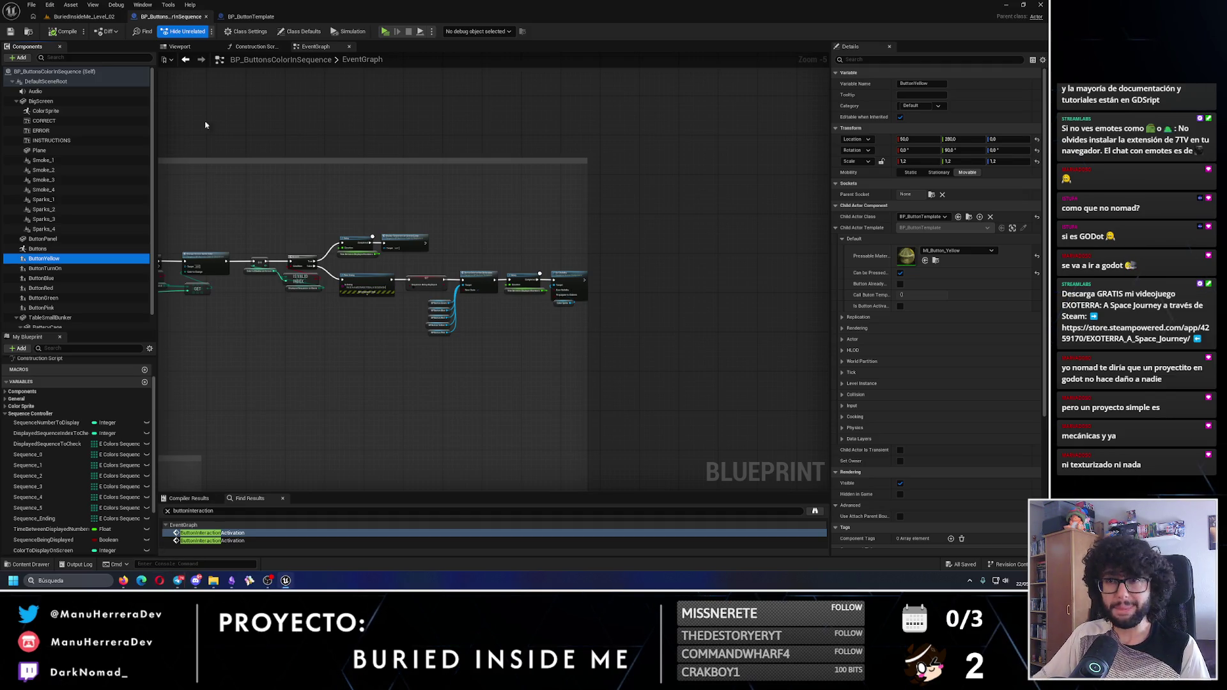
pyautogui.click(83, 16)
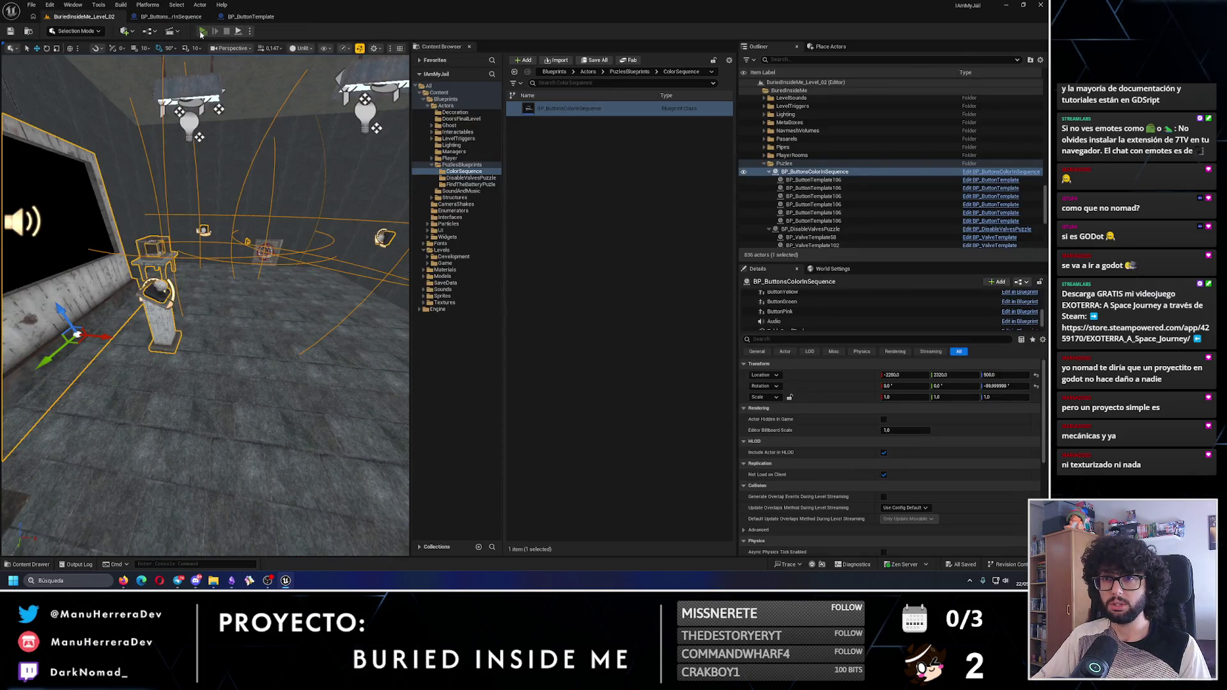
# Play-test, press the wall button to replay the sequence, then the red button, and stop
pyautogui.hotkey('alt', 'p')
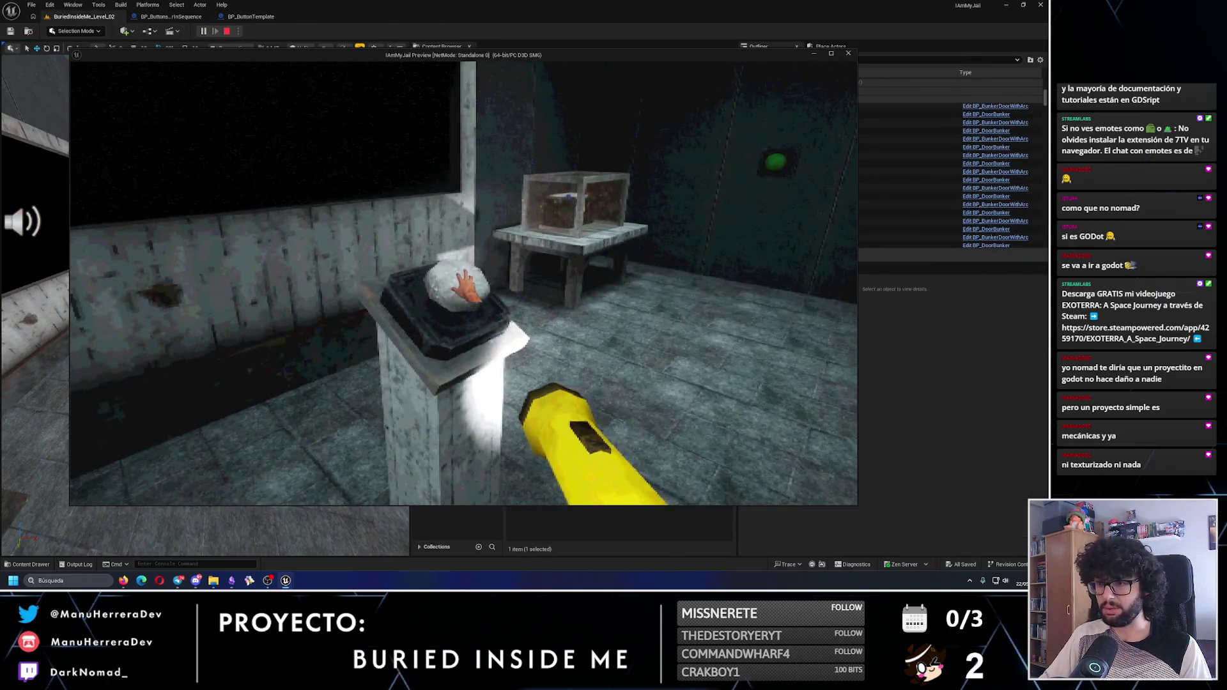
pyautogui.press('w')
pyautogui.press('shift')
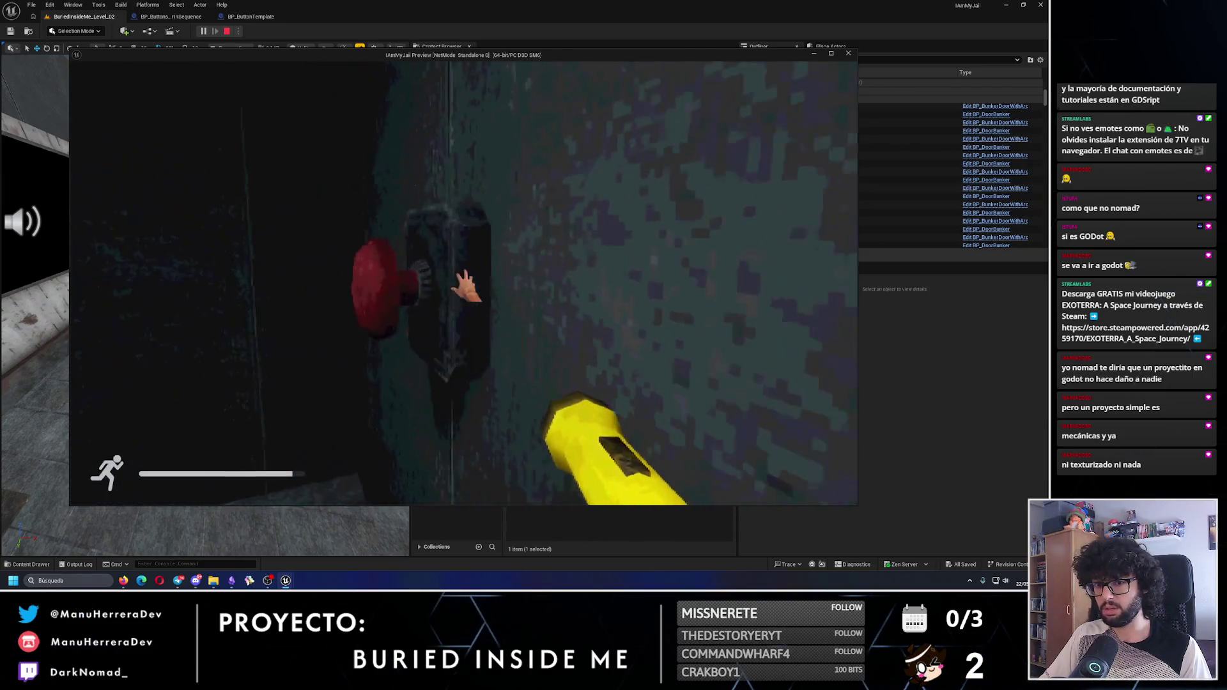
pyautogui.press('e')
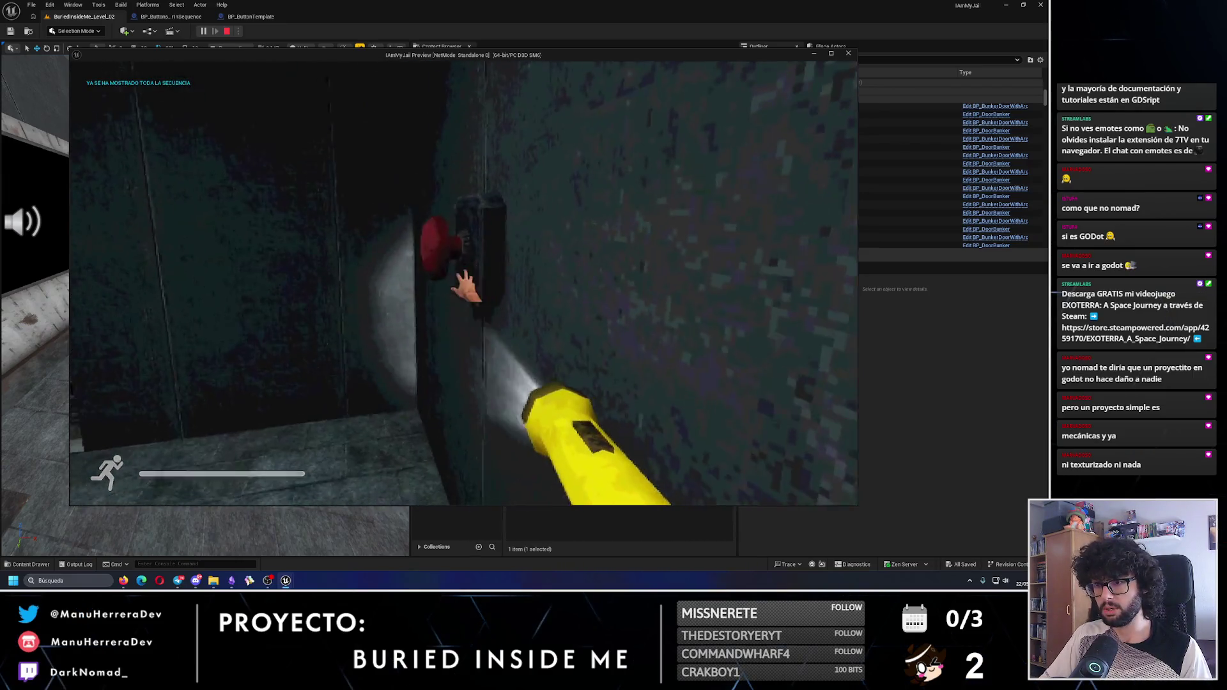
pyautogui.press('w')
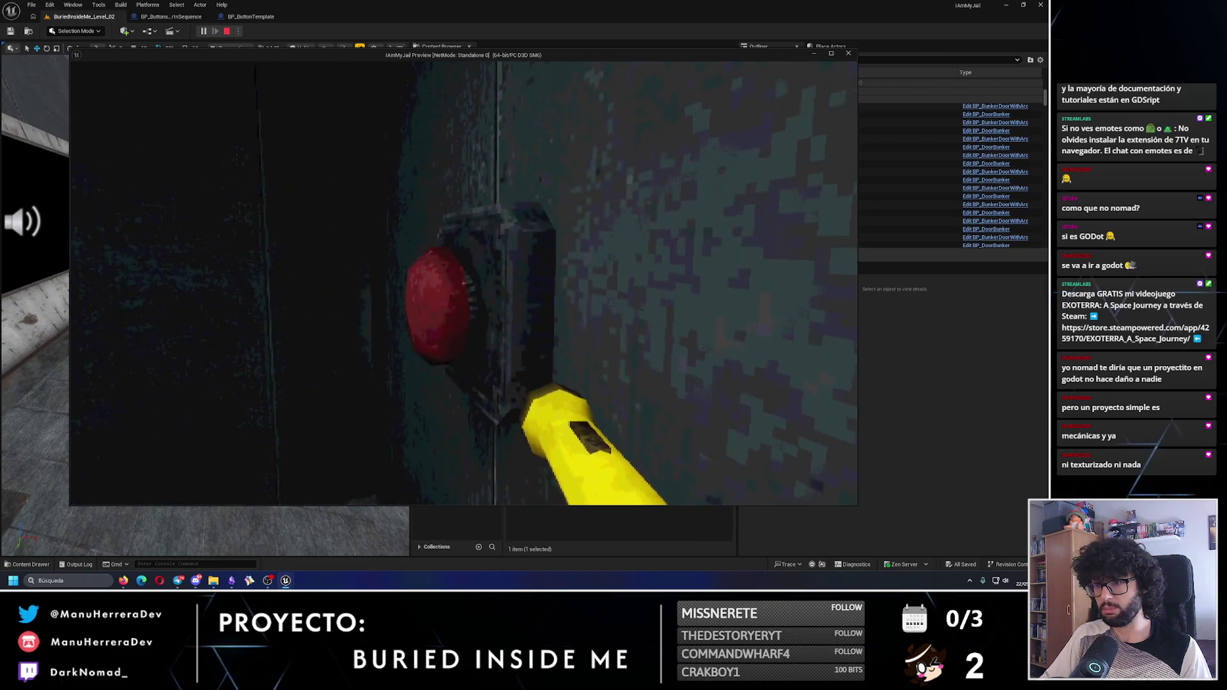
pyautogui.press('e')
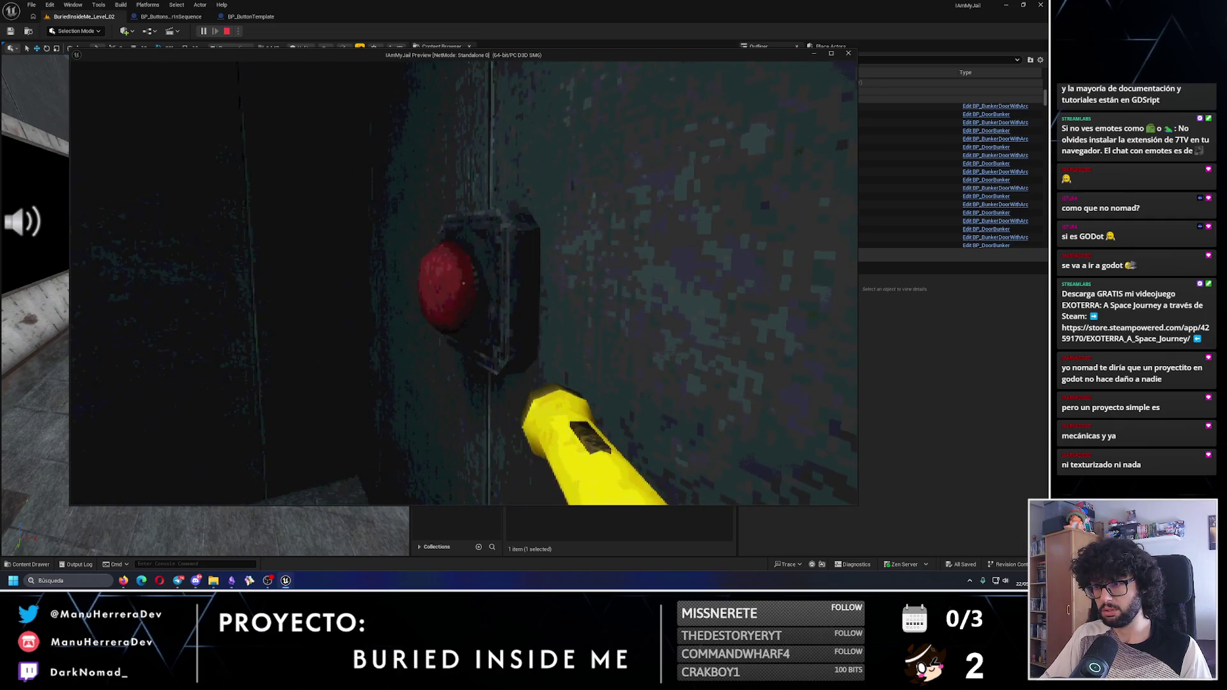
pyautogui.press('w')
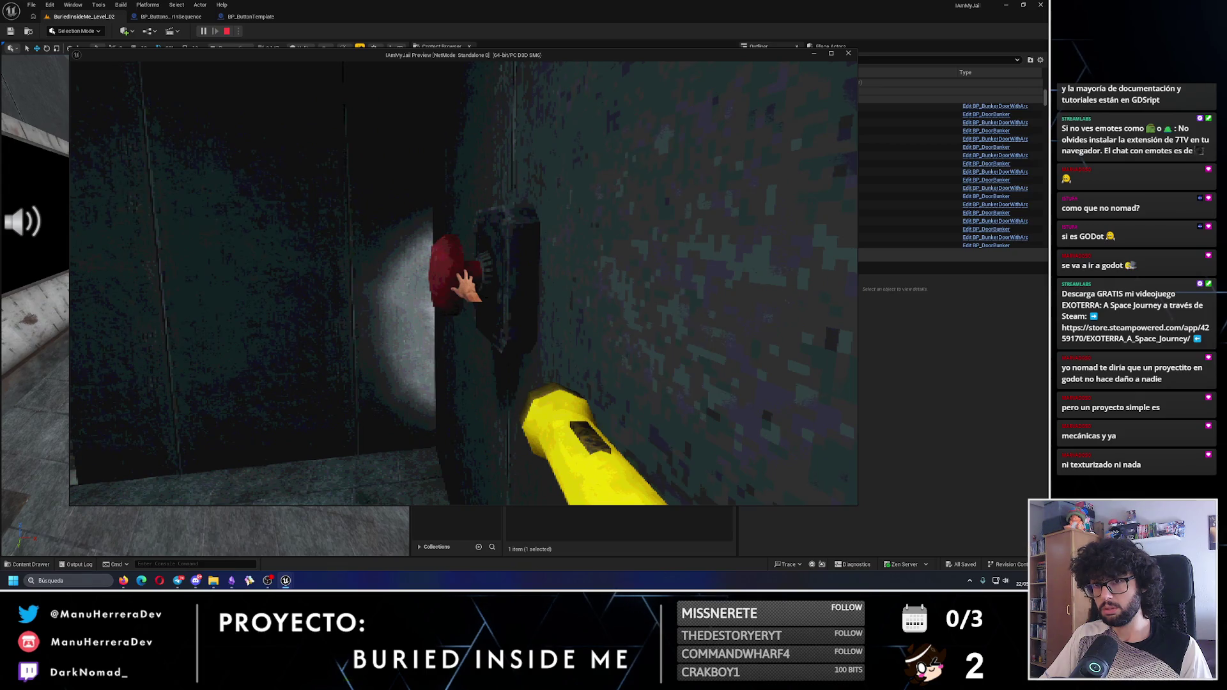
pyautogui.press('Escape')
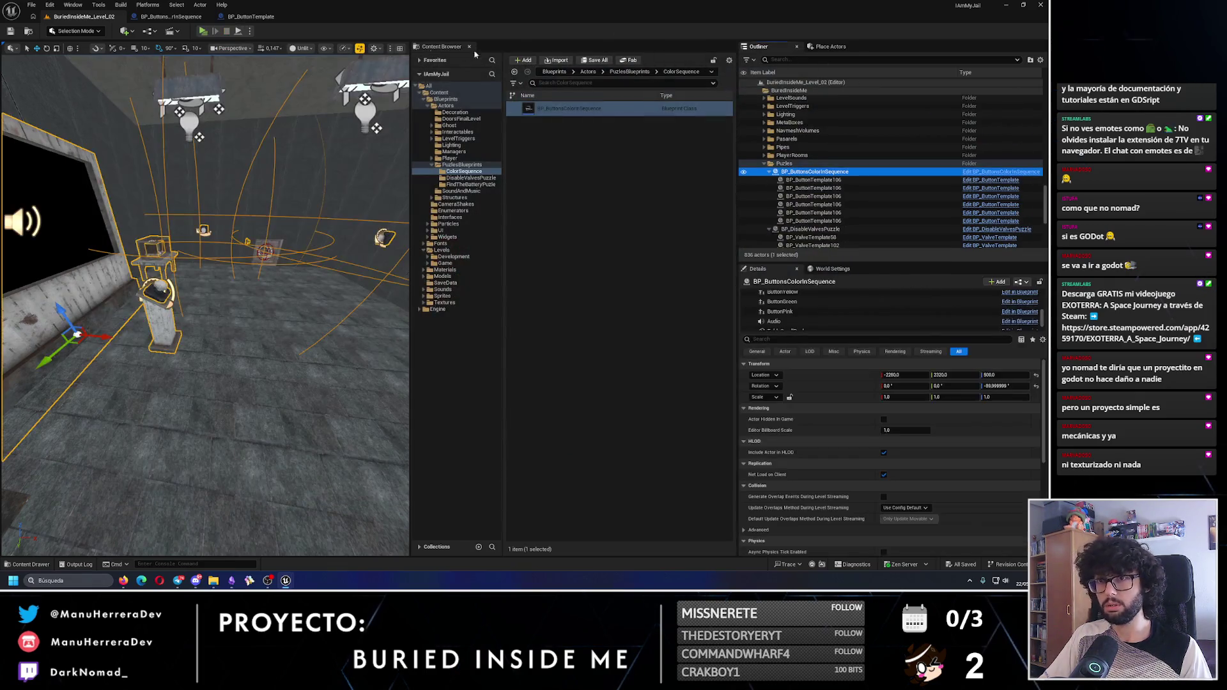
# Open BP_ButtonTemplate's EventGraph and locate the Do Once and activation nodes
pyautogui.click(258, 17)
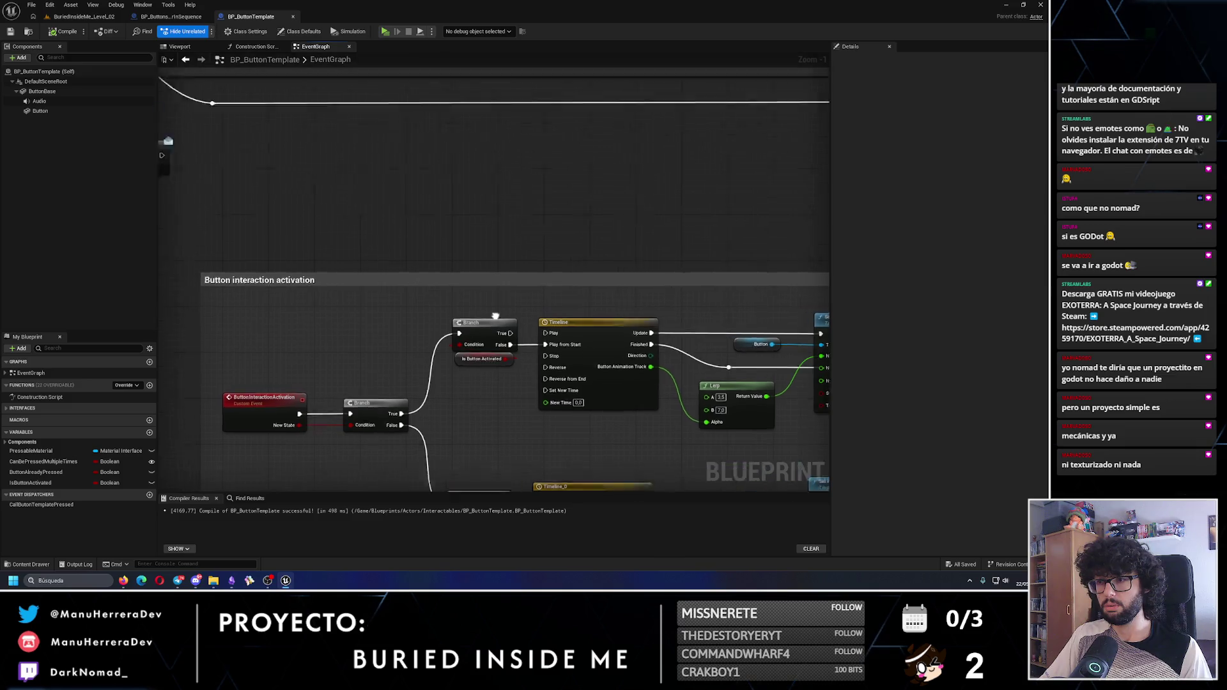
pyautogui.scroll(-3, 468, 362)
pyautogui.scroll(4, 467, 361)
pyautogui.moveTo(454, 323); pyautogui.dragTo(612, 361)
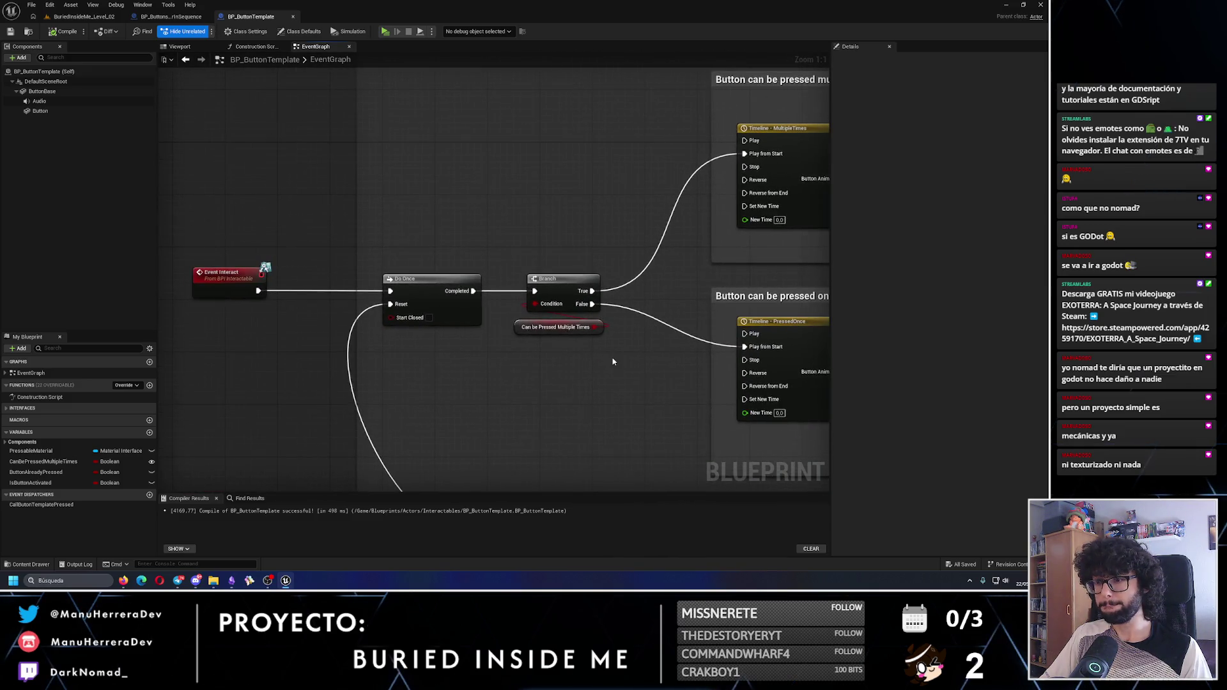
pyautogui.moveTo(370, 254); pyautogui.dragTo(519, 371)
pyautogui.scroll(-5, 512, 401)
pyautogui.scroll(2, 324, 323)
pyautogui.scroll(1, 396, 321)
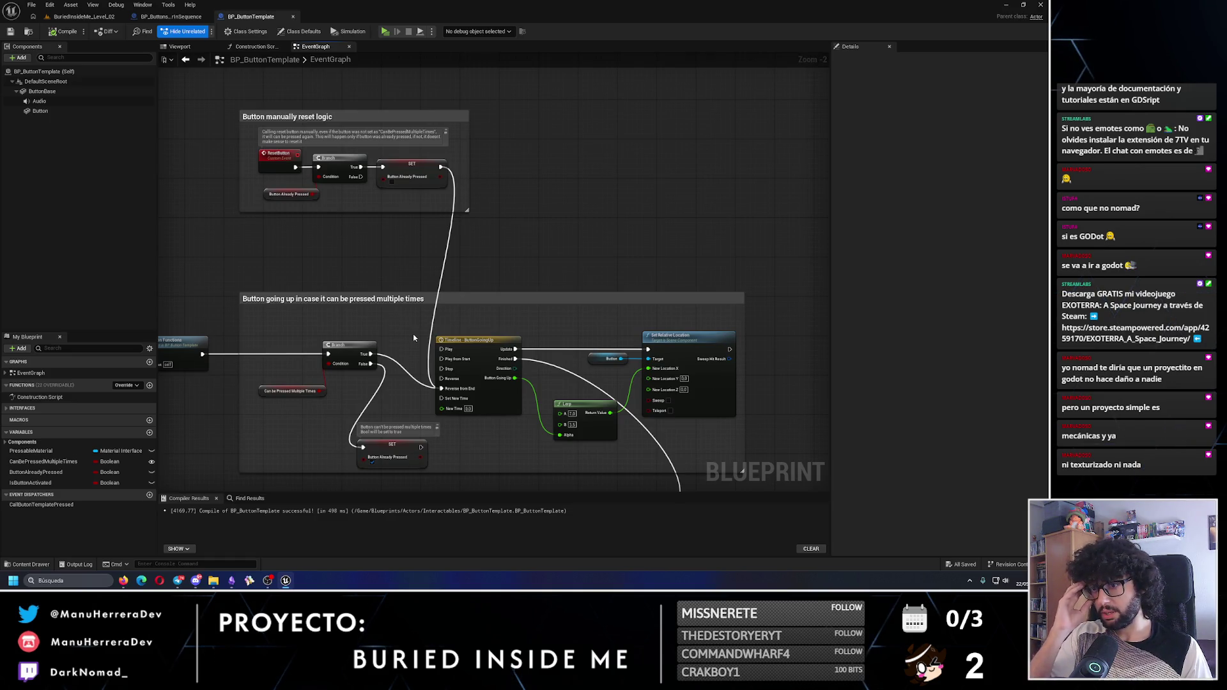
pyautogui.moveTo(413, 338); pyautogui.dragTo(620, 290)
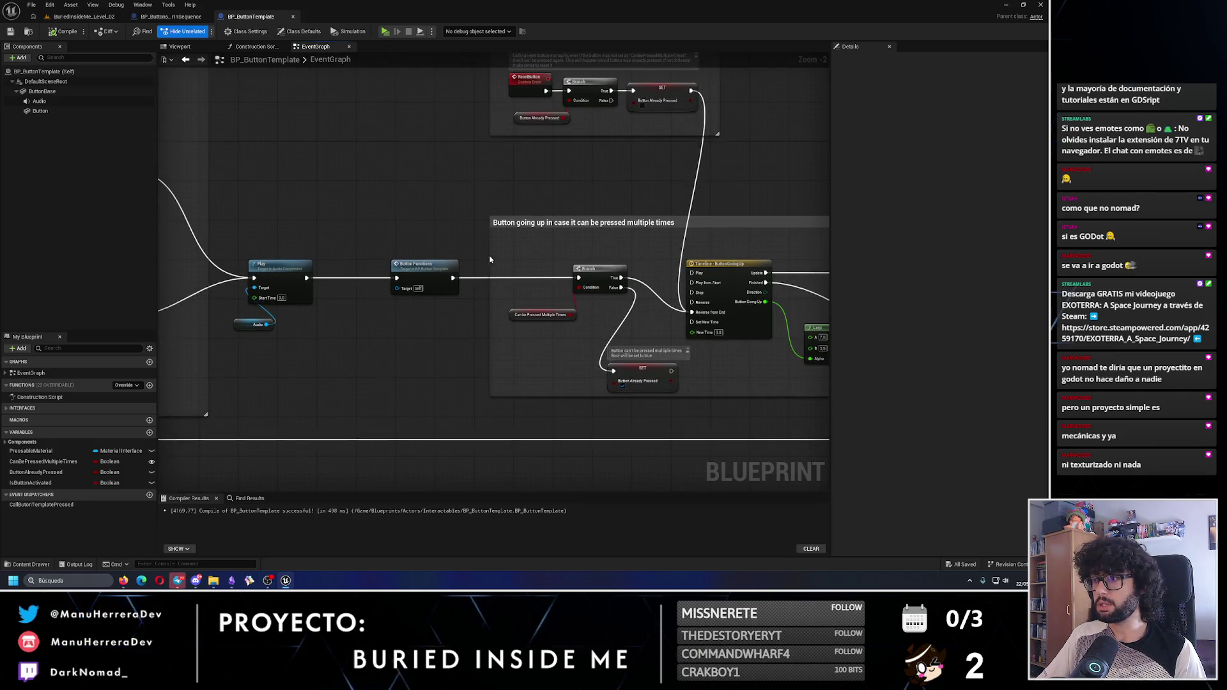
pyautogui.moveTo(490, 258); pyautogui.dragTo(608, 324)
pyautogui.scroll(-2, 506, 356)
pyautogui.moveTo(507, 356)
pyautogui.mouseDown()
pyautogui.moveTo(728, 333)
pyautogui.moveTo(534, 283)
pyautogui.moveTo(321, 330)
pyautogui.mouseUp()
pyautogui.scroll(1, 728, 334)
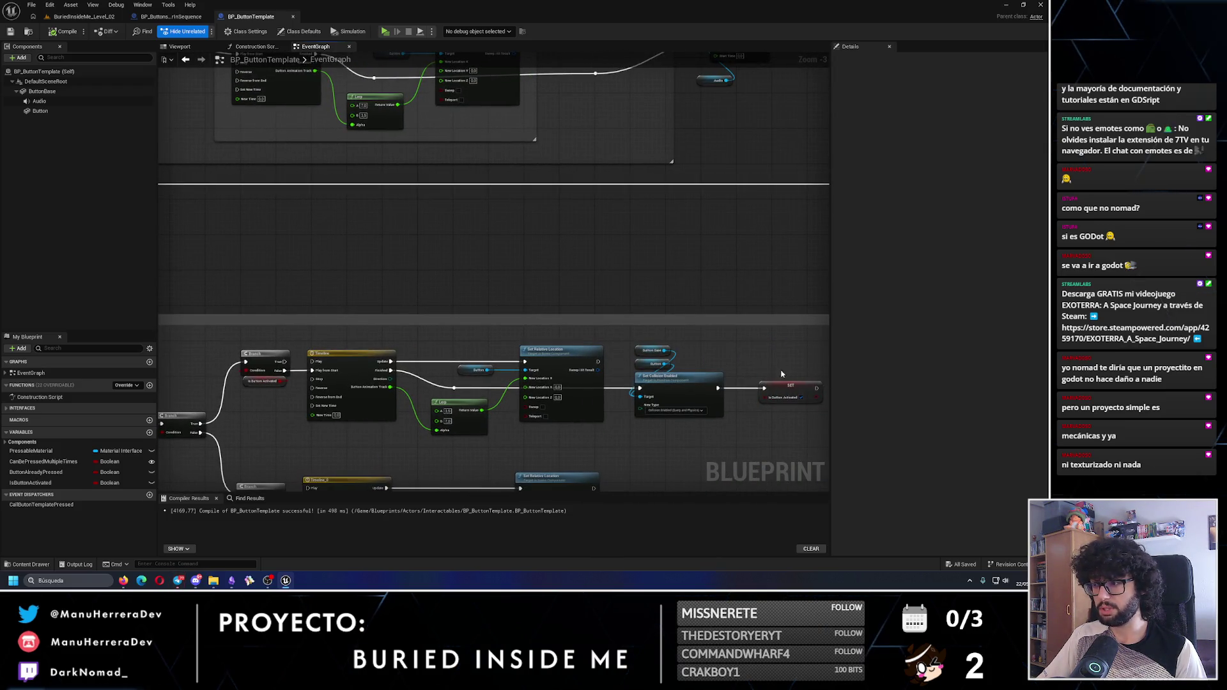
# Wire the SET node's exec output to Do Once's Reset, save the blueprint and the level
pyautogui.moveTo(816, 388)
pyautogui.mouseDown()
pyautogui.moveTo(384, 241)
pyautogui.moveTo(27, 48)
pyautogui.moveTo(435, 195)
pyautogui.moveTo(441, 185)
pyautogui.mouseUp()
pyautogui.scroll(-2, 307, 189)
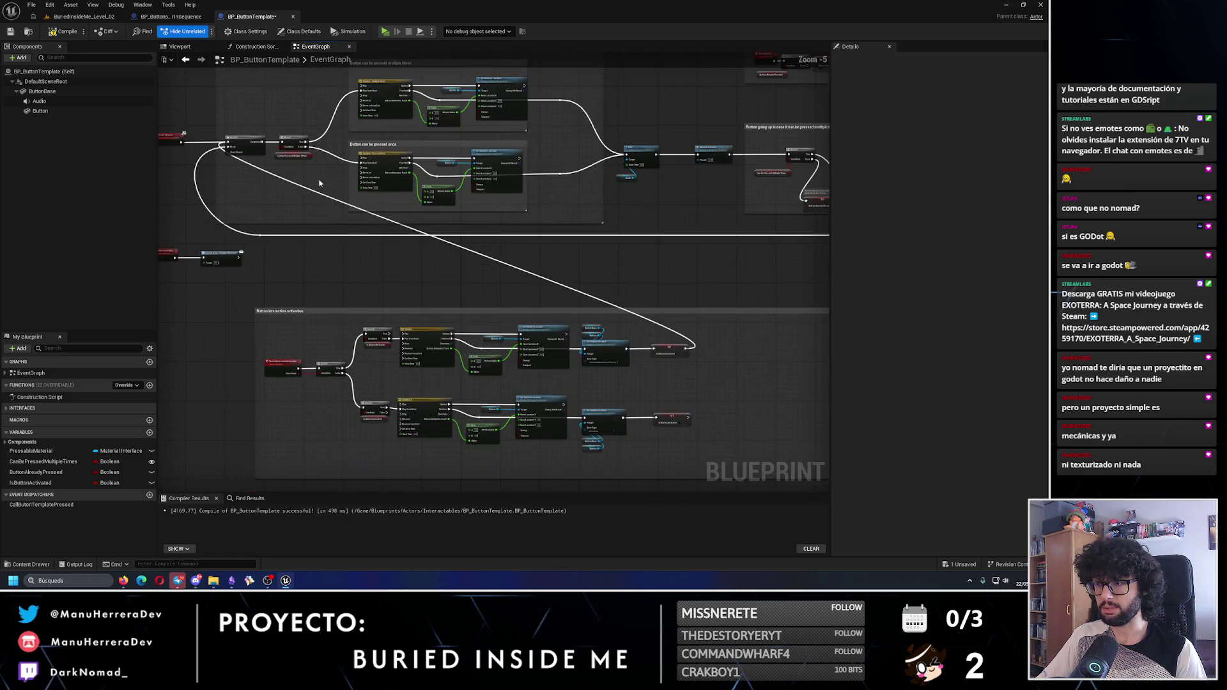
pyautogui.click(11, 31)
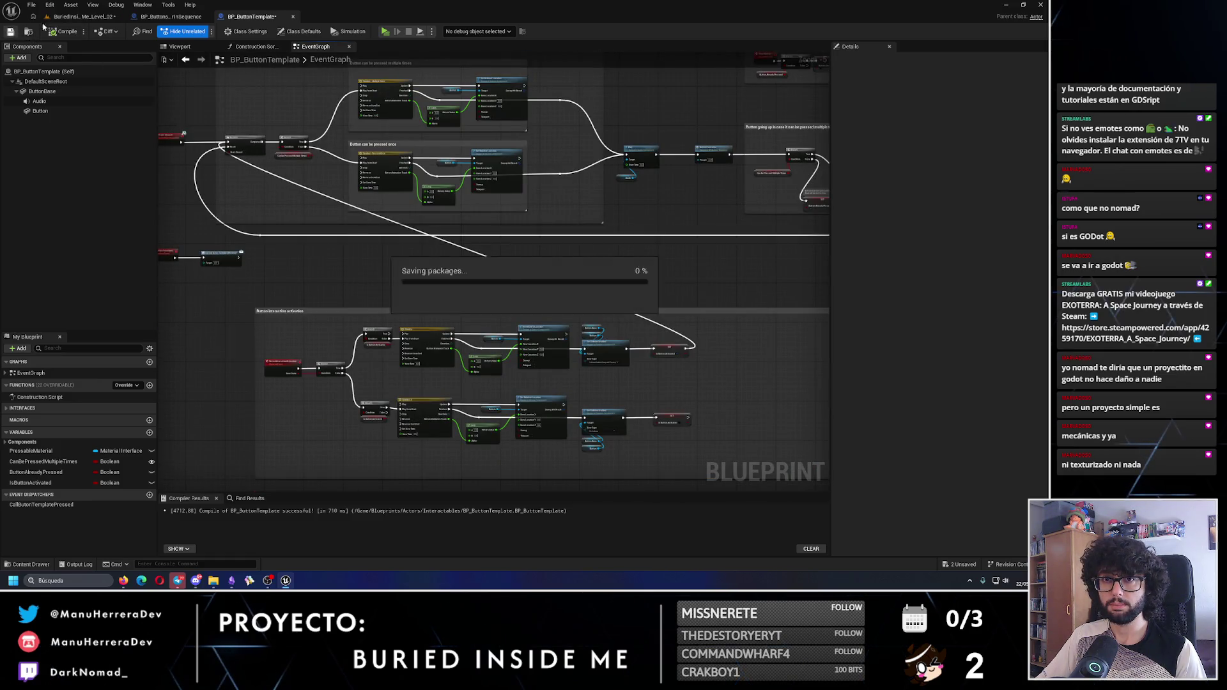
pyautogui.click(89, 16)
pyautogui.click(10, 31)
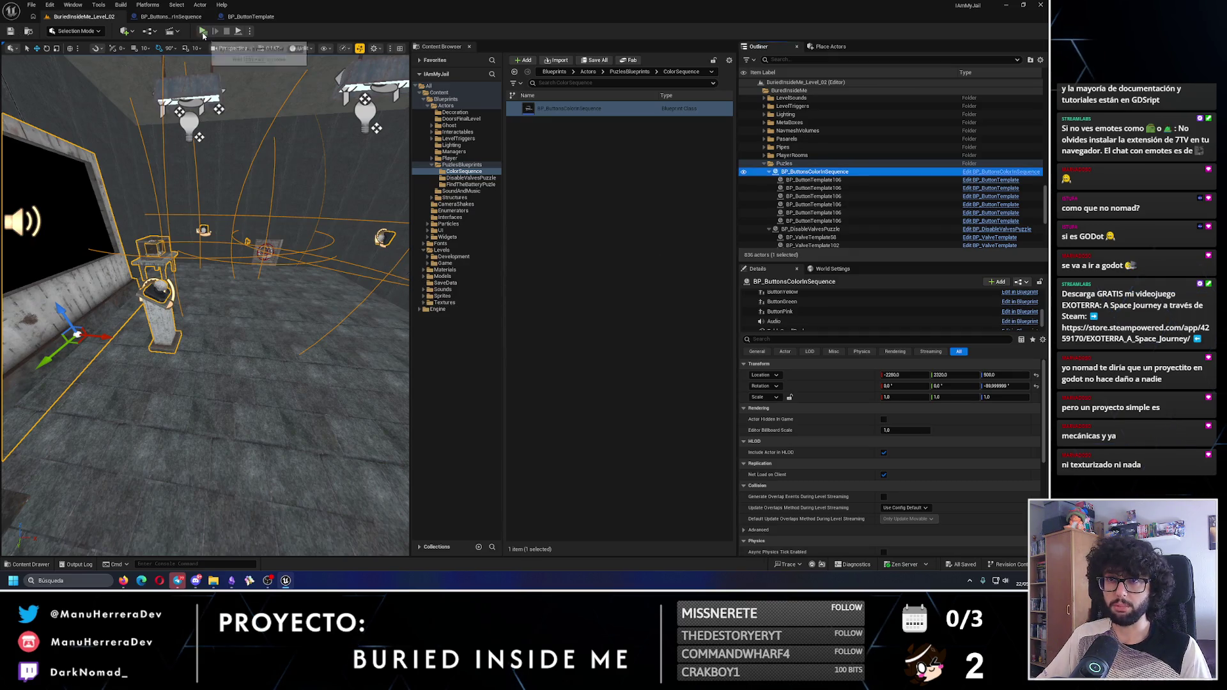
# Play-test the level until the out-of-range index error appears, then close the log
pyautogui.hotkey('alt', 'p')
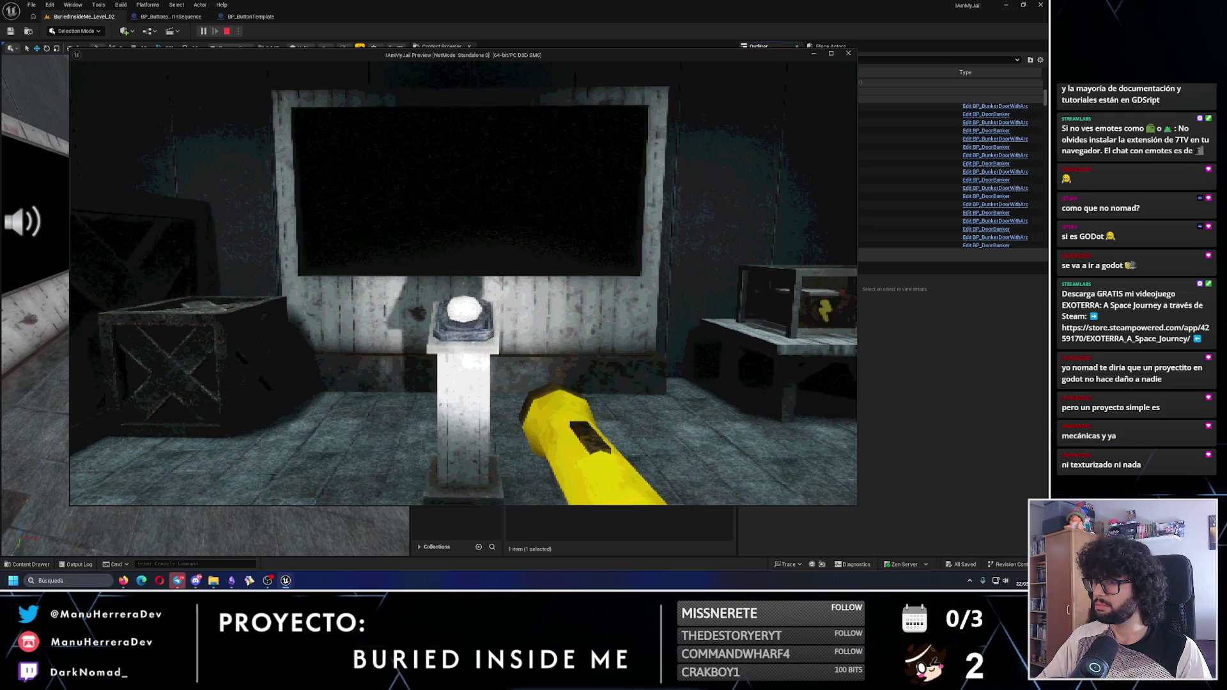
pyautogui.press('Escape')
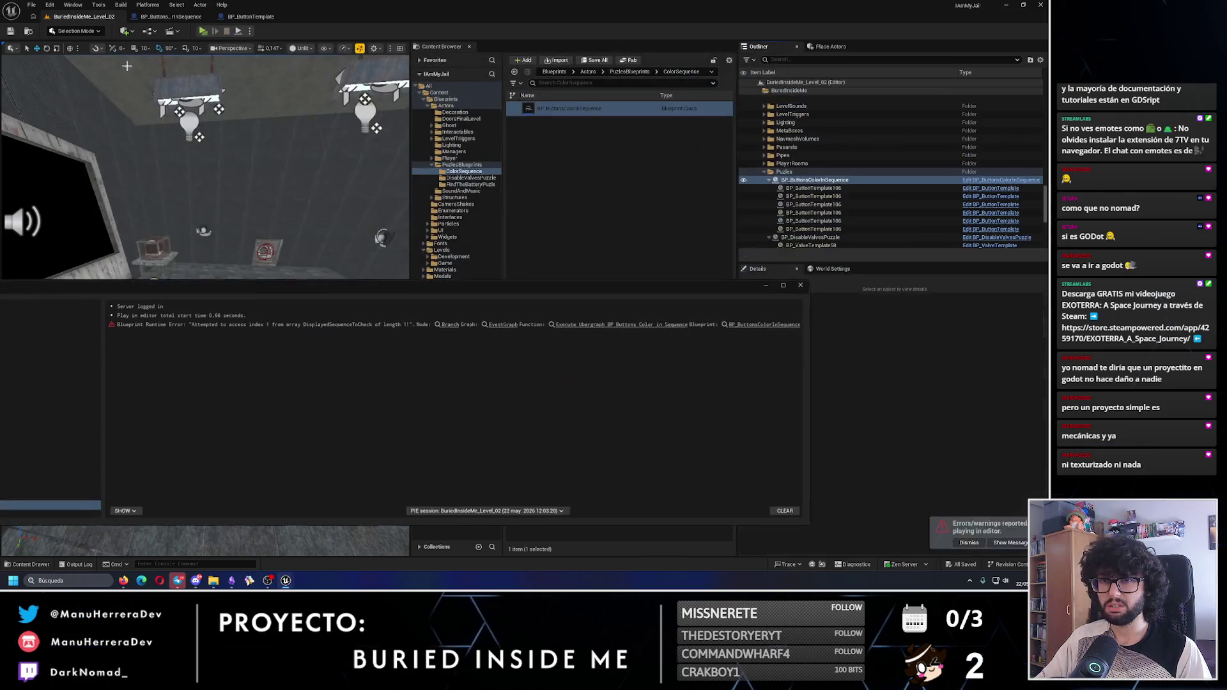
pyautogui.click(802, 284)
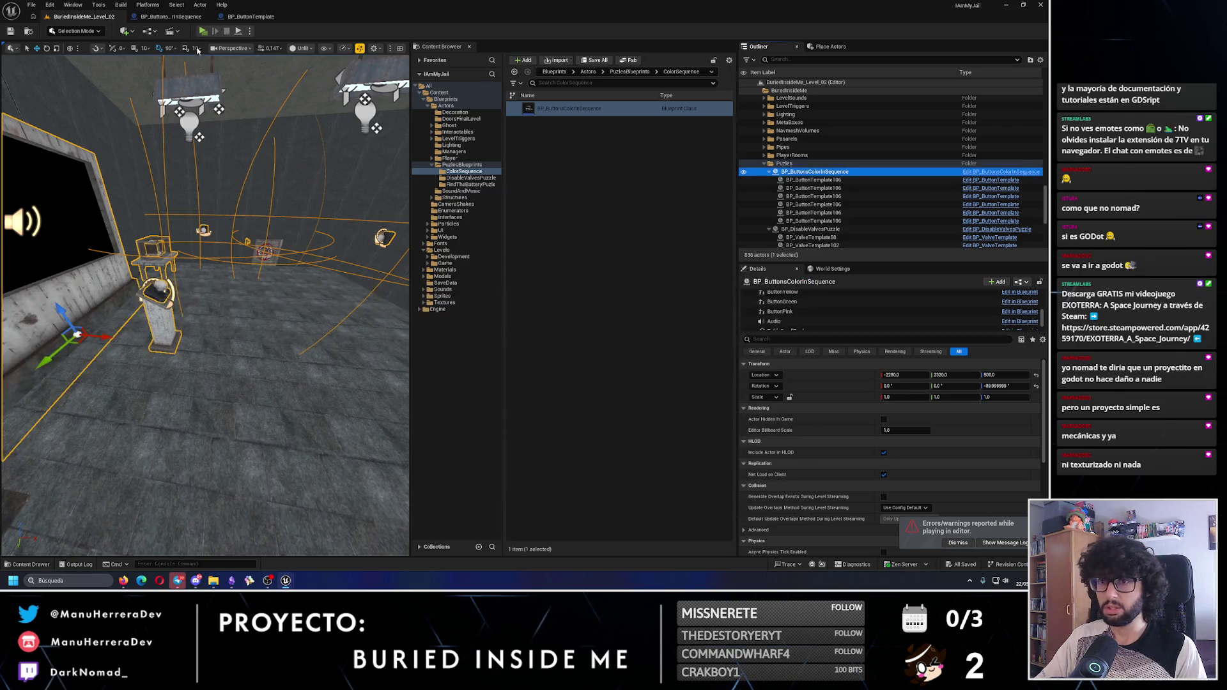
# Check the BP_ButtonsColorInSequence tab, return to the level, and delete the puzzle actor
pyautogui.click(176, 24)
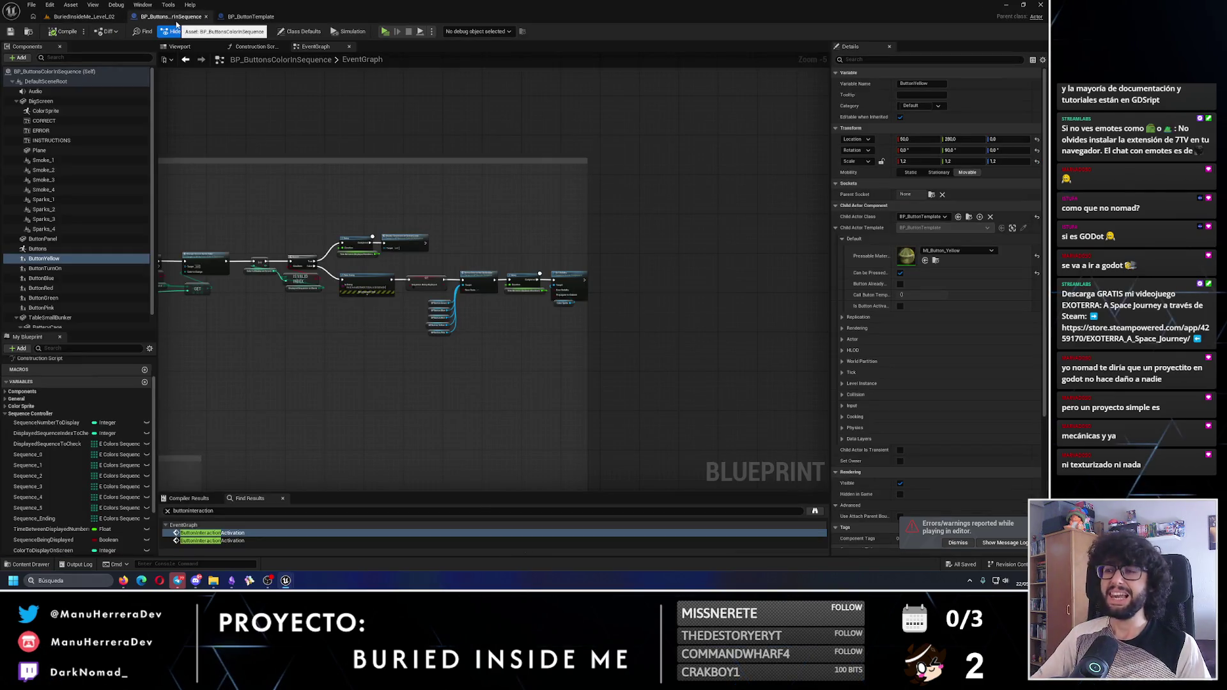
pyautogui.click(101, 20)
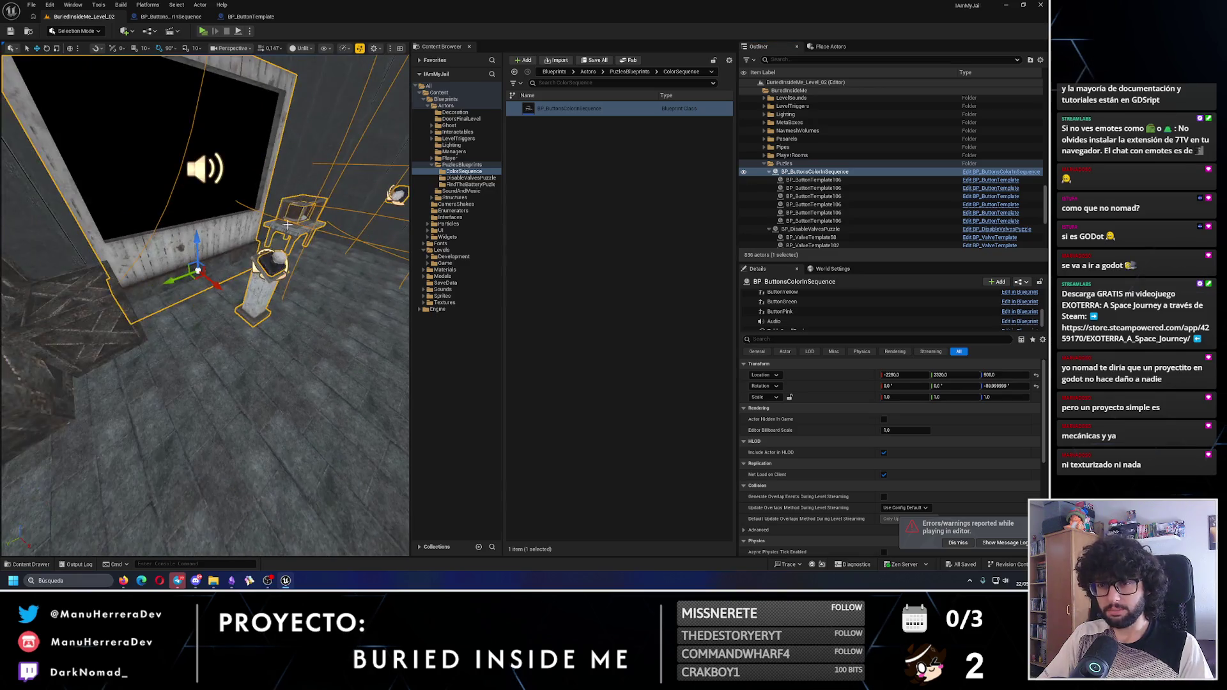
pyautogui.press('Delete')
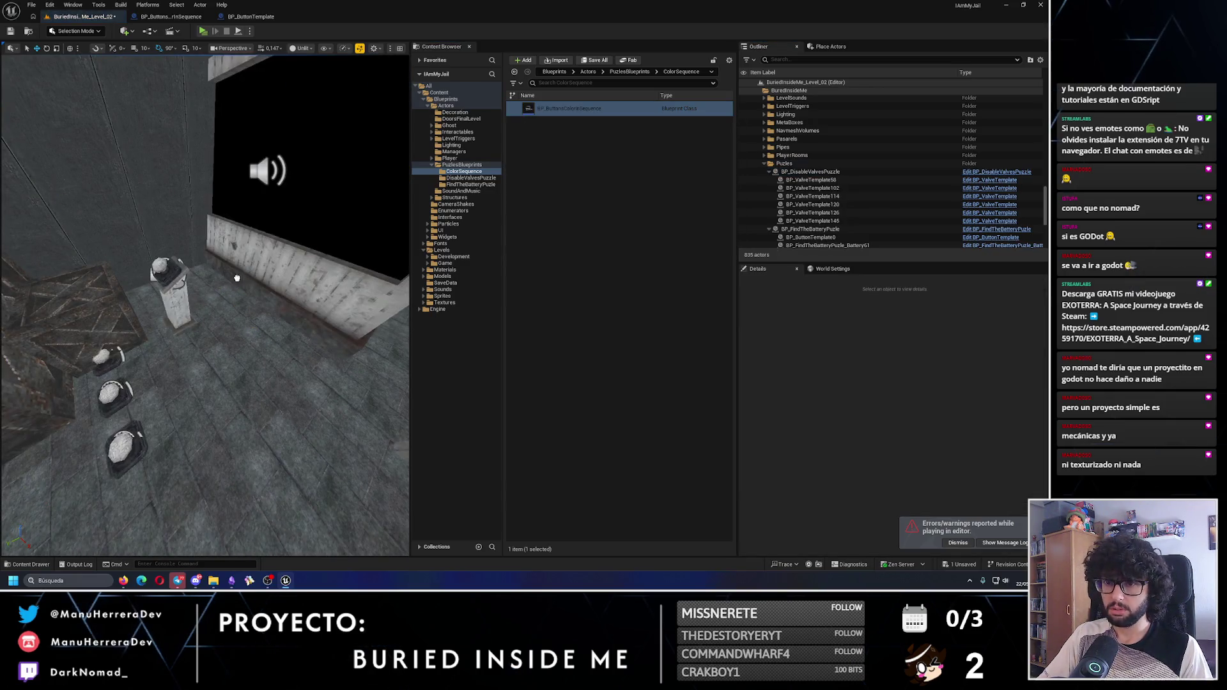
# Undo the deletion and drag a fresh BP_ButtonsColorInSequence from the Content Browser into the room
pyautogui.hotkey('ctrl', 'z')
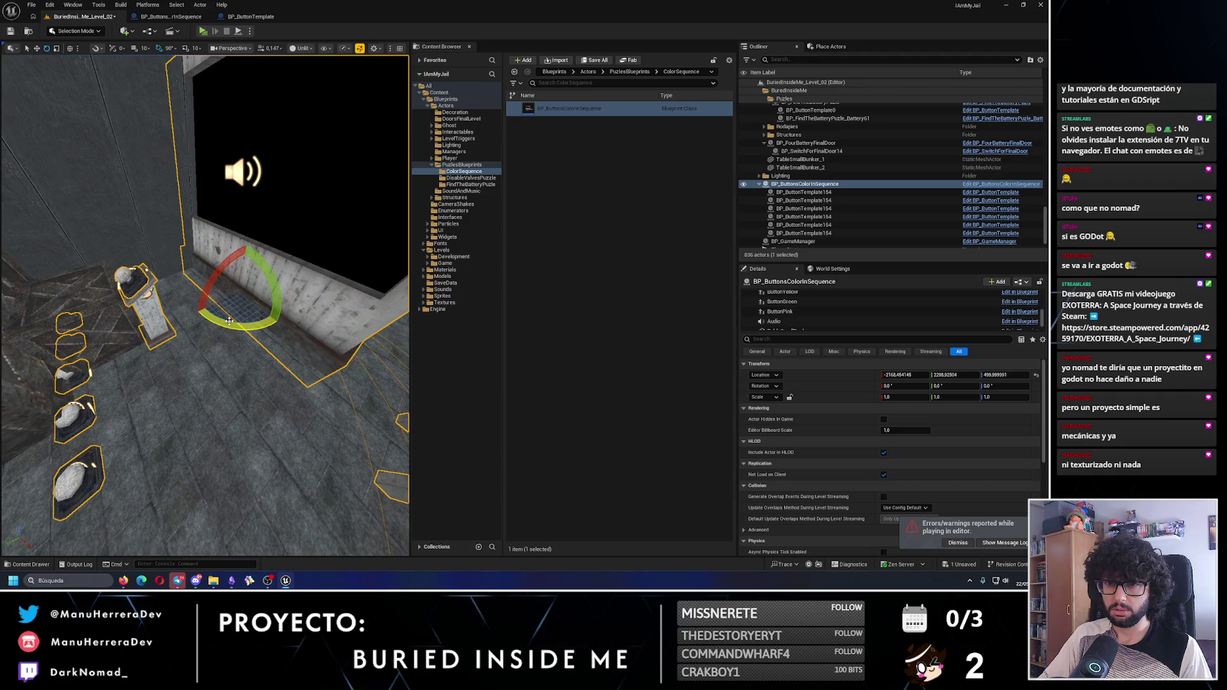
pyautogui.hotkey('ctrl', 'z')
pyautogui.moveTo(591, 110)
pyautogui.mouseDown()
pyautogui.moveTo(358, 306)
pyautogui.moveTo(239, 370)
pyautogui.mouseUp()
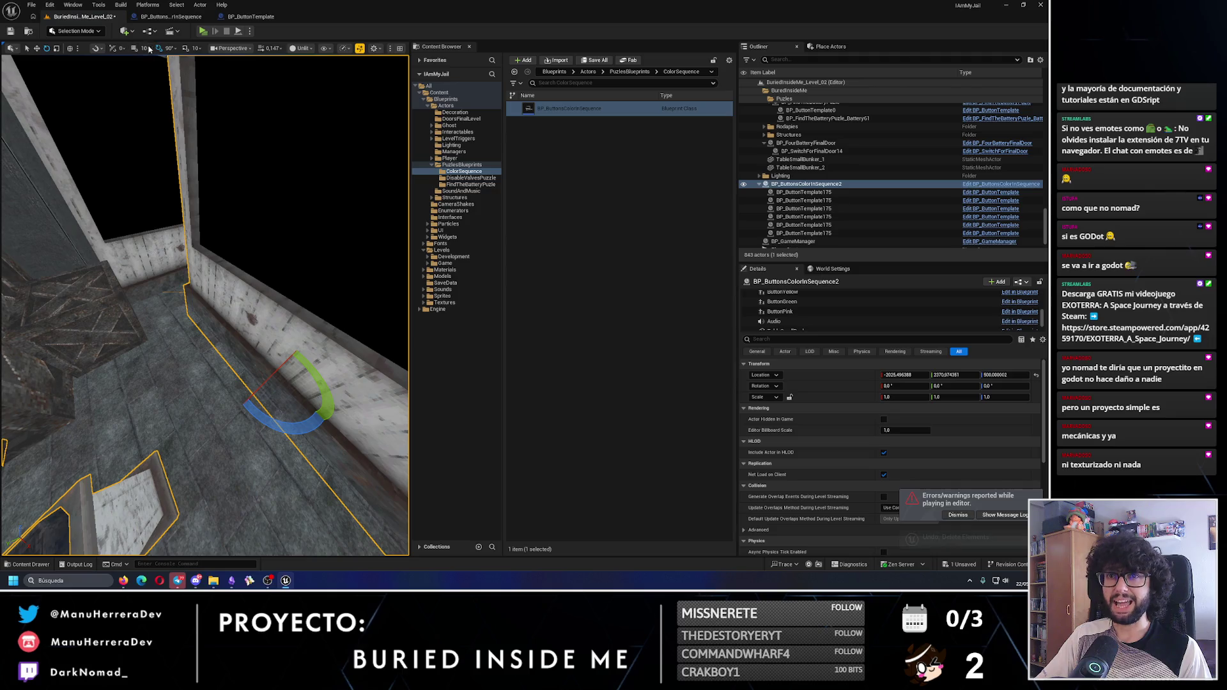
pyautogui.hotkey('ctrl', 'z')
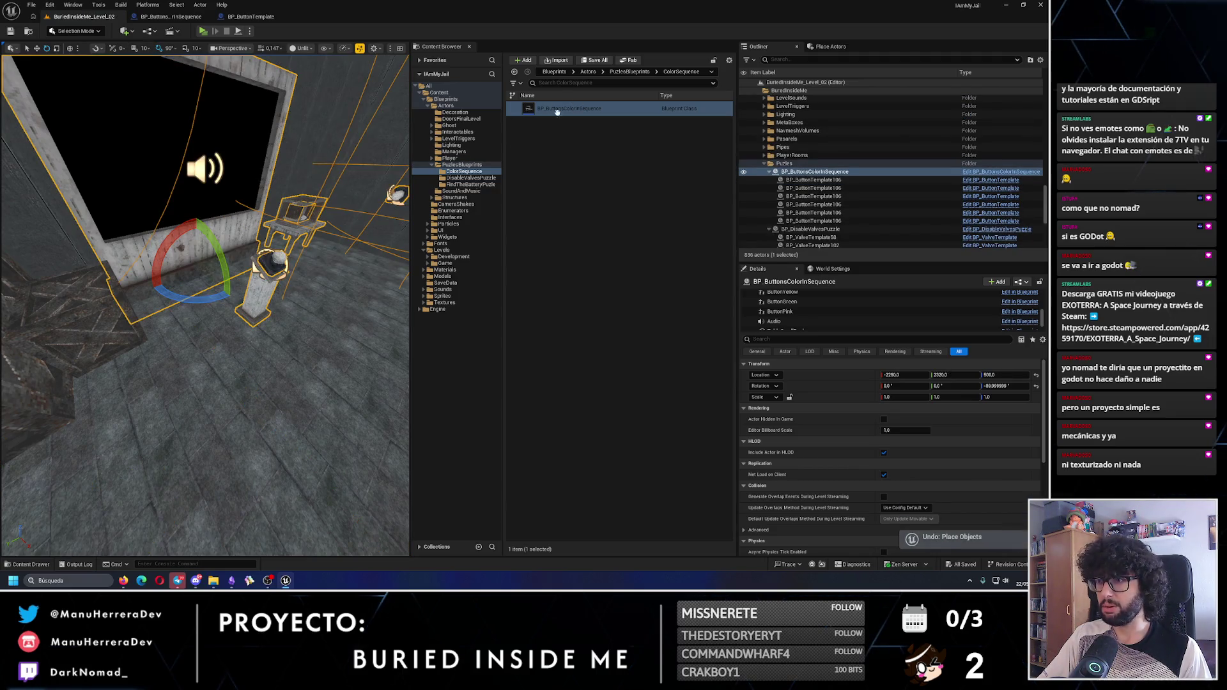
pyautogui.moveTo(593, 109)
pyautogui.mouseDown()
pyautogui.moveTo(274, 294)
pyautogui.moveTo(260, 356)
pyautogui.mouseUp()
# Rotate the new puzzle -90° and move it along X to -2250
pyautogui.moveTo(325, 391); pyautogui.dragTo(156, 364)
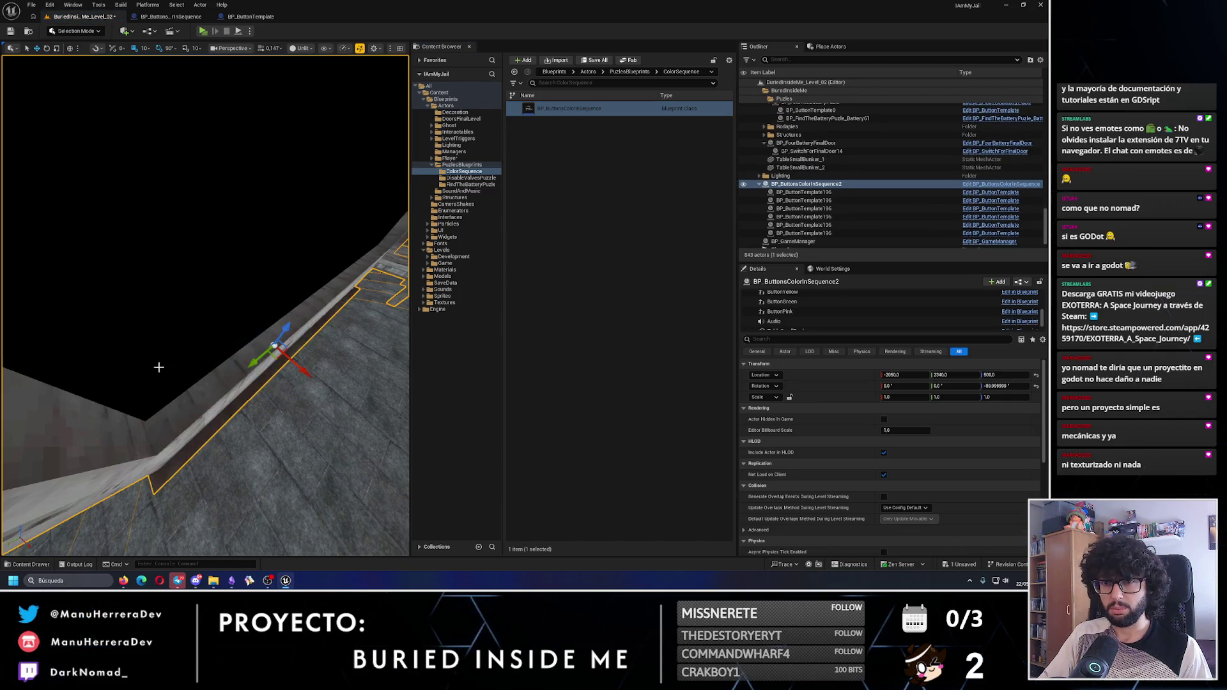
pyautogui.press('w')
pyautogui.moveTo(275, 318); pyautogui.dragTo(160, 318)
pyautogui.press('f')
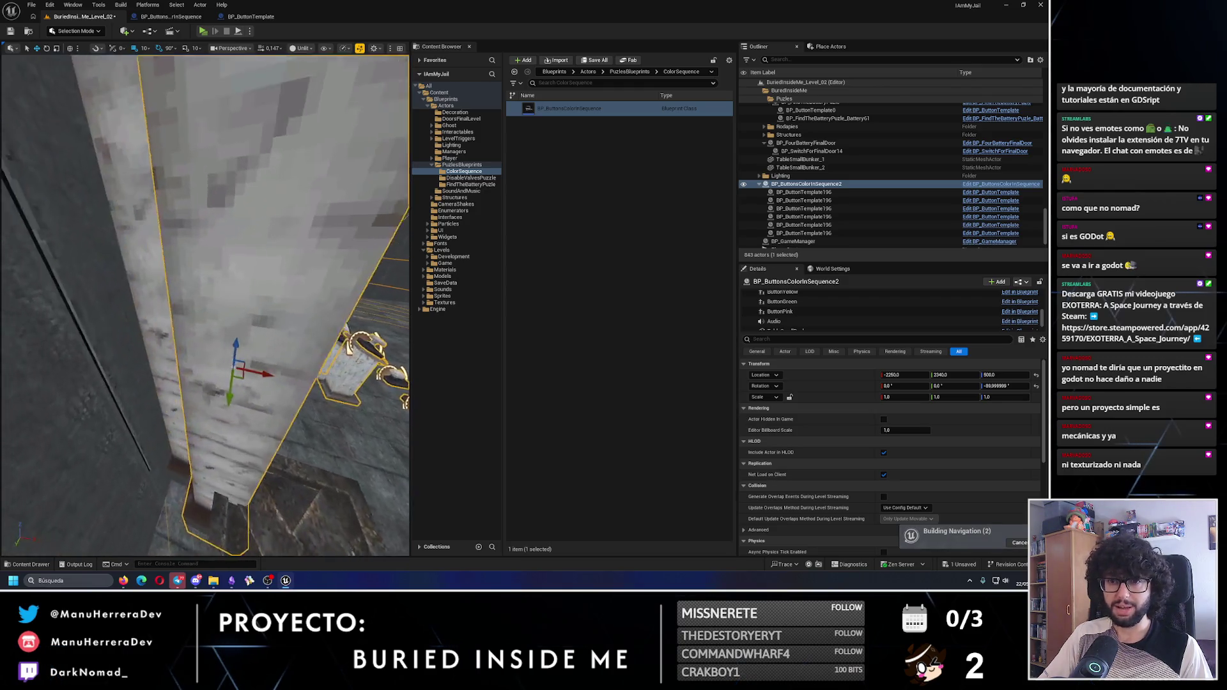
pyautogui.moveTo(253, 358); pyautogui.dragTo(220, 365)
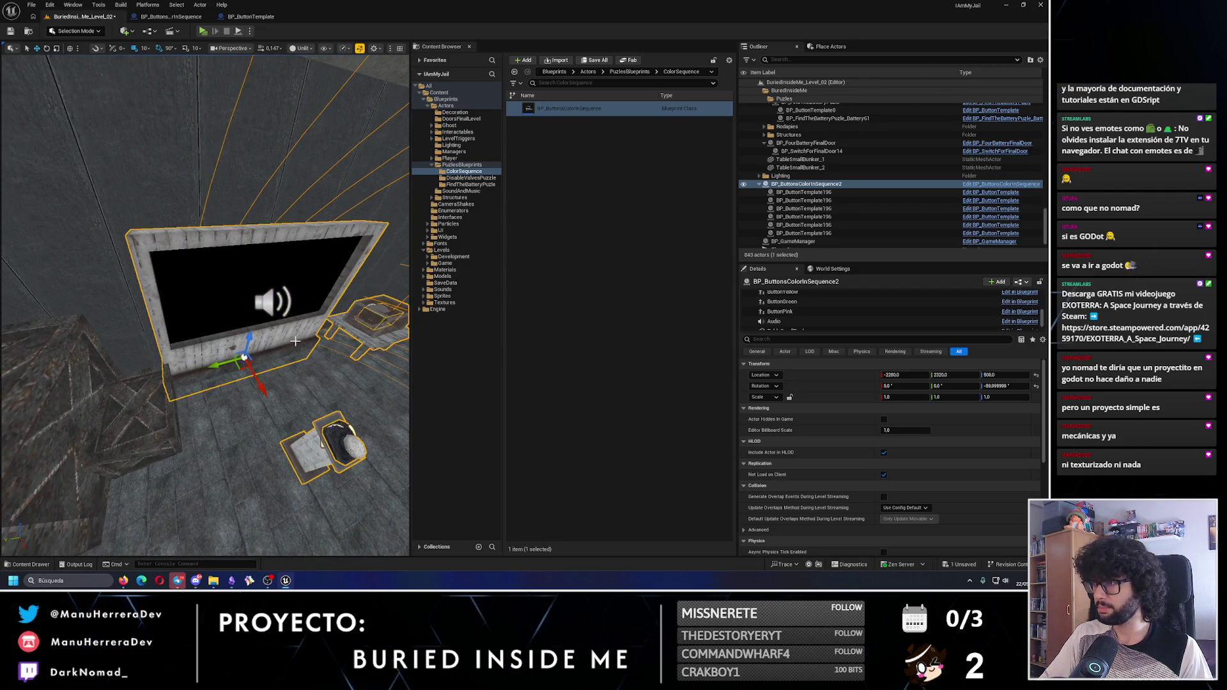
# Delete the original puzzle with its buttons and start a play-test
pyautogui.click(363, 329)
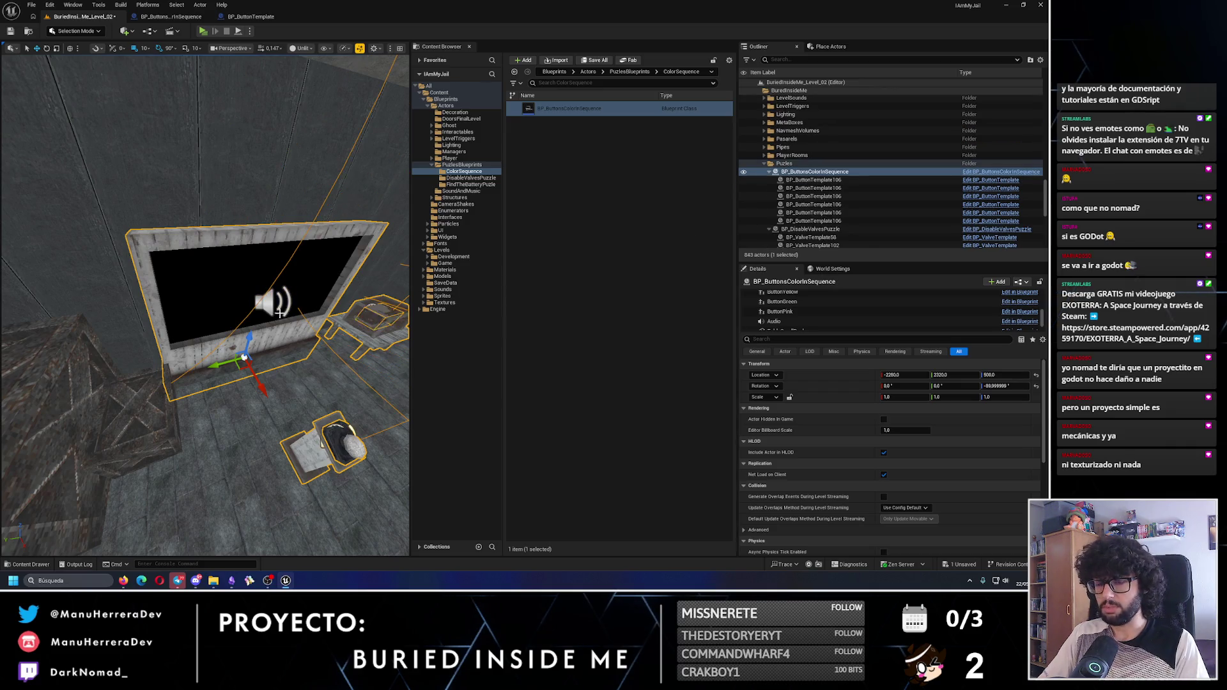
pyautogui.press('Delete')
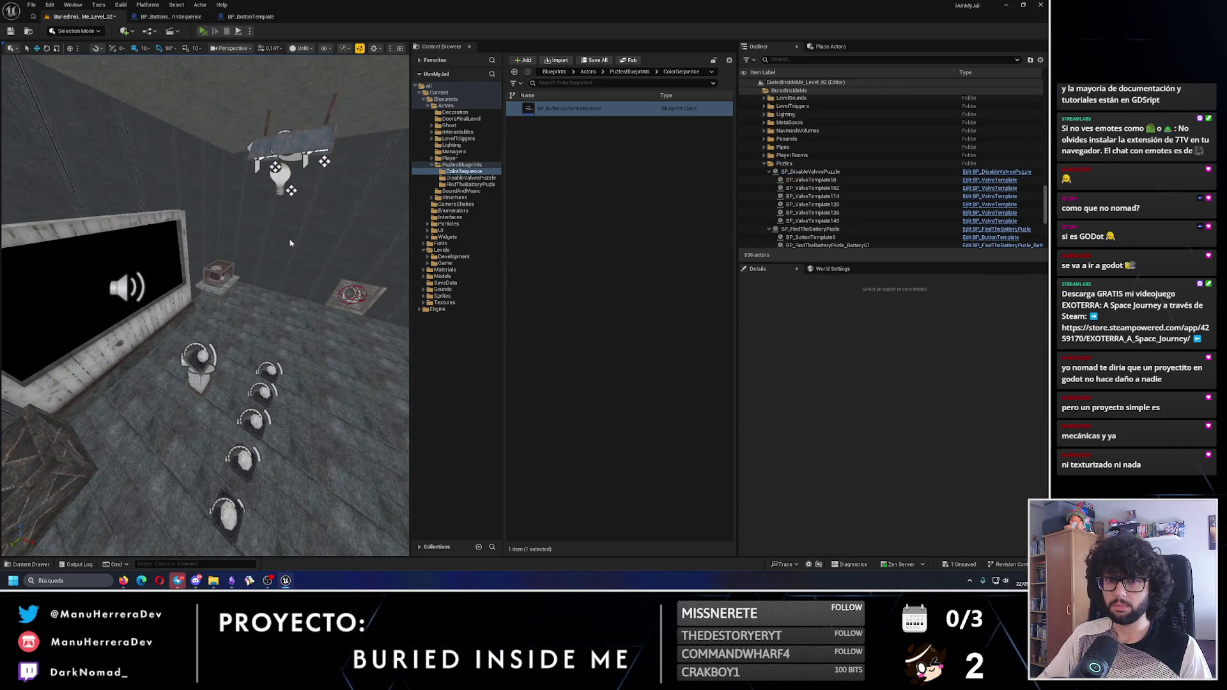
pyautogui.hotkey('alt', 'p')
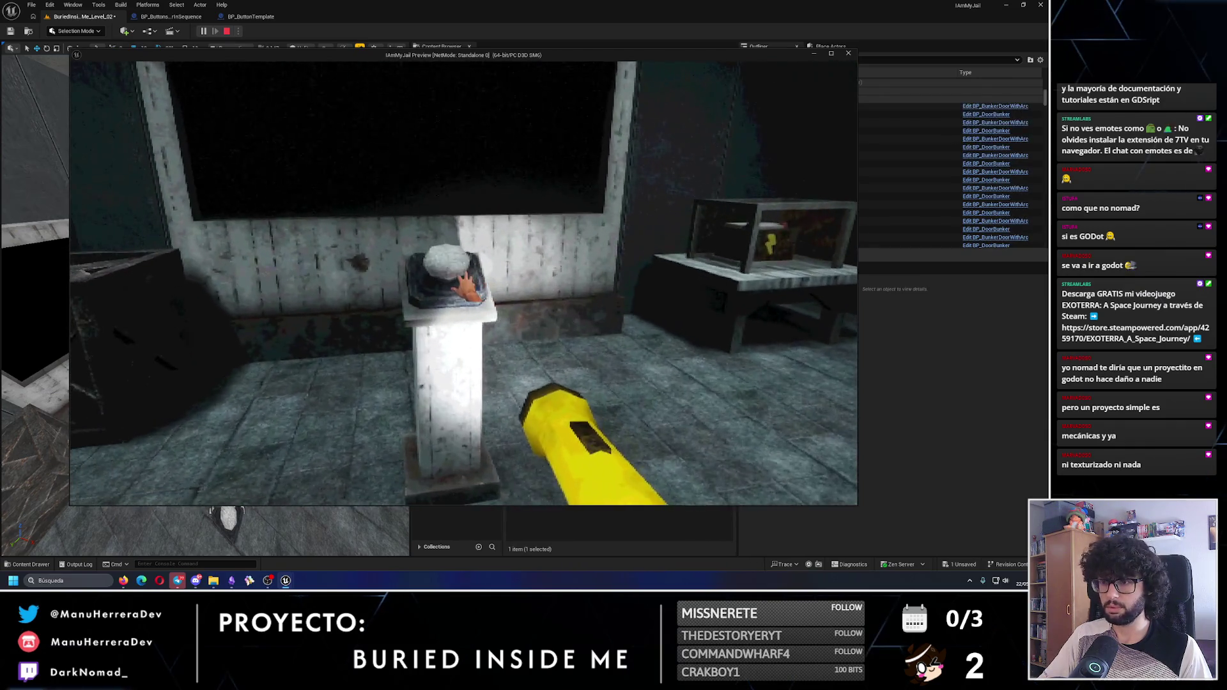
# End the play-test after CORRECT, then reconnect the wire in BP_ButtonTemplate's graph
pyautogui.press('s')
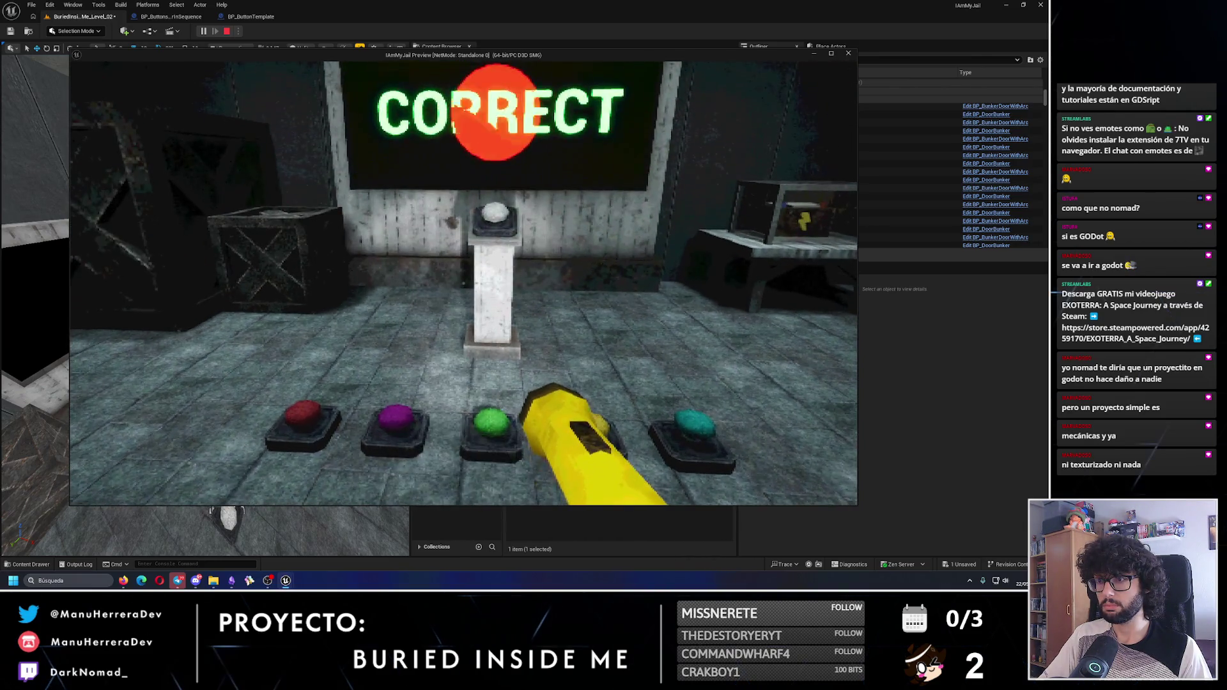
pyautogui.press('Escape')
pyautogui.click(247, 18)
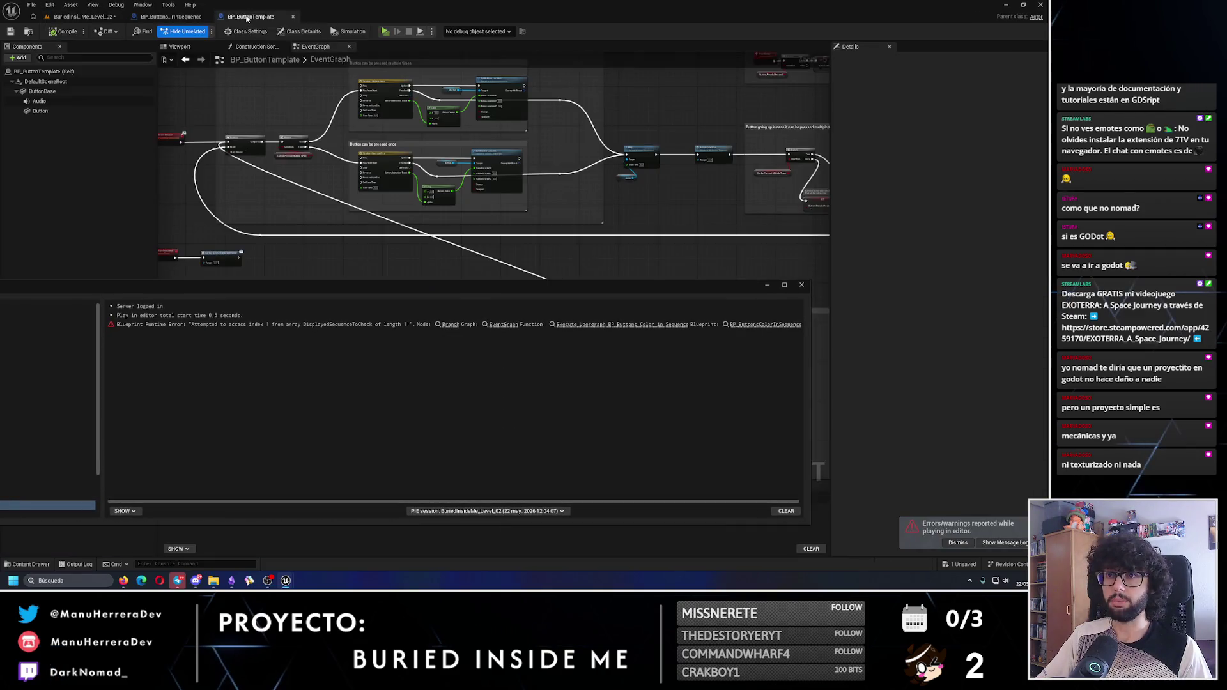
pyautogui.click(799, 285)
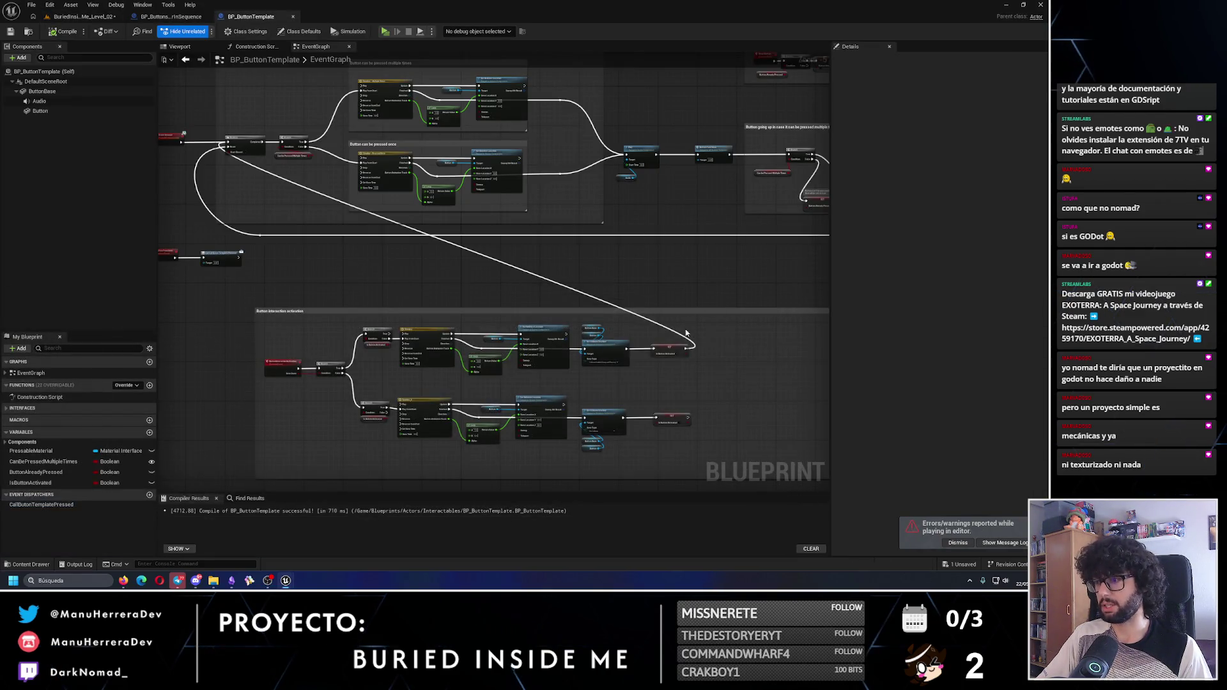
pyautogui.moveTo(690, 345)
pyautogui.mouseDown()
pyautogui.moveTo(271, 159)
pyautogui.moveTo(360, 199)
pyautogui.mouseUp()
pyautogui.scroll(-2, 409, 221)
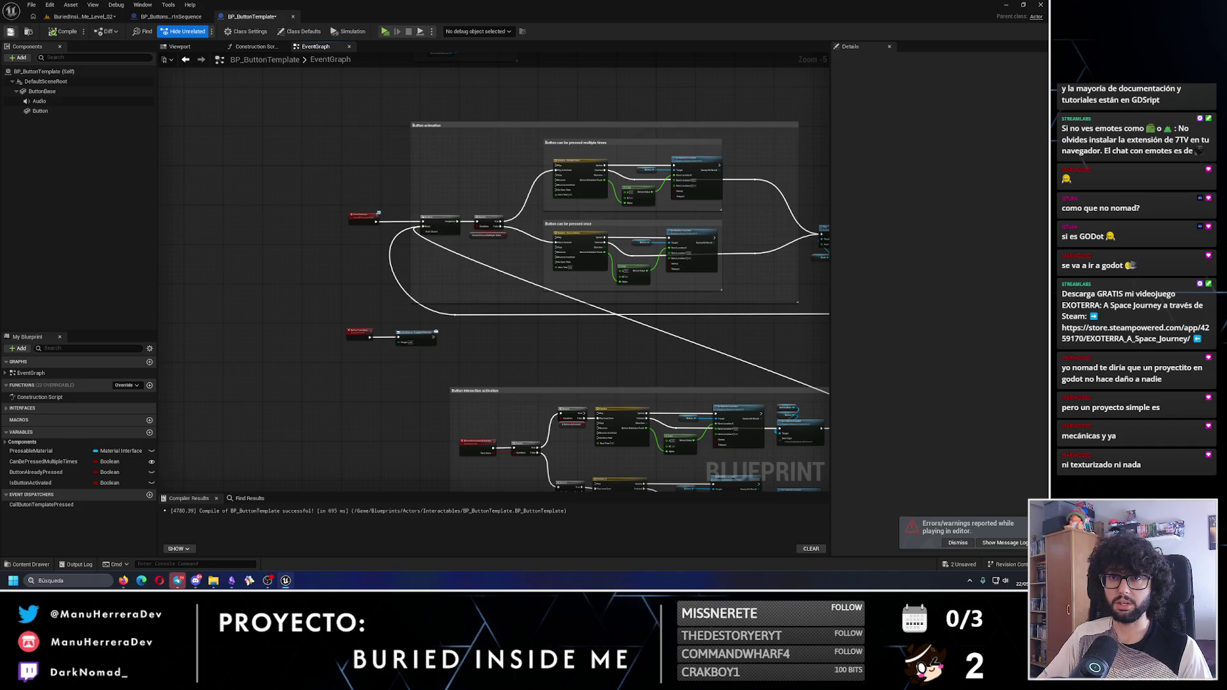
# Save the level, run a brief play-test, then delete the selected puzzle actor
pyautogui.click(60, 18)
pyautogui.click(9, 31)
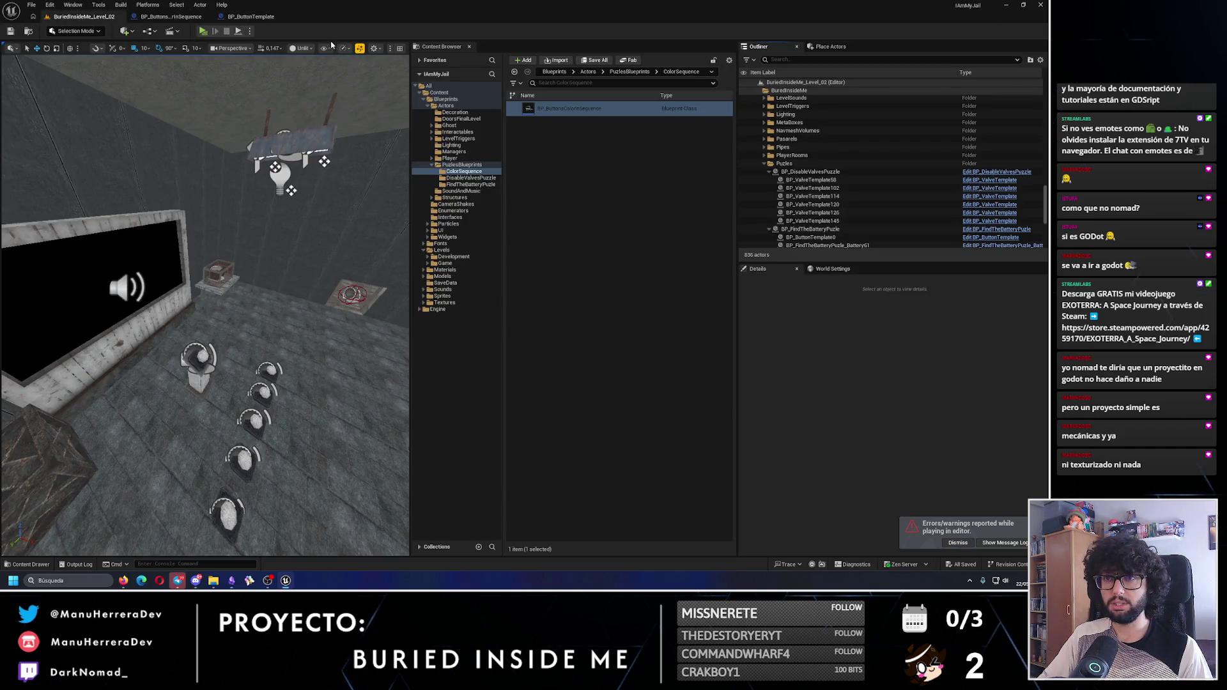
pyautogui.hotkey('alt', 'p')
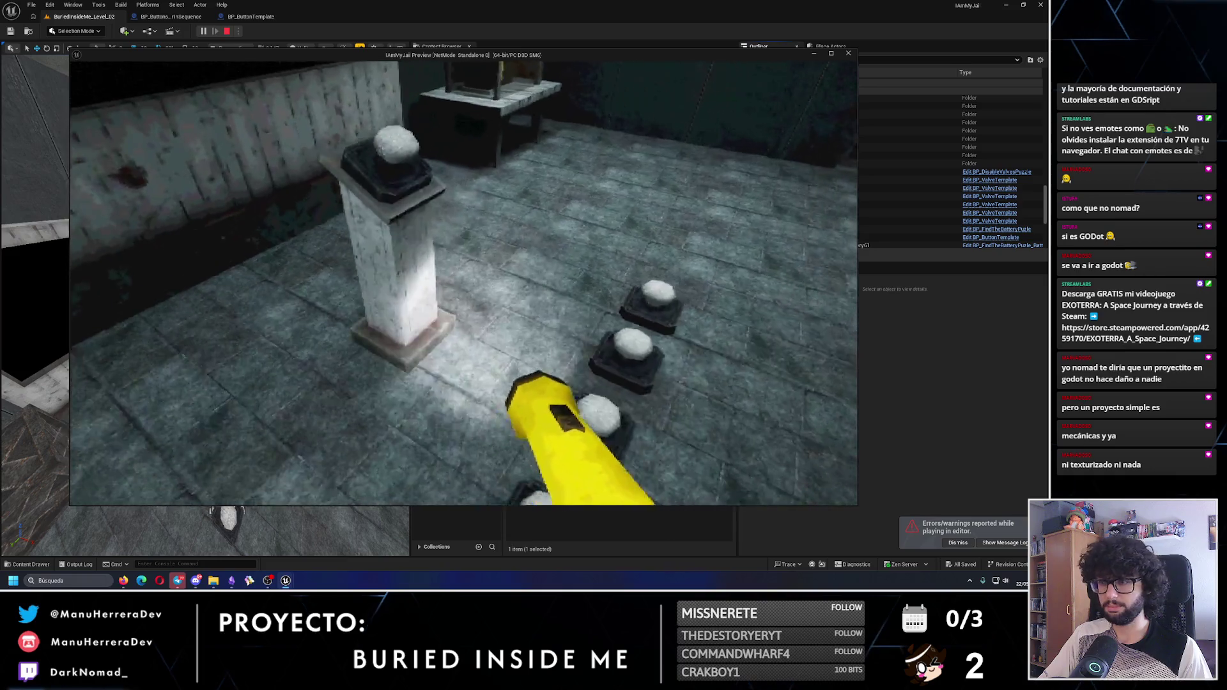
pyautogui.press('Escape')
pyautogui.click(126, 299)
pyautogui.press('Delete')
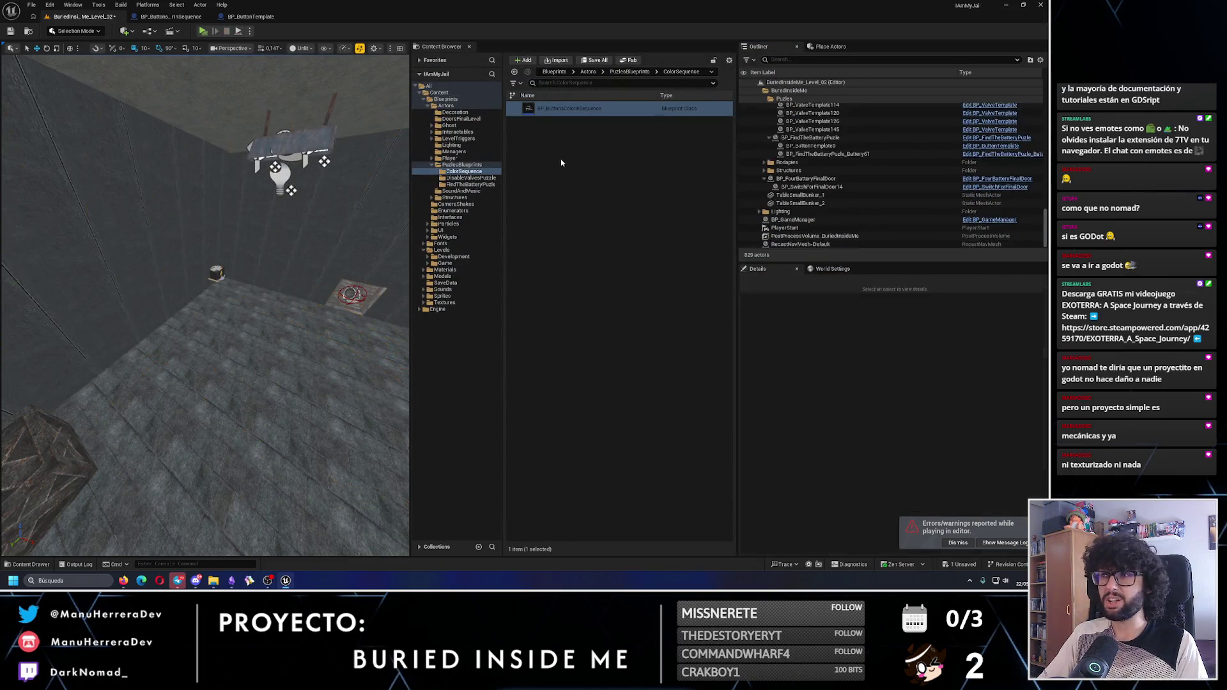
# Undo the deletion, place a new BP_ButtonsColorInSequence, rotate it a quarter turn and slide it toward the wall
pyautogui.hotkey('ctrl', 'z')
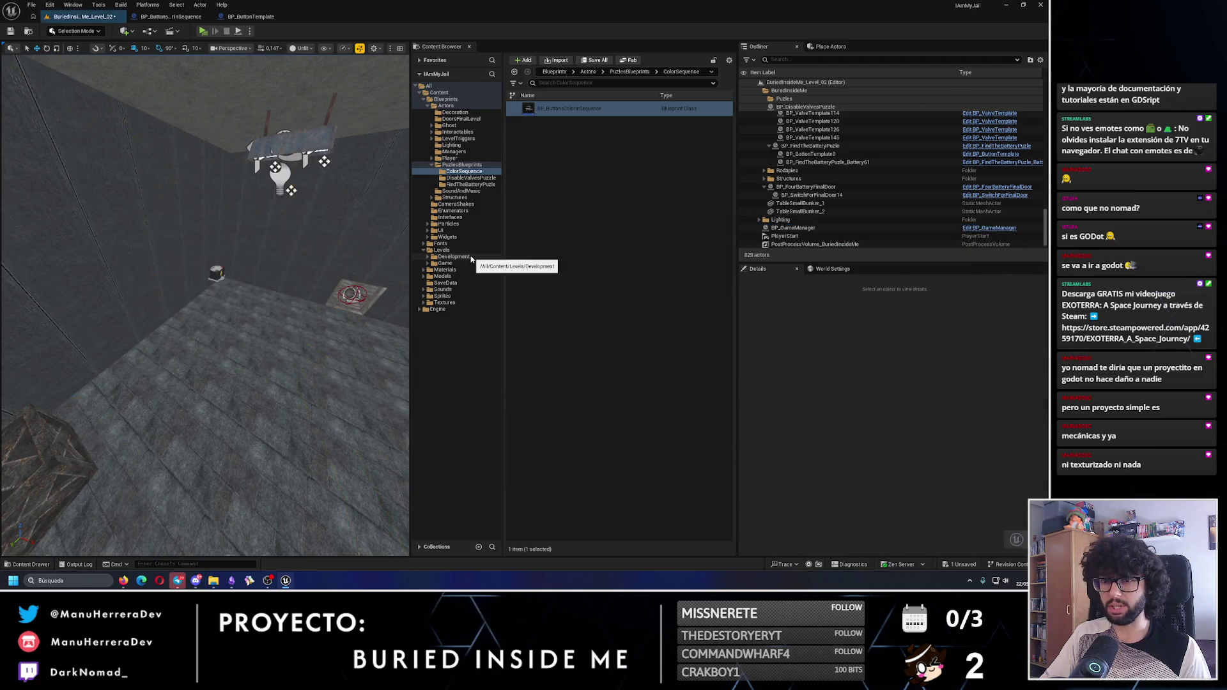
pyautogui.moveTo(569, 110)
pyautogui.mouseDown()
pyautogui.moveTo(460, 192)
pyautogui.moveTo(250, 471)
pyautogui.moveTo(240, 441)
pyautogui.mouseUp()
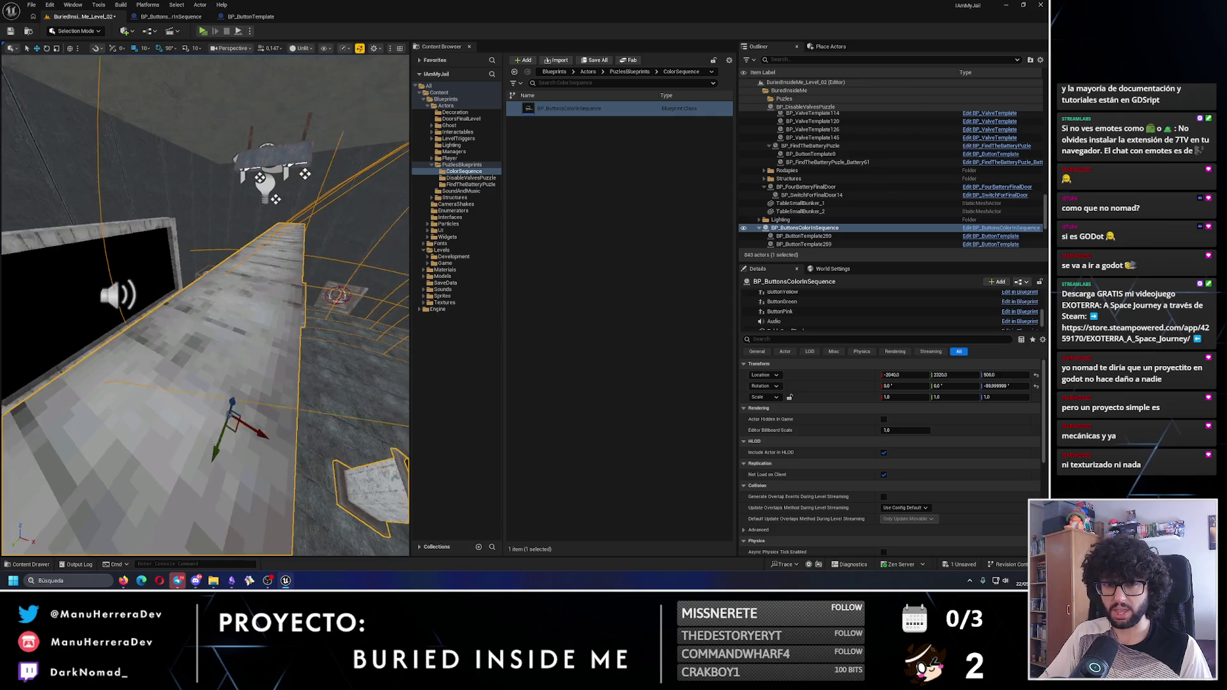
pyautogui.press('w')
pyautogui.moveTo(270, 383)
pyautogui.mouseDown()
pyautogui.moveTo(141, 391)
pyautogui.moveTo(217, 384)
pyautogui.moveTo(207, 392)
pyautogui.moveTo(387, 482)
pyautogui.moveTo(345, 335)
pyautogui.mouseUp()
# Delete the older button puzzle group and place another colour-sequence puzzle against the wall screen
pyautogui.click(332, 306)
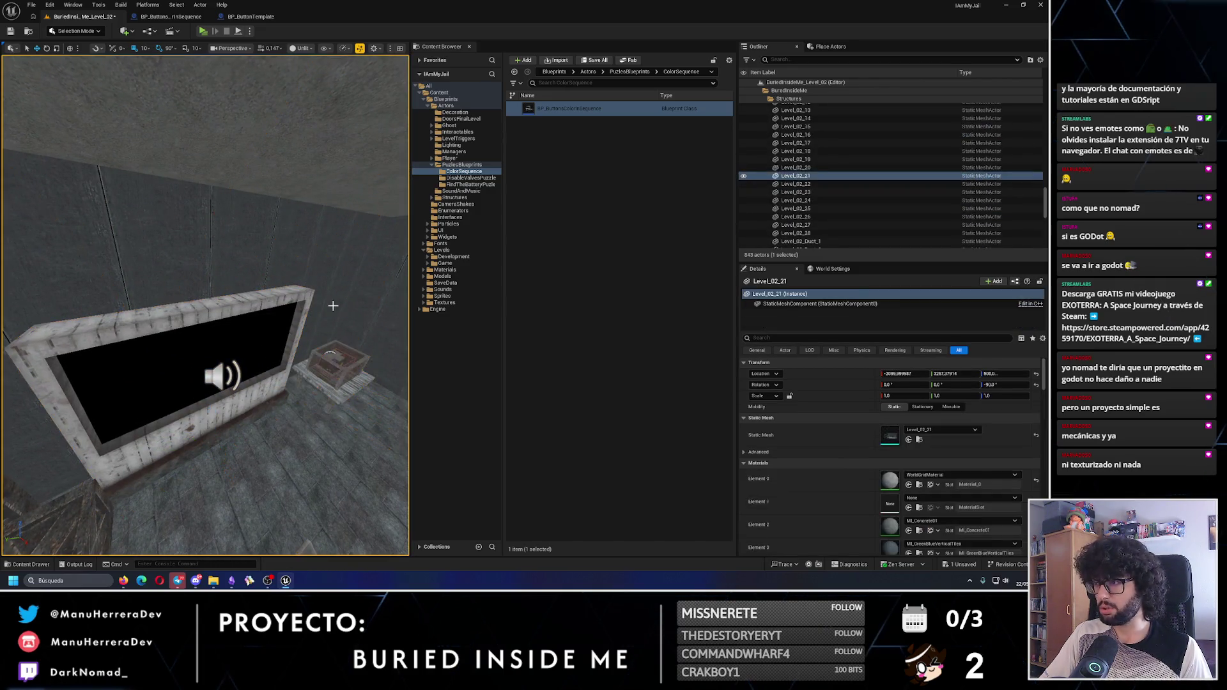
pyautogui.click(210, 391)
pyautogui.moveTo(209, 391)
pyautogui.mouseDown()
pyautogui.moveTo(217, 421)
pyautogui.moveTo(204, 447)
pyautogui.moveTo(209, 391)
pyautogui.mouseUp()
pyautogui.press('Delete')
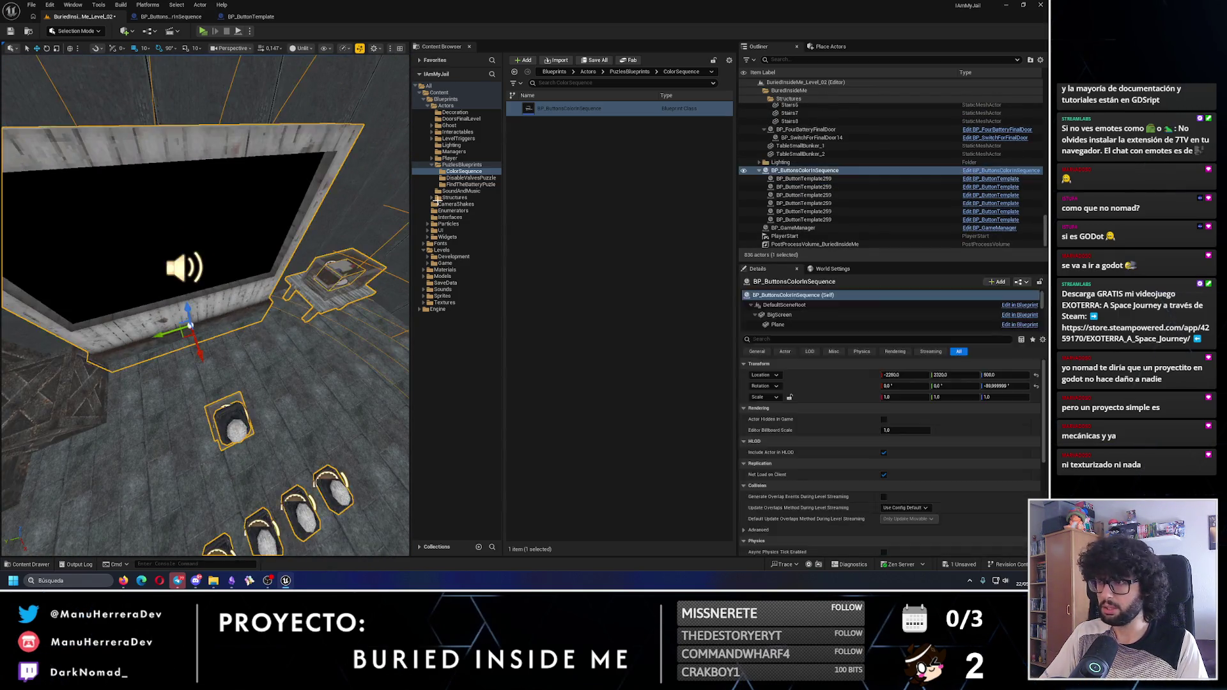
pyautogui.moveTo(562, 121)
pyautogui.mouseDown()
pyautogui.moveTo(211, 356)
pyautogui.moveTo(202, 372)
pyautogui.moveTo(220, 414)
pyautogui.moveTo(231, 367)
pyautogui.moveTo(233, 413)
pyautogui.mouseUp()
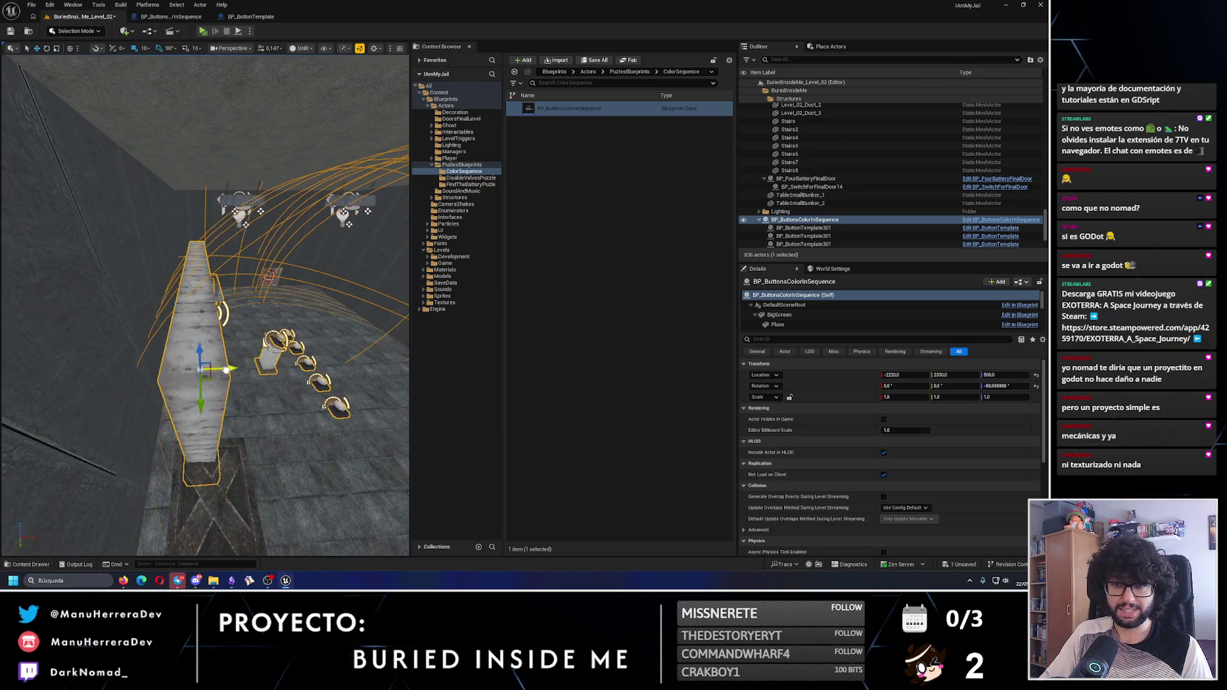
pyautogui.moveTo(202, 420)
pyautogui.mouseDown()
pyautogui.moveTo(261, 354)
pyautogui.moveTo(159, 326)
pyautogui.mouseUp()
pyautogui.moveTo(22, 309); pyautogui.dragTo(27, 308)
pyautogui.moveTo(200, 279)
pyautogui.mouseDown()
pyautogui.moveTo(200, 313)
pyautogui.moveTo(179, 284)
pyautogui.moveTo(178, 317)
pyautogui.mouseUp()
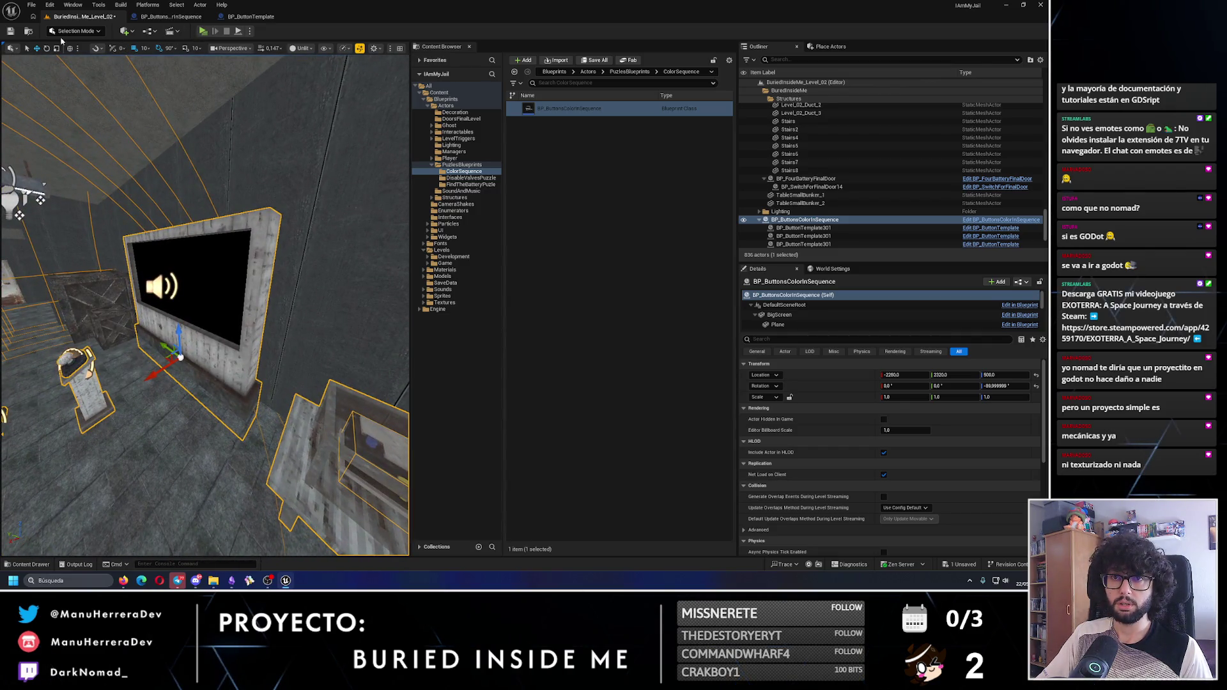
# Save the level and start a play-test, walking toward the coloured buttons
pyautogui.click(11, 33)
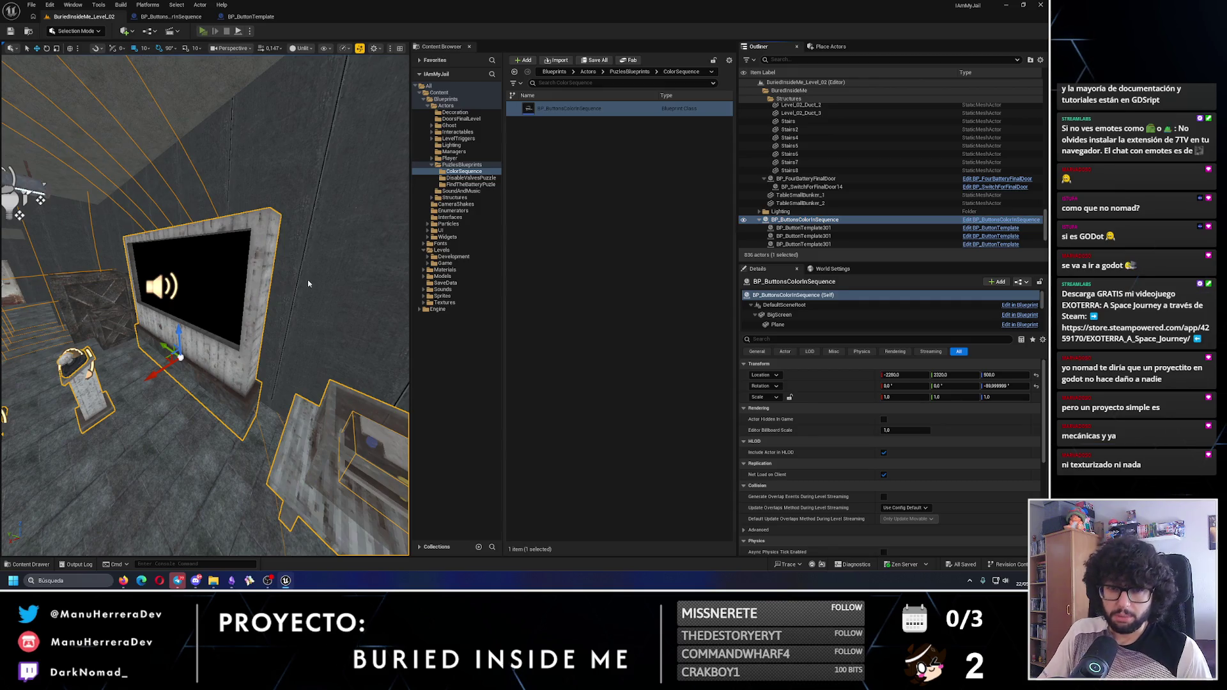
pyautogui.hotkey('alt', 'p')
pyautogui.press('w')
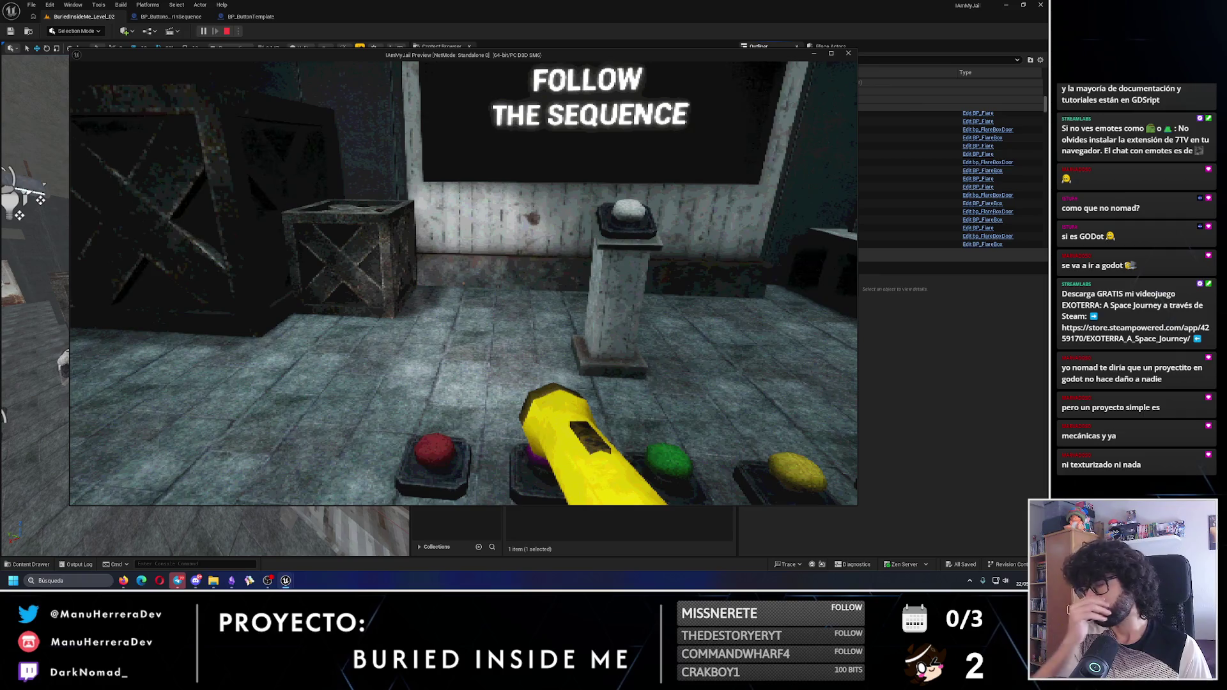
# Trigger the sequence and press the matching button until CORRECT, end play, then open BP_ButtonTemplate's graph
pyautogui.press('e')
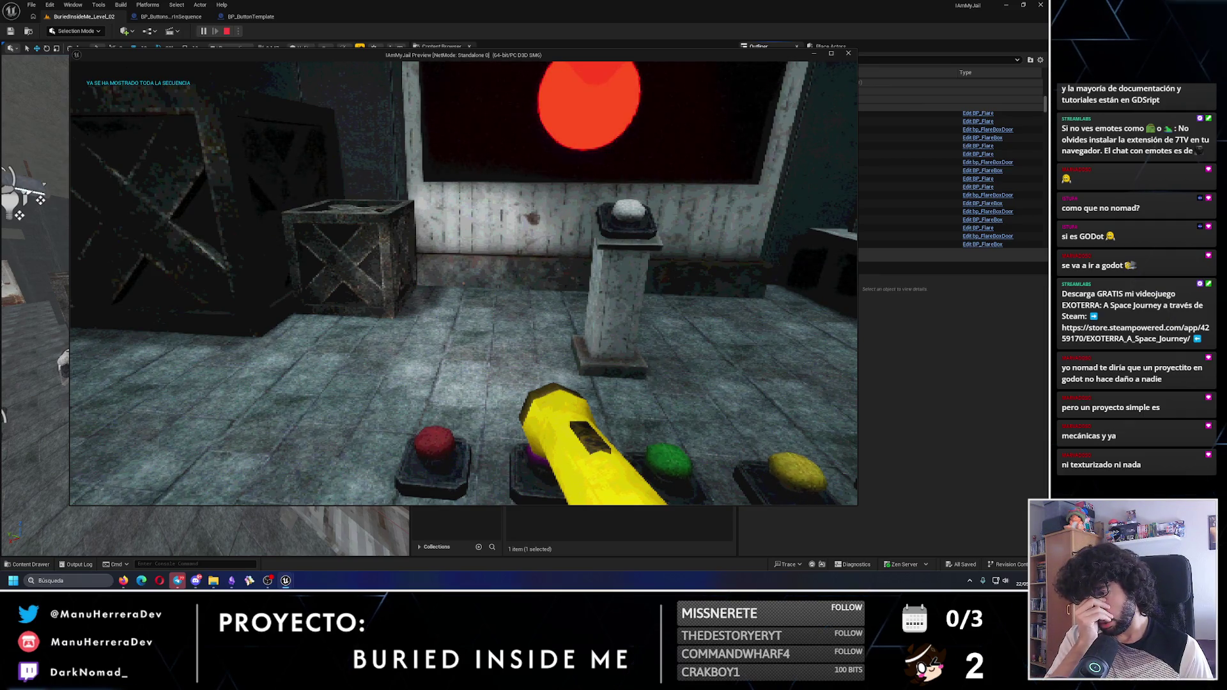
pyautogui.press('e')
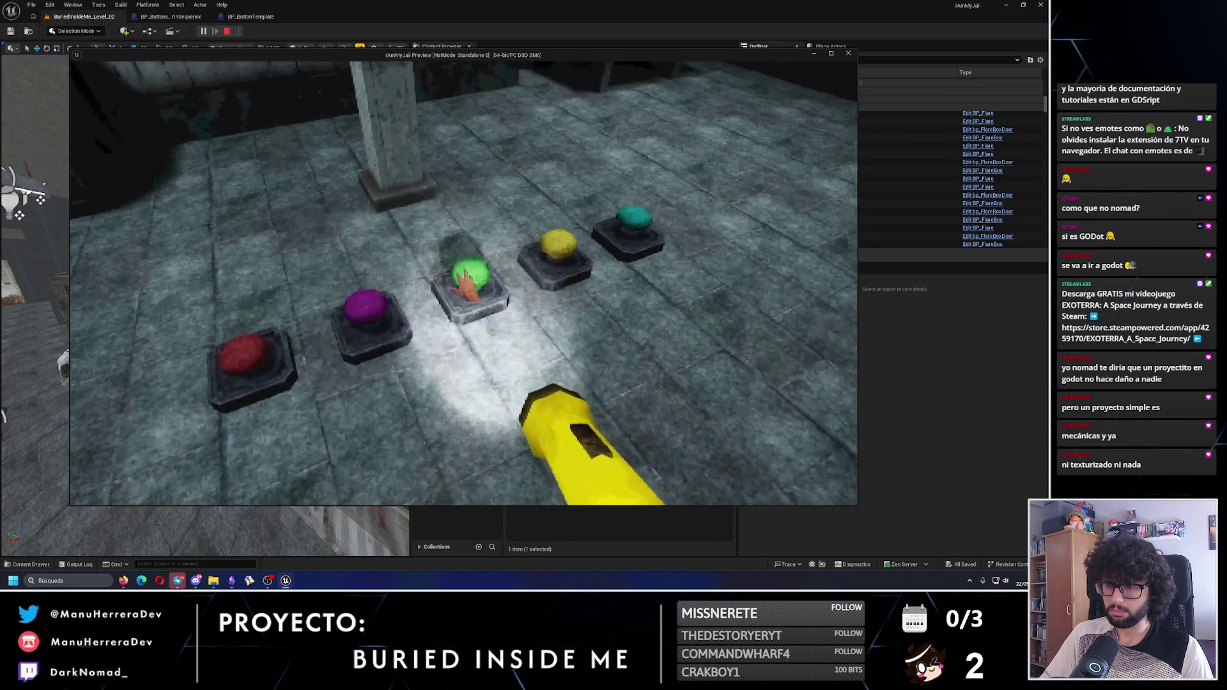
pyautogui.press('Escape')
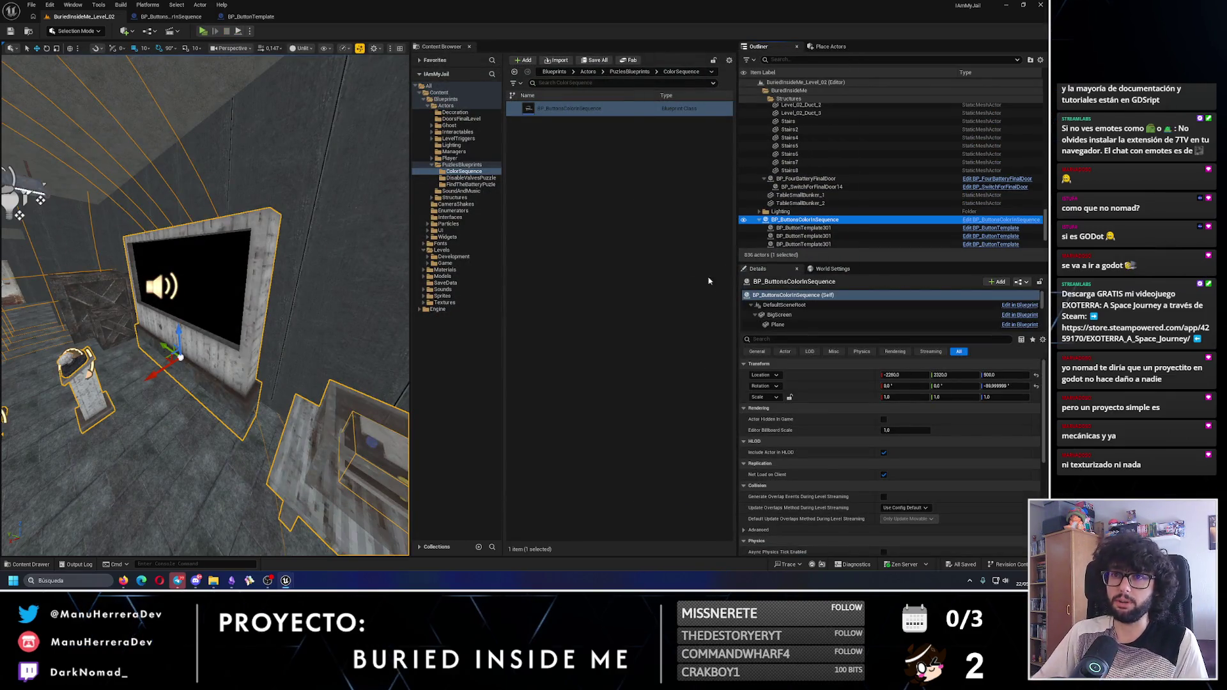
pyautogui.click(269, 18)
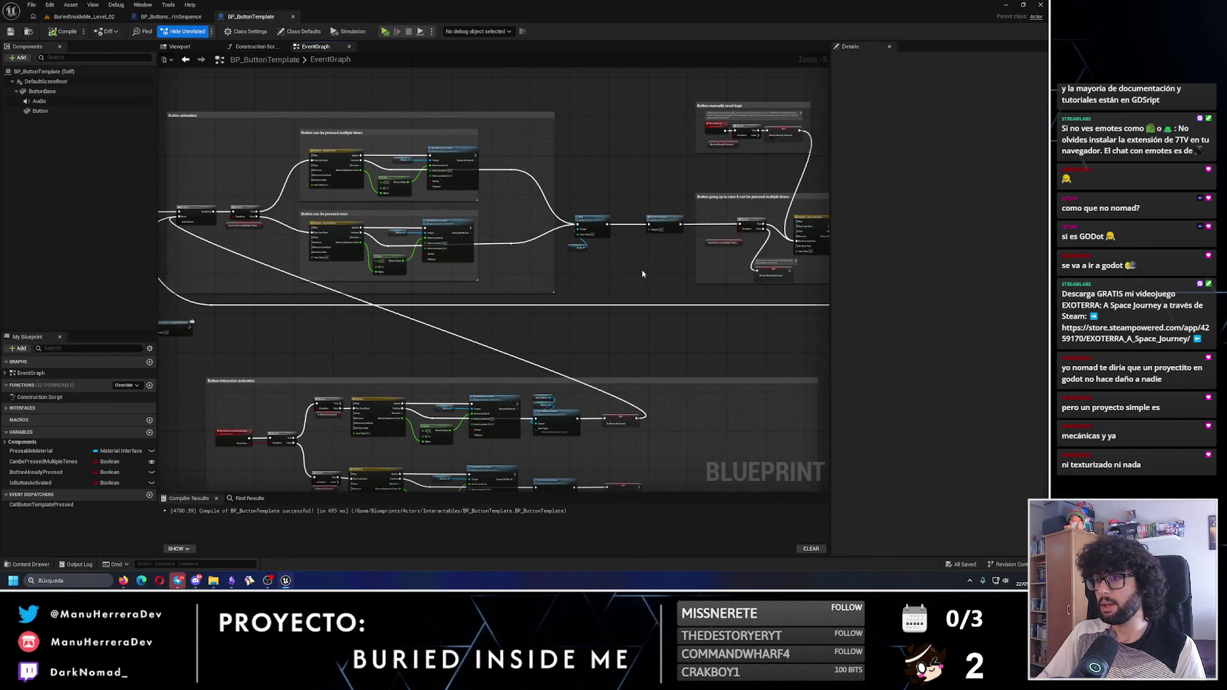
pyautogui.scroll(-3, 417, 271)
pyautogui.scroll(3, 416, 270)
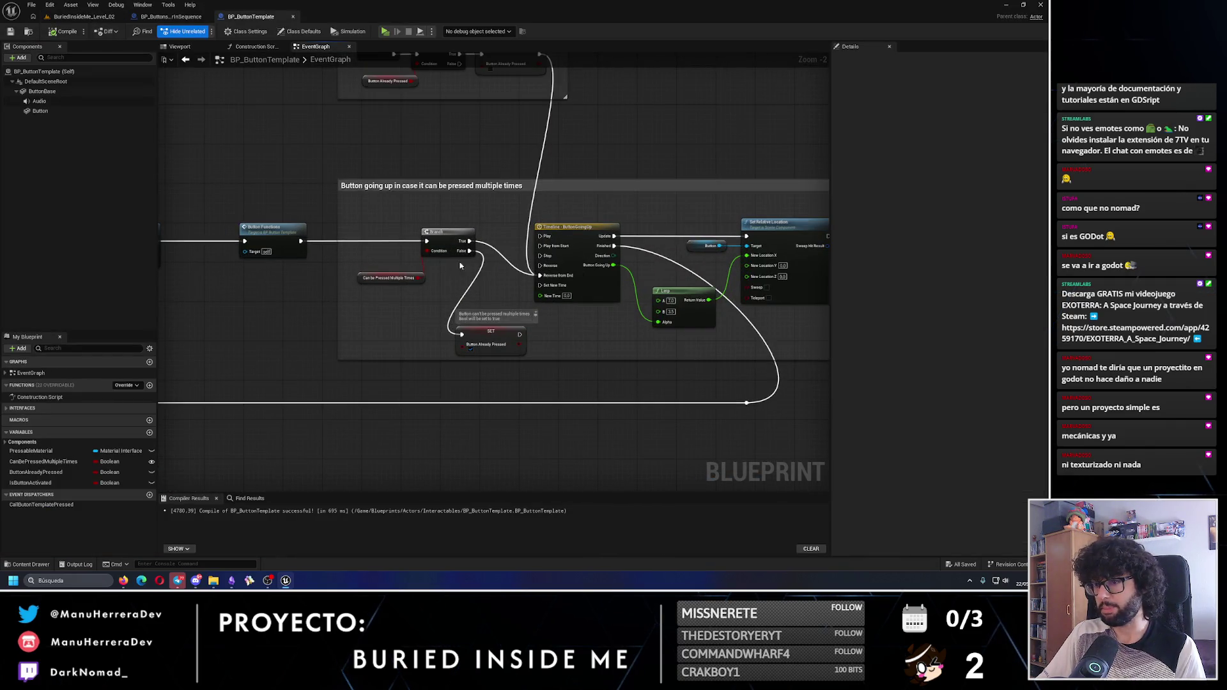
pyautogui.moveTo(459, 294); pyautogui.dragTo(457, 292)
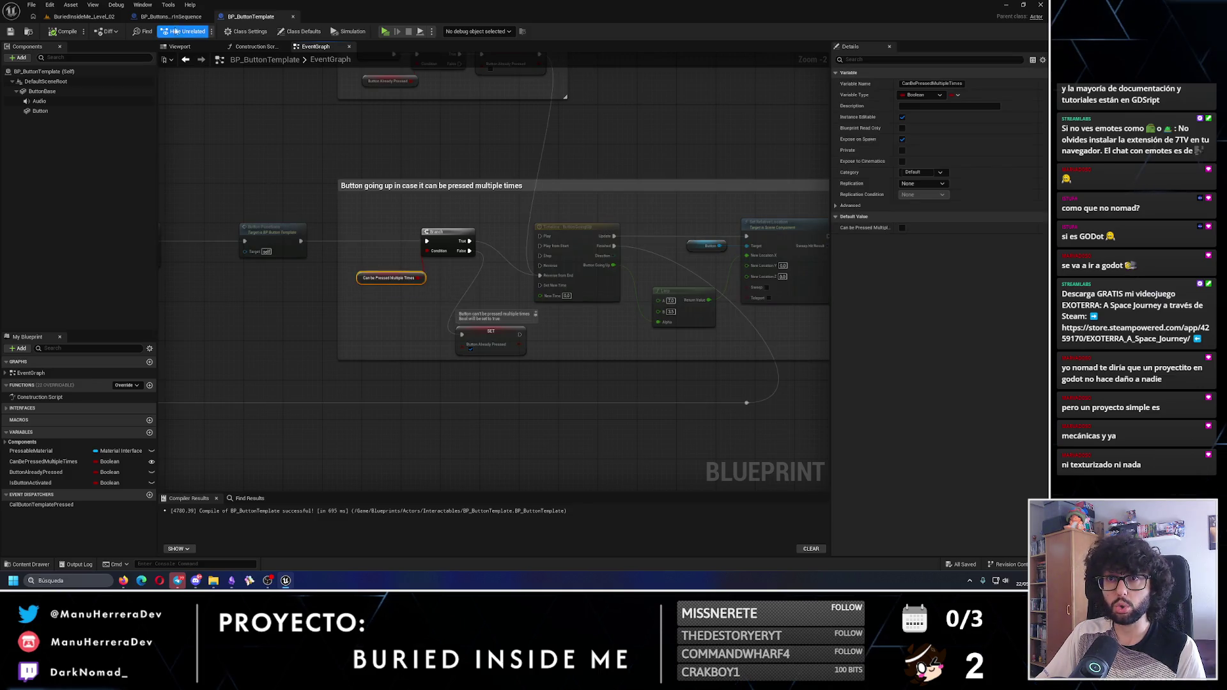
pyautogui.hotkey('ctrl', 'Tab')
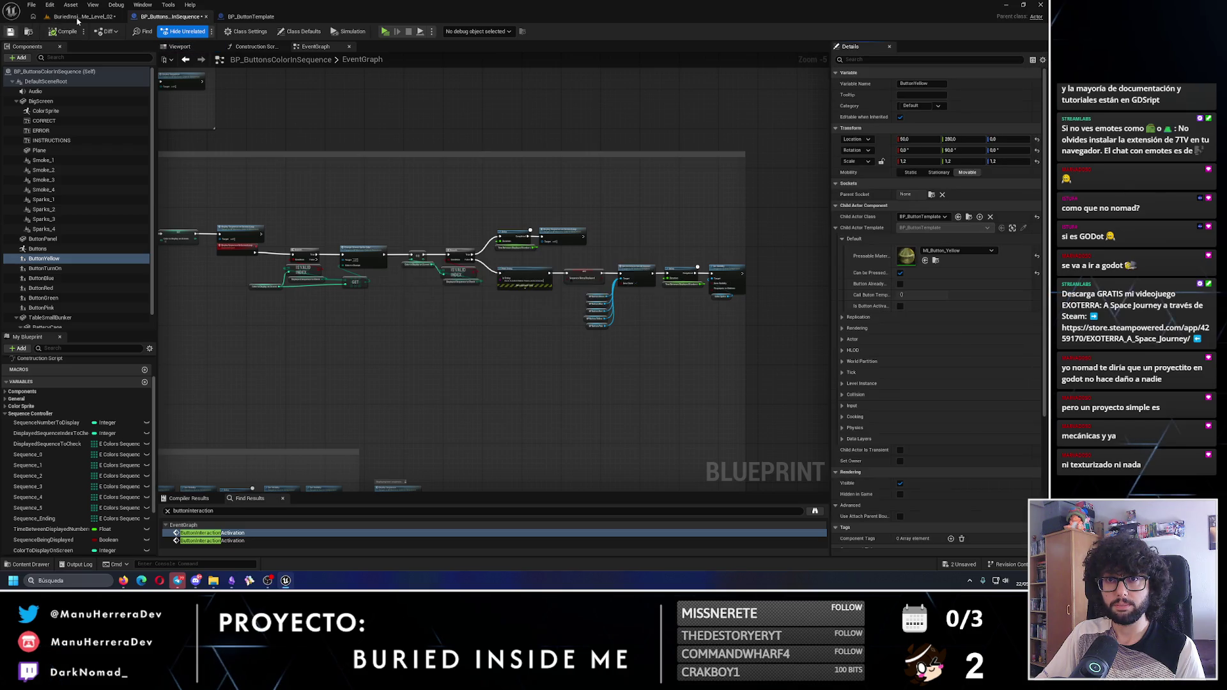
pyautogui.click(78, 18)
pyautogui.hotkey('alt', 'p')
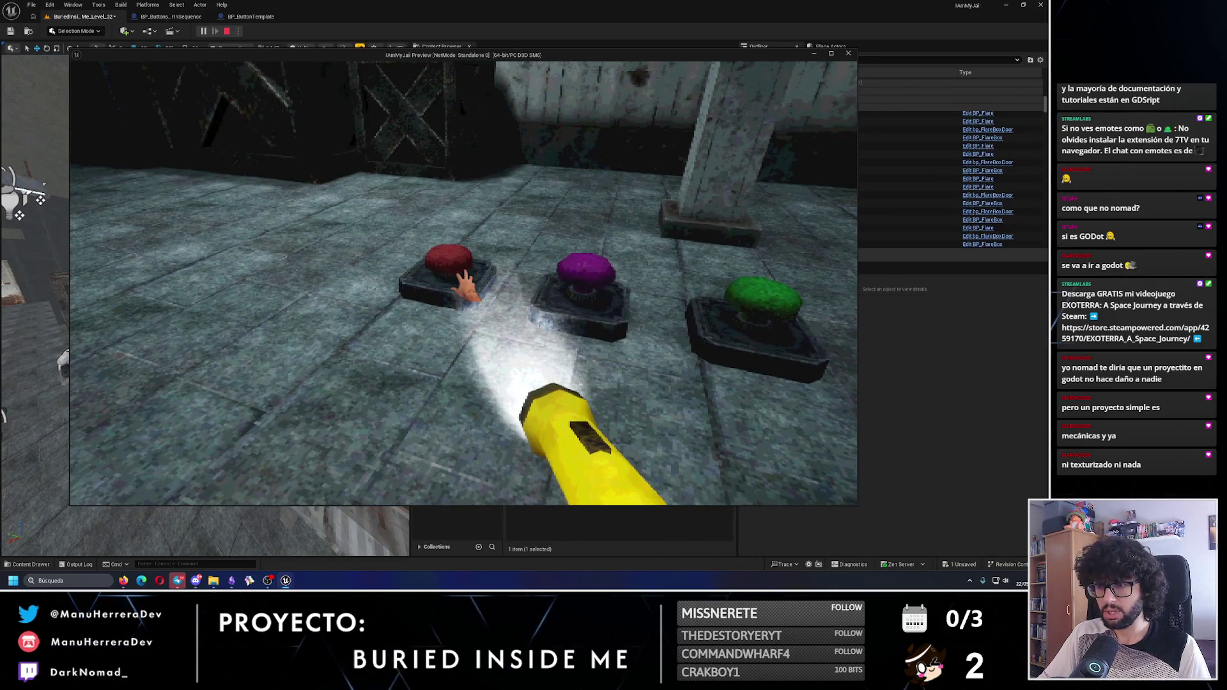
pyautogui.press('Escape')
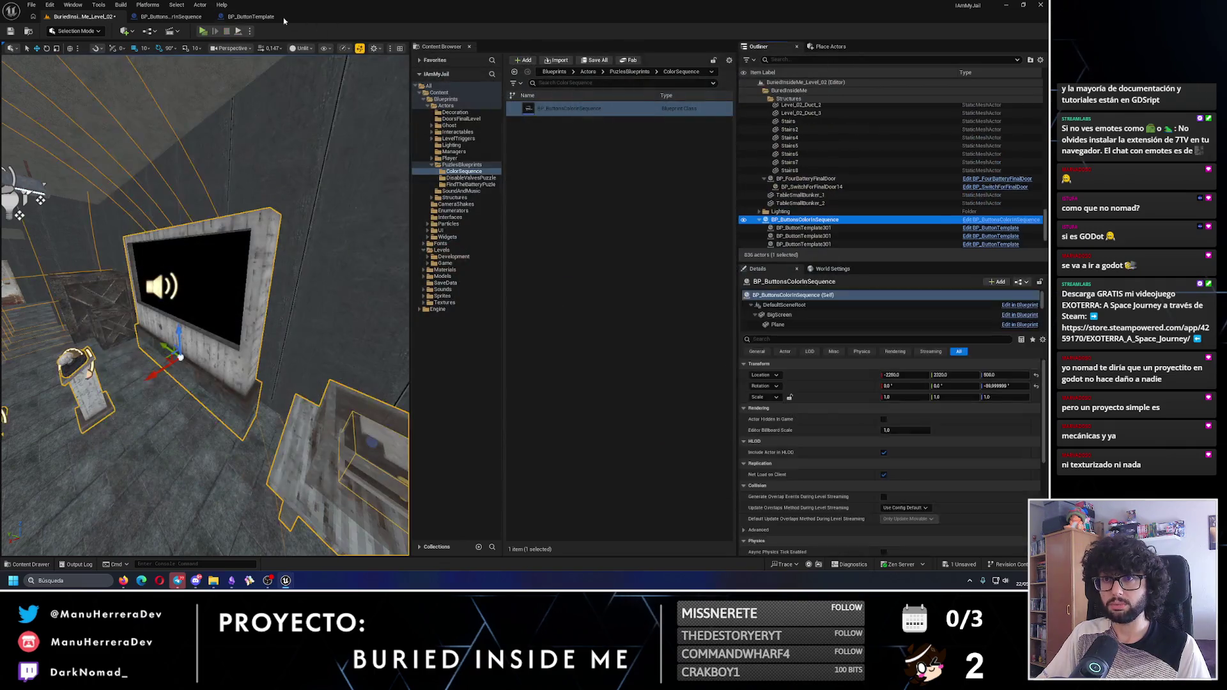
pyautogui.click(273, 19)
pyautogui.click(399, 320)
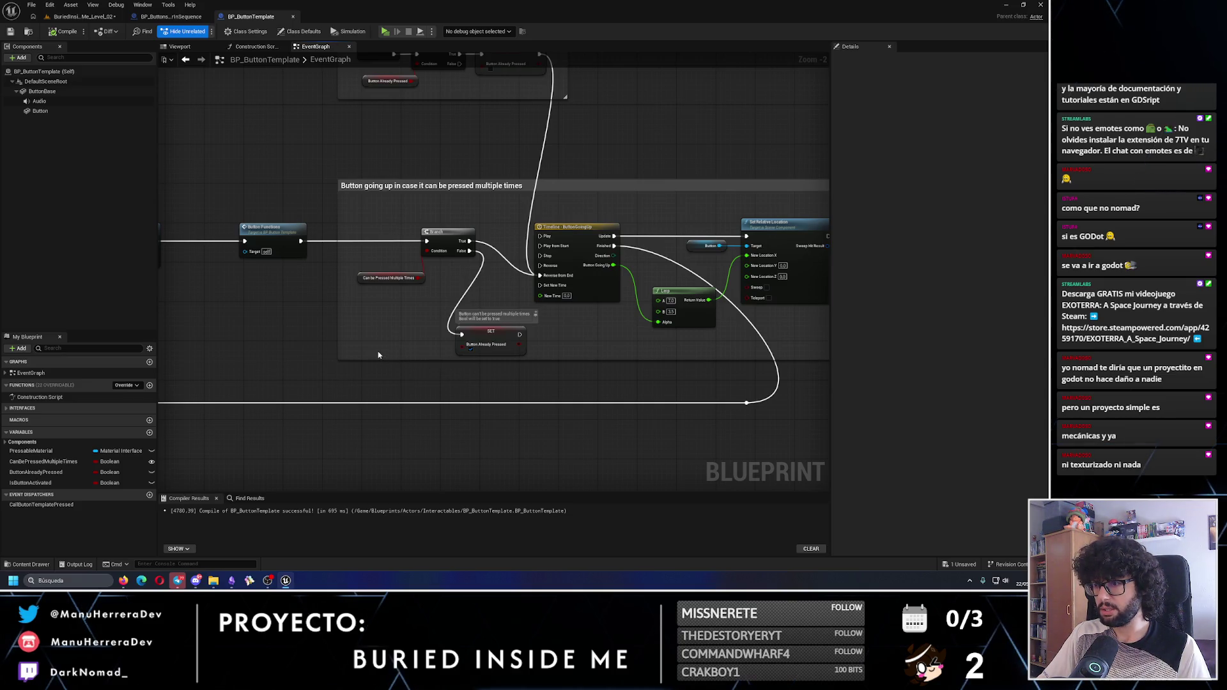
pyautogui.moveTo(378, 355)
pyautogui.mouseDown()
pyautogui.moveTo(571, 402)
pyautogui.moveTo(520, 392)
pyautogui.mouseUp()
pyautogui.moveTo(654, 402)
pyautogui.mouseDown()
pyautogui.moveTo(629, 374)
pyautogui.moveTo(544, 342)
pyautogui.mouseUp()
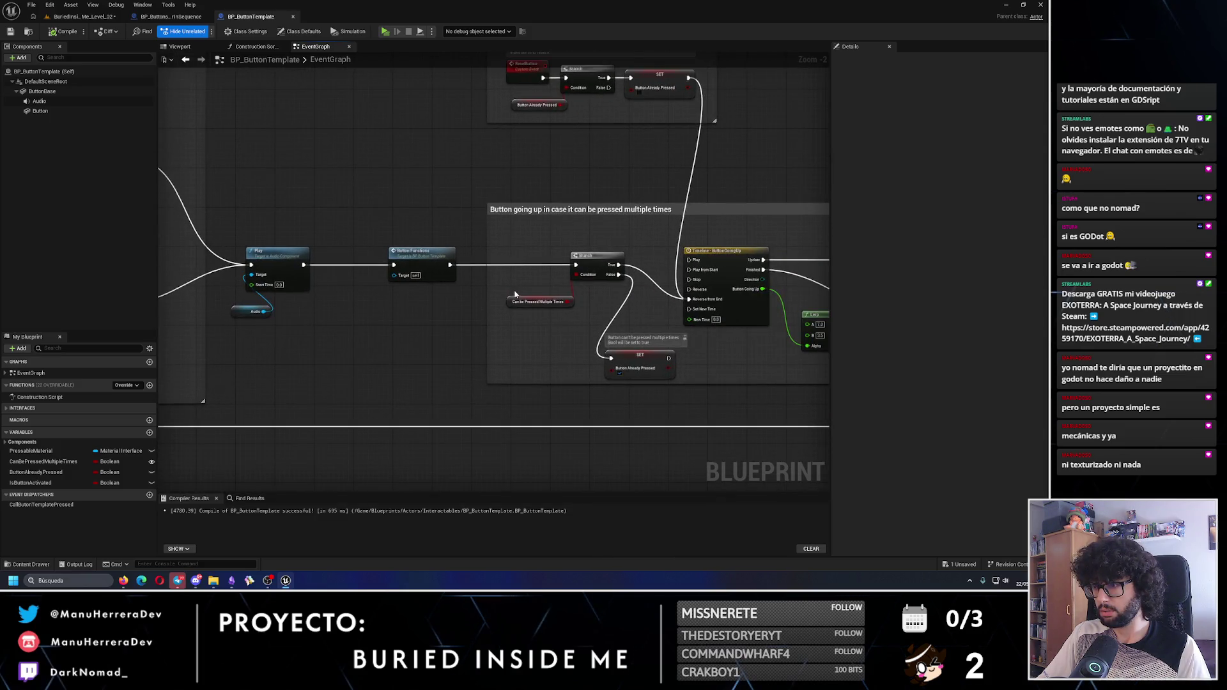
pyautogui.click(81, 18)
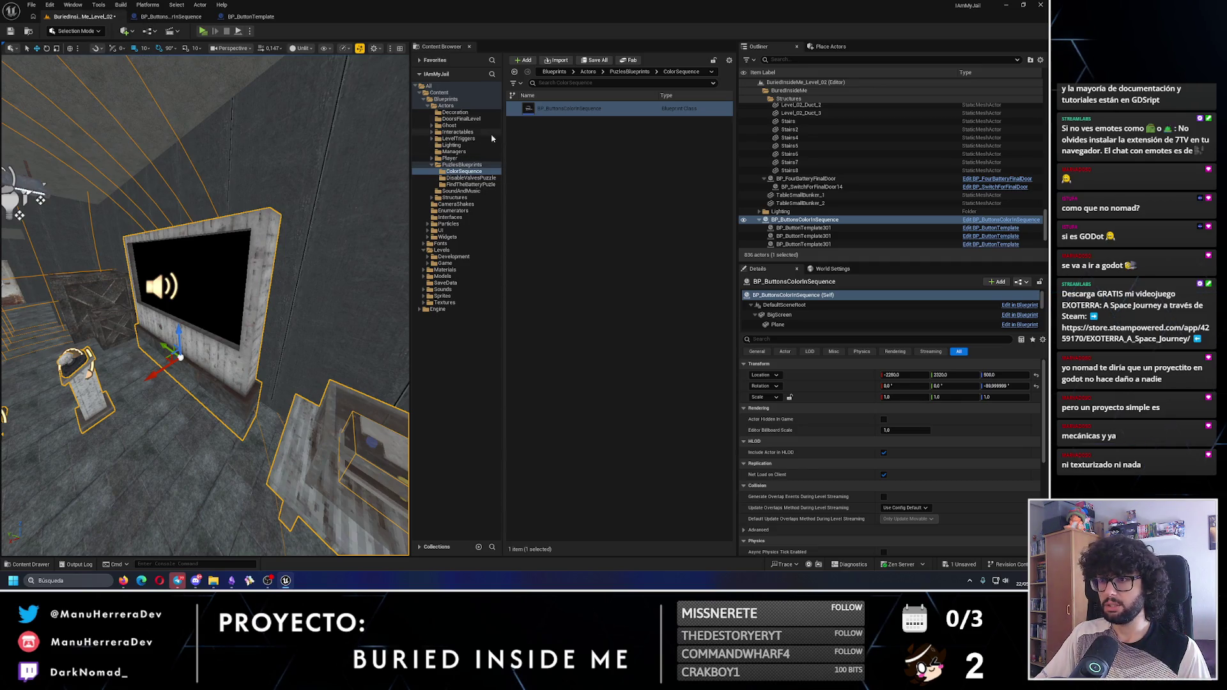
# Place a standalone BP_ButtonTemplate from Interactables beside the puzzle and briefly play-test it
pyautogui.click(456, 132)
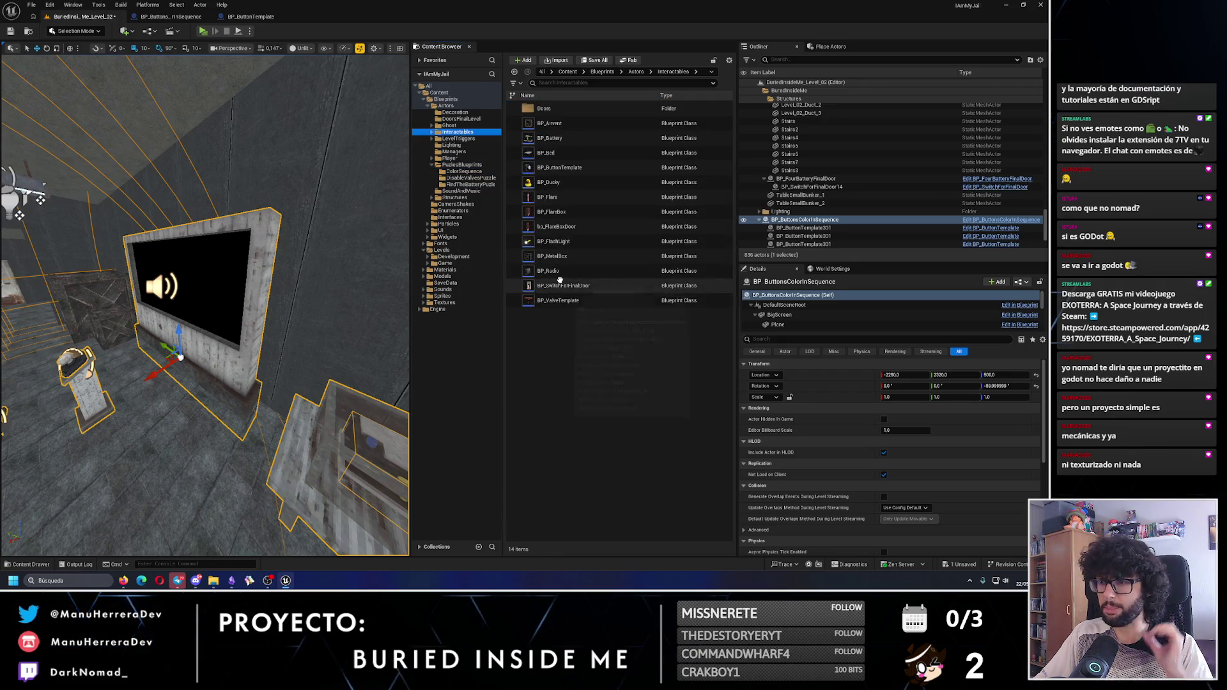
pyautogui.moveTo(559, 168); pyautogui.dragTo(128, 524)
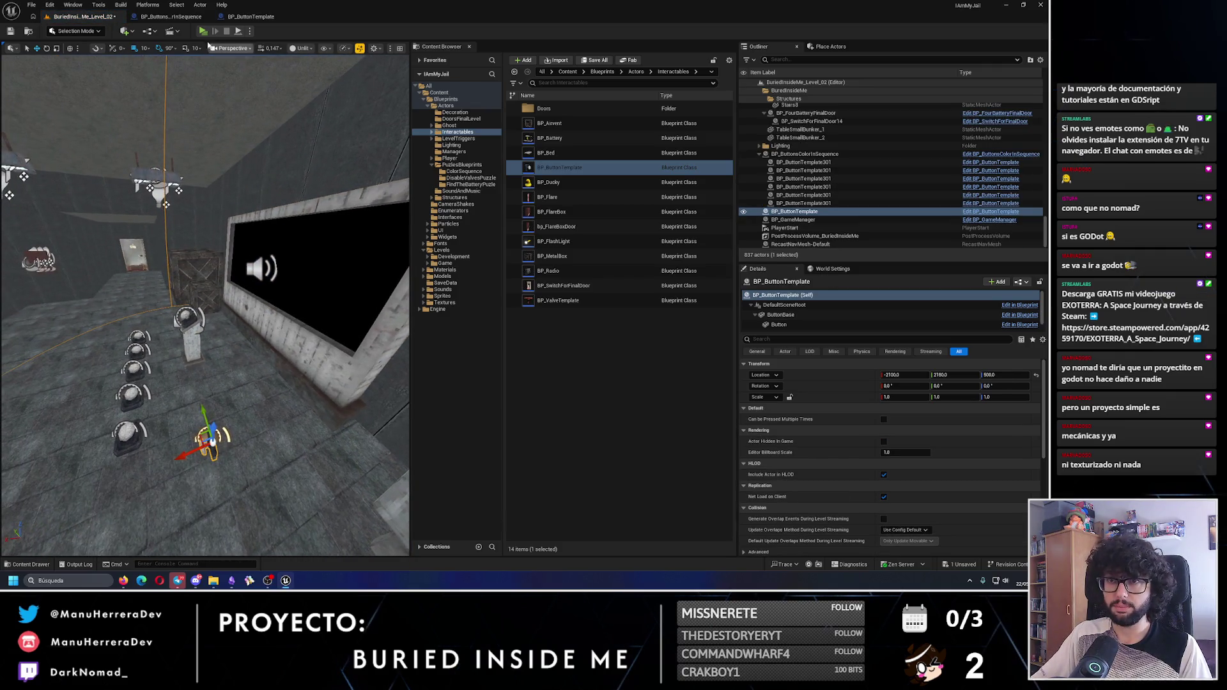
pyautogui.press('f')
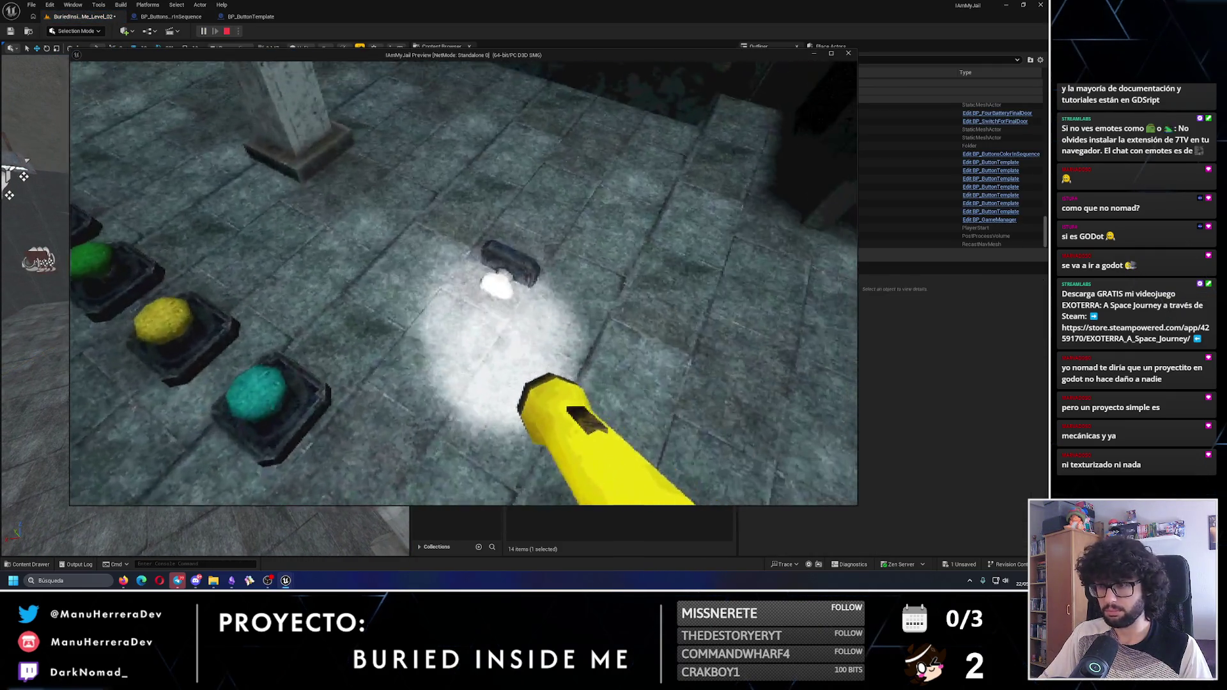
pyautogui.press('Escape')
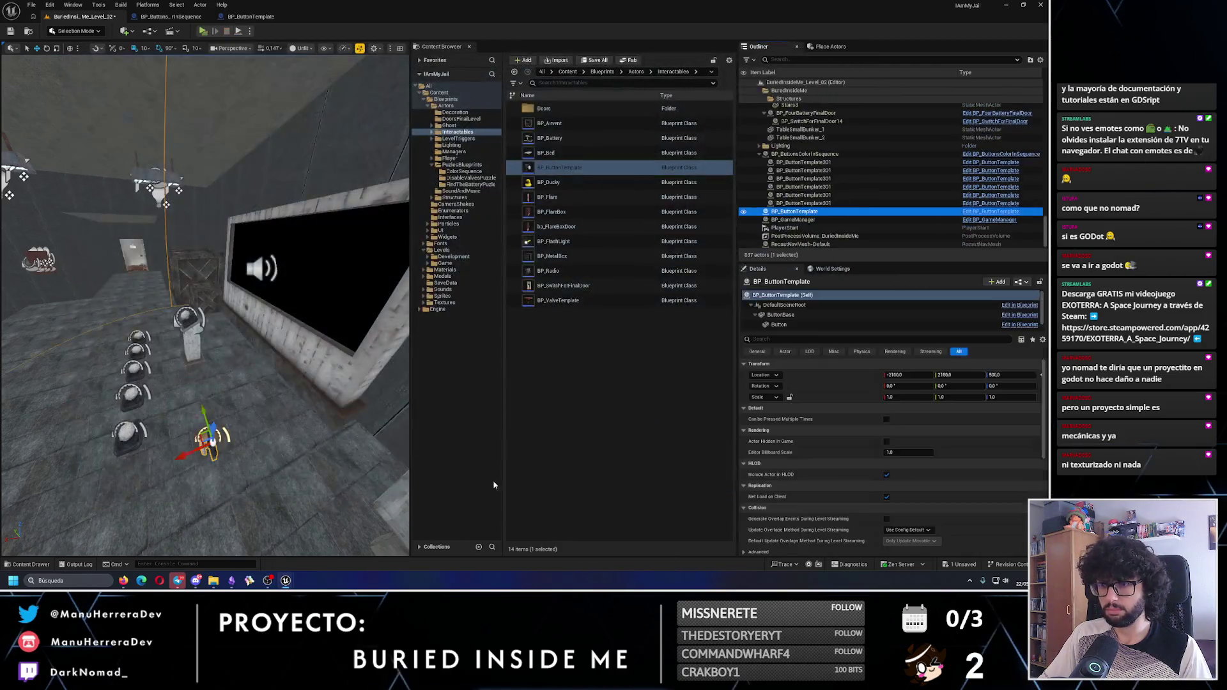
# Tick Can be Pressed Multiple Times on the button, save the level and play-test again
pyautogui.click(883, 419)
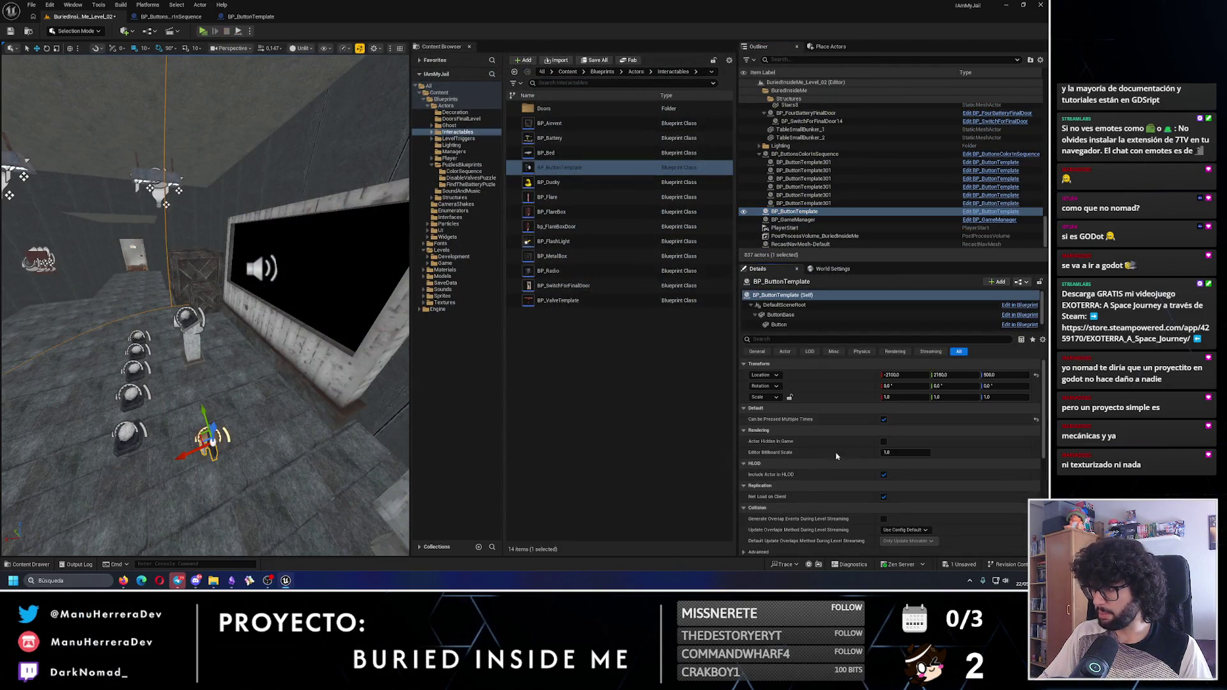
pyautogui.click(8, 32)
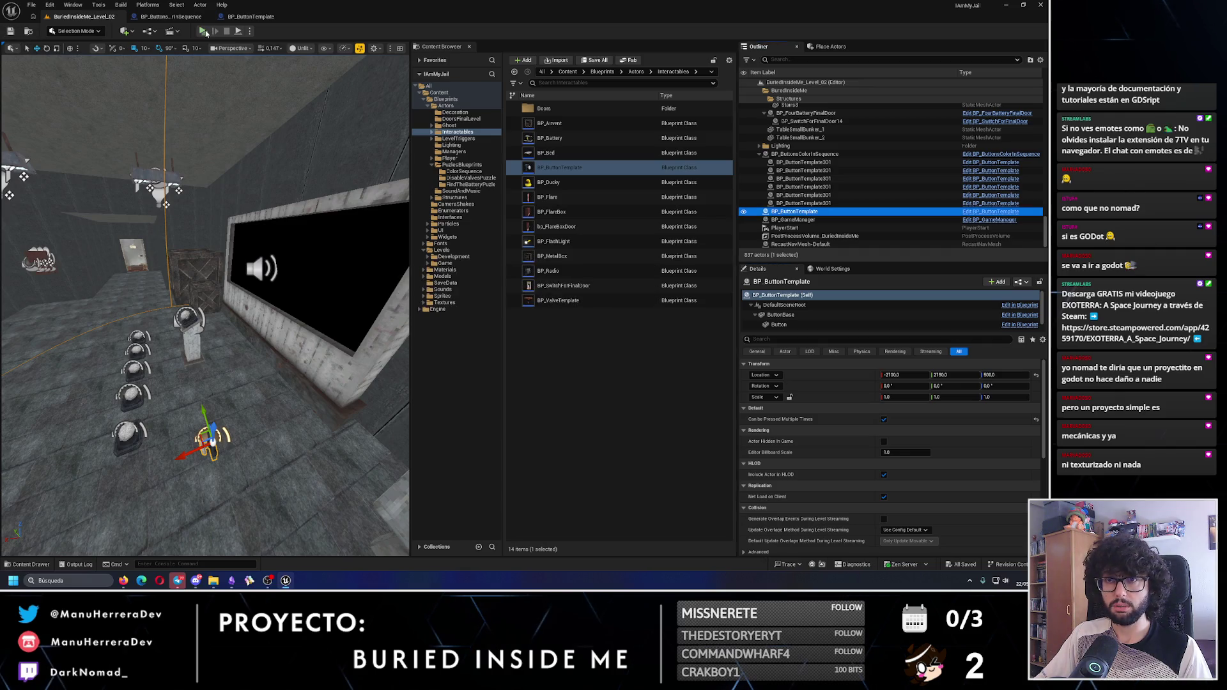
pyautogui.hotkey('alt', 'p')
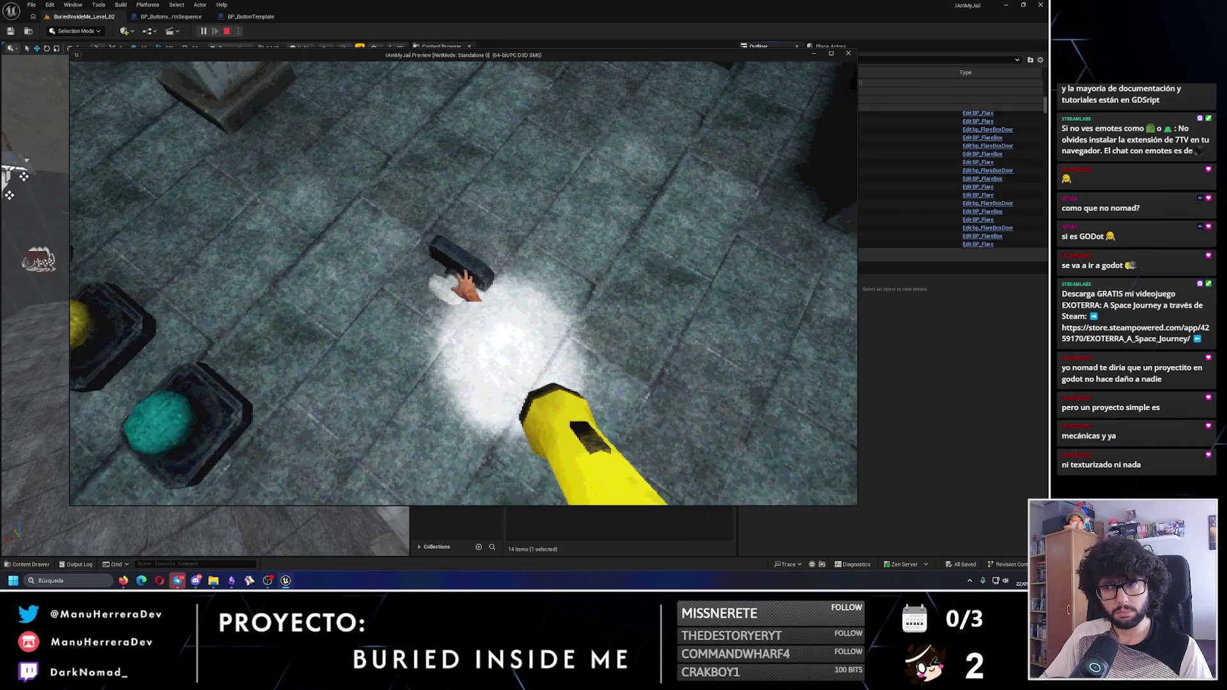
pyautogui.press('Escape')
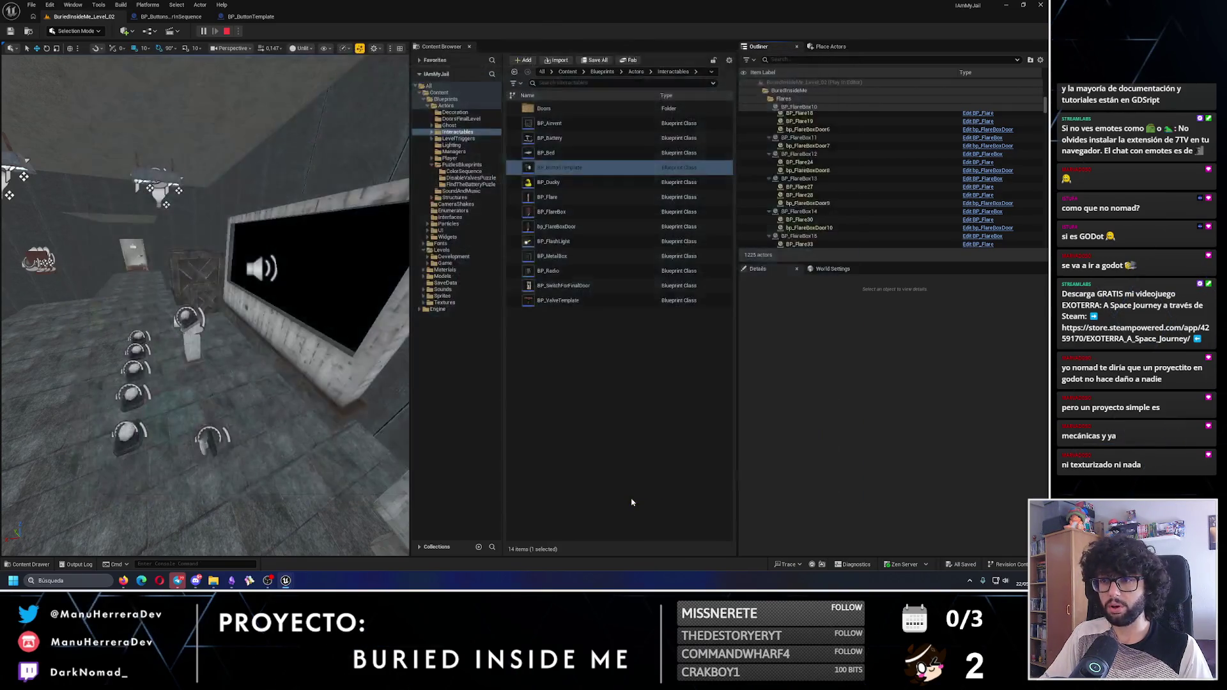
# Delete the standalone test button and run a quick play-test without it
pyautogui.press('Delete')
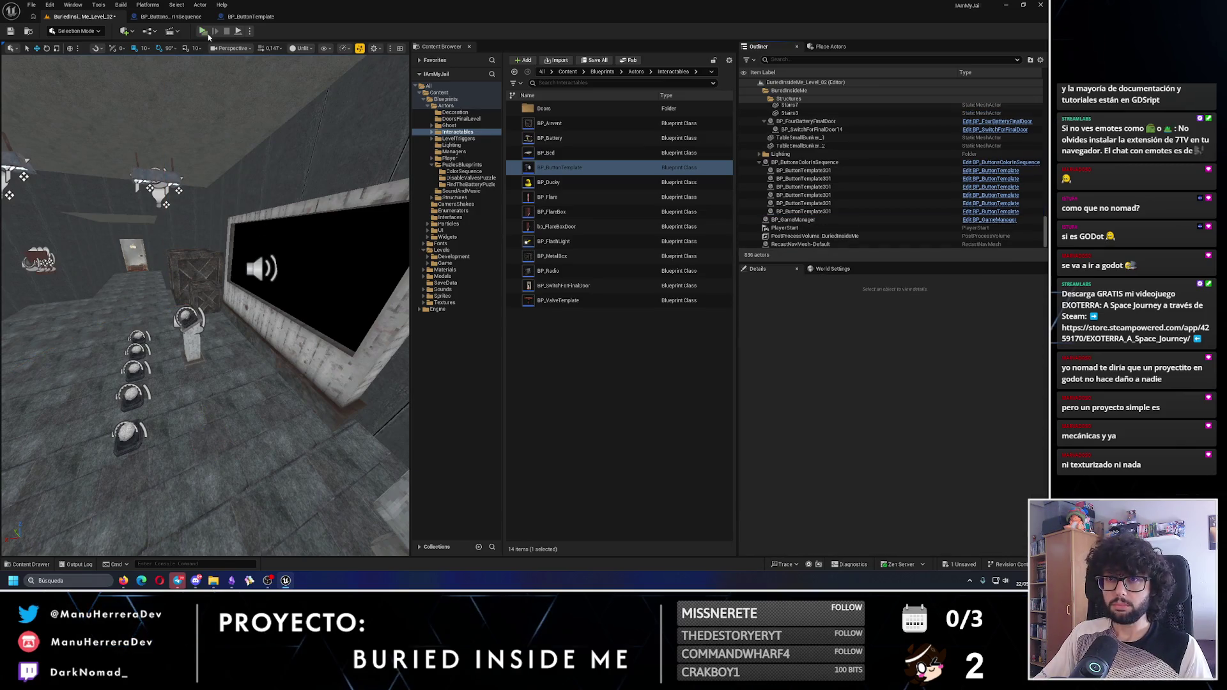
pyautogui.hotkey('alt', 'p')
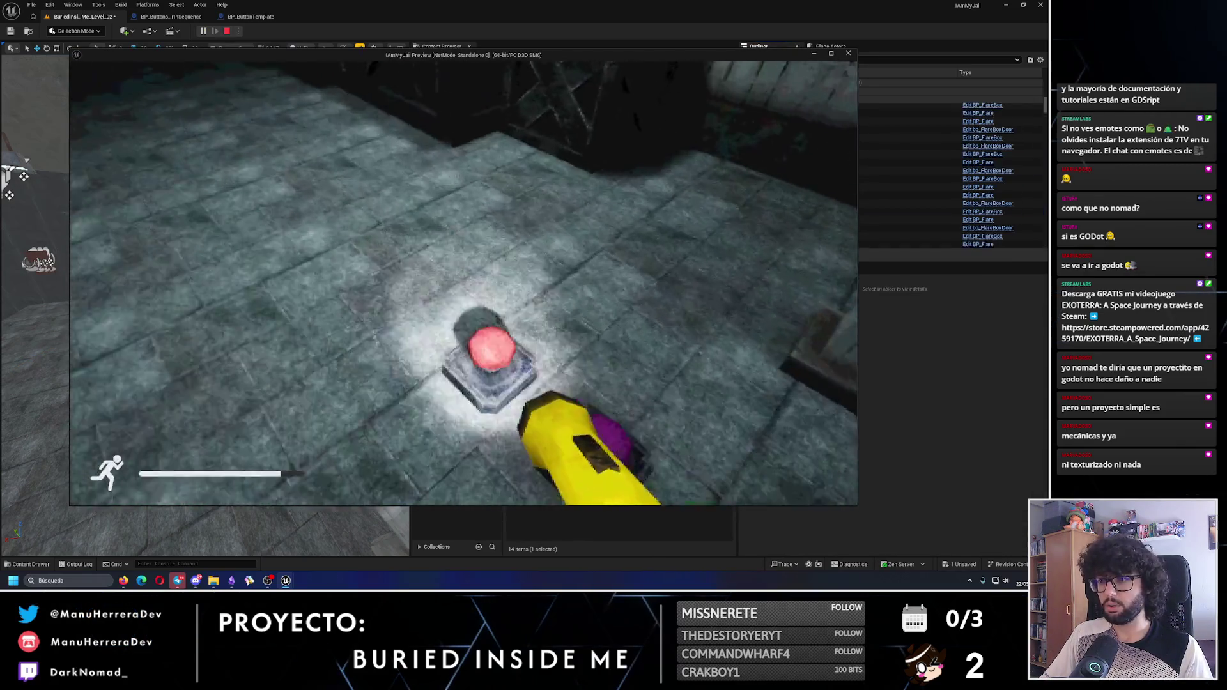
pyautogui.press('Escape')
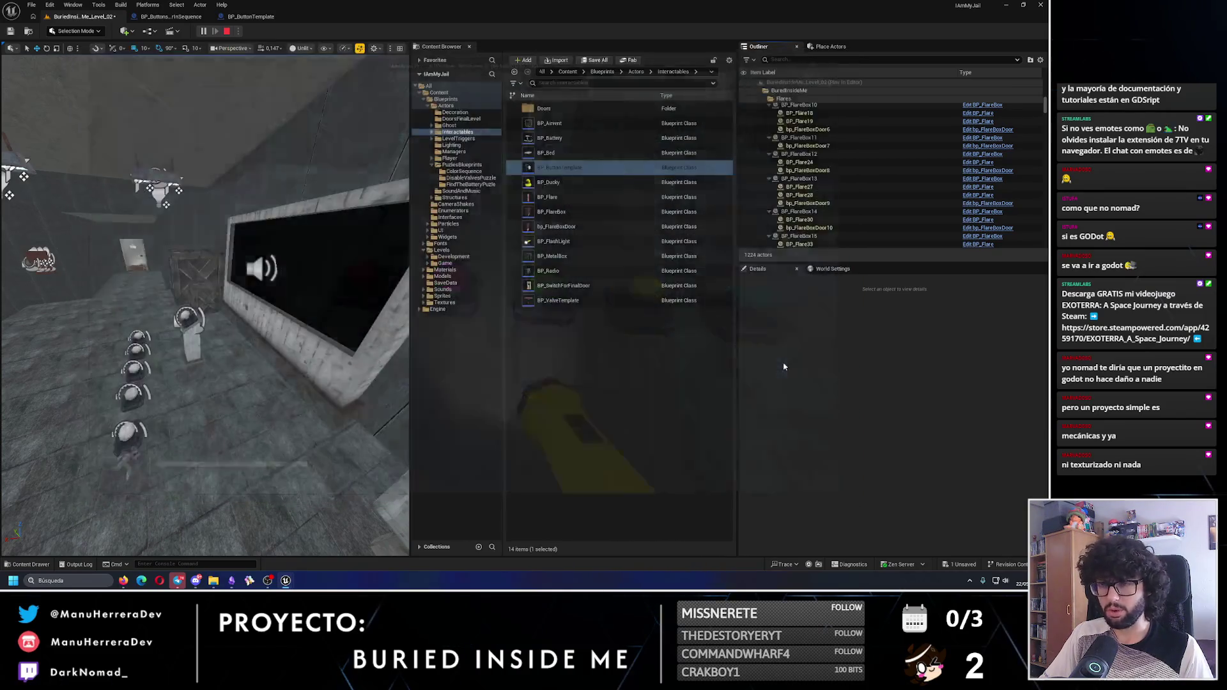